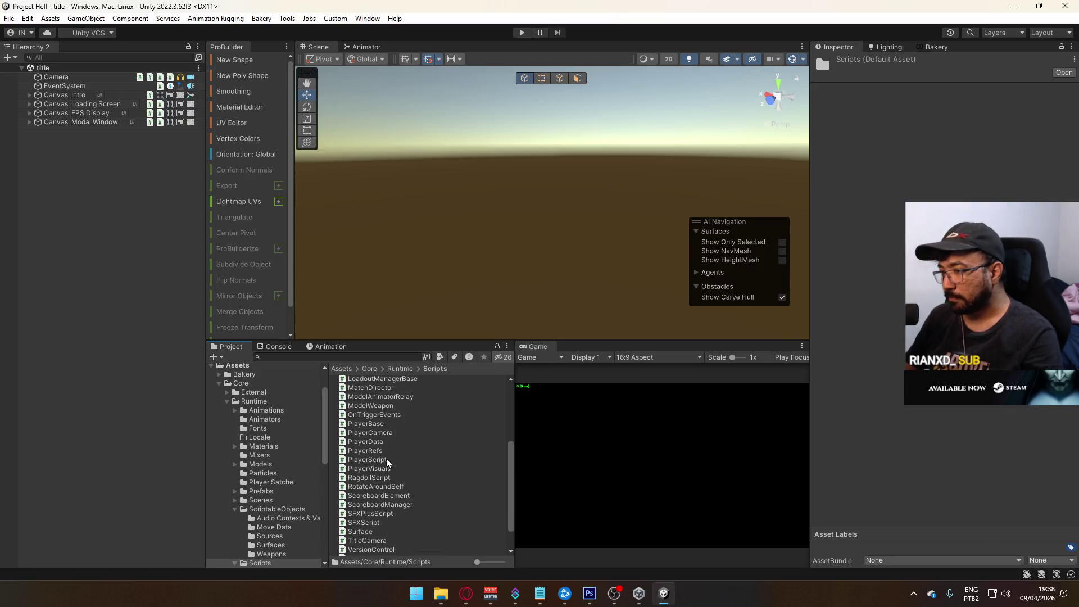
# Open PlayerScript in Visual Studio and scroll through its code.
pyautogui.doubleClick(387, 460)
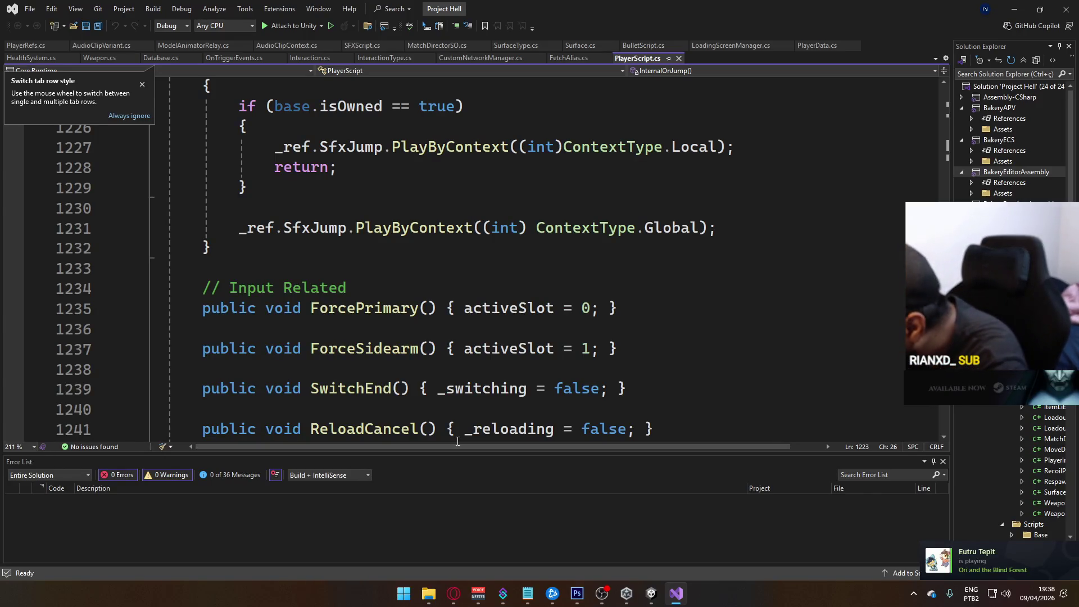
pyautogui.scroll(-15, 427, 326)
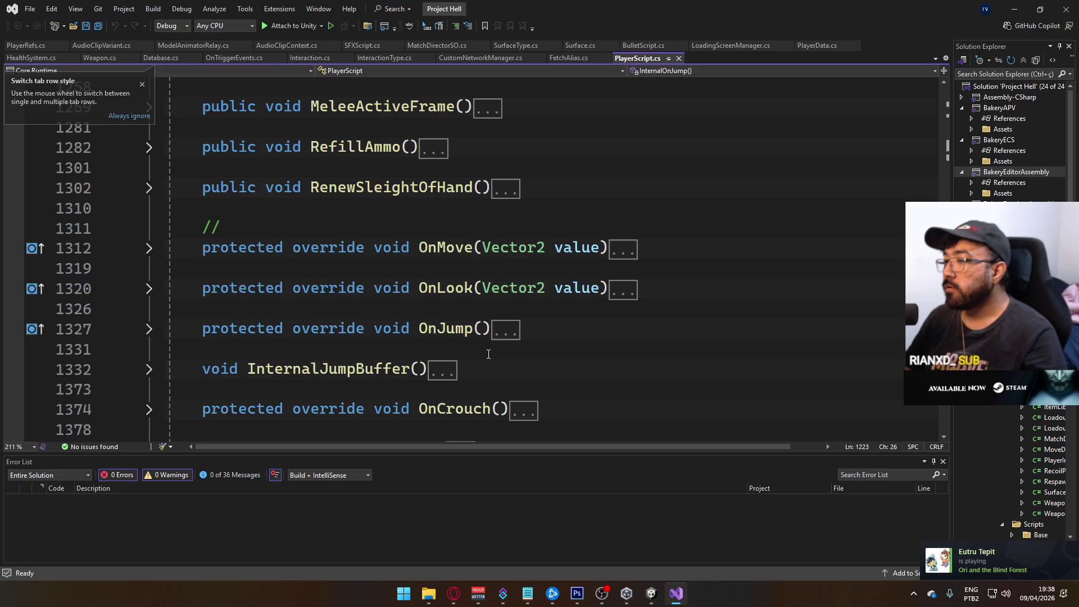
pyautogui.scroll(15, 427, 326)
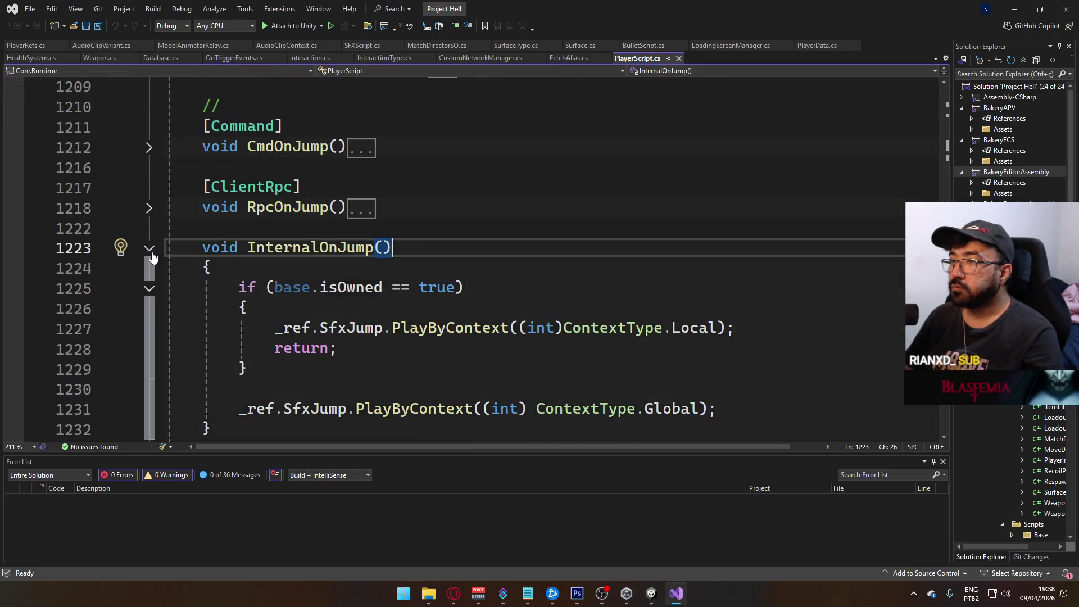
pyautogui.scroll(12, 370, 266)
pyautogui.scroll(8, 370, 266)
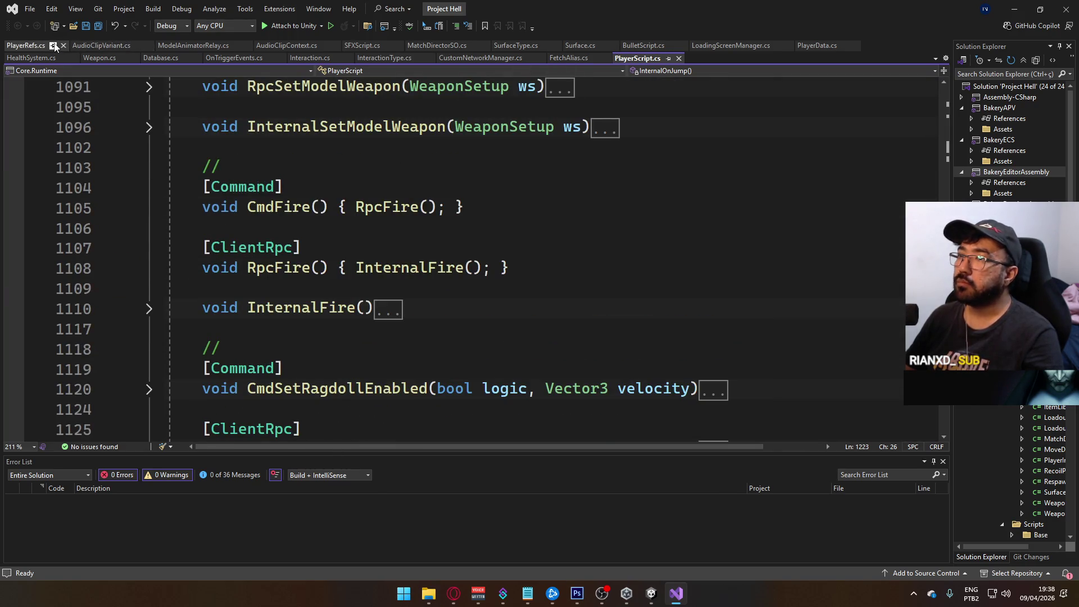
pyautogui.moveTo(651, 593)
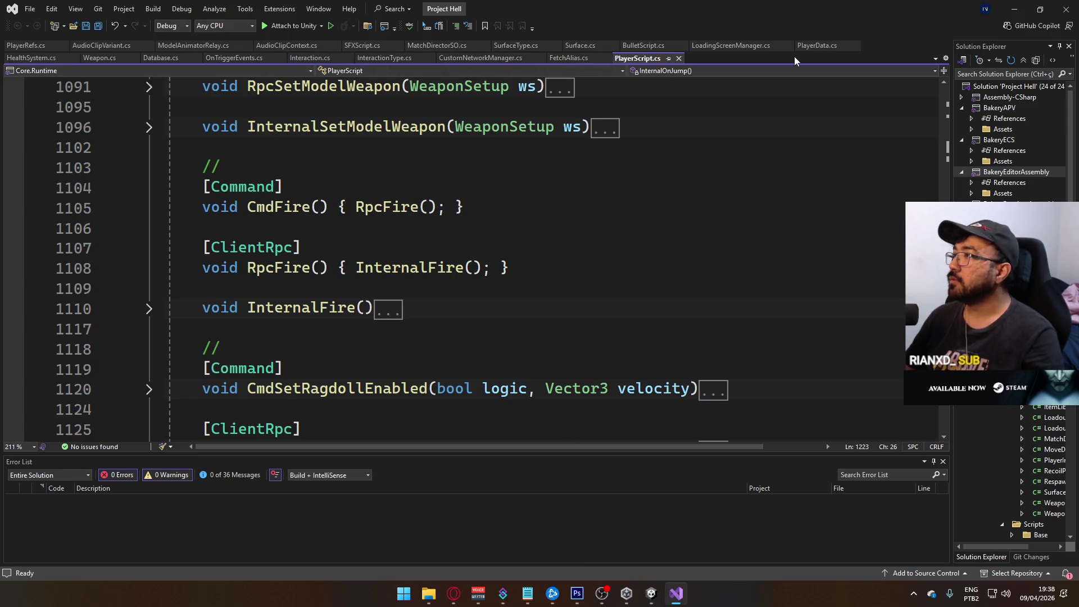
# In SFXScript.cs, add a _source.Play(); call after the spatialBlend line in PlayByContext.
pyautogui.click(363, 45)
pyautogui.scroll(-4, 436, 272)
pyautogui.scroll(4, 436, 272)
pyautogui.moveTo(374, 226); pyautogui.dragTo(239, 226)
pyautogui.scroll(-2, 610, 308)
pyautogui.click(794, 335)
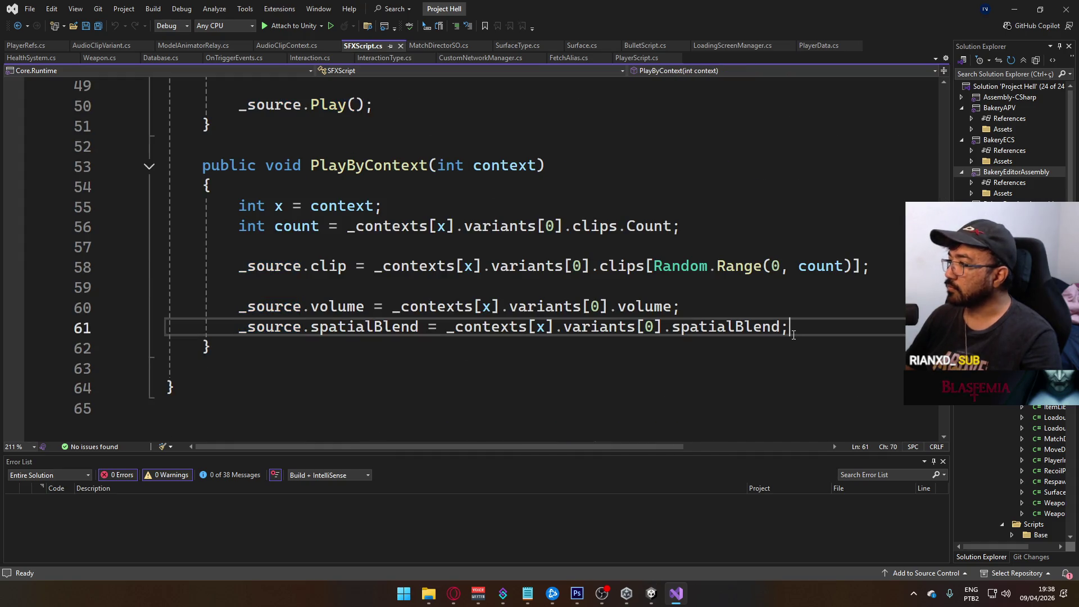
pyautogui.press('Return')
pyautogui.press('Return')
pyautogui.press('Tab')
pyautogui.scroll(6, 611, 264)
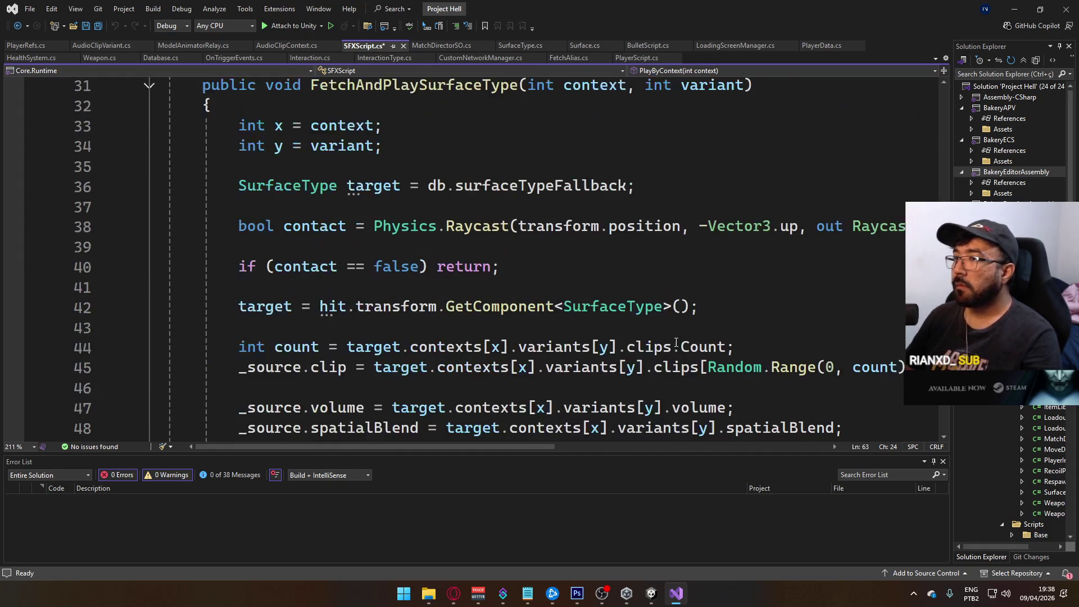
# Save SFXScript.cs and return to the Unity editor.
pyautogui.click(611, 264)
pyautogui.scroll(2, 540, 295)
pyautogui.hotkey('ctrl', 's')
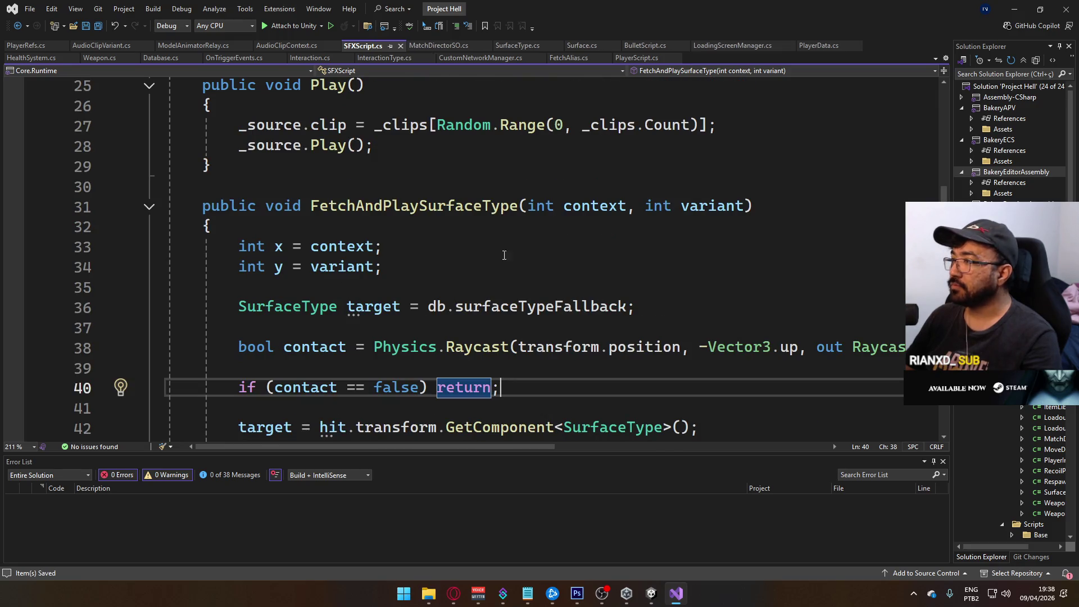
pyautogui.scroll(2, 469, 262)
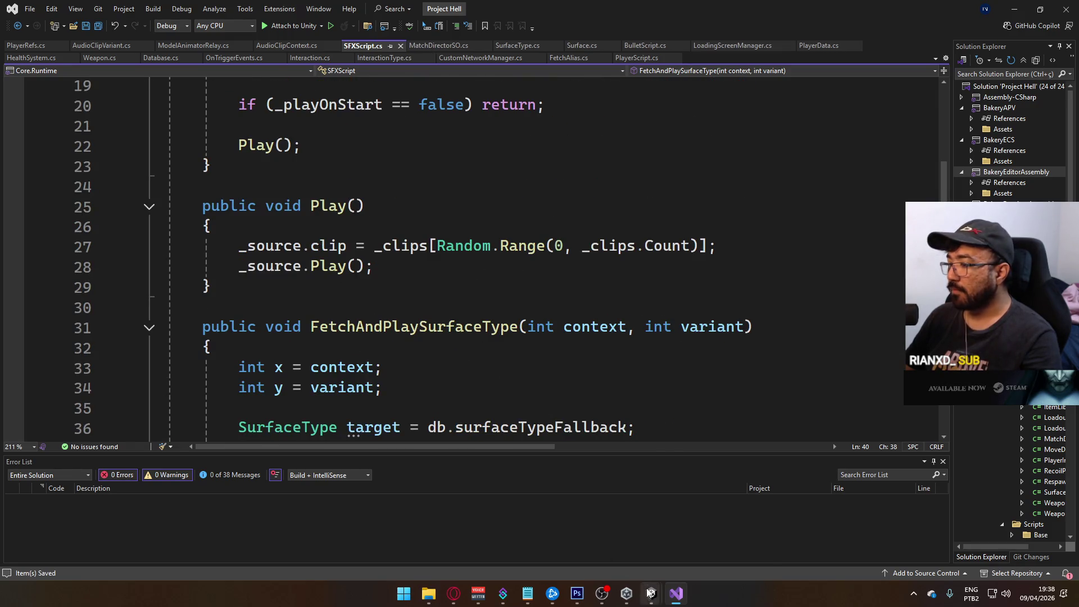
pyautogui.moveTo(649, 591)
pyautogui.click(590, 537)
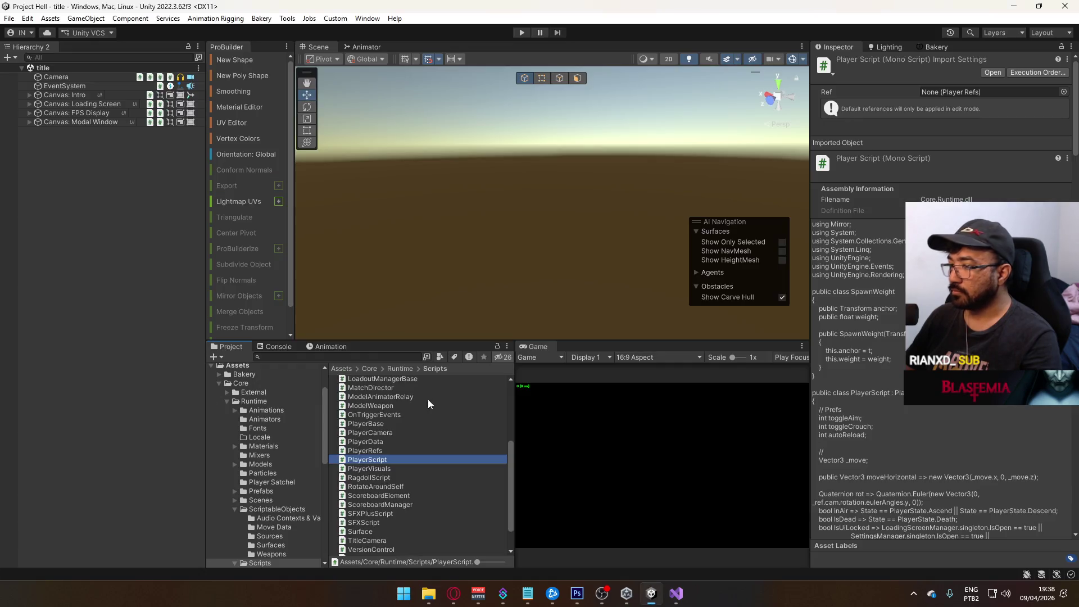
# Open the Player prefab, filter its Hierarchy to SFXScript objects, and select Footsteps through Jump.
pyautogui.click(278, 492)
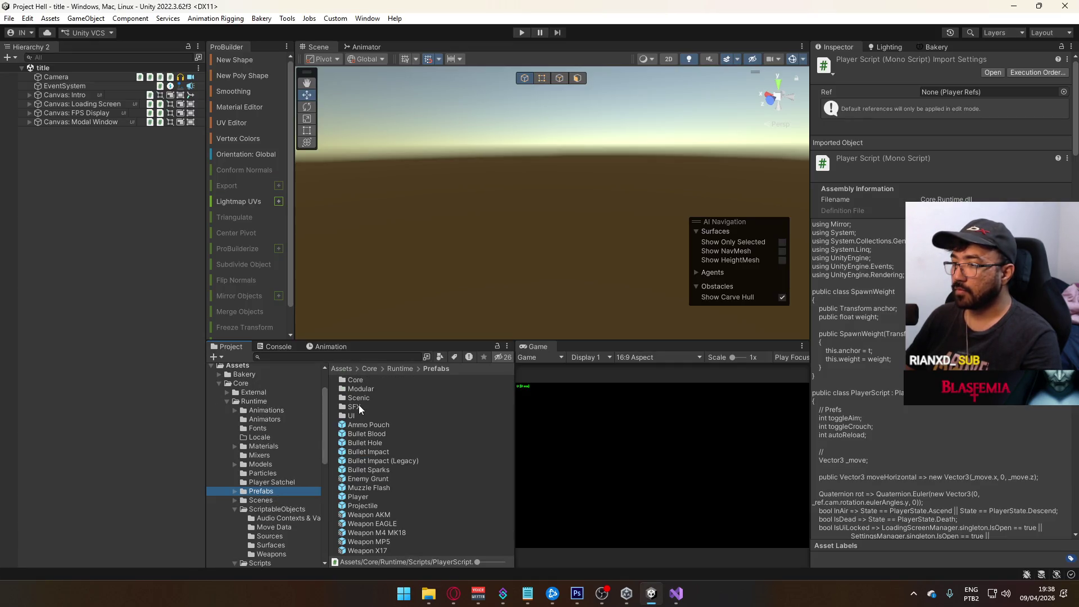
pyautogui.doubleClick(369, 498)
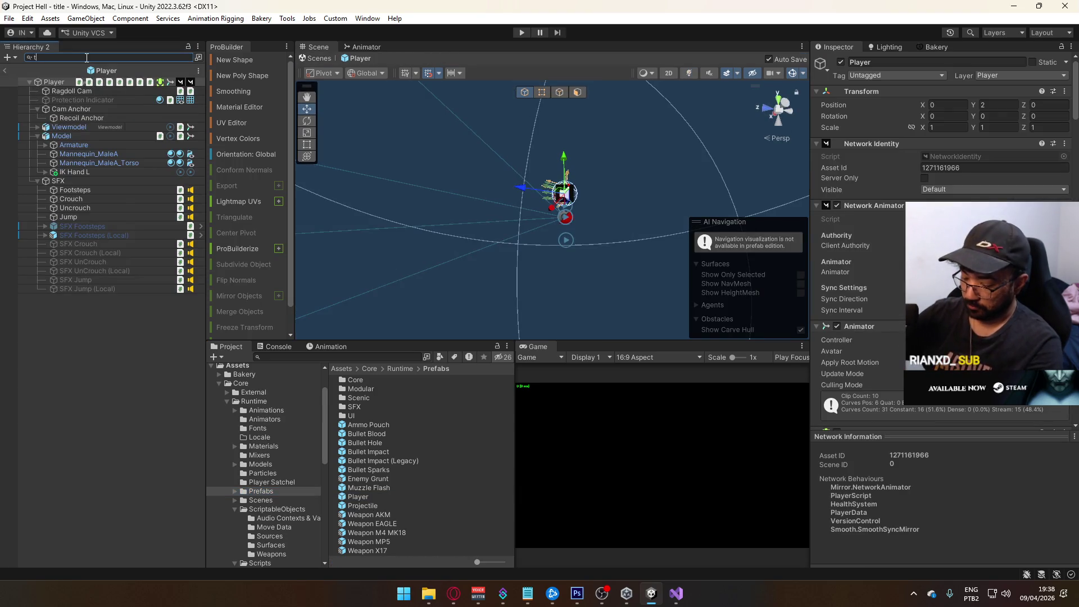
pyautogui.write(':SFXScript')
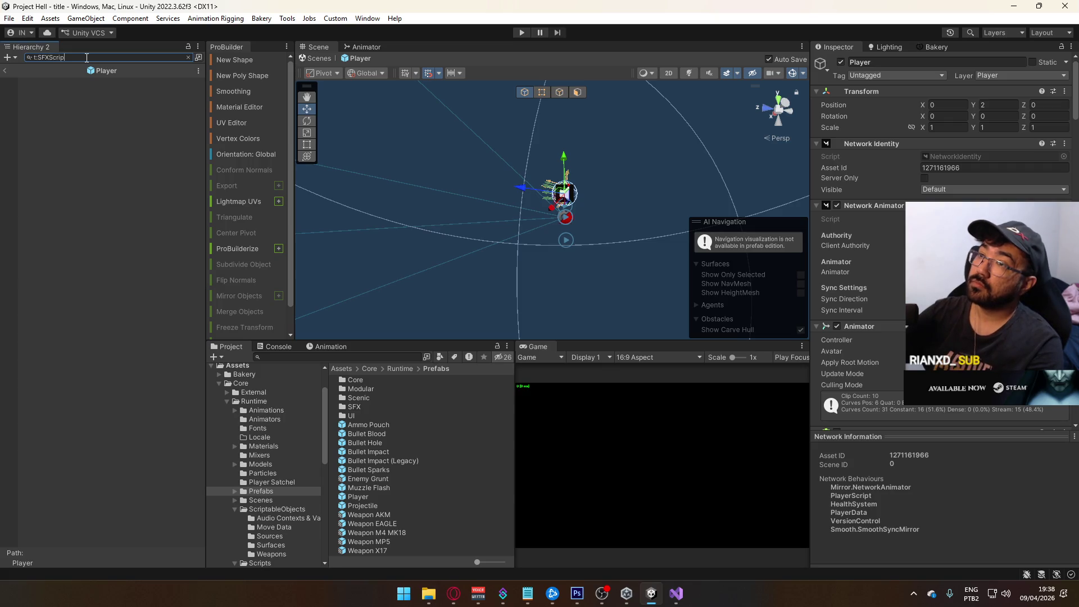
pyautogui.click(78, 82)
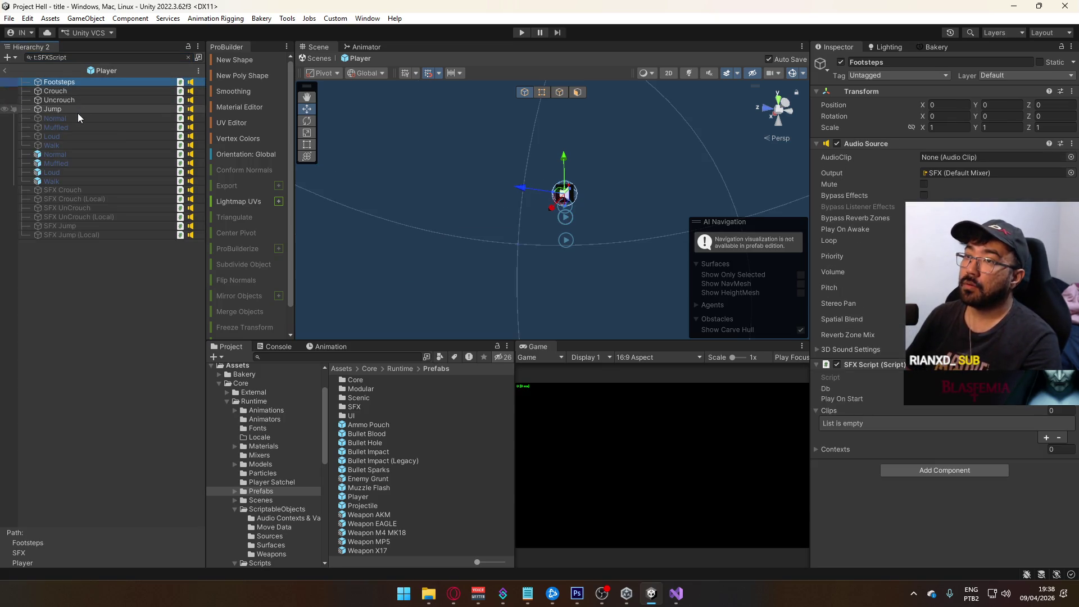
pyautogui.keyDown('shift'); pyautogui.click(78, 109); pyautogui.keyUp('shift')
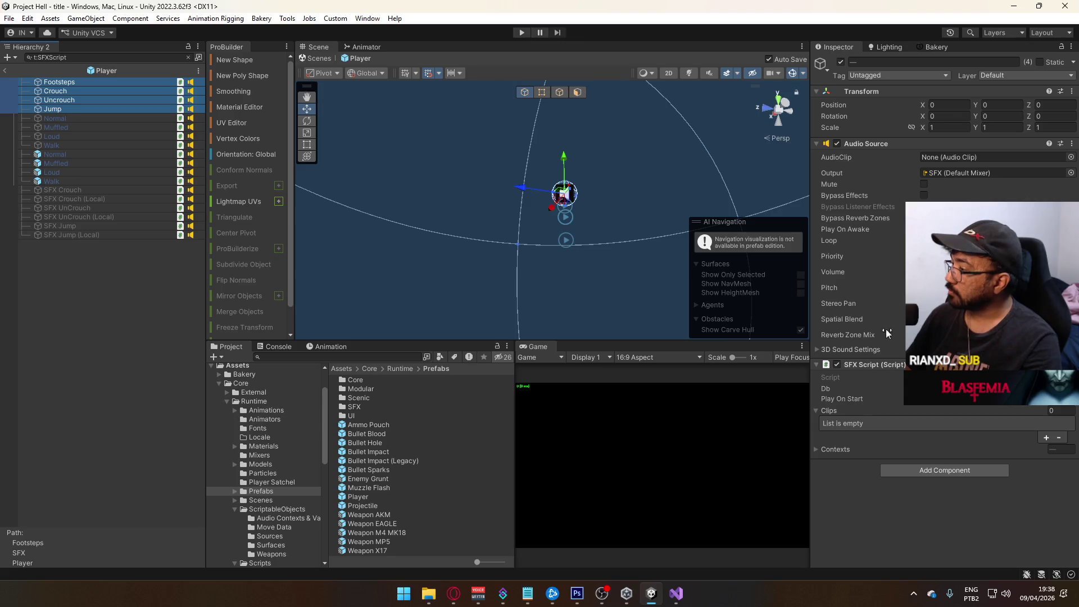
# Inspect the Footsteps, Jump and Uncrouch sound objects, then reopen the title scene.
pyautogui.click(72, 85)
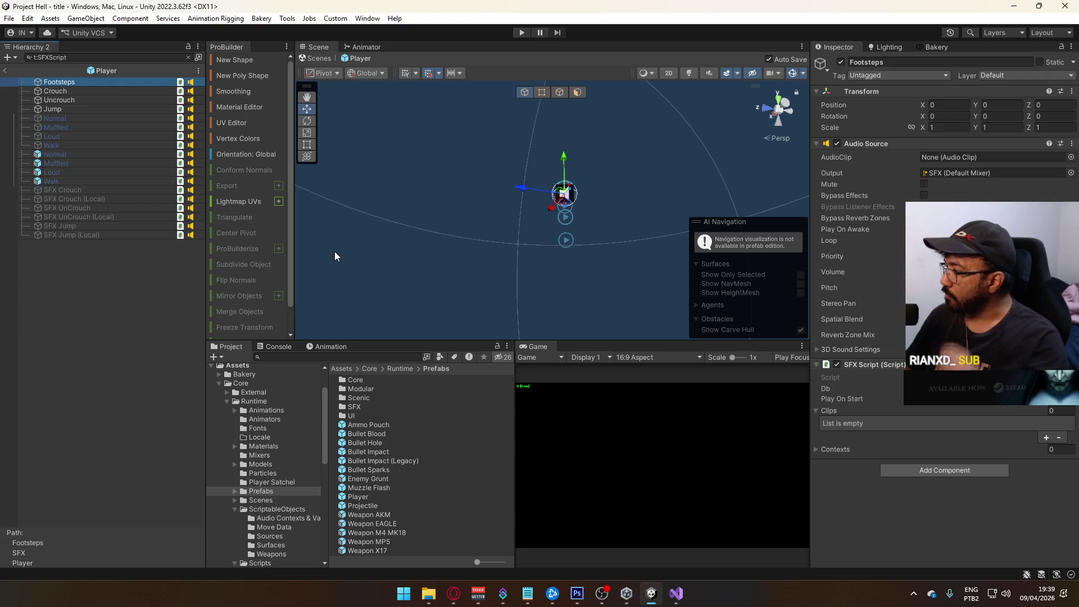
pyautogui.click(92, 109)
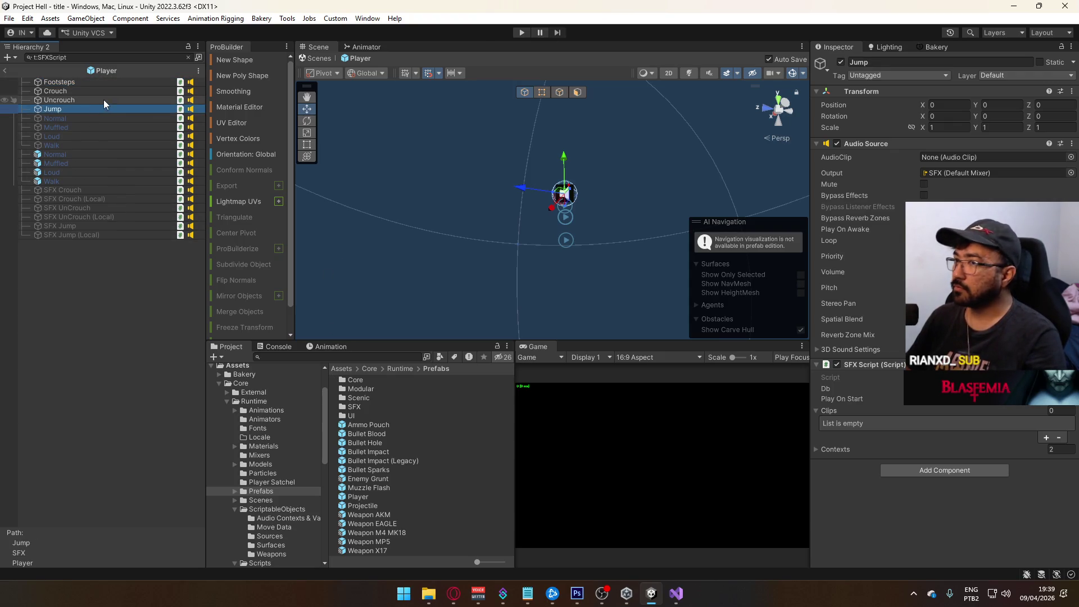
pyautogui.click(104, 99)
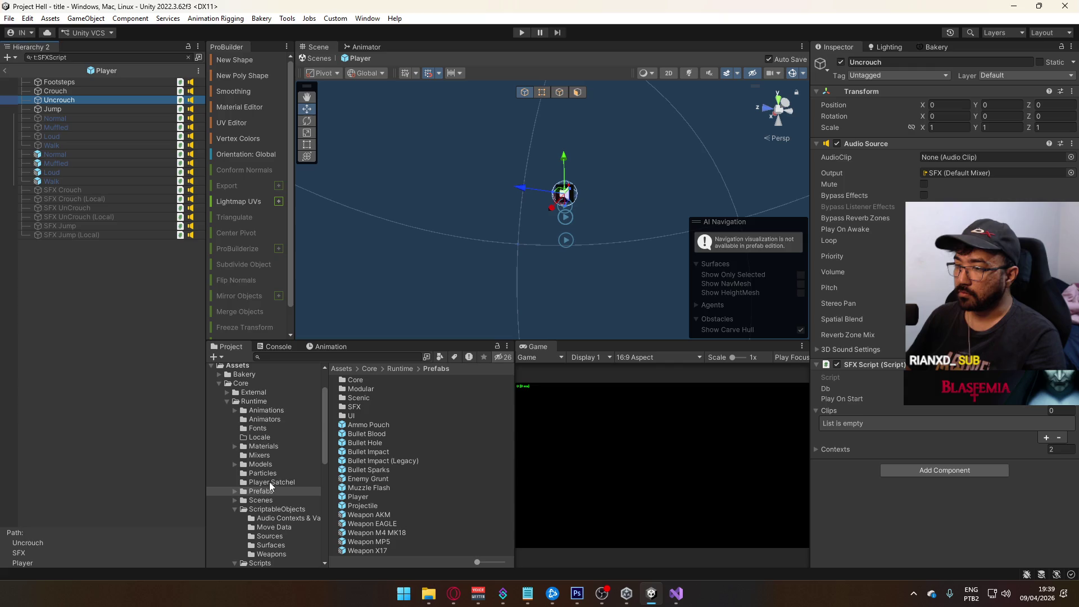
pyautogui.click(268, 500)
pyautogui.doubleClick(353, 488)
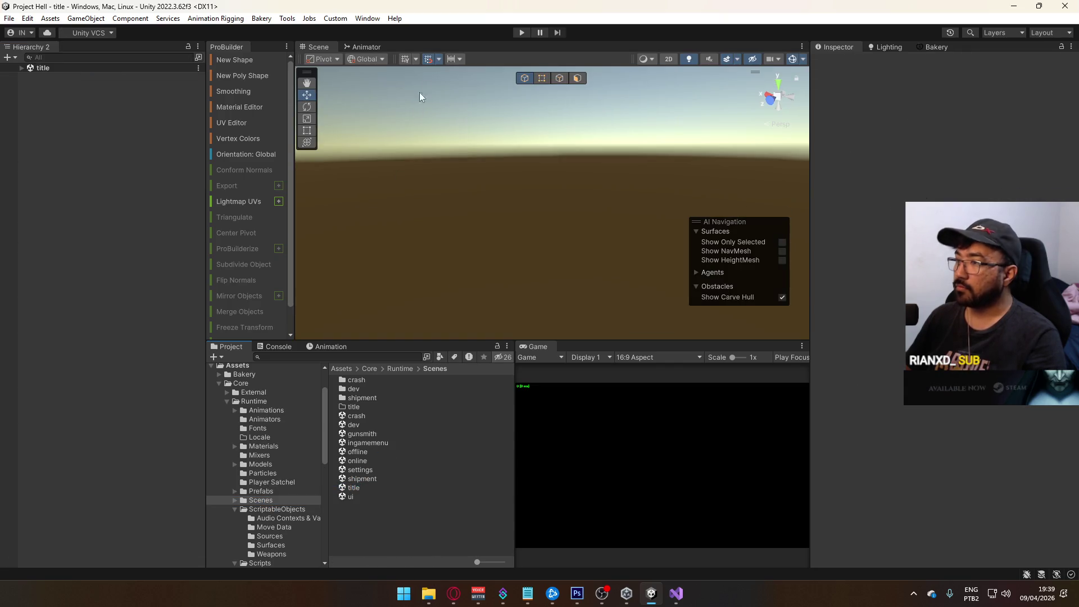
pyautogui.click(522, 33)
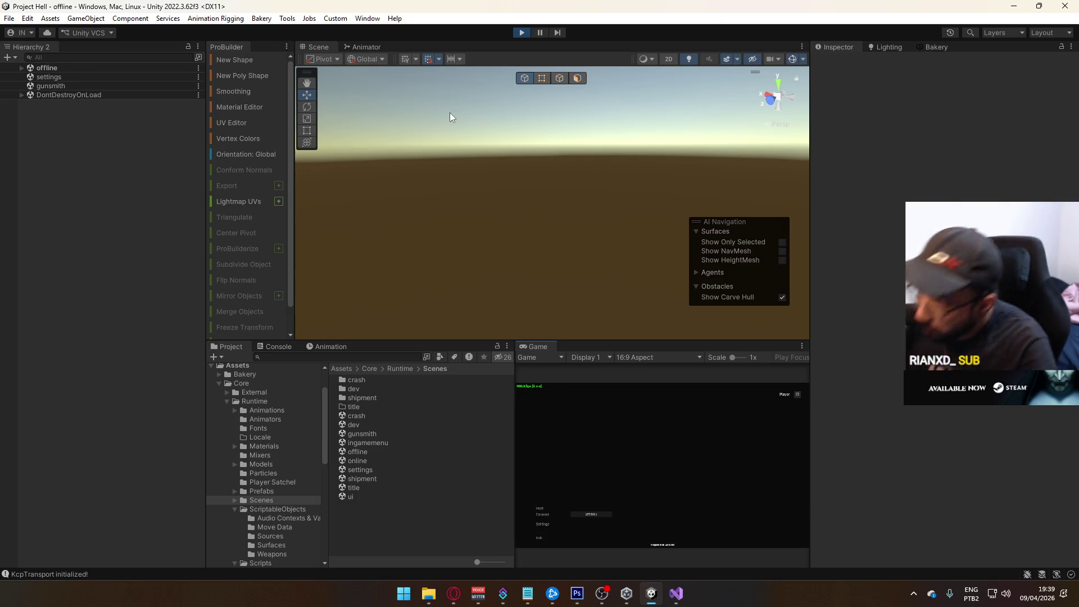
pyautogui.click(545, 507)
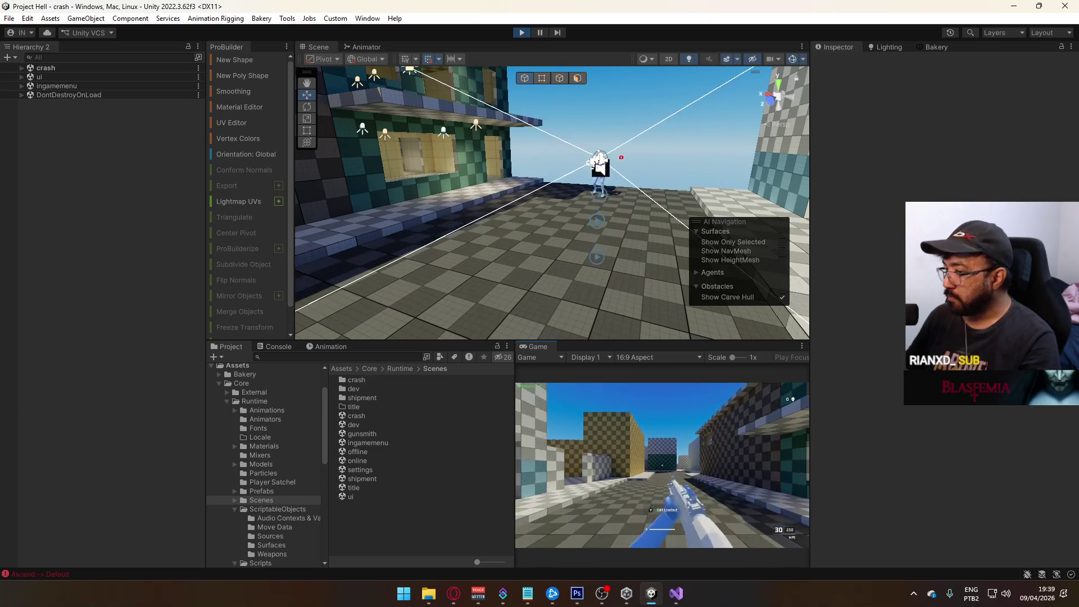
pyautogui.press('w')
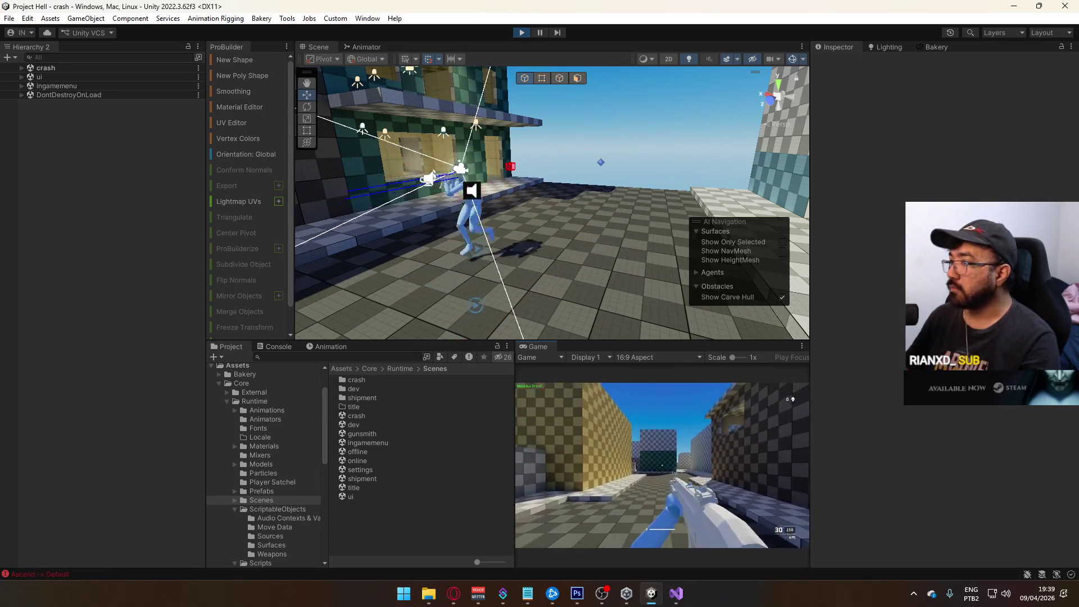
pyautogui.press('w')
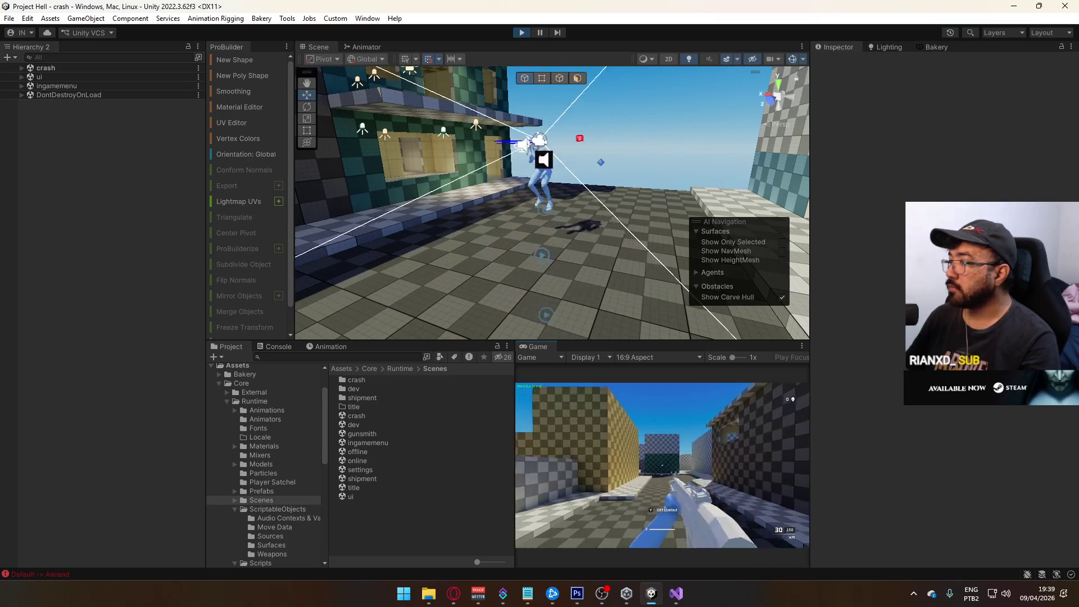
pyautogui.press('super')
pyautogui.press('super')
pyautogui.moveTo(540, 185)
pyautogui.mouseDown()
pyautogui.moveTo(503, 171)
pyautogui.moveTo(539, 185)
pyautogui.mouseUp()
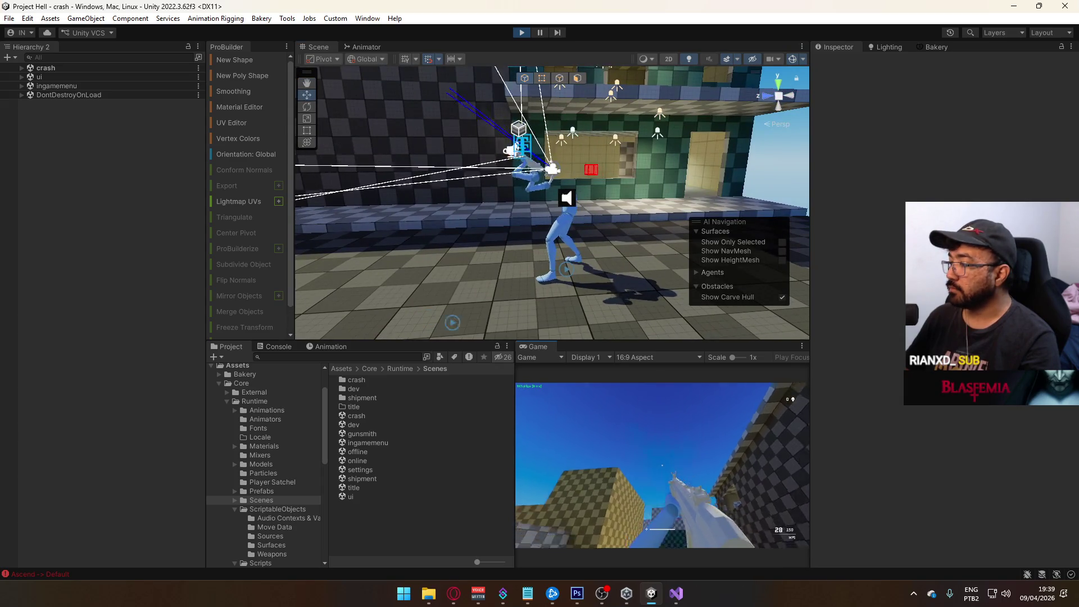
pyautogui.press('super')
pyautogui.press('super')
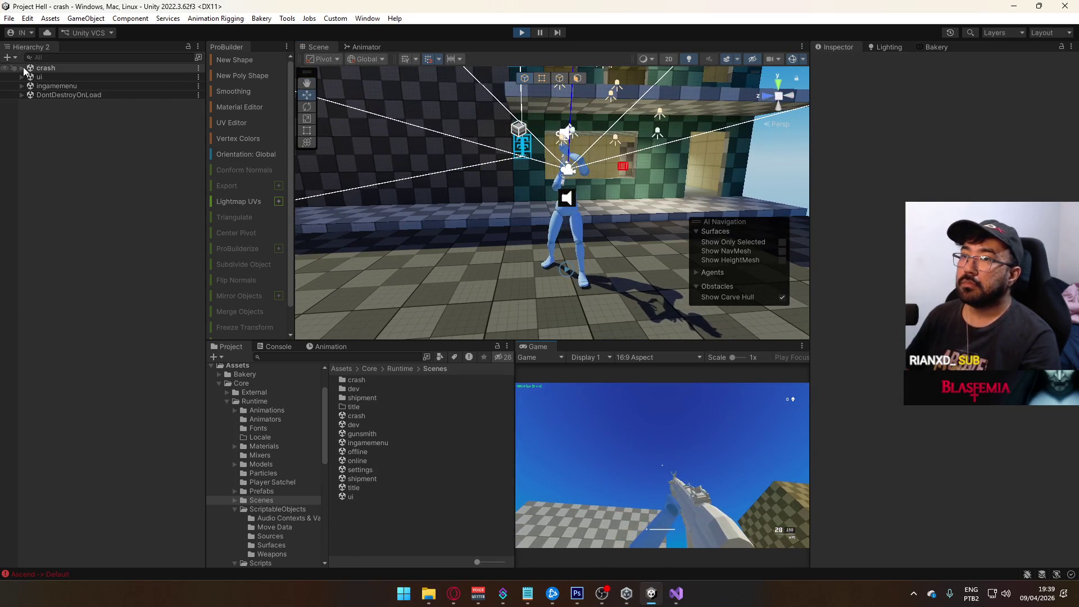
pyautogui.click(22, 68)
pyautogui.scroll(-10, 130, 311)
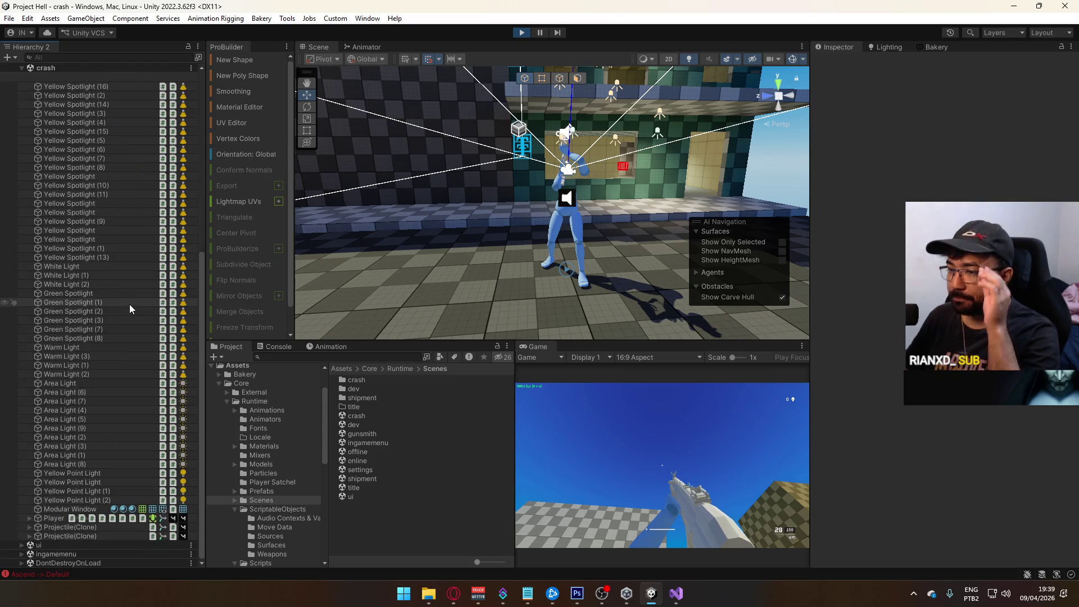
pyautogui.scroll(10, 127, 307)
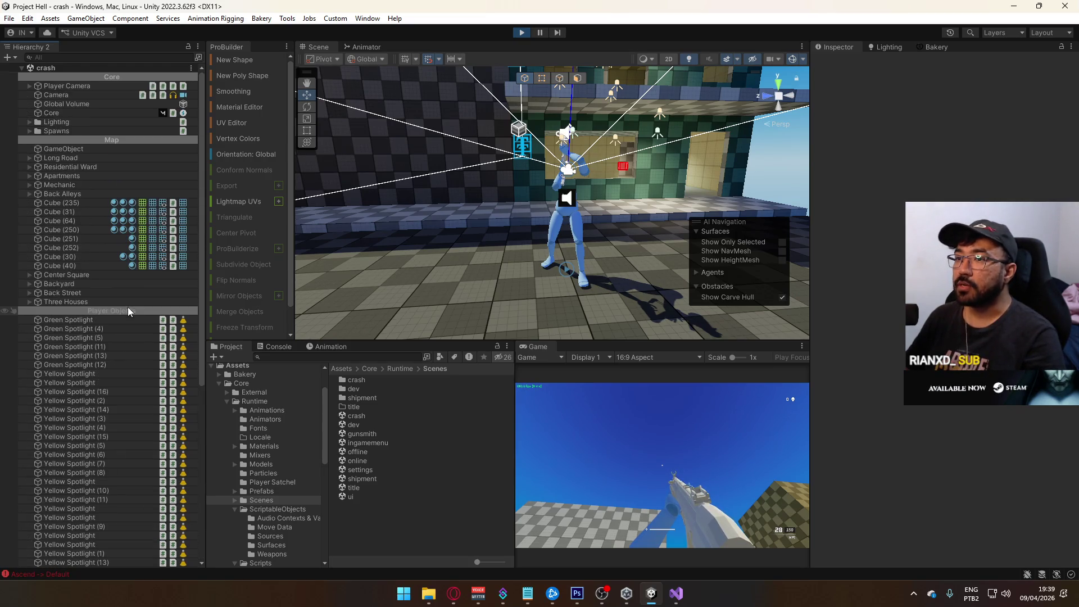
pyautogui.click(77, 148)
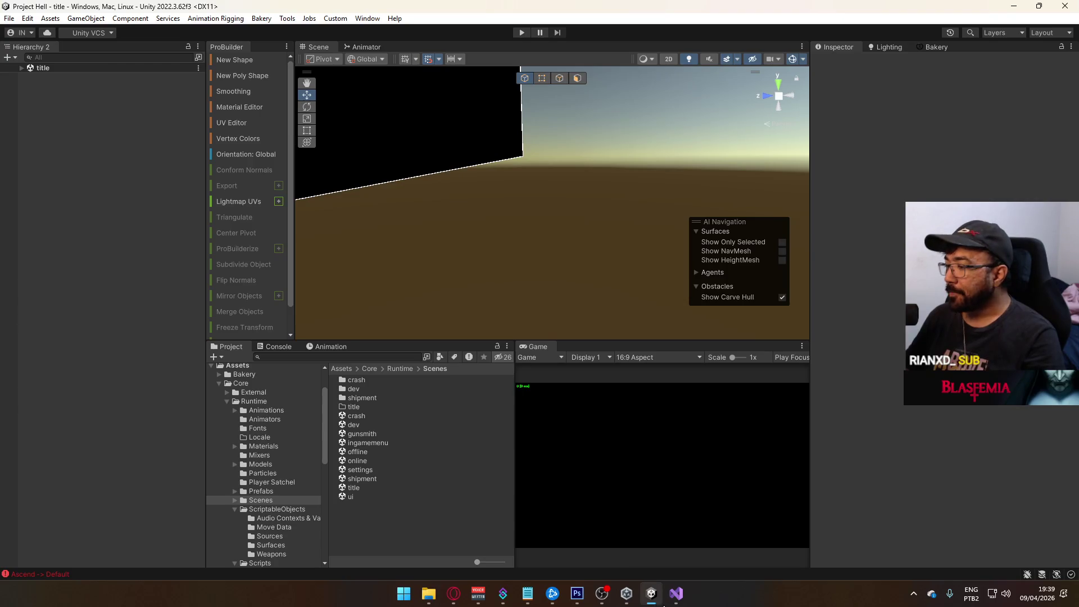
pyautogui.hotkey('alt', 'Tab')
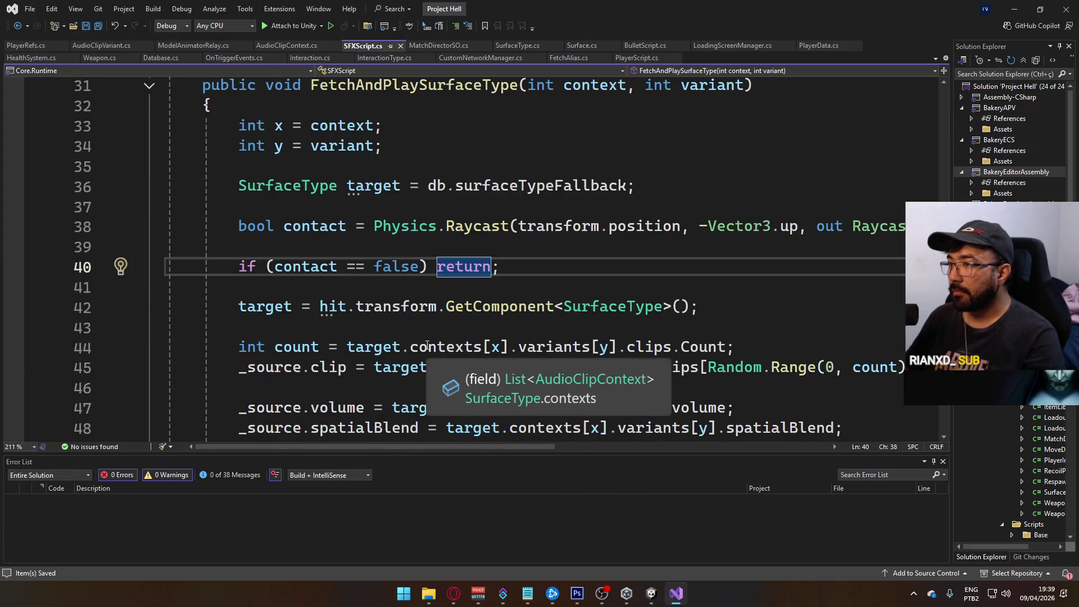
pyautogui.scroll(-1, 427, 347)
pyautogui.scroll(2, 384, 328)
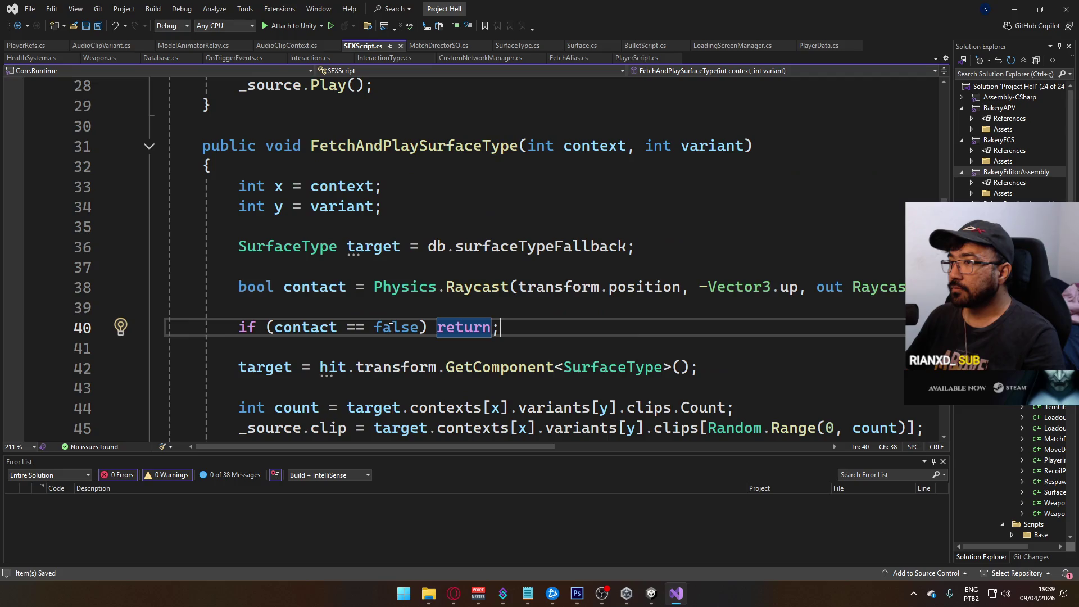
pyautogui.scroll(-8, 390, 328)
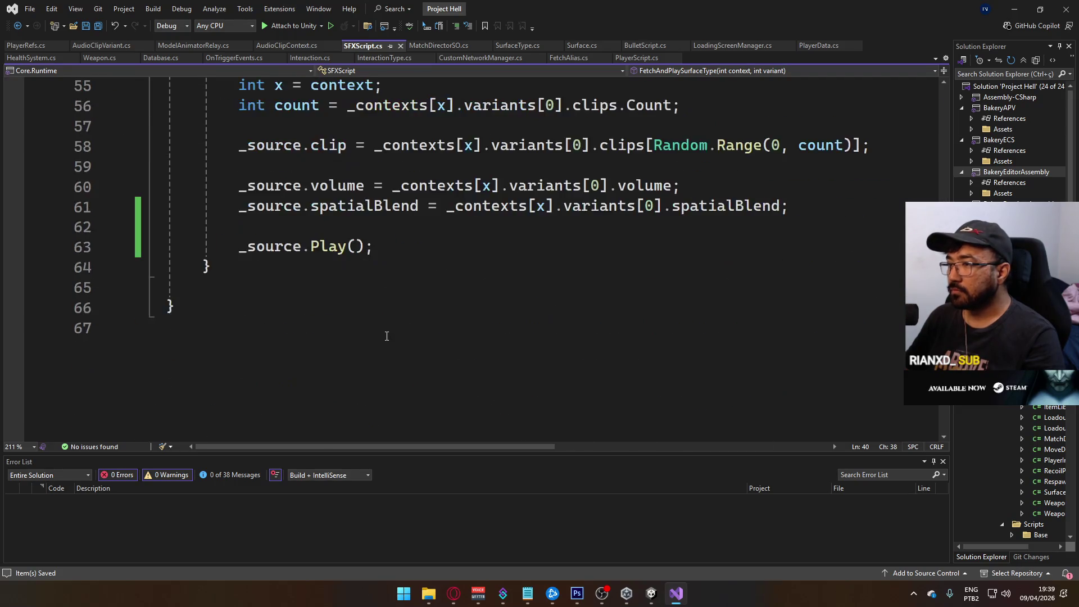
pyautogui.scroll(2, 387, 336)
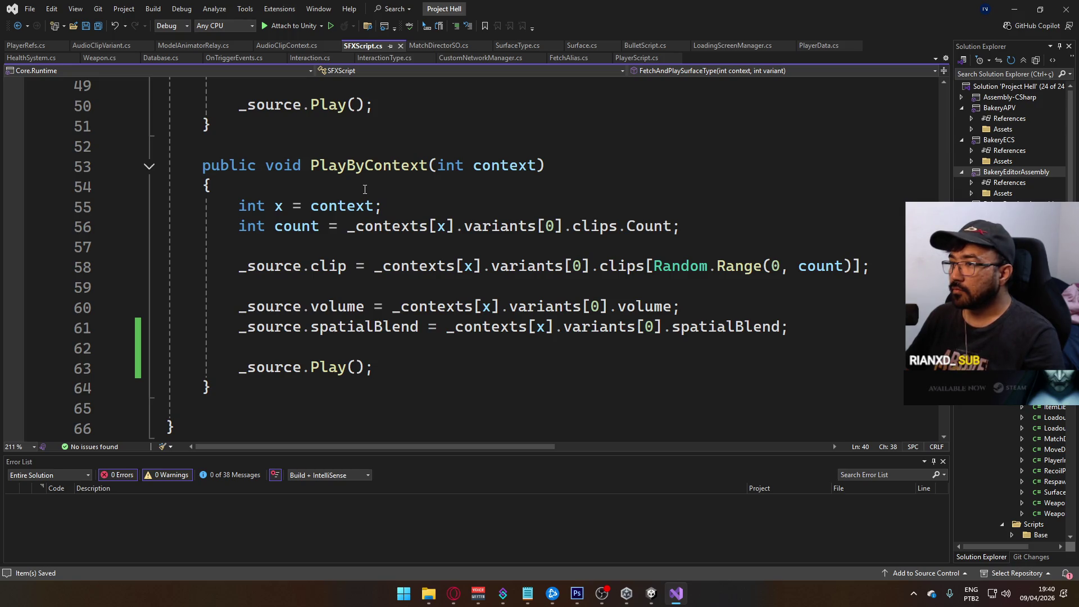
pyautogui.click(652, 593)
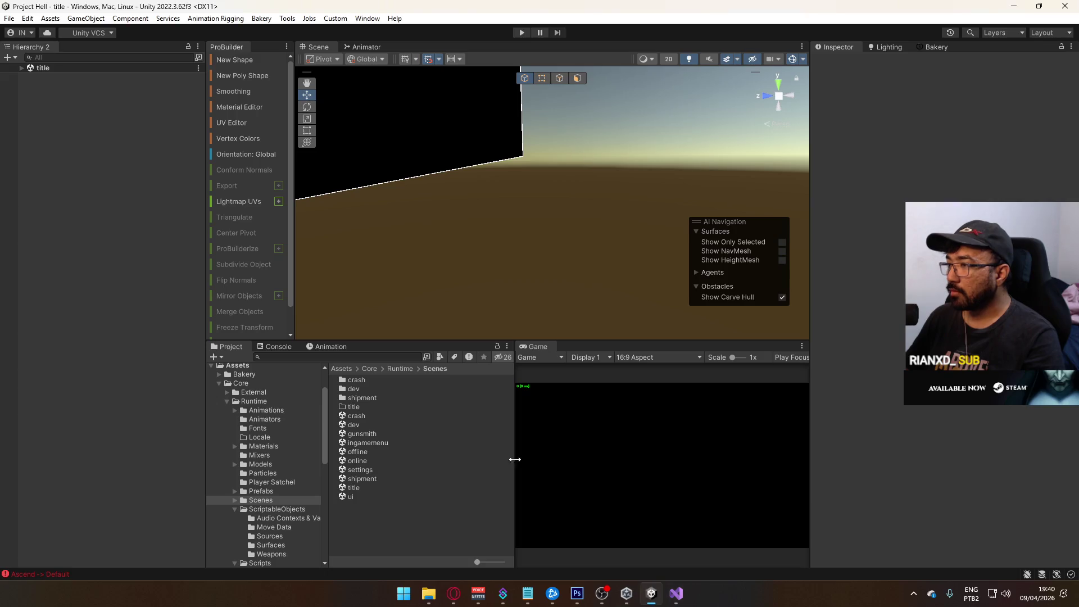
pyautogui.click(523, 33)
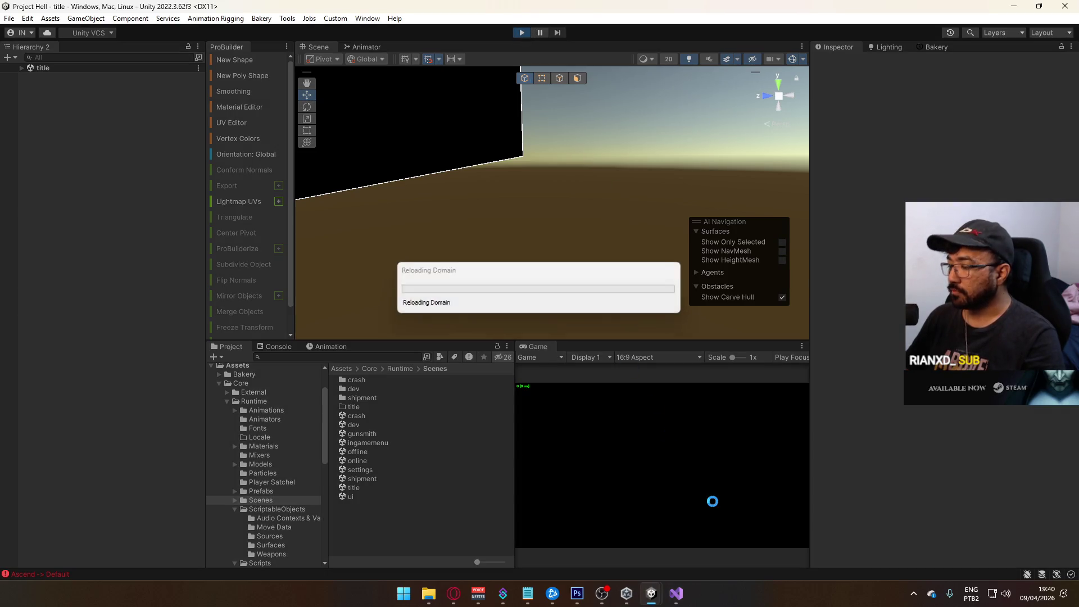
pyautogui.click(521, 34)
pyautogui.click(675, 592)
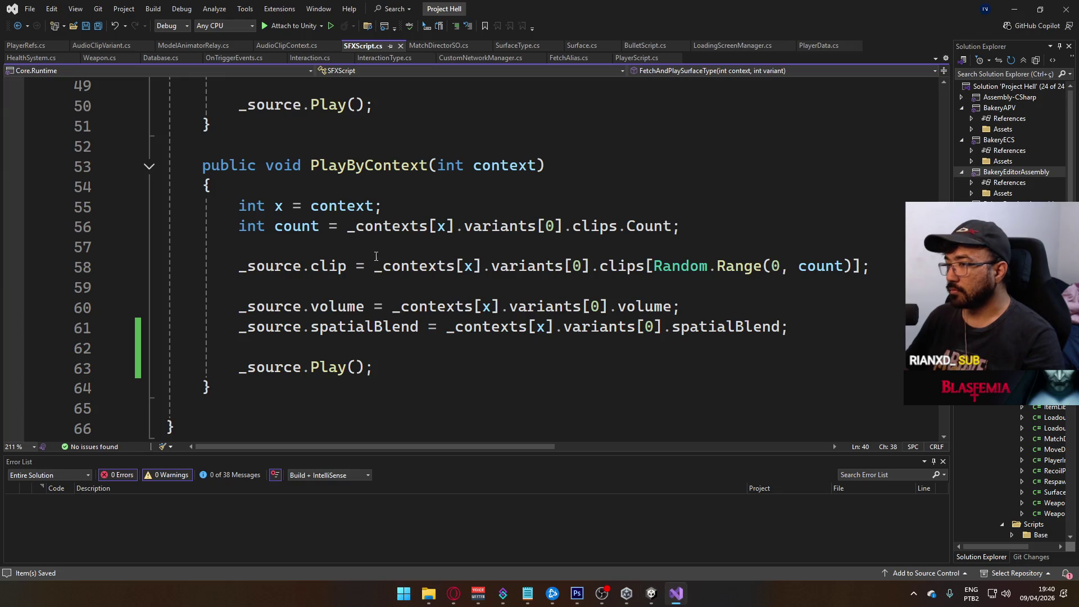
# Add Debug.LogError("foo " + context); at the top of PlayByContext.
pyautogui.click(393, 201)
pyautogui.click(411, 177)
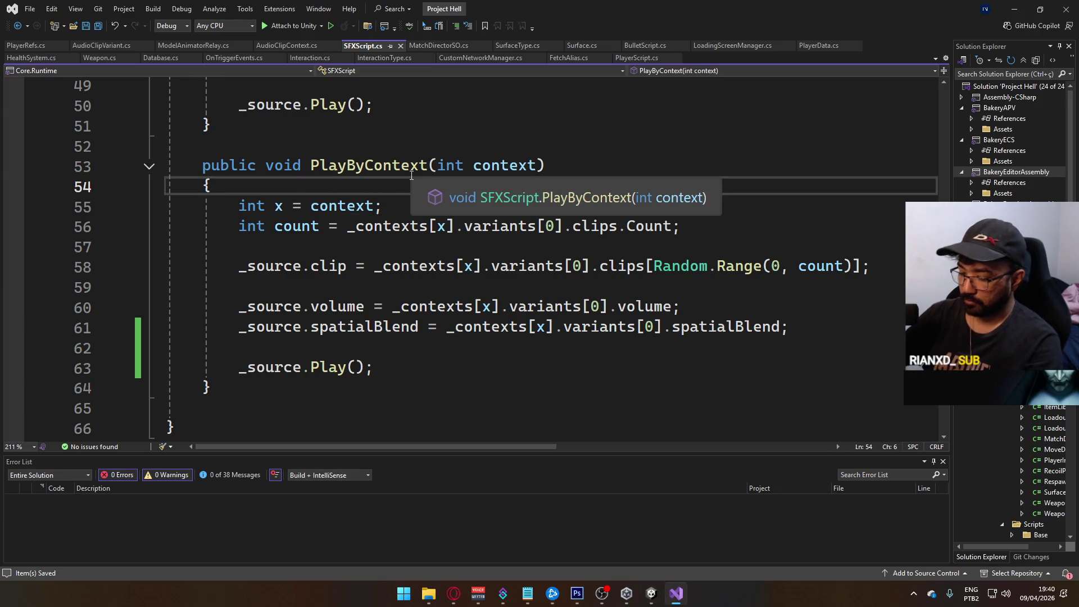
pyautogui.press('Return')
pyautogui.write('Debug')
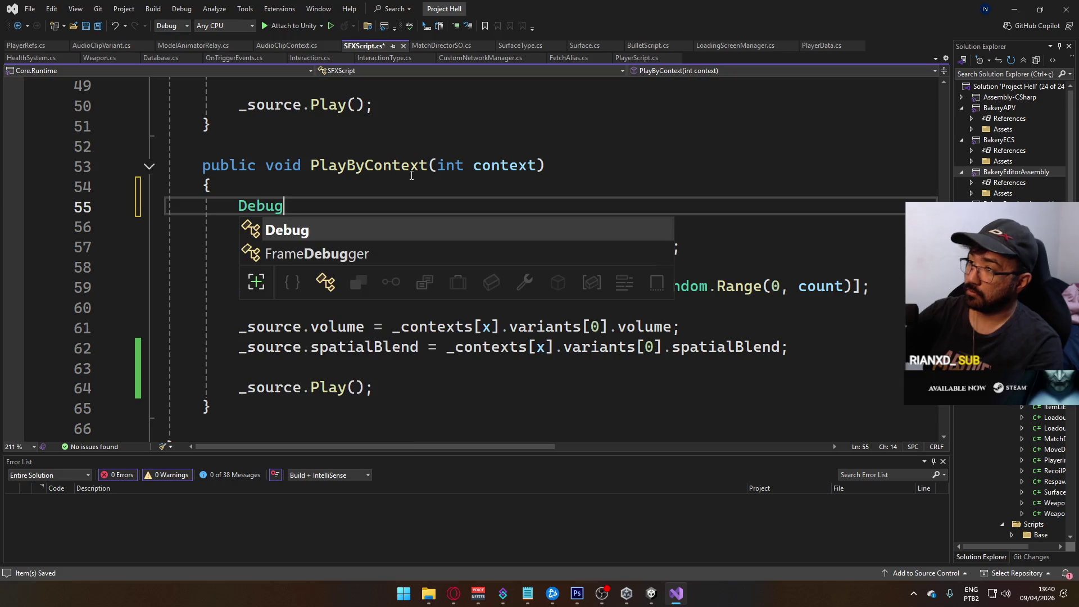
pyautogui.write('.loge')
pyautogui.press('Tab')
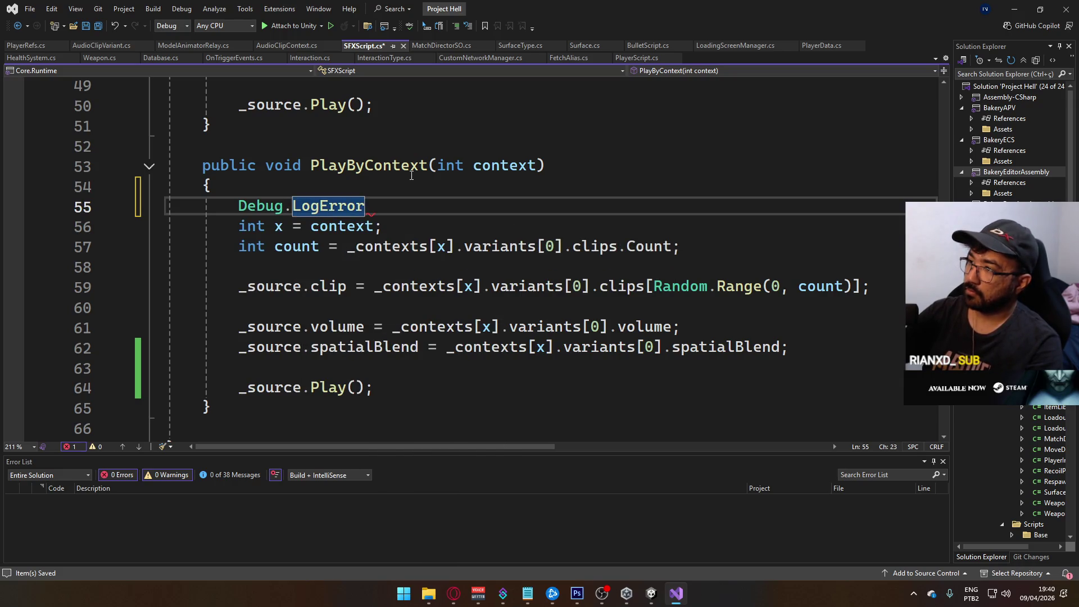
pyautogui.write('("foo " + ')
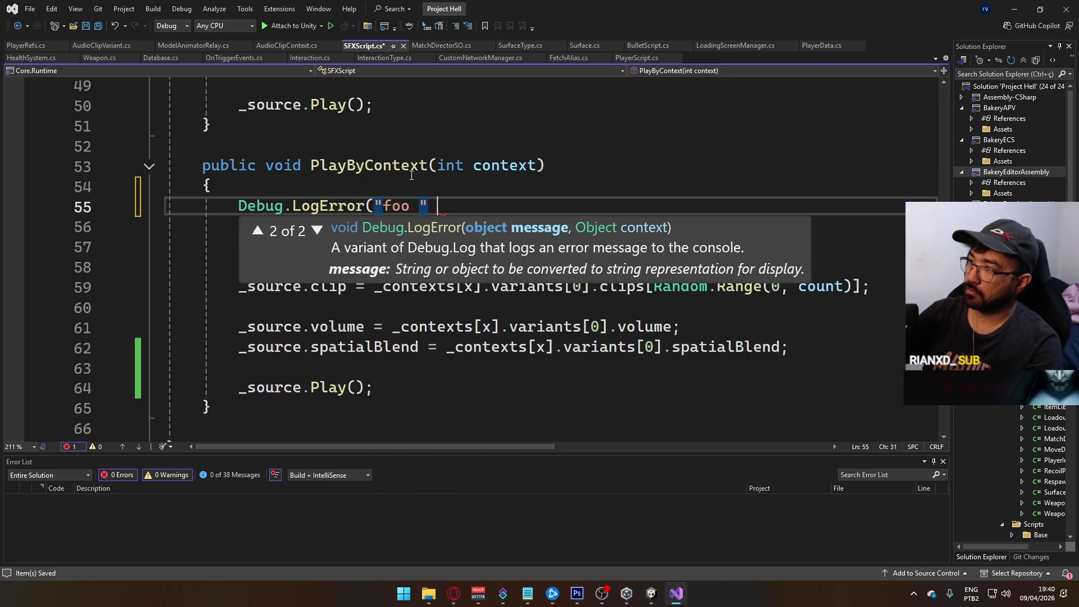
pyautogui.write('context);')
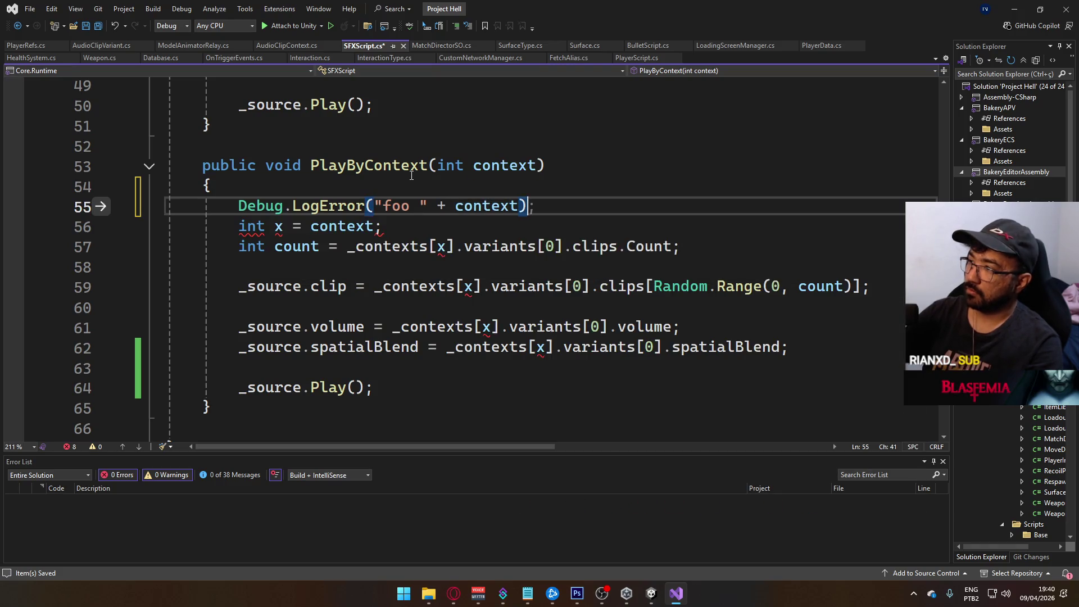
# Add Debug.LogError("bar") after _source.Play(), save, and switch back to Unity.
pyautogui.click(467, 381)
pyautogui.press('Return')
pyautogui.write('Debug.b')
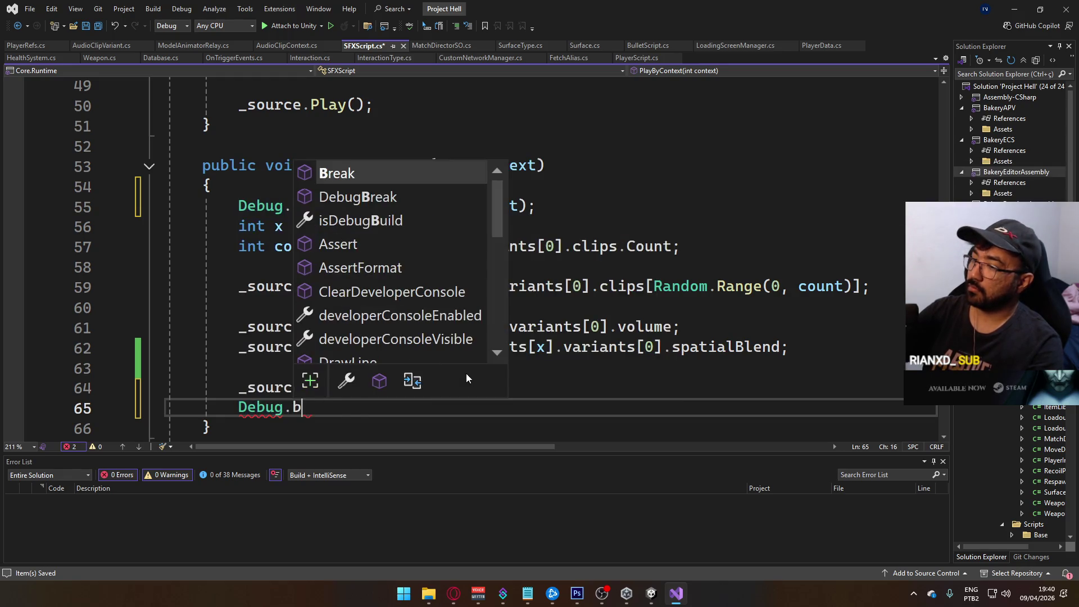
pyautogui.write('ar')
pyautogui.press('BackSpace')
pyautogui.press('BackSpace')
pyautogui.press('BackSpace')
pyautogui.write('loge')
pyautogui.press('Tab')
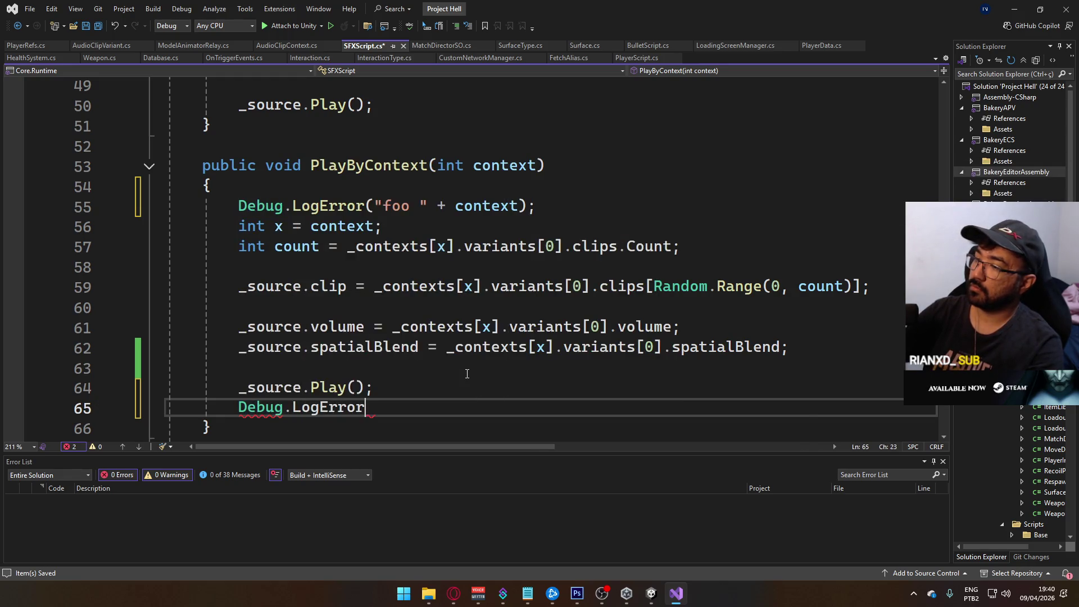
pyautogui.write('("bar");')
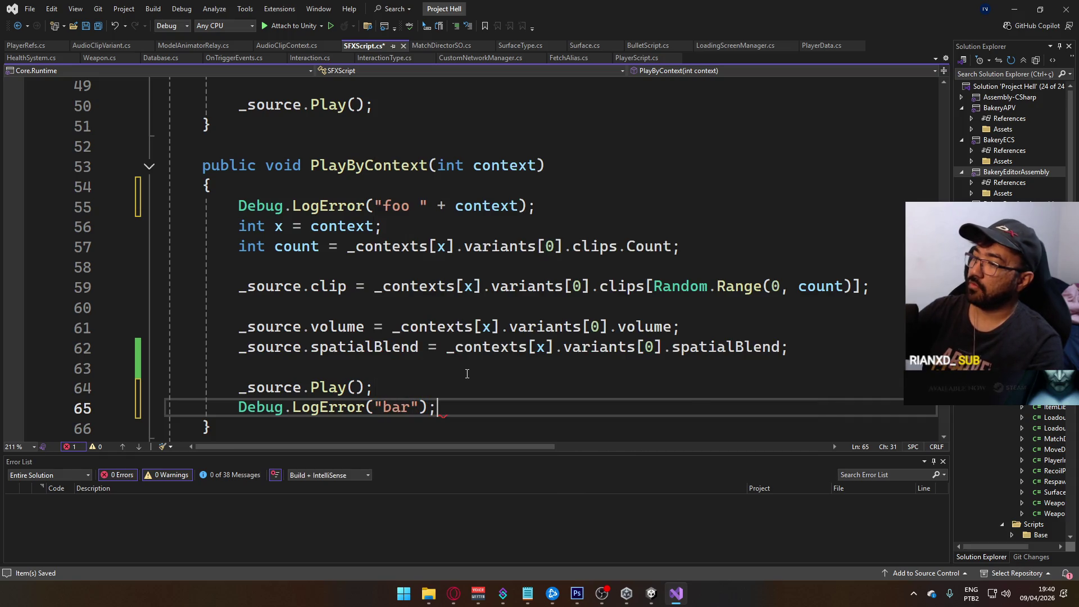
pyautogui.hotkey('ctrl', 's')
pyautogui.hotkey('alt', 'Tab')
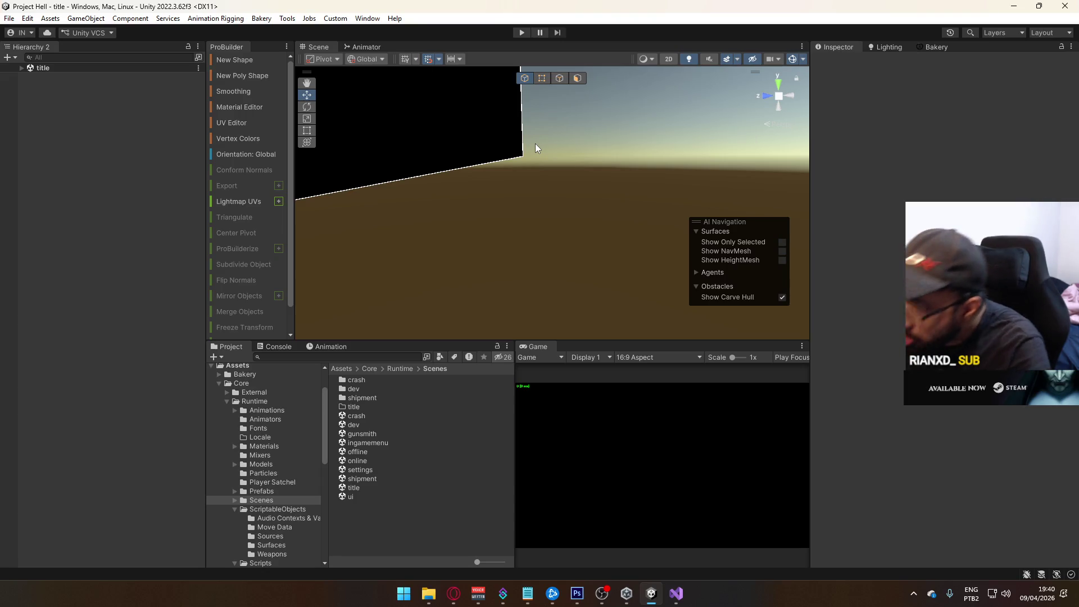
# Enter Play mode, launch an offline match into the crash map, and open the Console.
pyautogui.click(522, 33)
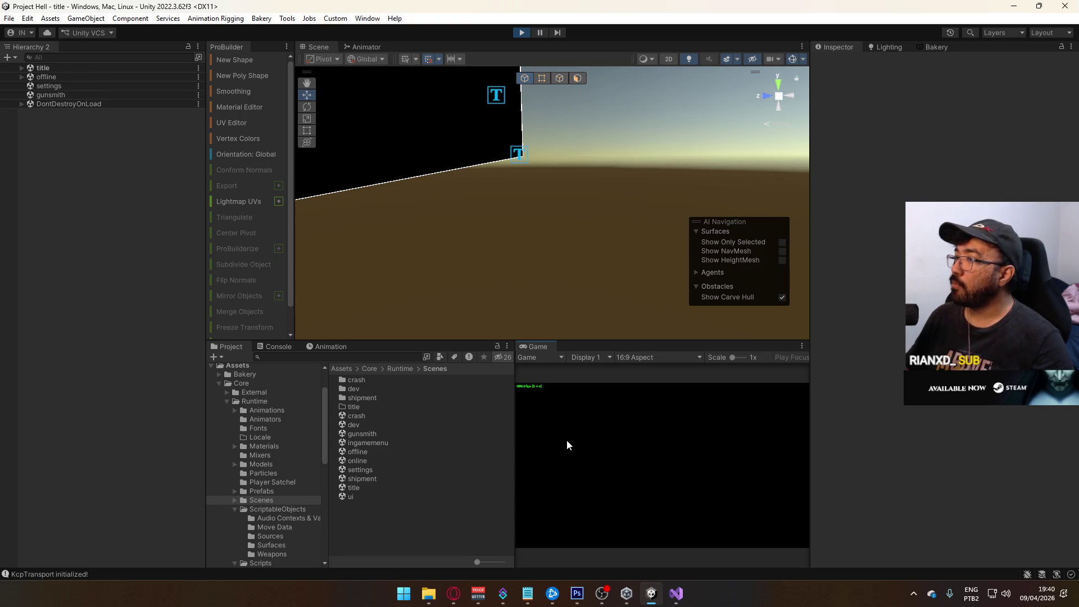
pyautogui.click(548, 506)
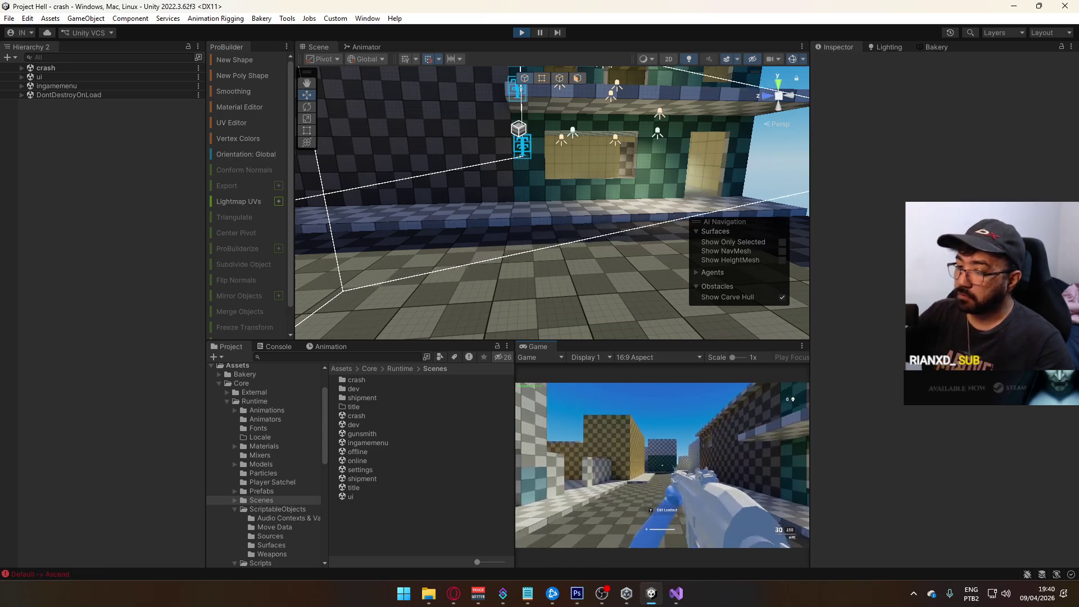
pyautogui.press('super')
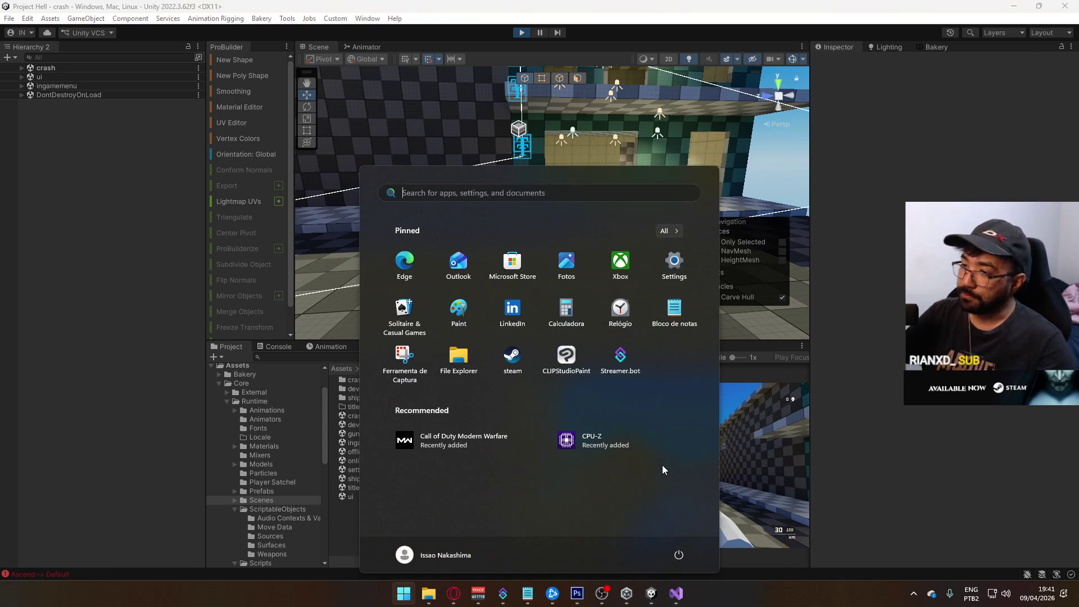
pyautogui.click(272, 348)
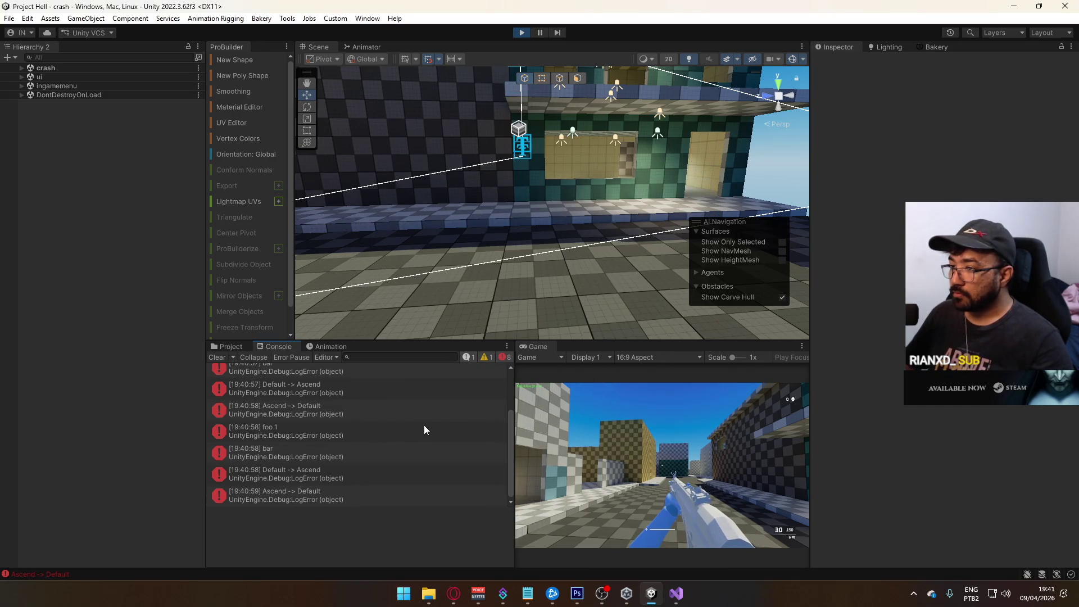
# Read the foo 1 and bar stack traces back to PlayerScript.InternalOnJump, then orbit toward the player.
pyautogui.click(410, 432)
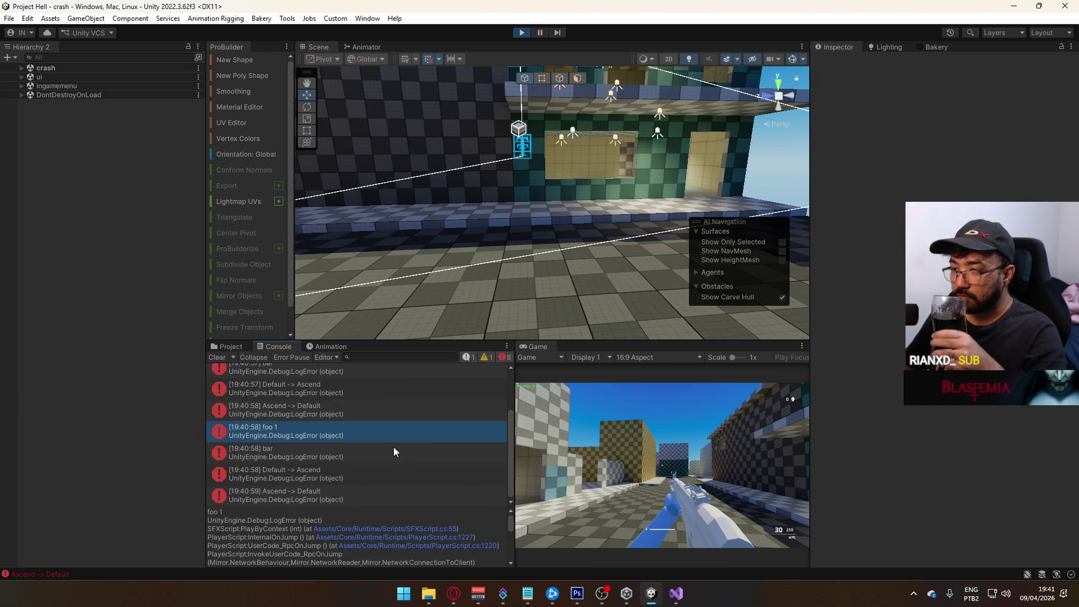
pyautogui.click(394, 448)
pyautogui.scroll(3, 400, 443)
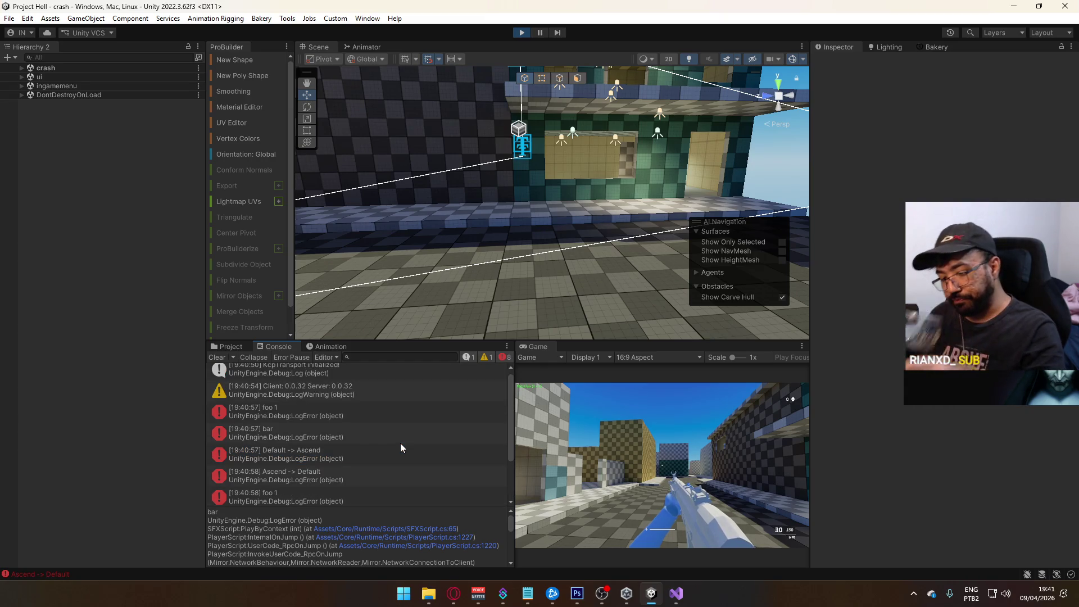
pyautogui.click(355, 420)
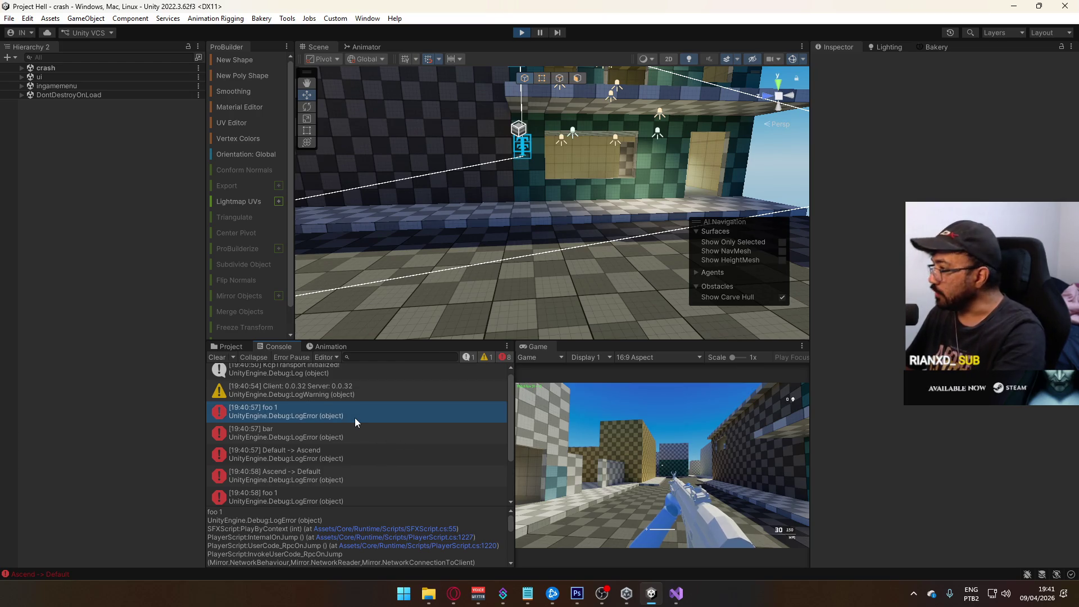
pyautogui.moveTo(506, 197)
pyautogui.mouseDown()
pyautogui.moveTo(534, 169)
pyautogui.moveTo(512, 111)
pyautogui.moveTo(489, 140)
pyautogui.mouseUp()
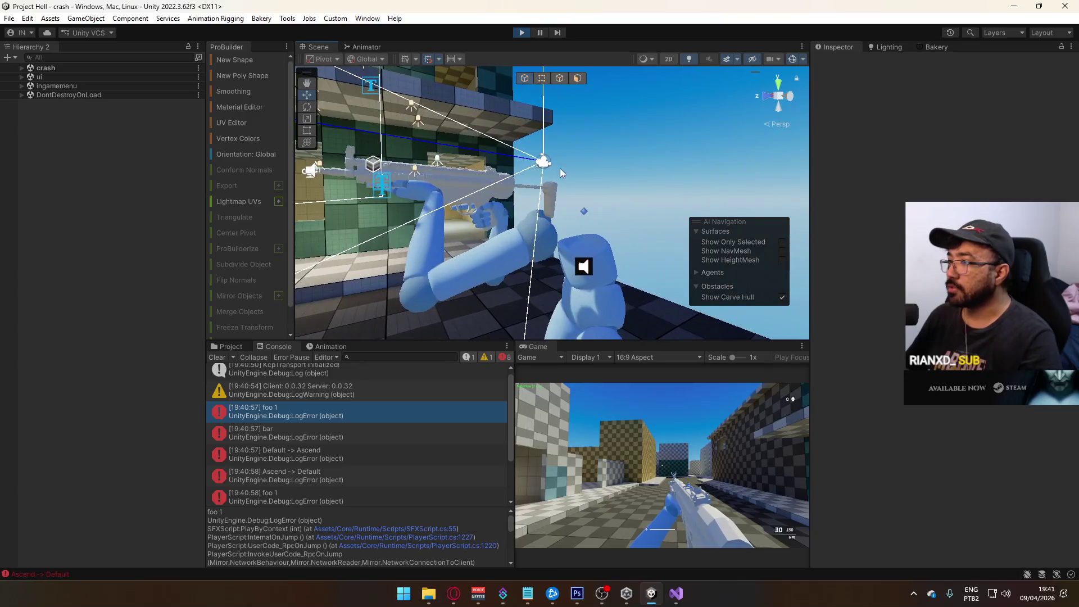
# Select the Player in the crash scene, locate its assigned jump sound, and select the Jump object.
pyautogui.click(21, 68)
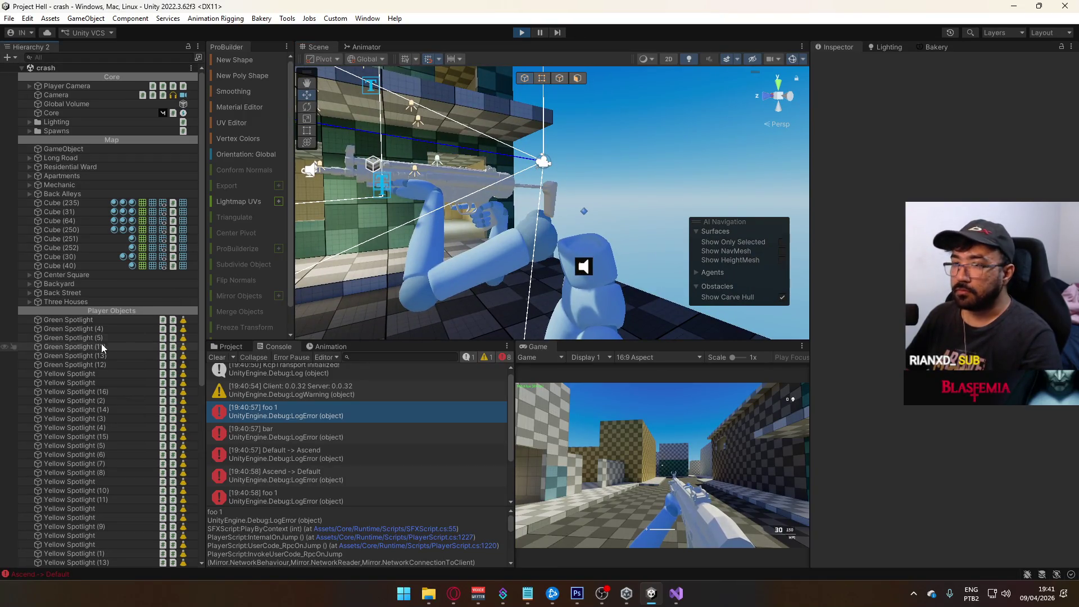
pyautogui.scroll(-10, 96, 343)
pyautogui.scroll(7, 69, 316)
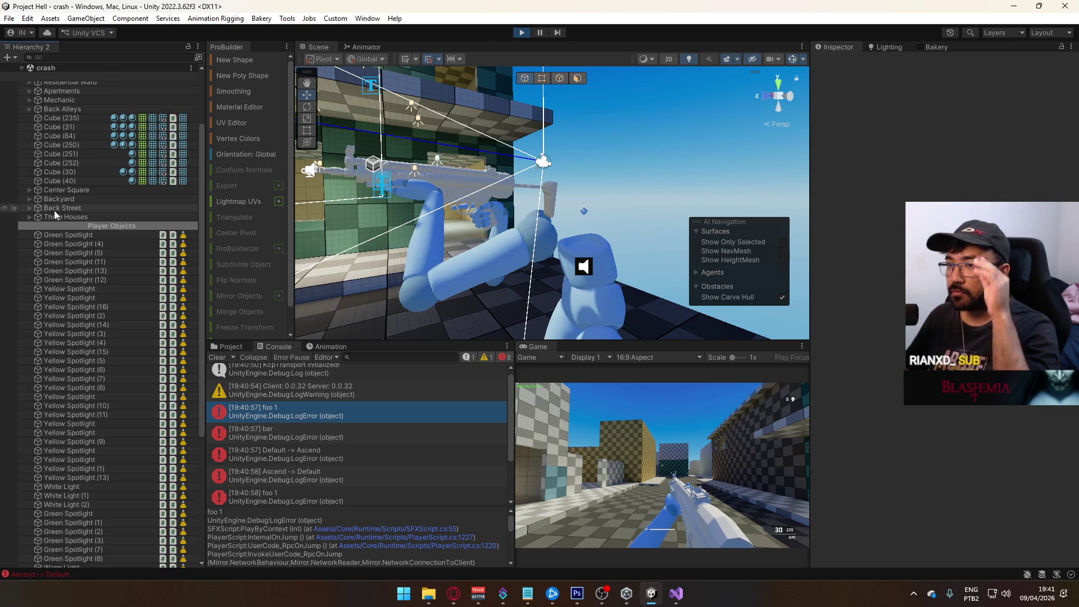
pyautogui.scroll(-6, 76, 248)
pyautogui.click(53, 532)
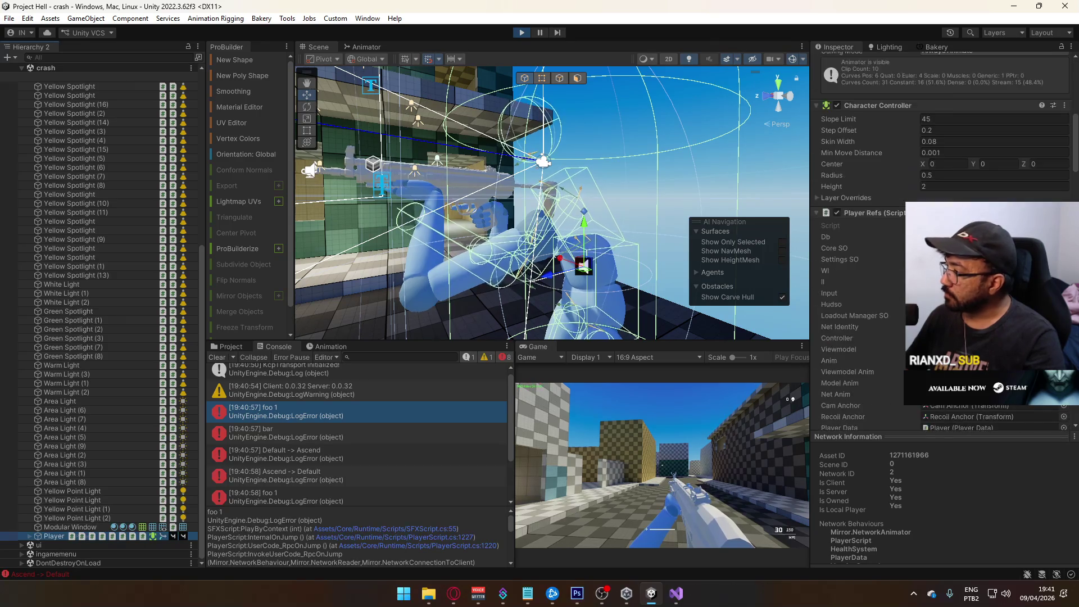
pyautogui.scroll(-10, 860, 242)
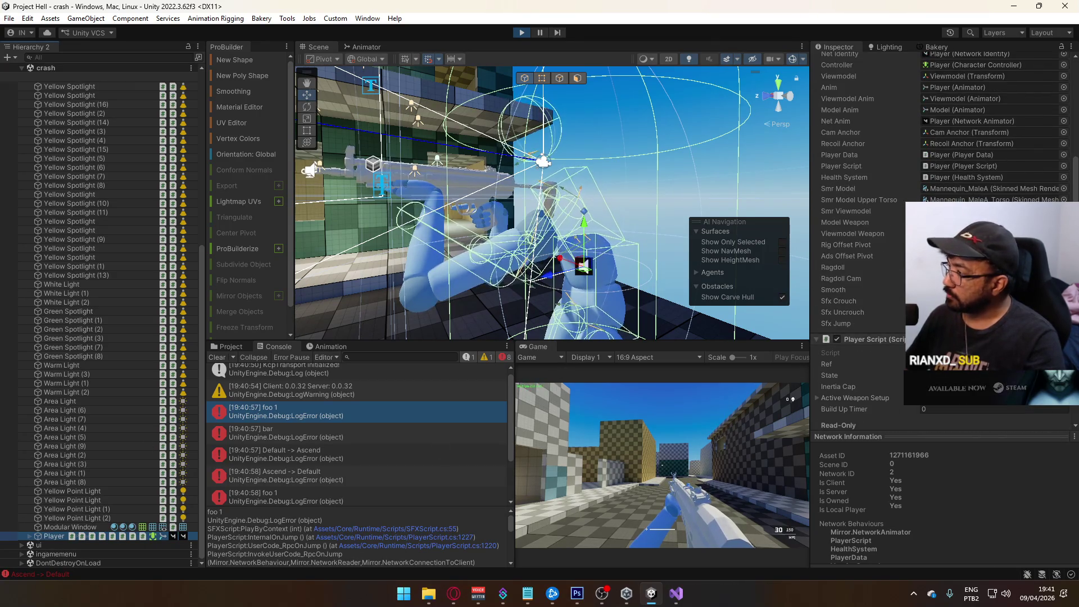
pyautogui.click(837, 323)
pyautogui.scroll(-2, 69, 518)
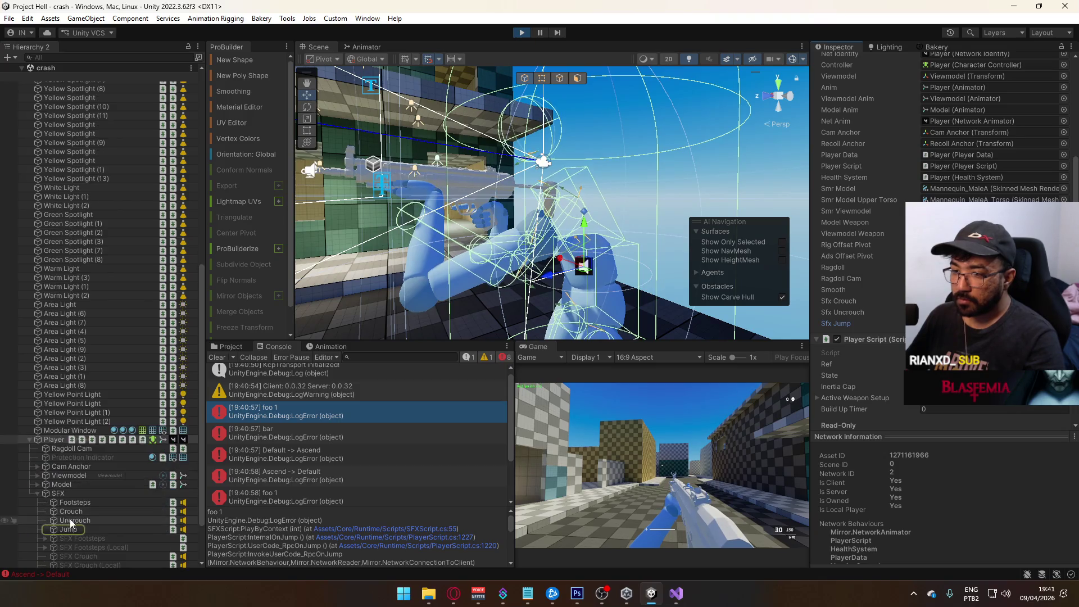
pyautogui.click(66, 528)
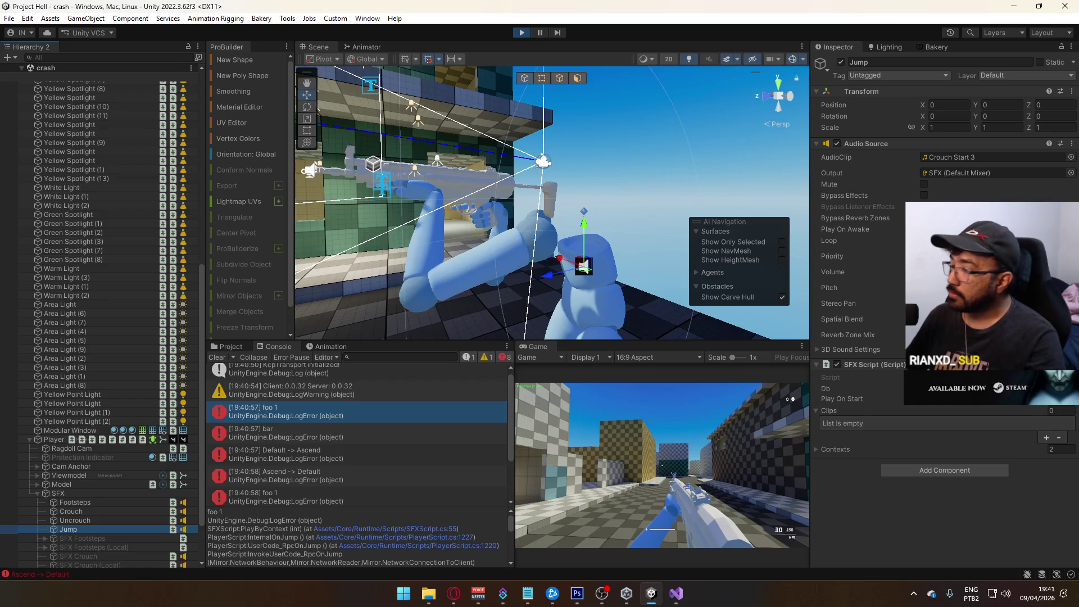
# Make the player jump to trigger the sound, then return to the Project window.
pyautogui.press('space')
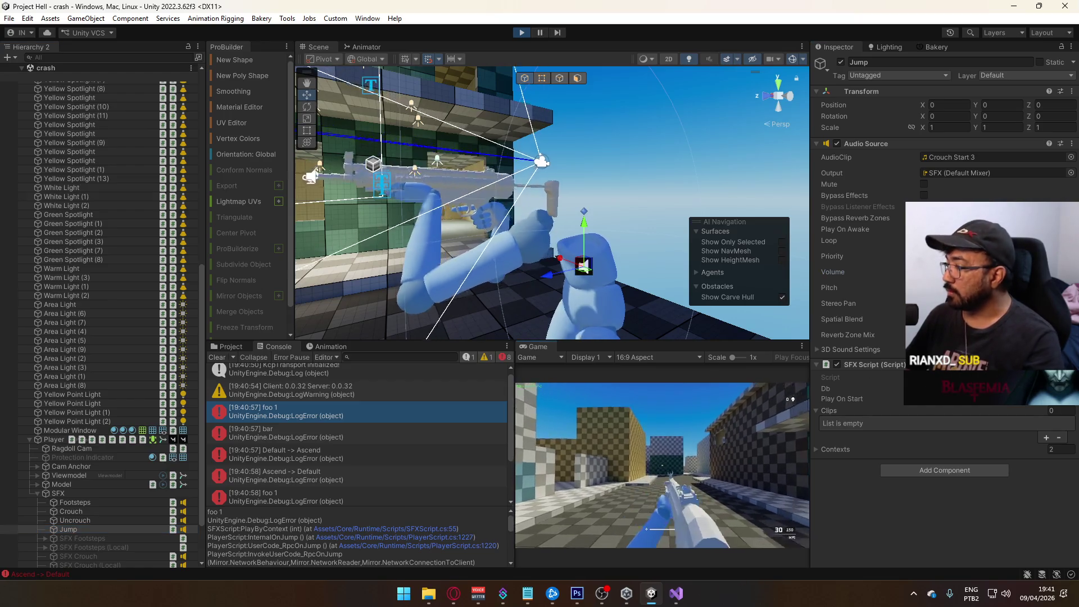
pyautogui.press('super')
pyautogui.press('super')
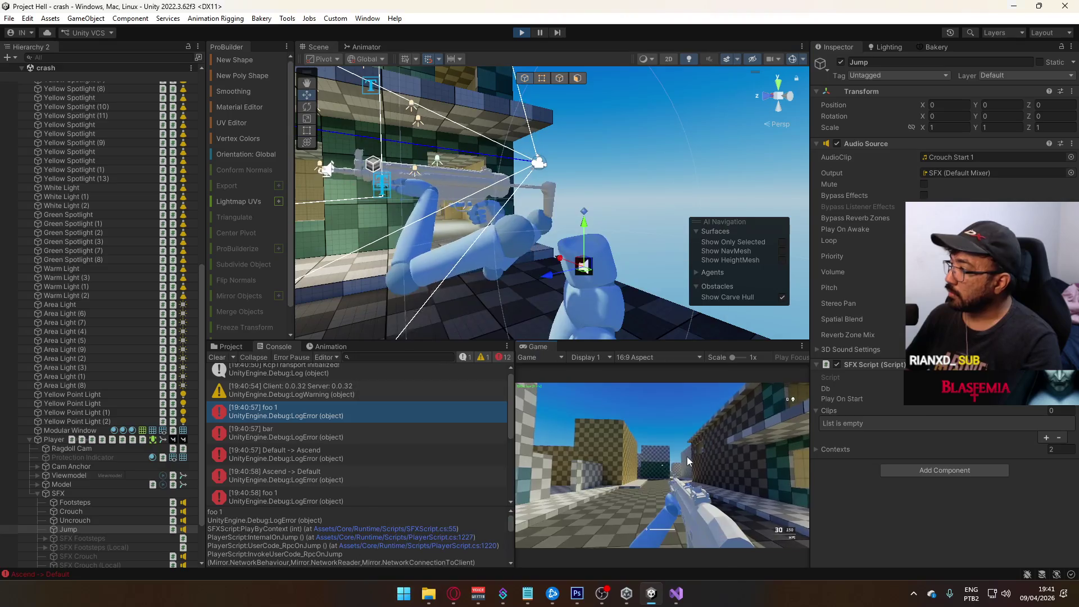
pyautogui.press('super')
pyautogui.press('super')
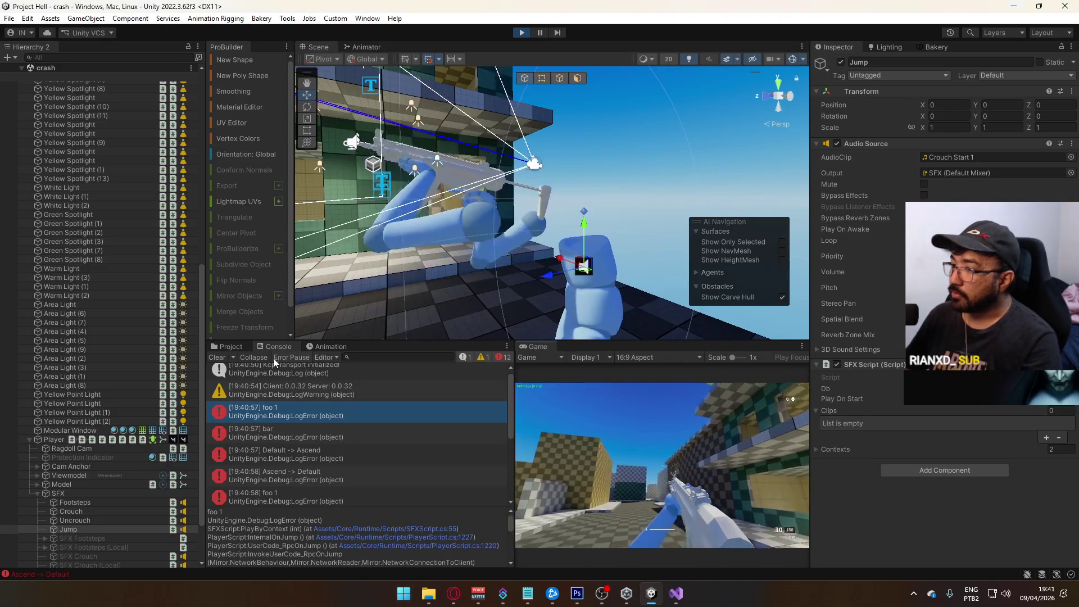
pyautogui.click(227, 347)
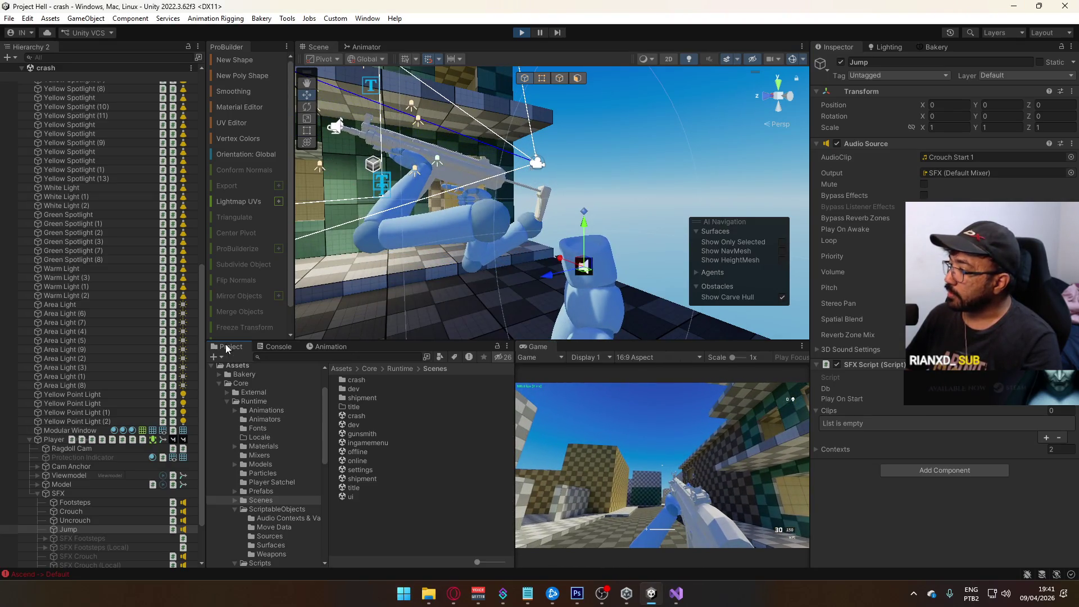
# Compare the Jump and Uncrouch Local/Global contexts and their Default variant volumes, then switch to Visual Studio.
pyautogui.click(279, 517)
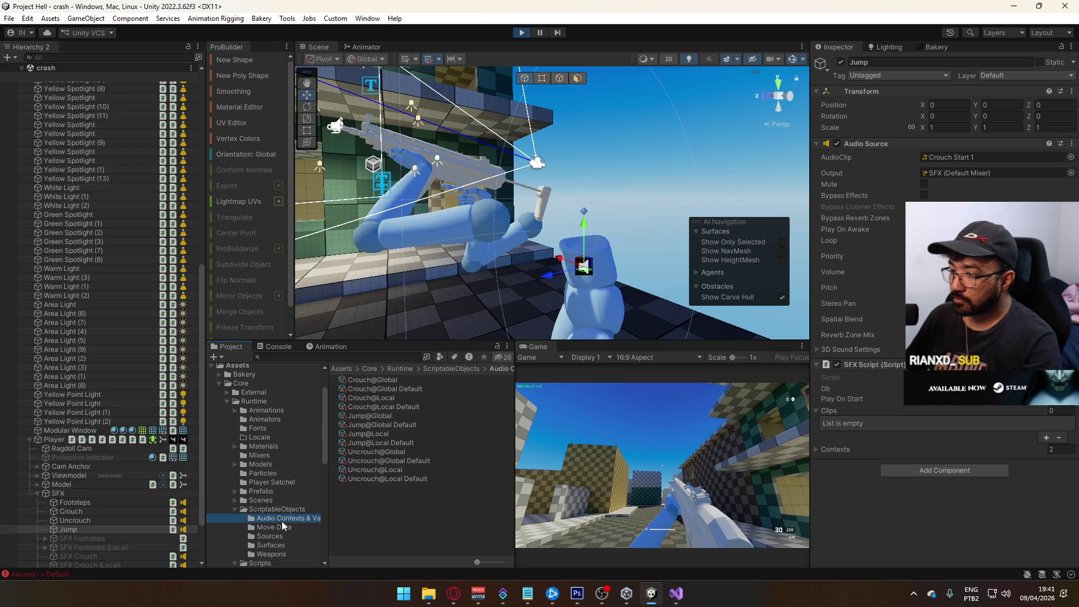
pyautogui.click(395, 443)
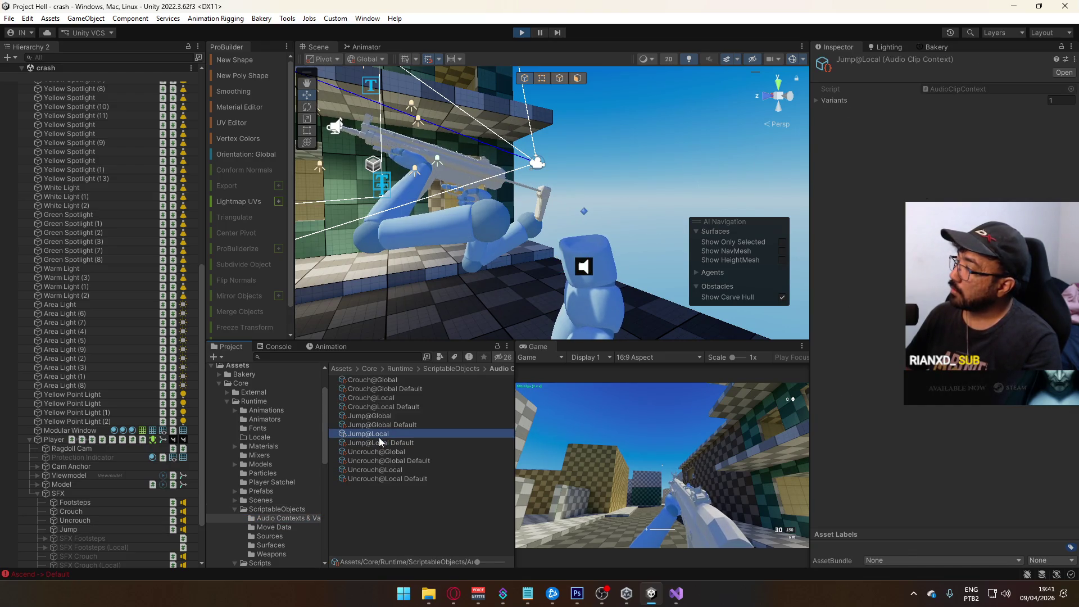
pyautogui.click(369, 451)
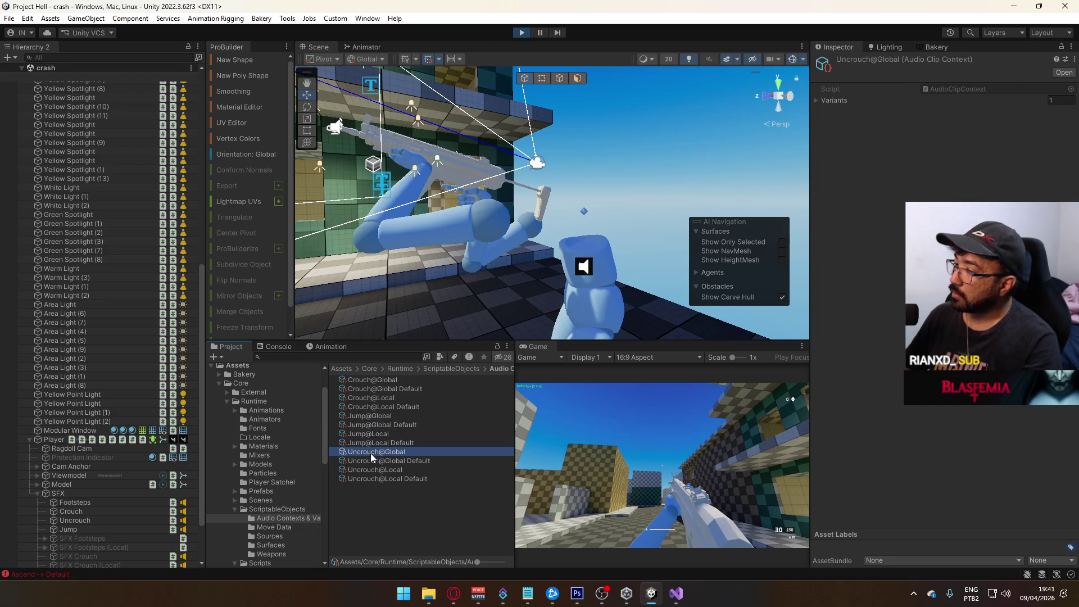
pyautogui.click(381, 461)
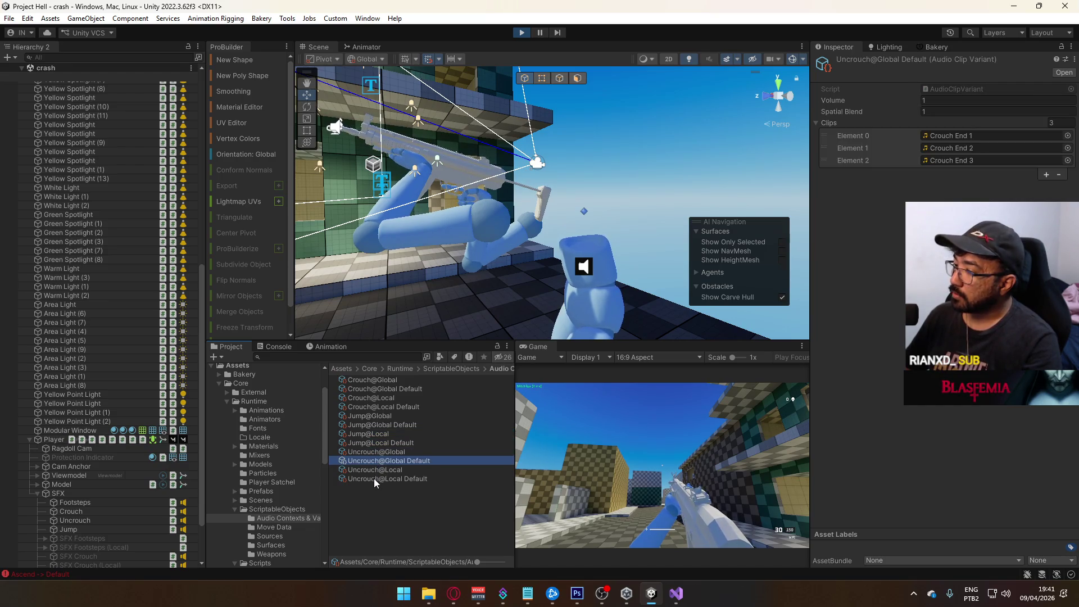
pyautogui.click(374, 481)
pyautogui.keyDown('ctrl'); pyautogui.click(380, 464); pyautogui.keyUp('ctrl')
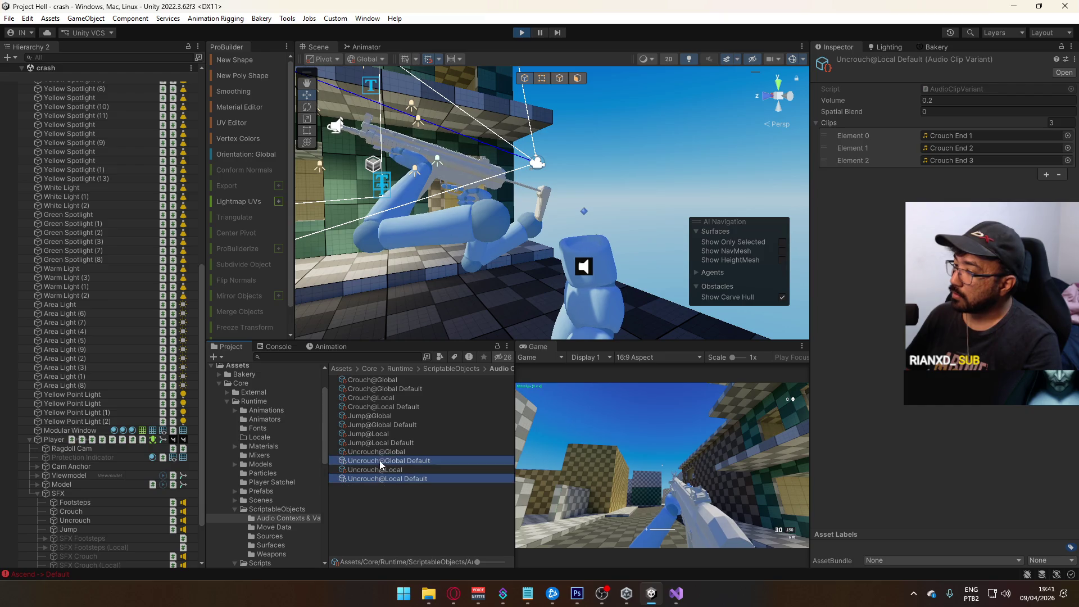
pyautogui.click(395, 427)
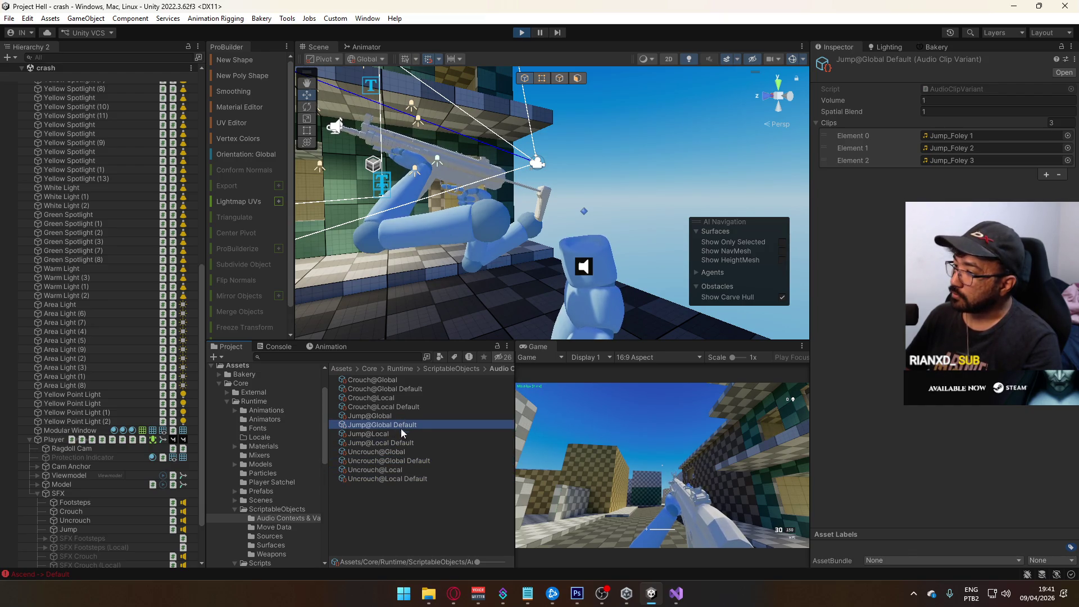
pyautogui.click(396, 445)
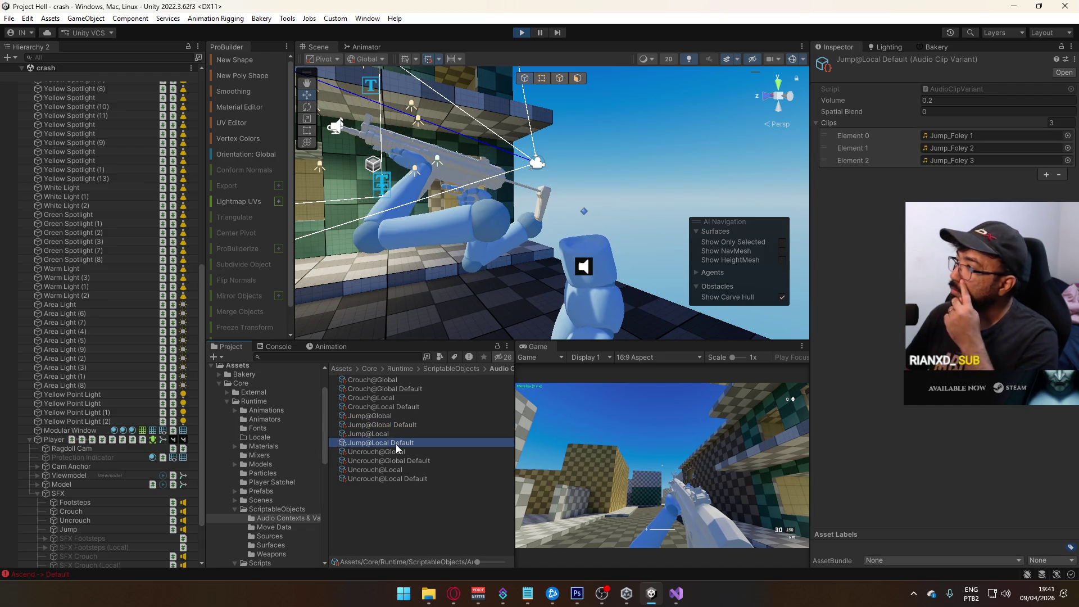
pyautogui.hotkey('alt', 'Tab')
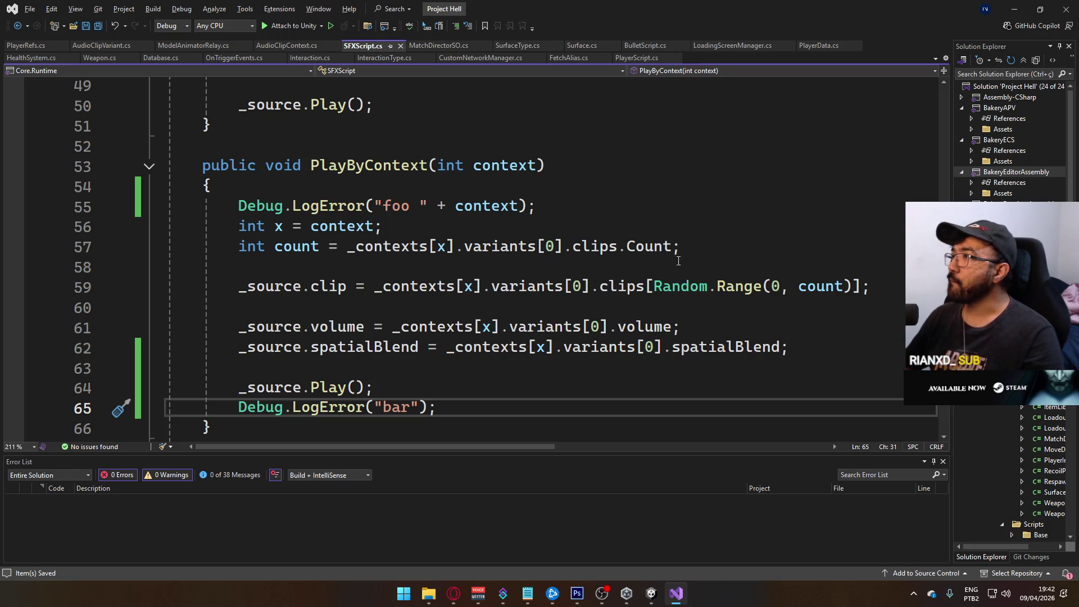
# Delete the _volumeCache field declaration and its assignment line from SFXScript.cs.
pyautogui.scroll(2, 348, 353)
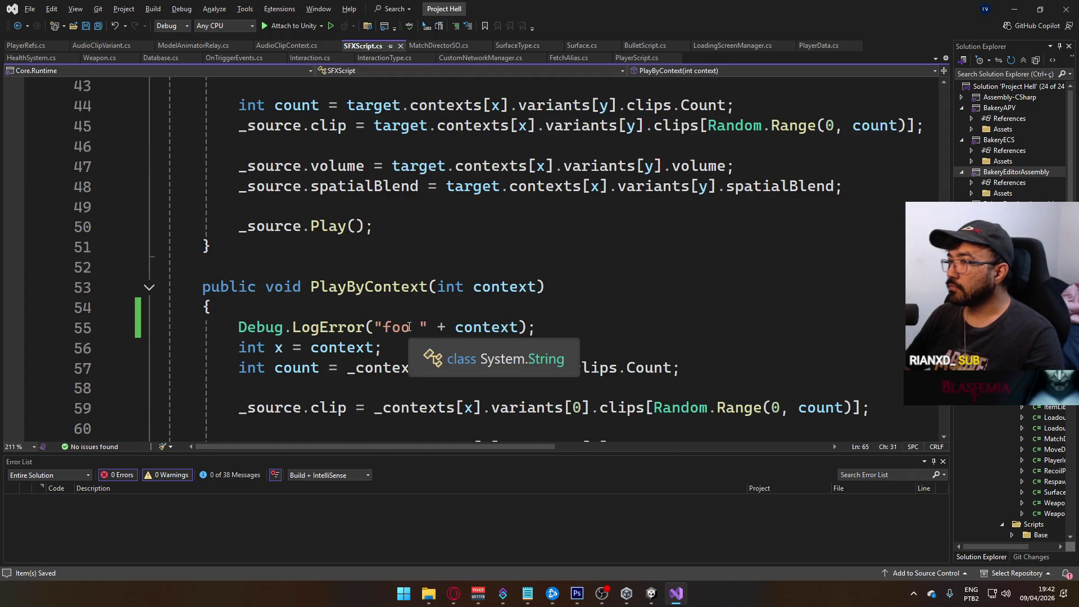
pyautogui.scroll(1, 409, 326)
pyautogui.scroll(13, 409, 326)
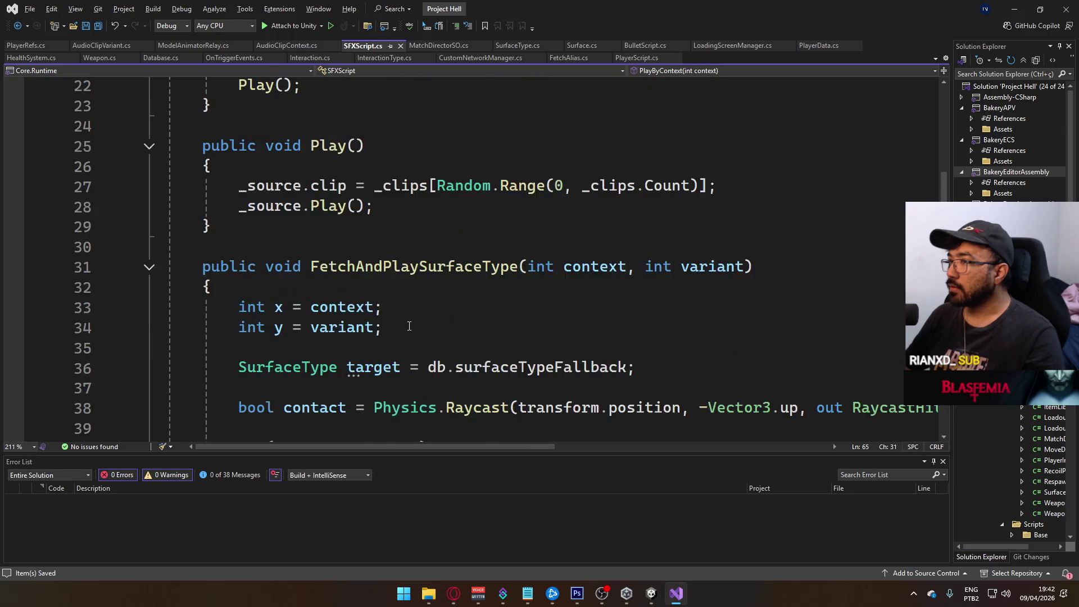
pyautogui.scroll(-2, 439, 332)
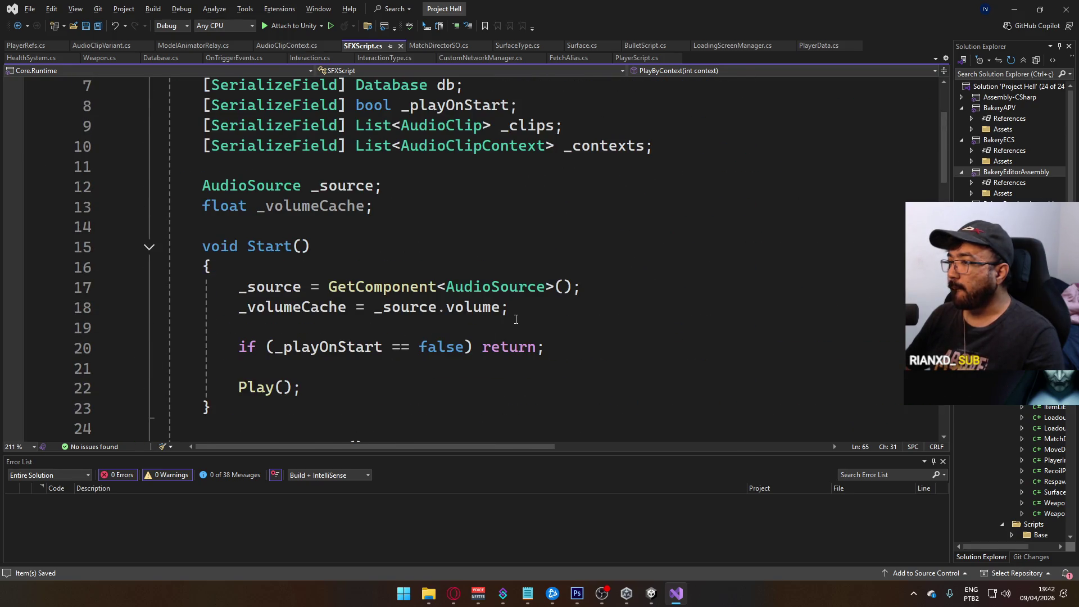
pyautogui.click(438, 218)
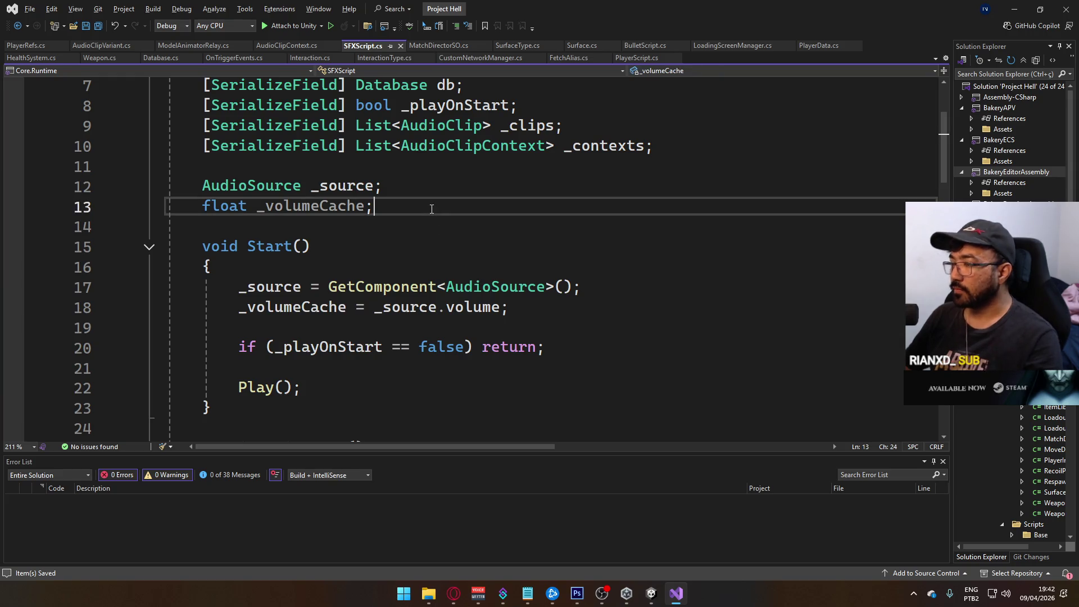
pyautogui.hotkey('ctrl', 'x')
pyautogui.click(543, 285)
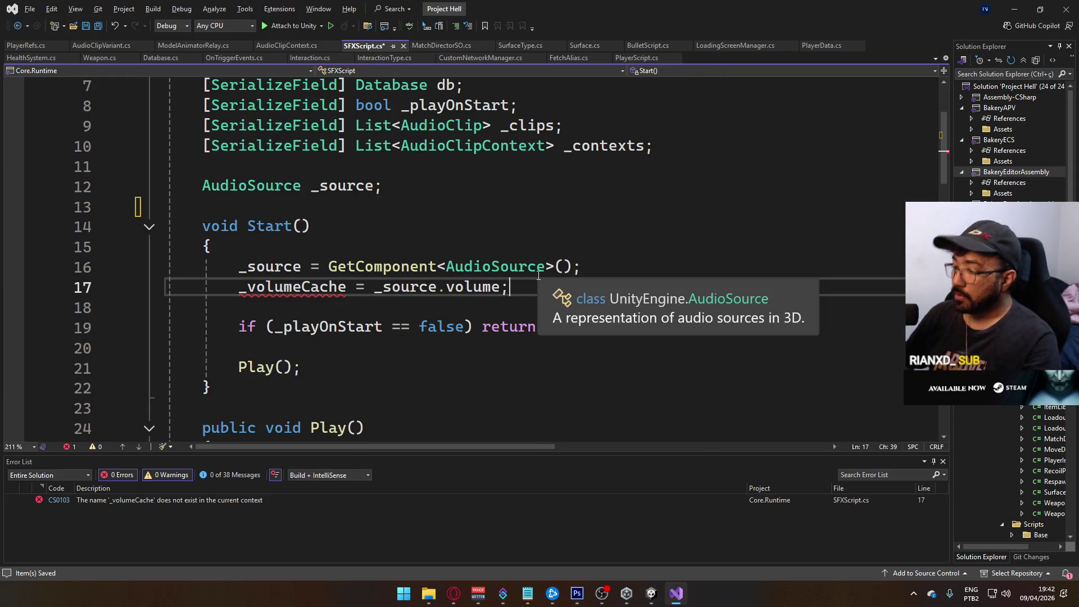
pyautogui.hotkey('ctrl', 'x')
# Make the bar log print "bar " + _contexts[x].variants[0].volume, save, and return to Unity.
pyautogui.scroll(-14, 539, 274)
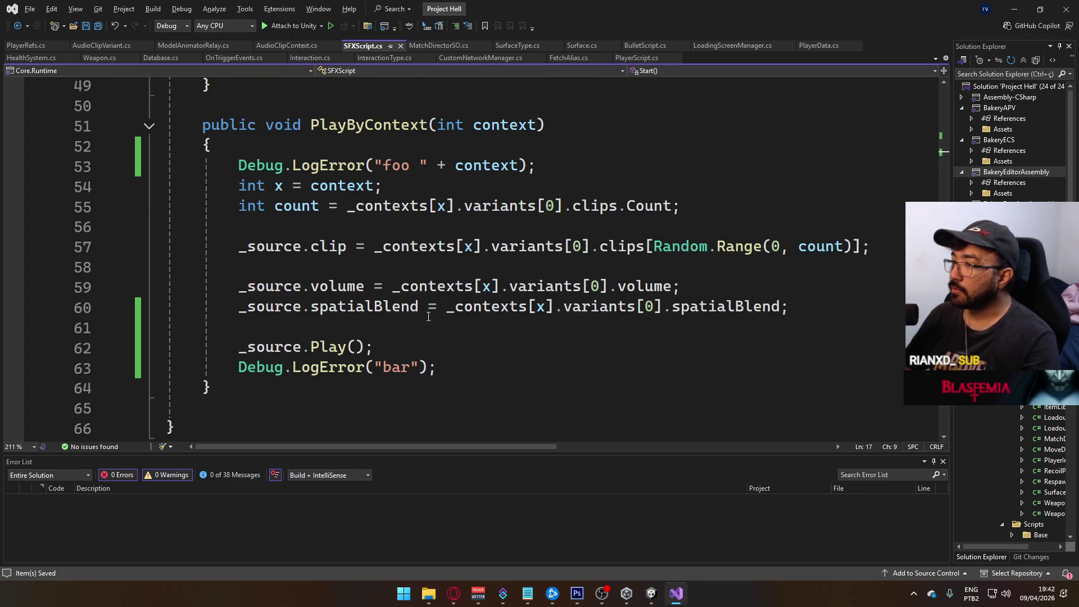
pyautogui.click(420, 367)
pyautogui.press('Right')
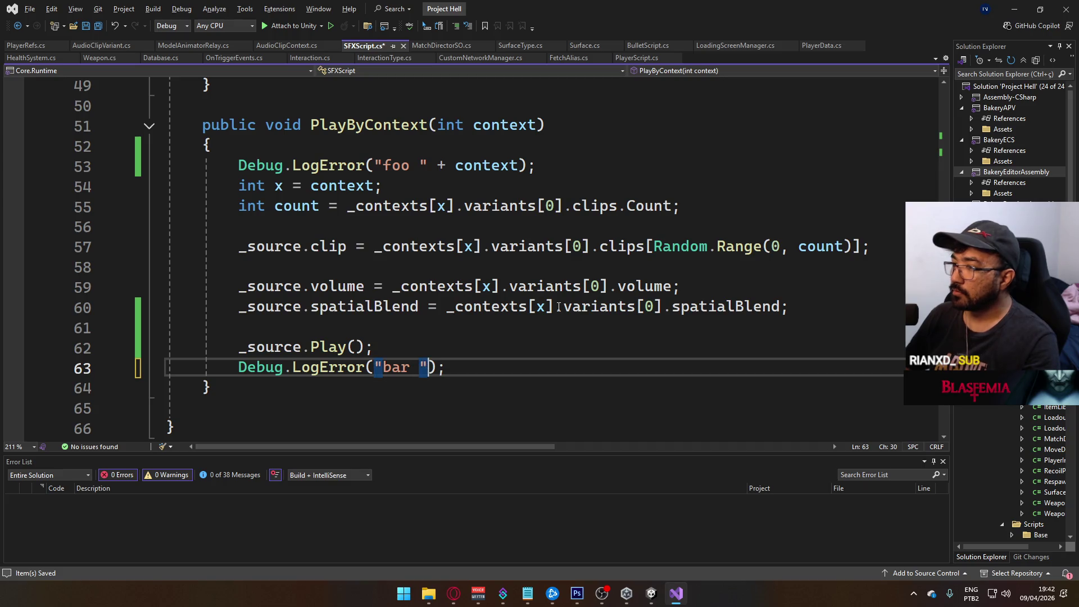
pyautogui.write('+')
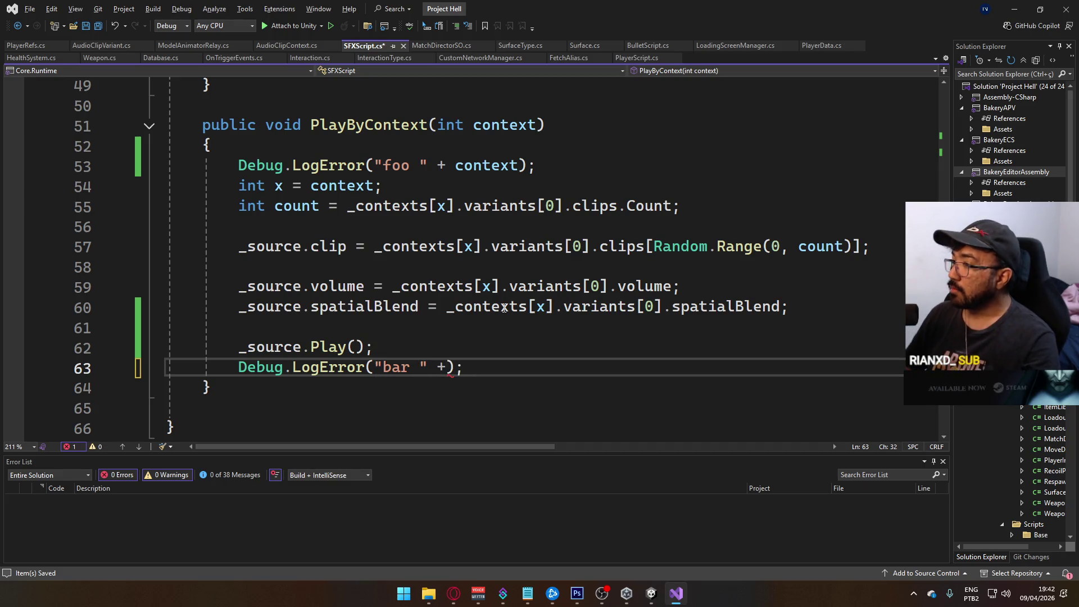
pyautogui.moveTo(393, 286); pyautogui.dragTo(672, 287)
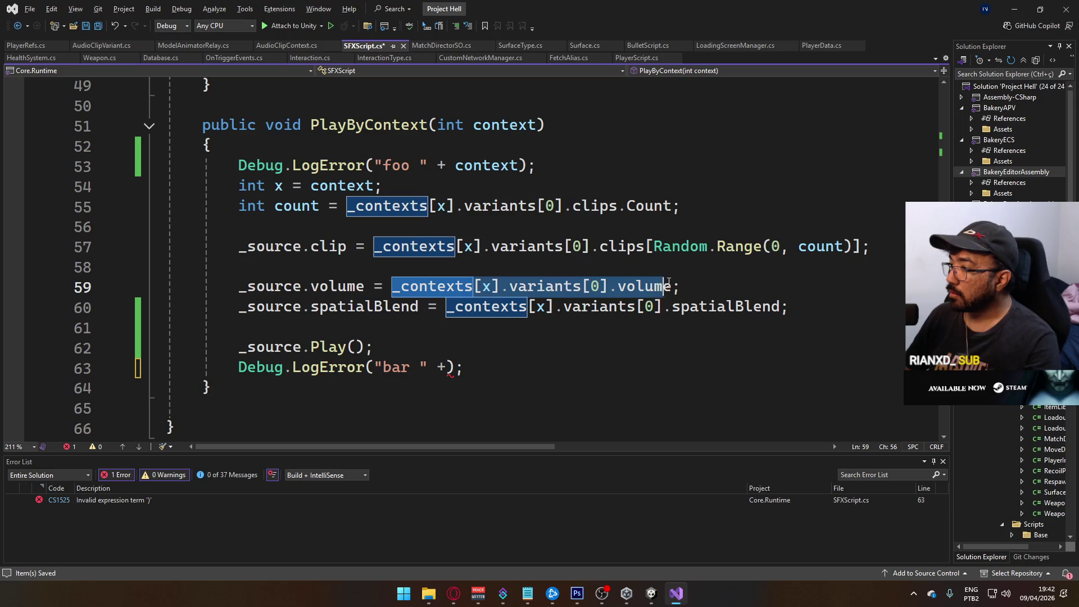
pyautogui.hotkey('ctrl', 'c')
pyautogui.click(445, 368)
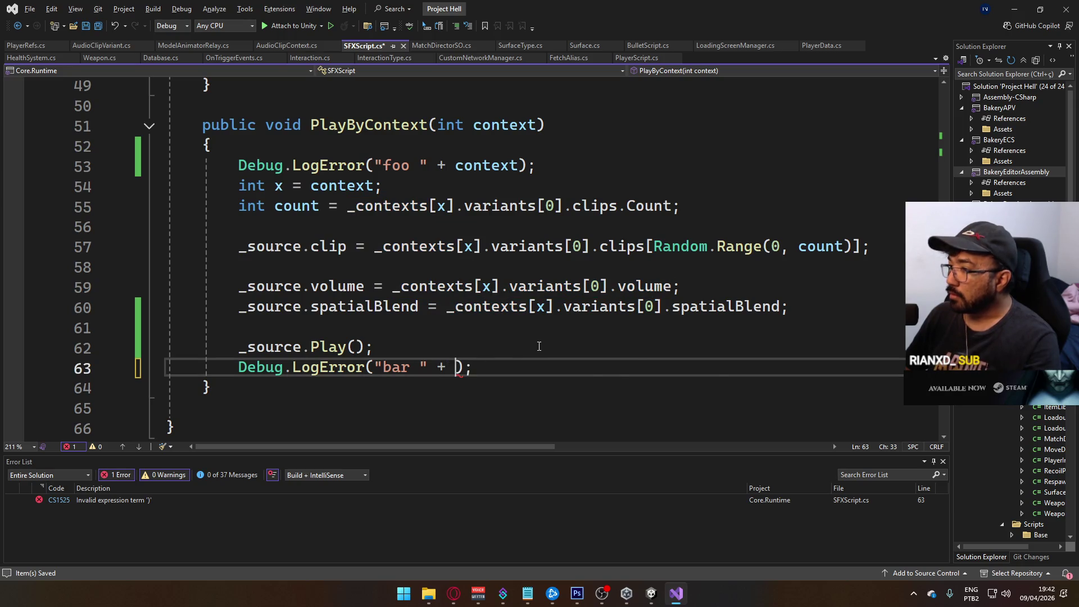
pyautogui.hotkey('ctrl', 'v')
pyautogui.hotkey('ctrl', 's')
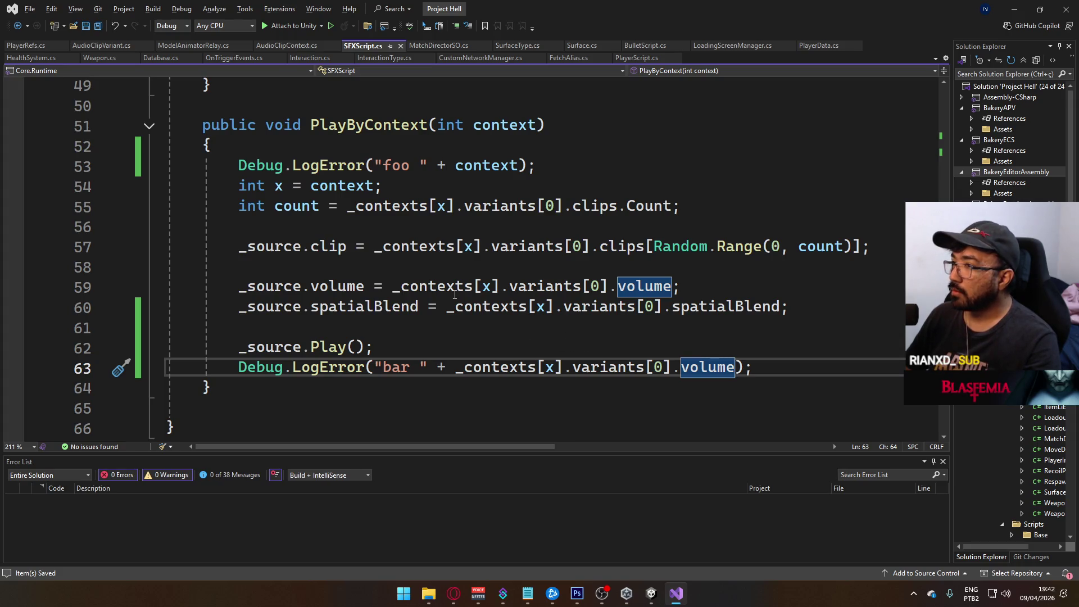
pyautogui.click(651, 593)
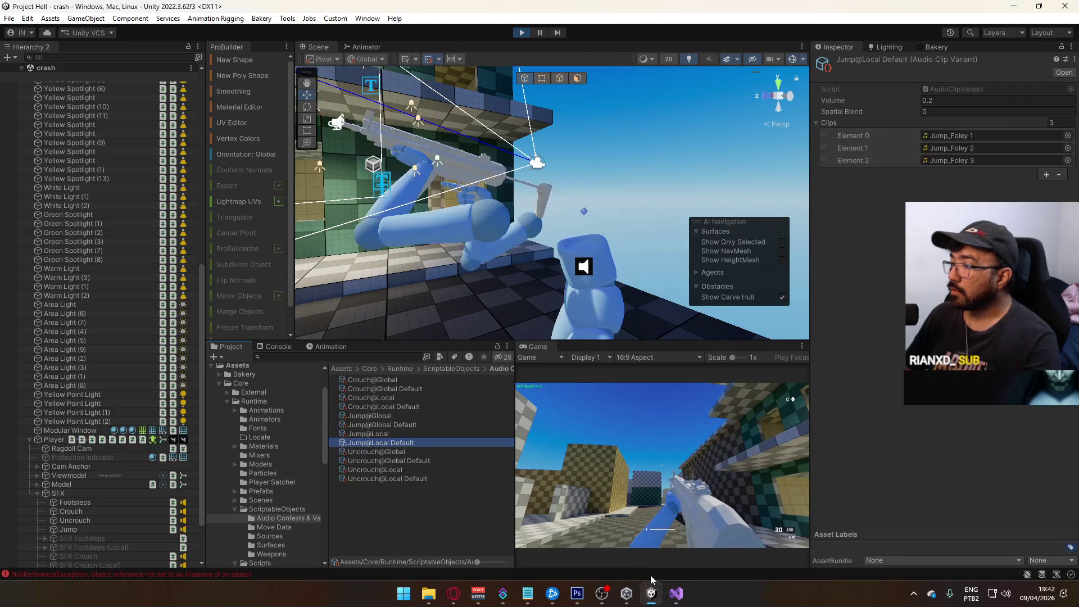
# Restart Play mode, inspect Jump@Local, and launch a match into the crash map.
pyautogui.click(518, 35)
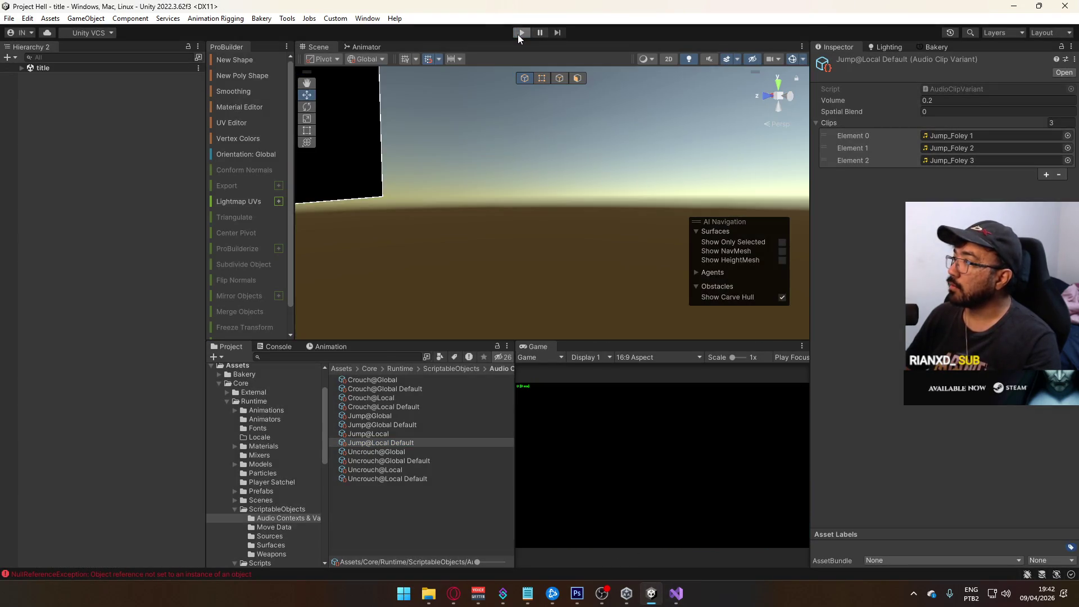
pyautogui.click(521, 33)
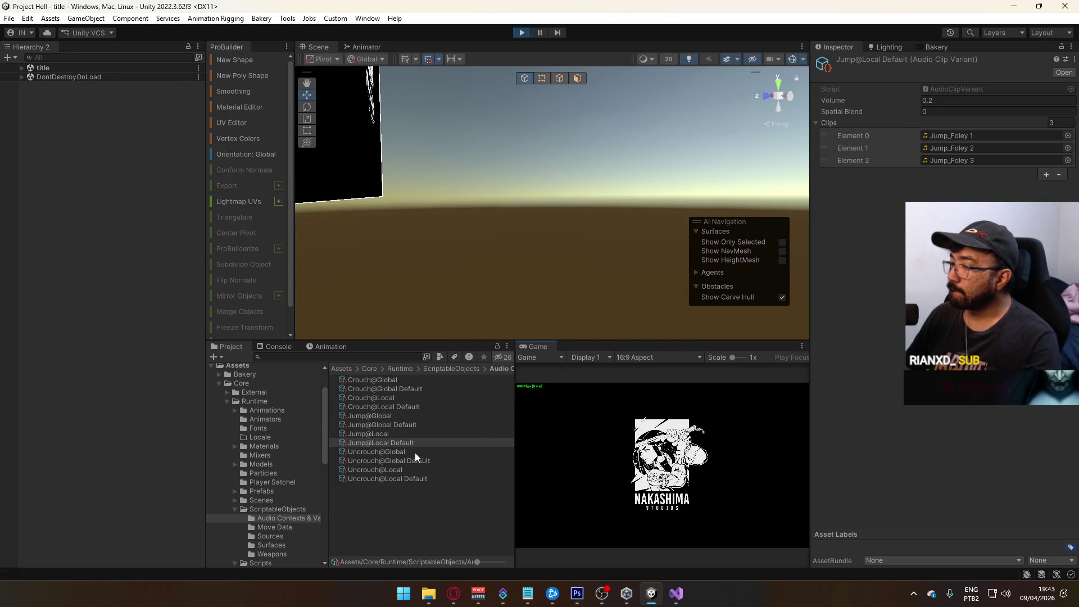
pyautogui.click(397, 436)
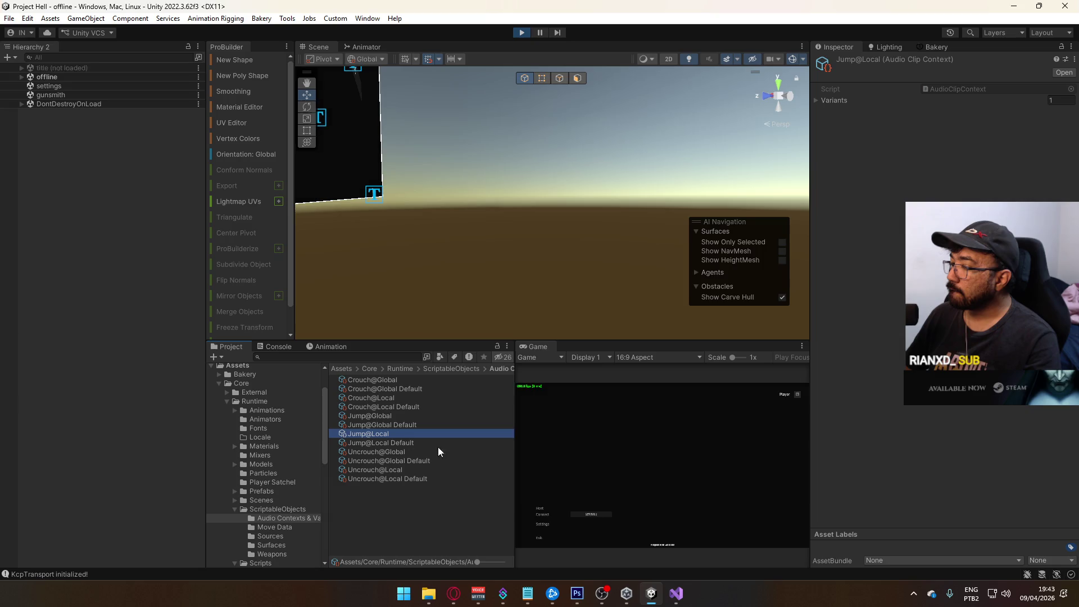
pyautogui.click(539, 511)
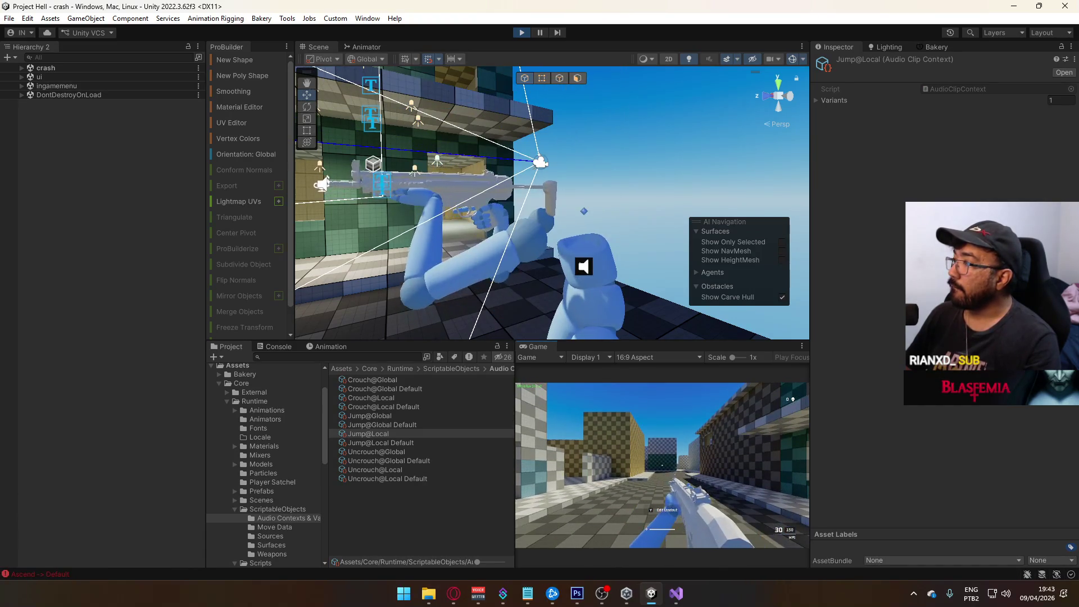
# Expand Jump@Local's variants and inspect the Jump@Local Default variant showing volume 0.2.
pyautogui.press('super')
pyautogui.click(824, 104)
pyautogui.click(816, 102)
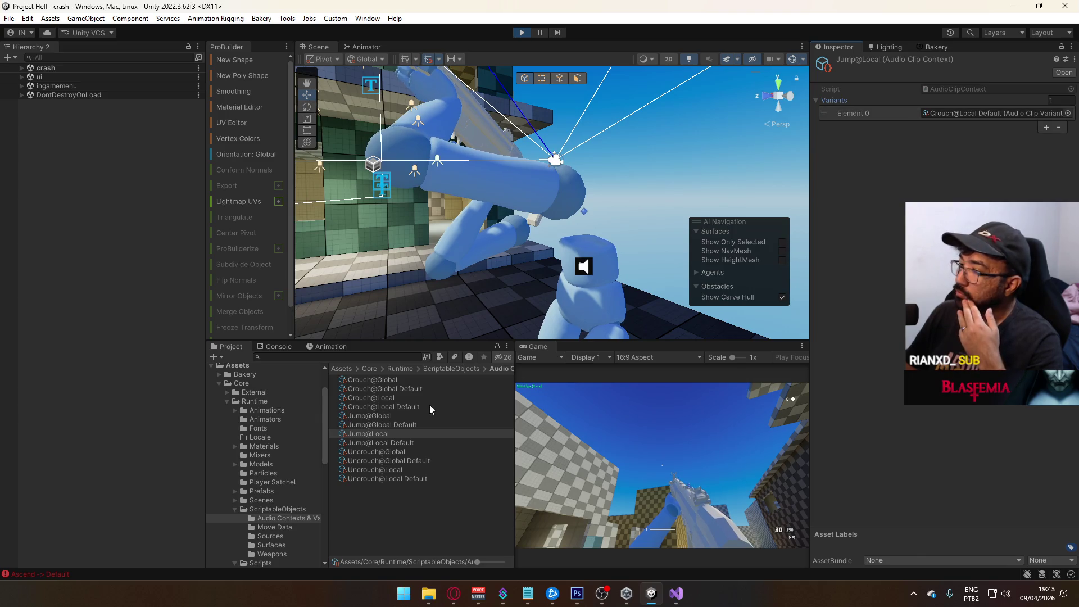
pyautogui.click(386, 444)
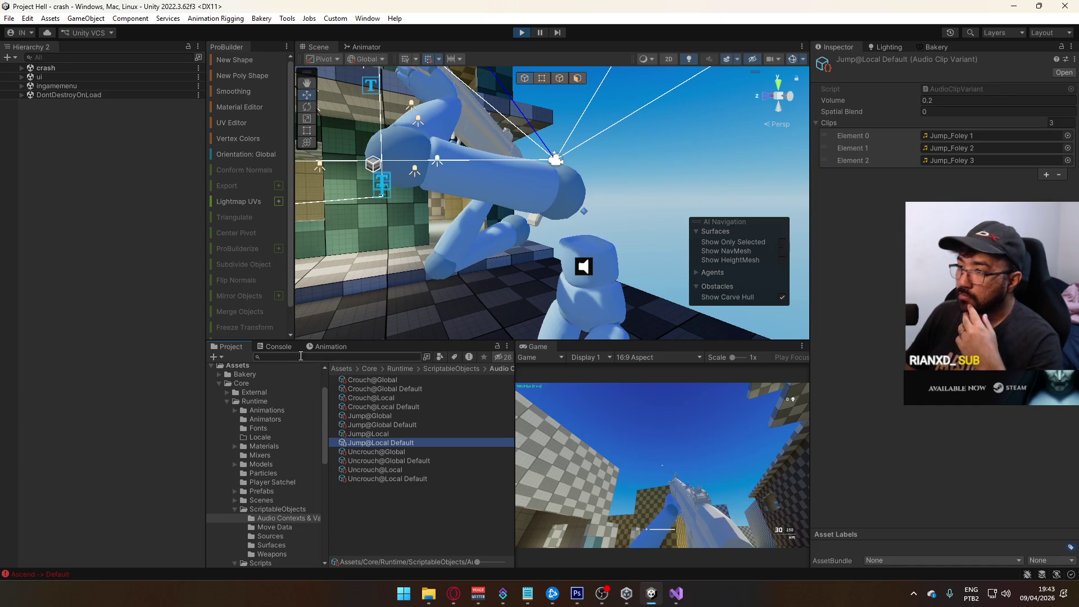
# Open the Console and read the new bar 0 log entries.
pyautogui.click(279, 348)
pyautogui.click(406, 439)
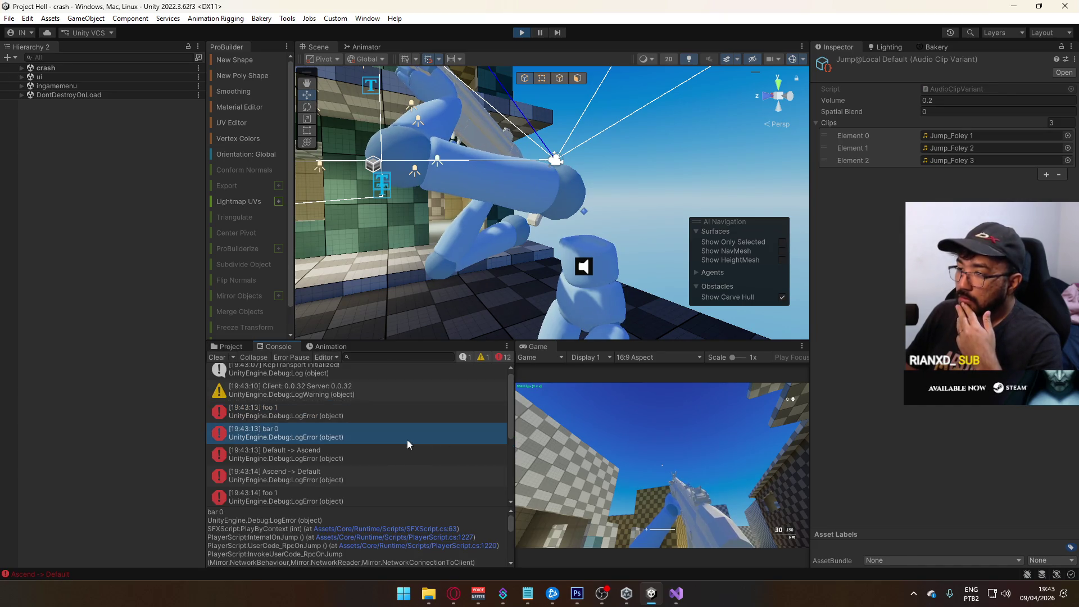
pyautogui.moveTo(509, 429); pyautogui.dragTo(485, 498)
pyautogui.click(359, 454)
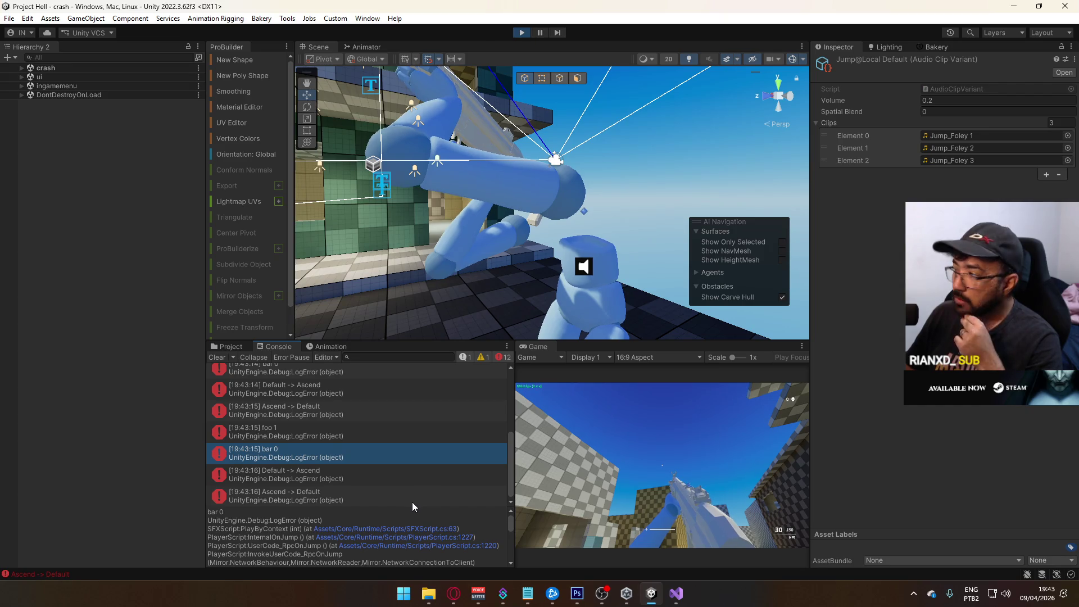
# Set Jump@Local Default's Spatial Blend to 1, test the jump in play, and clear the Console.
pyautogui.click(935, 112)
pyautogui.write('1')
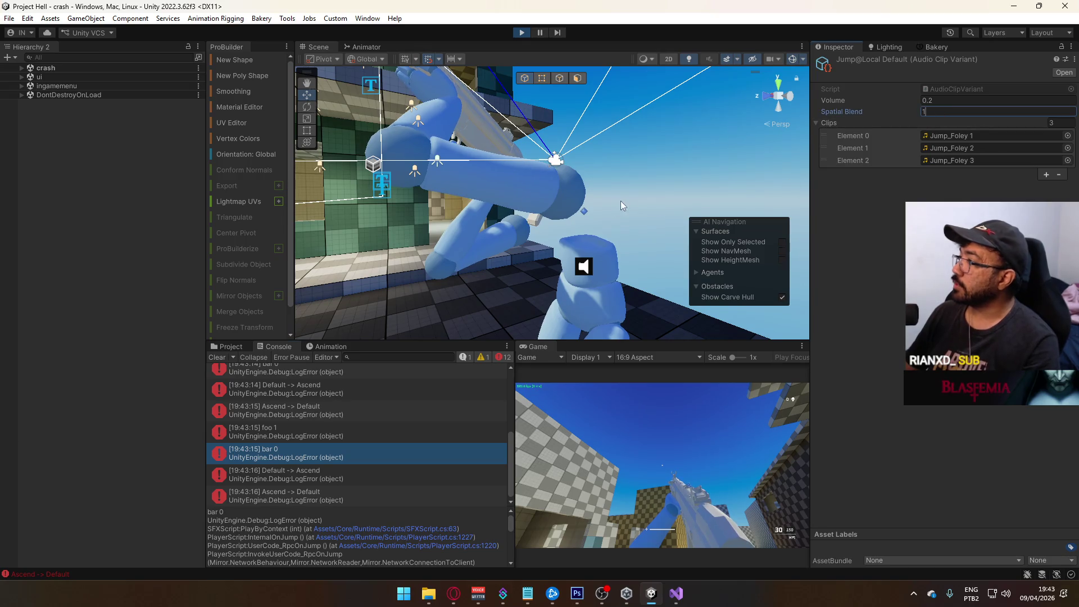
pyautogui.press('Return')
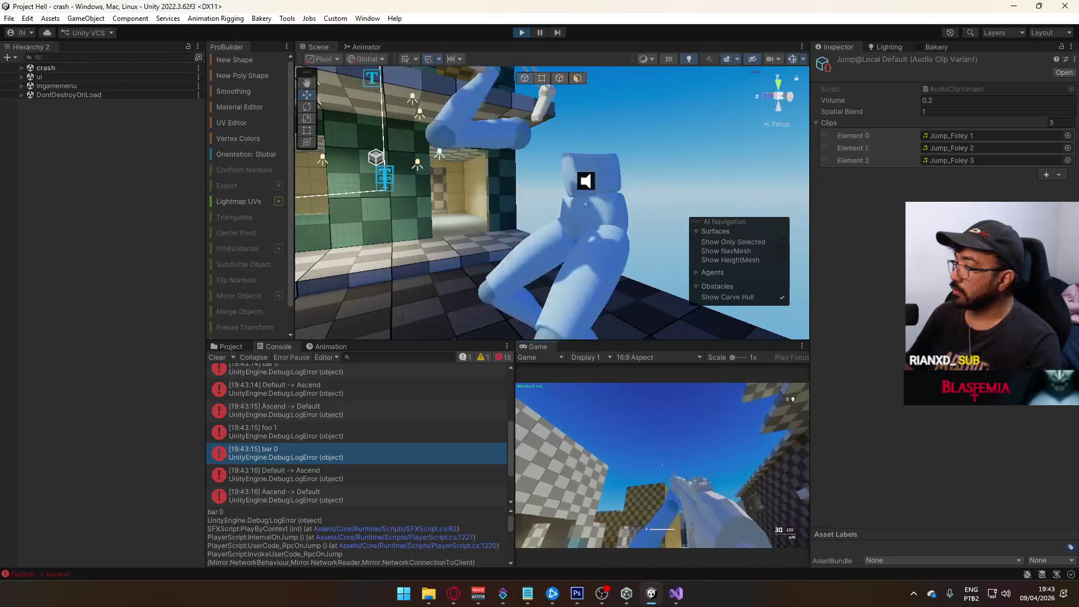
pyautogui.press('super')
pyautogui.press('super')
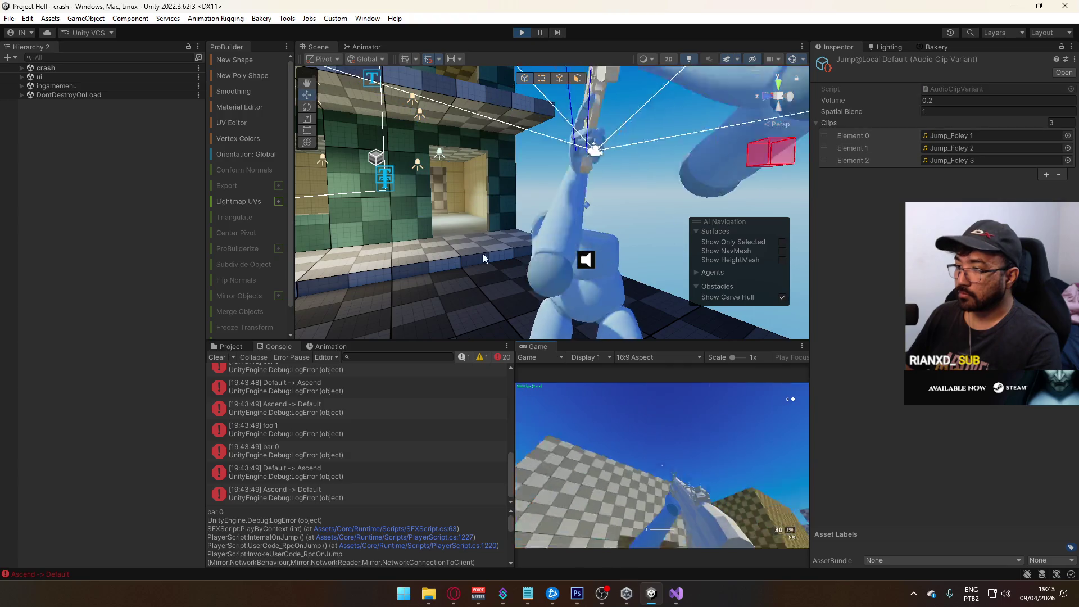
pyautogui.click(217, 354)
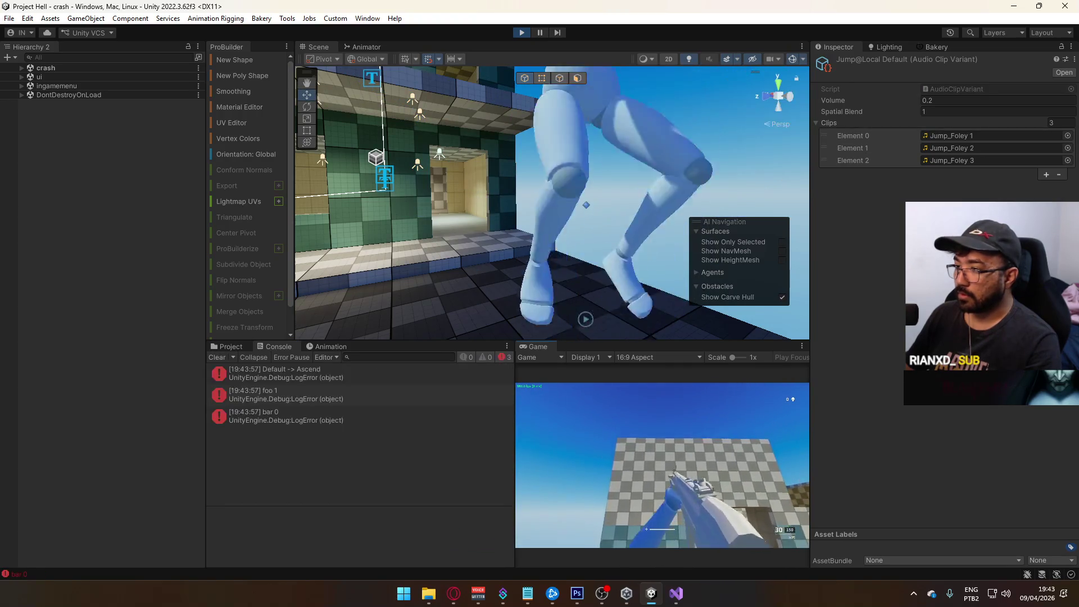
# Inspect the bar 0 log's stack trace, then return Spatial Blend to 0.
pyautogui.press('super')
pyautogui.click(270, 416)
pyautogui.click(1001, 110)
pyautogui.write('0')
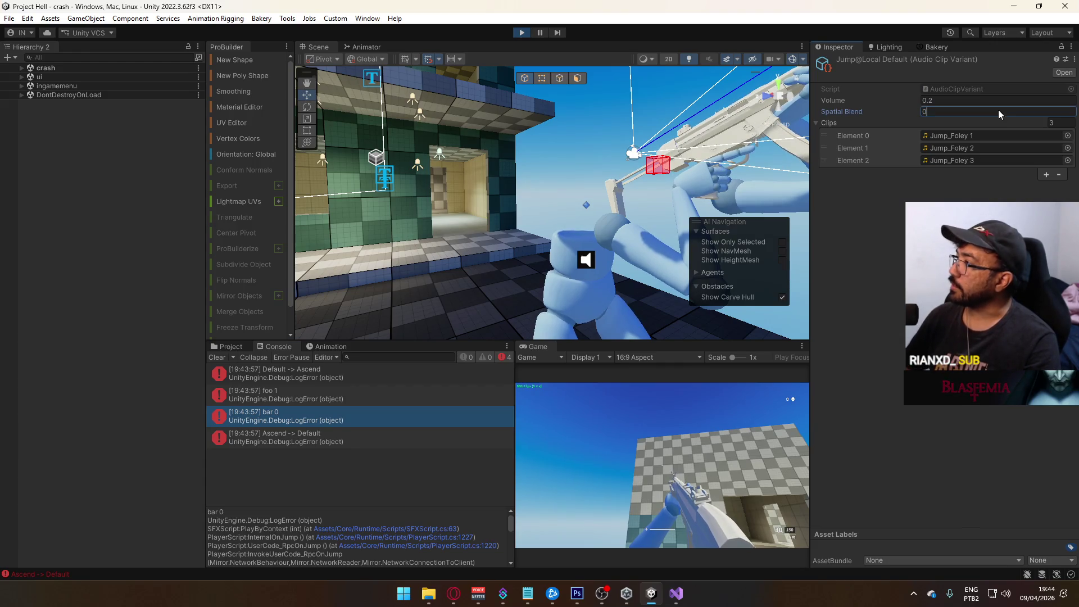
pyautogui.press('Return')
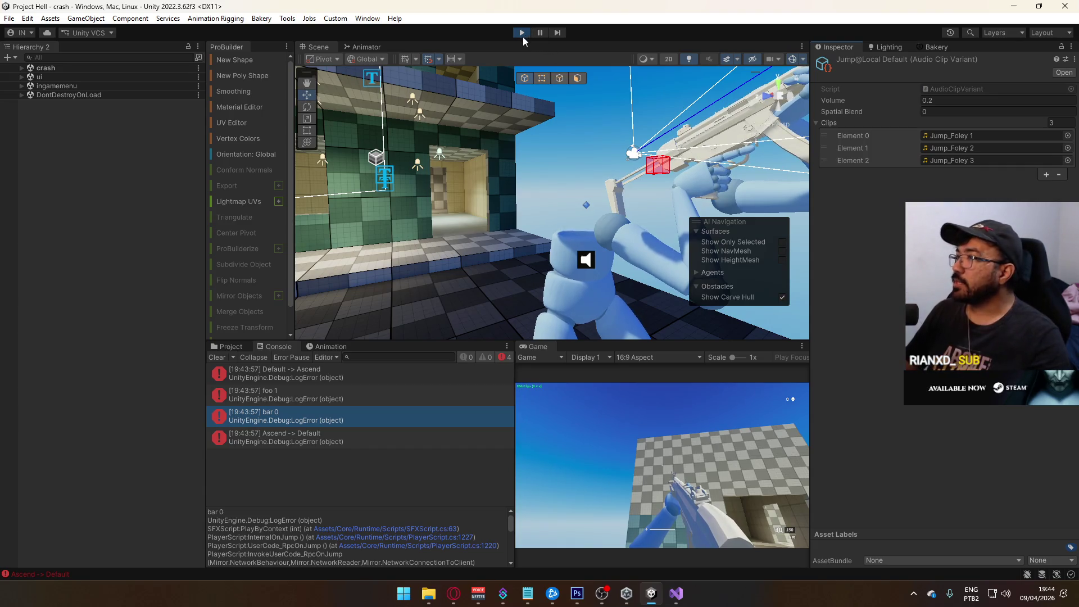
pyautogui.click(676, 593)
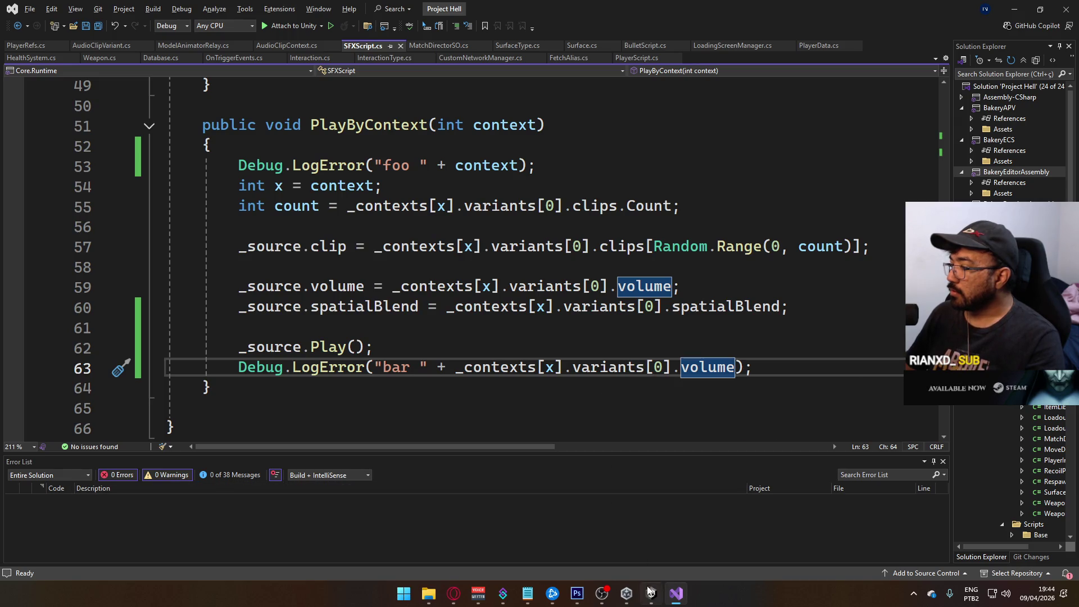
# After reading PlayByContext's foo/bar logging, return to the Unity Editor.
pyautogui.hotkey('alt', 'Tab')
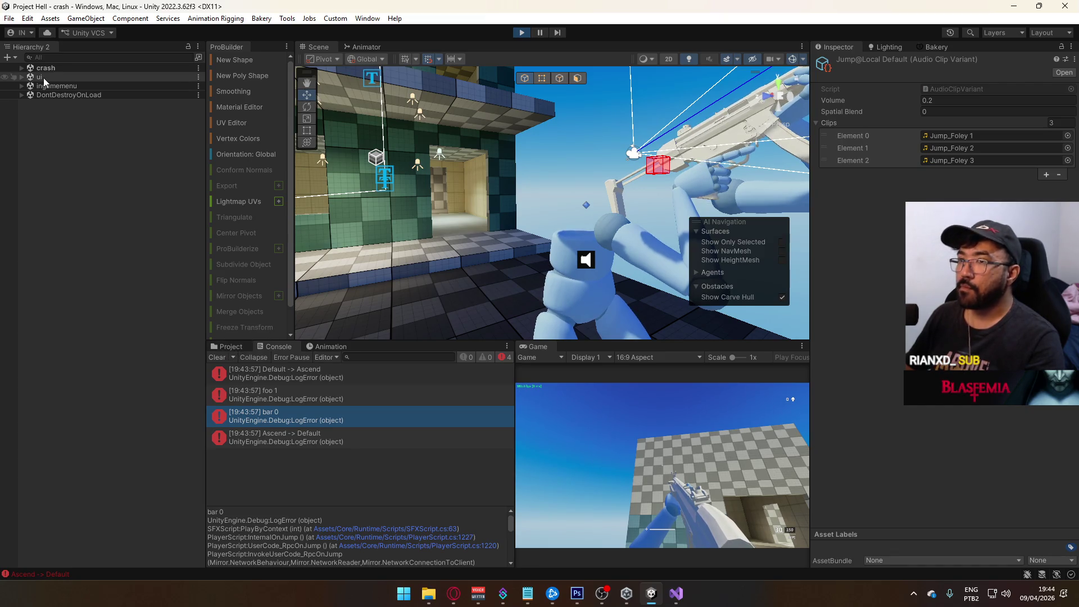
# Expand the crash scene's Player and its SFX children in the Hierarchy.
pyautogui.click(22, 68)
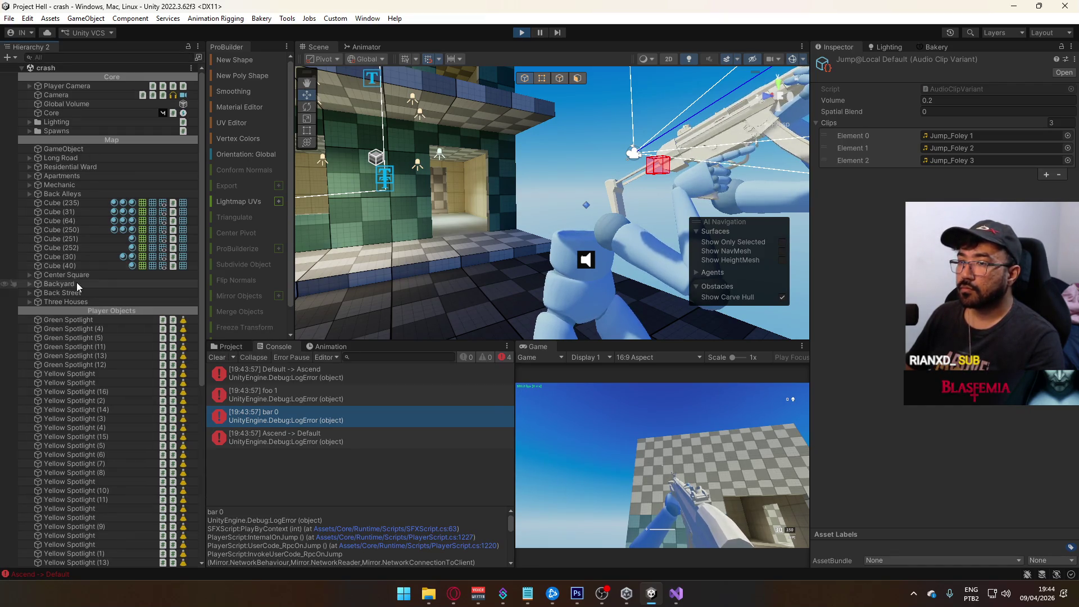
pyautogui.scroll(-5, 73, 281)
pyautogui.scroll(-1, 92, 450)
pyautogui.click(56, 535)
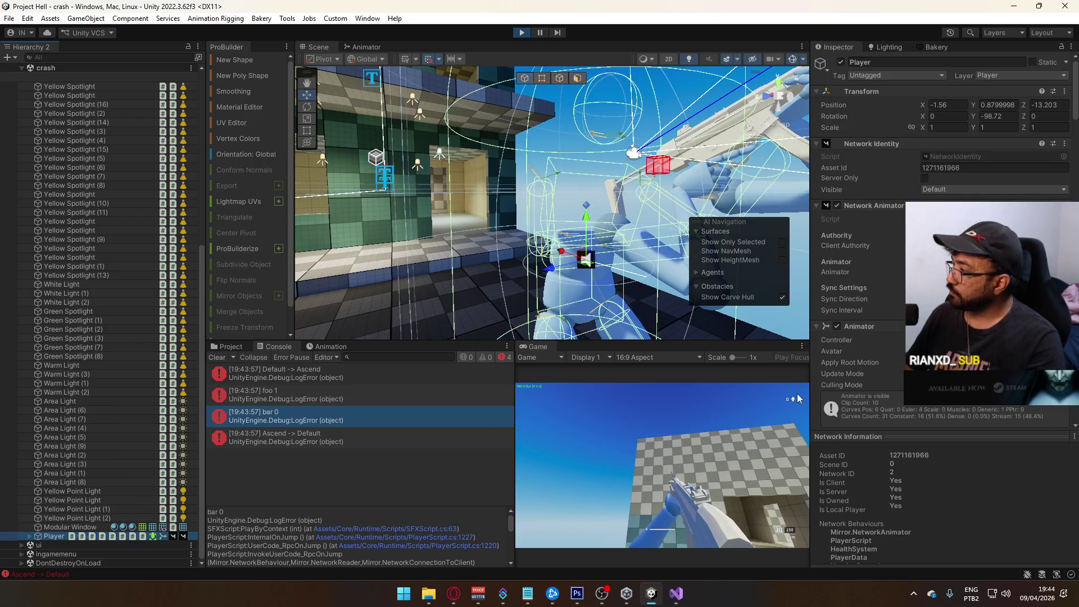
pyautogui.scroll(-10, 899, 352)
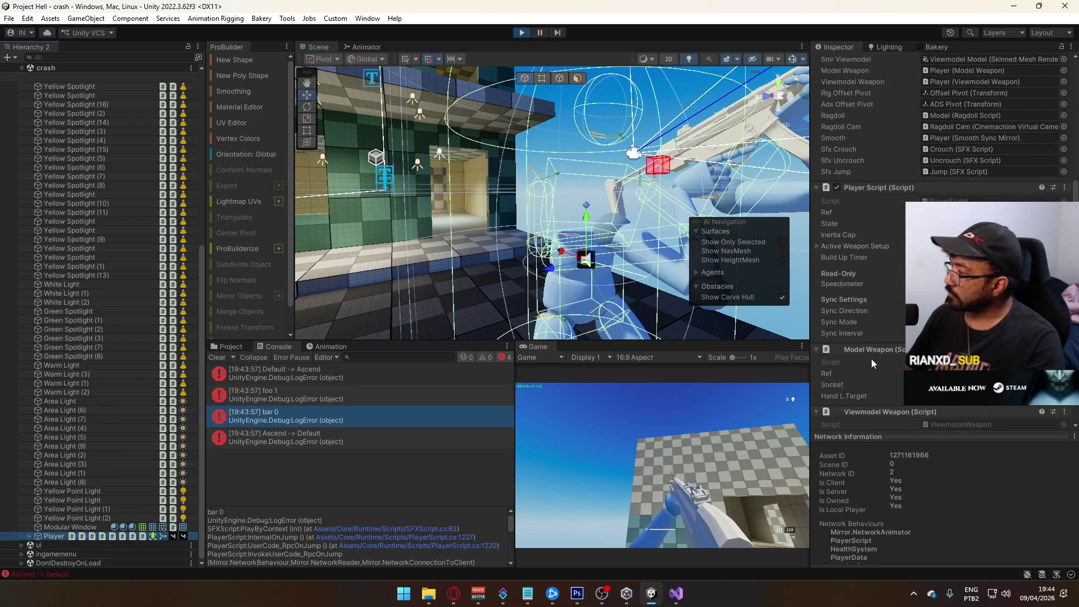
pyautogui.scroll(-5, 870, 365)
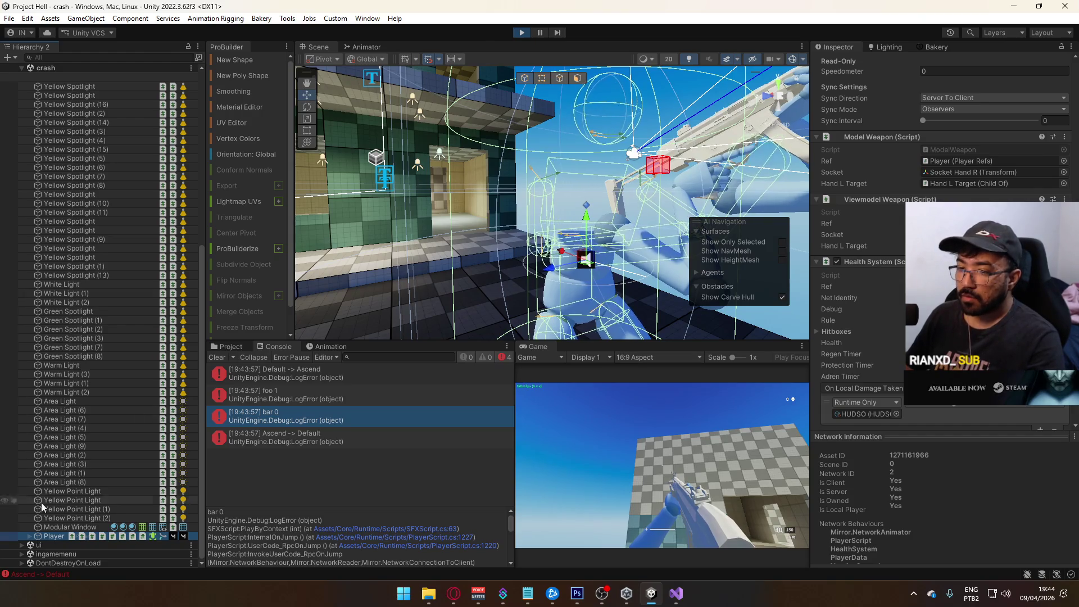
pyautogui.click(28, 537)
pyautogui.click(48, 536)
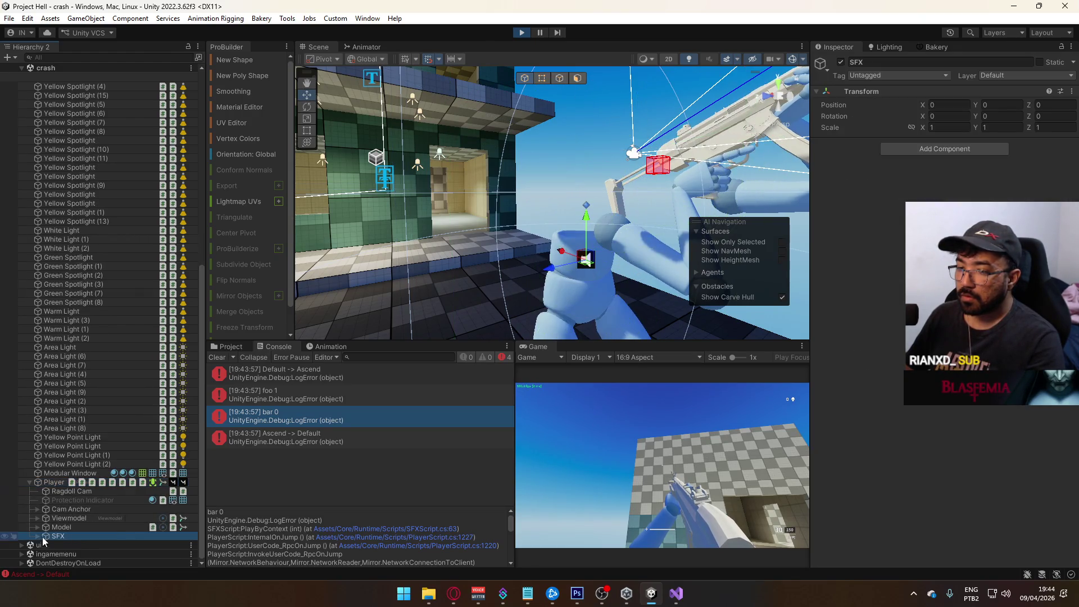
pyautogui.click(35, 536)
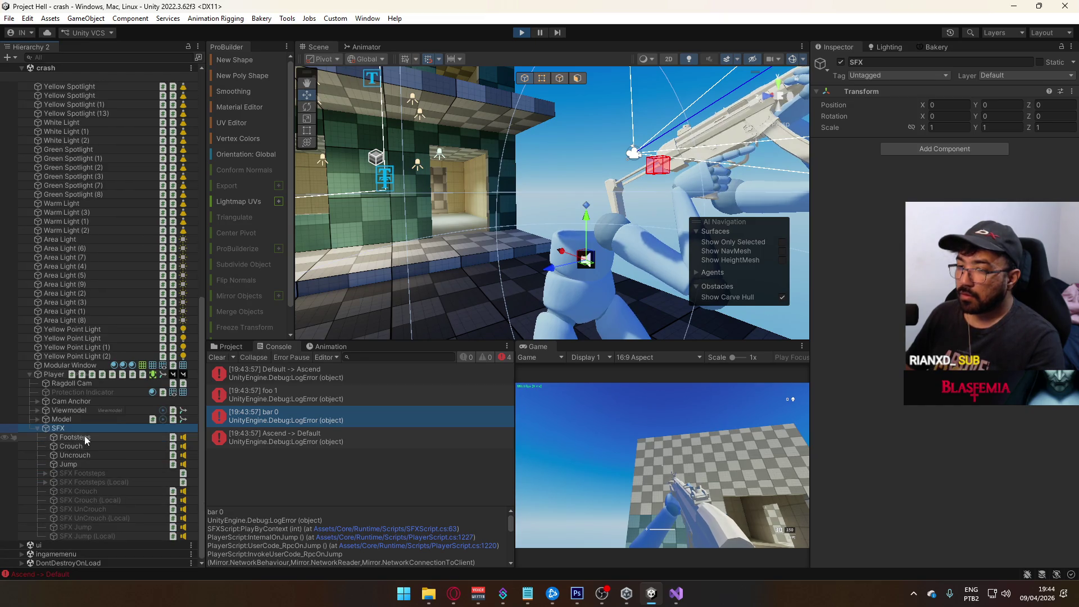
# Select Jump, open its Jump@Global context, and open the AudioClipContext script.
pyautogui.click(84, 437)
pyautogui.click(86, 446)
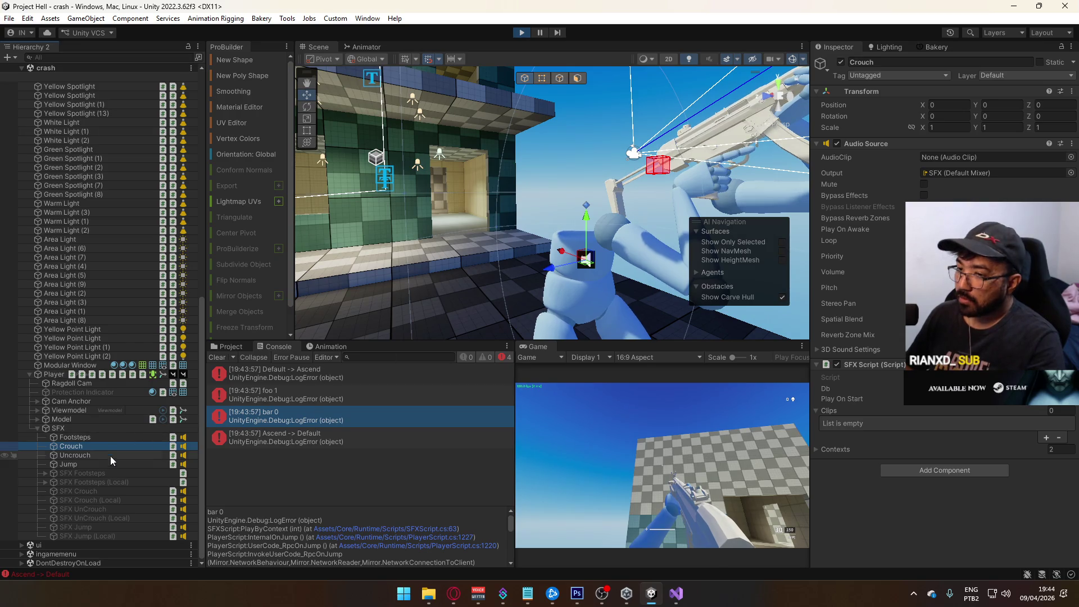
pyautogui.click(106, 462)
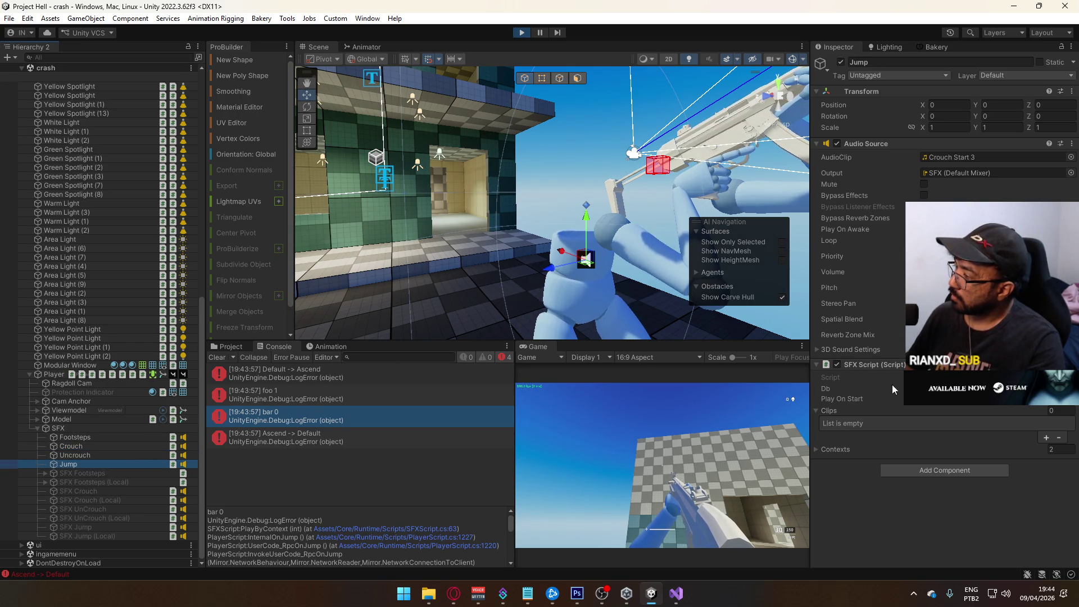
pyautogui.click(865, 448)
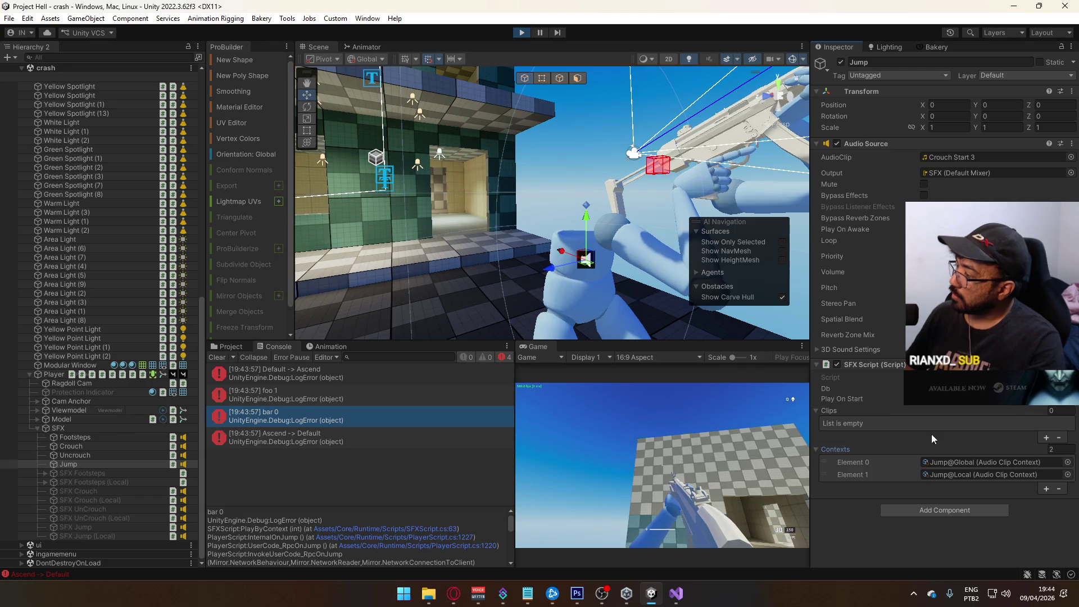
pyautogui.click(979, 463)
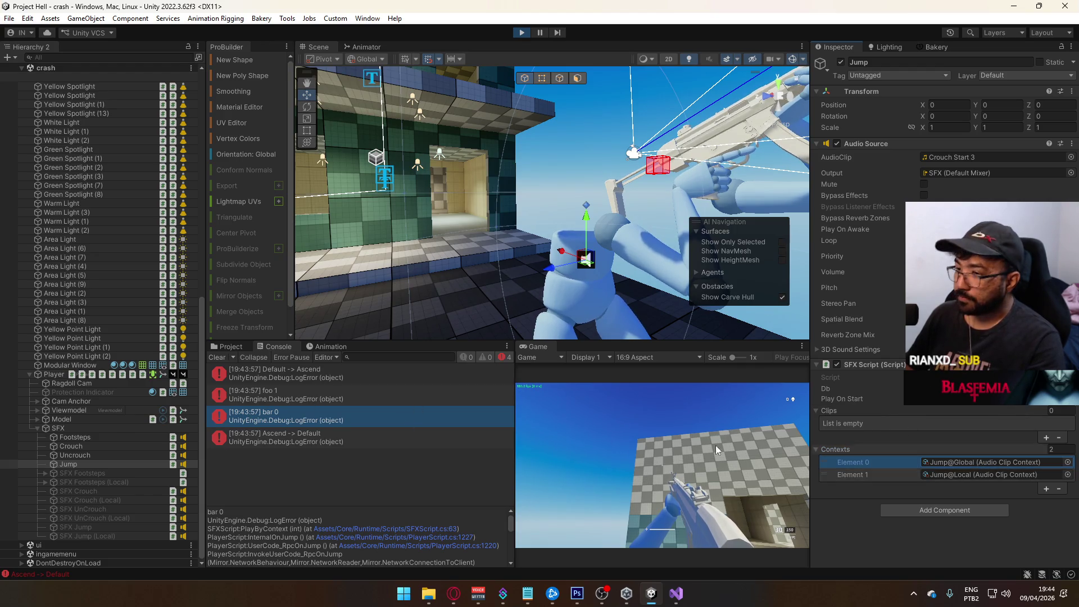
pyautogui.click(227, 346)
pyautogui.click(377, 416)
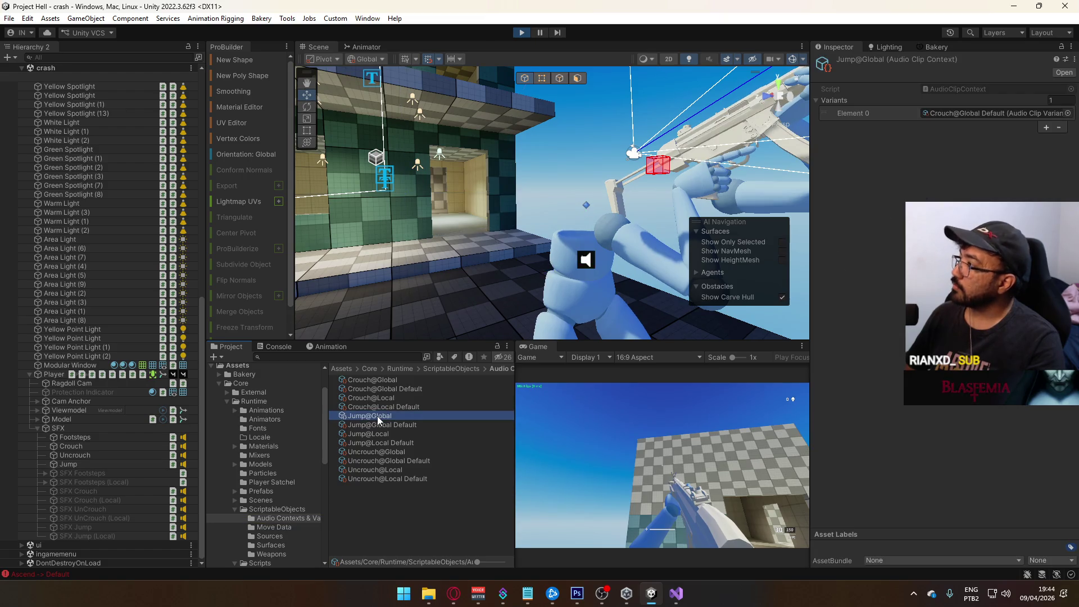
pyautogui.doubleClick(959, 90)
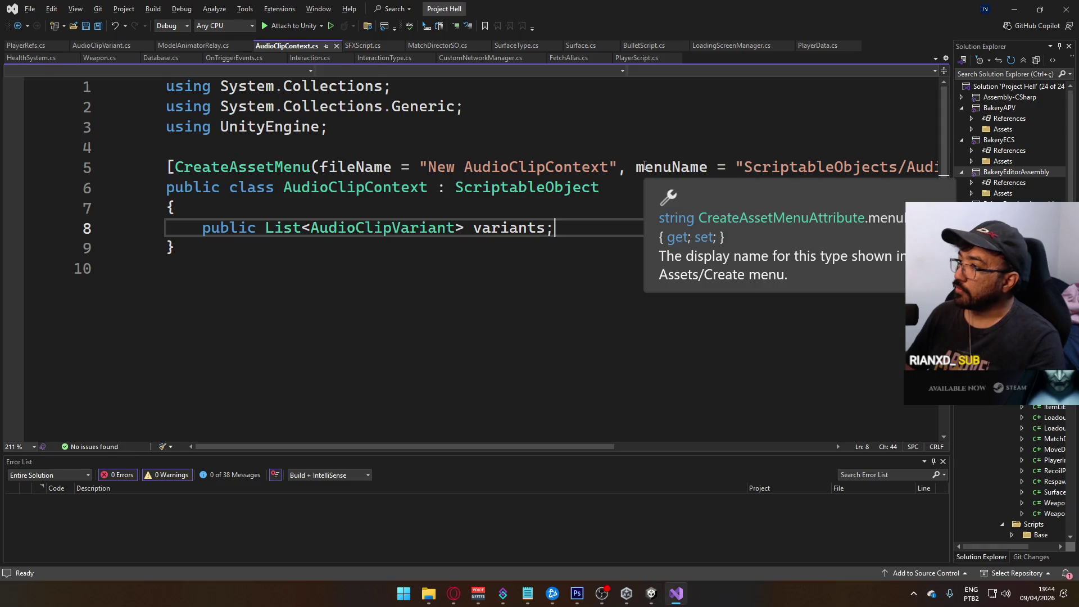
# Look over PlayerScript.cs and SFXScript.cs in Visual Studio, then return to Unity.
pyautogui.click(653, 597)
pyautogui.click(676, 594)
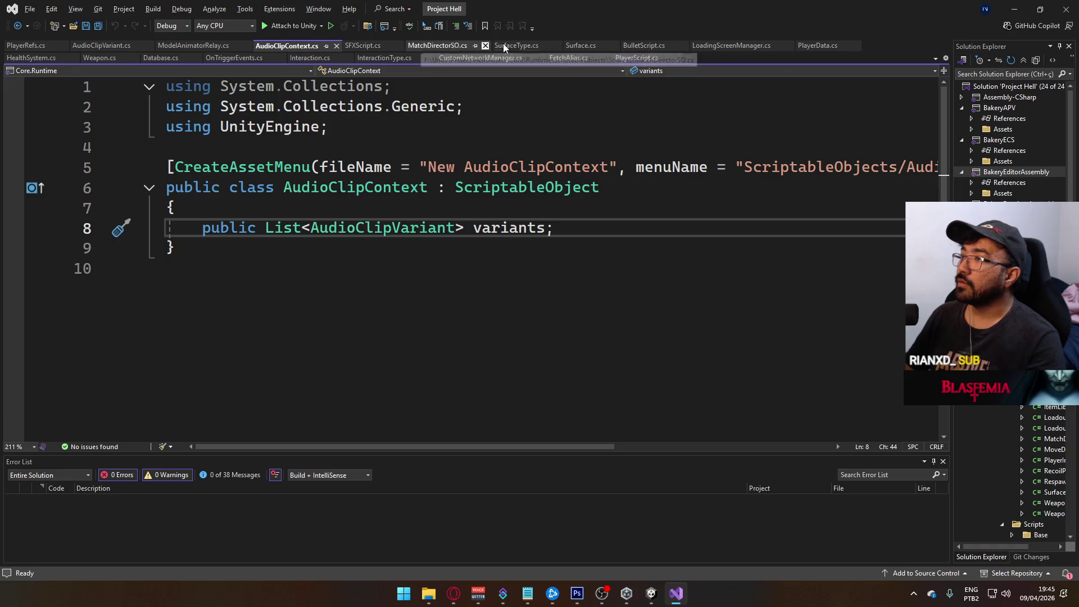
pyautogui.click(638, 58)
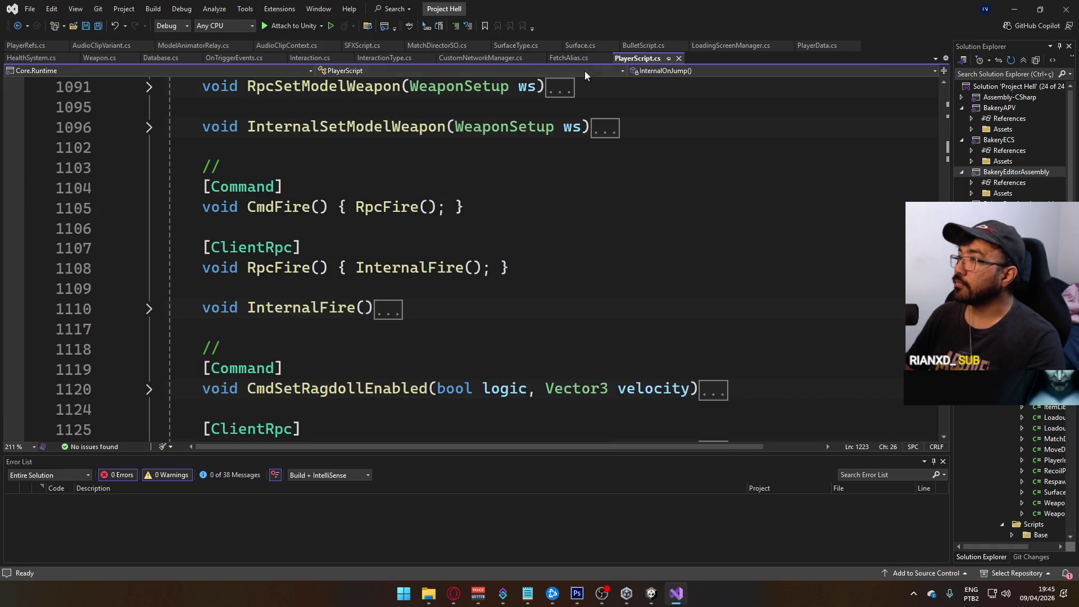
pyautogui.click(362, 45)
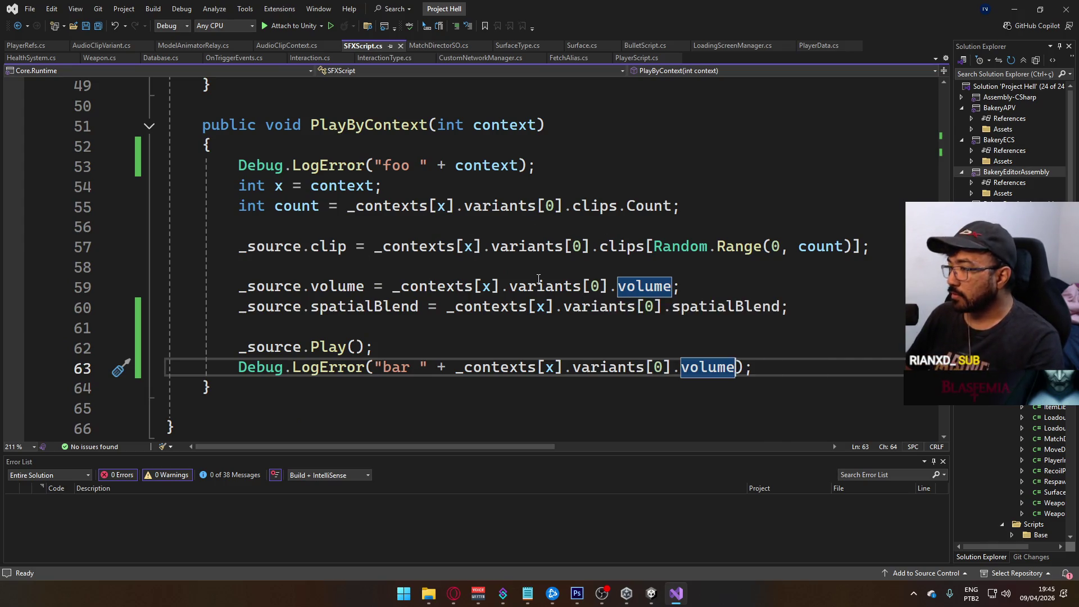
pyautogui.hotkey('alt', 'Tab')
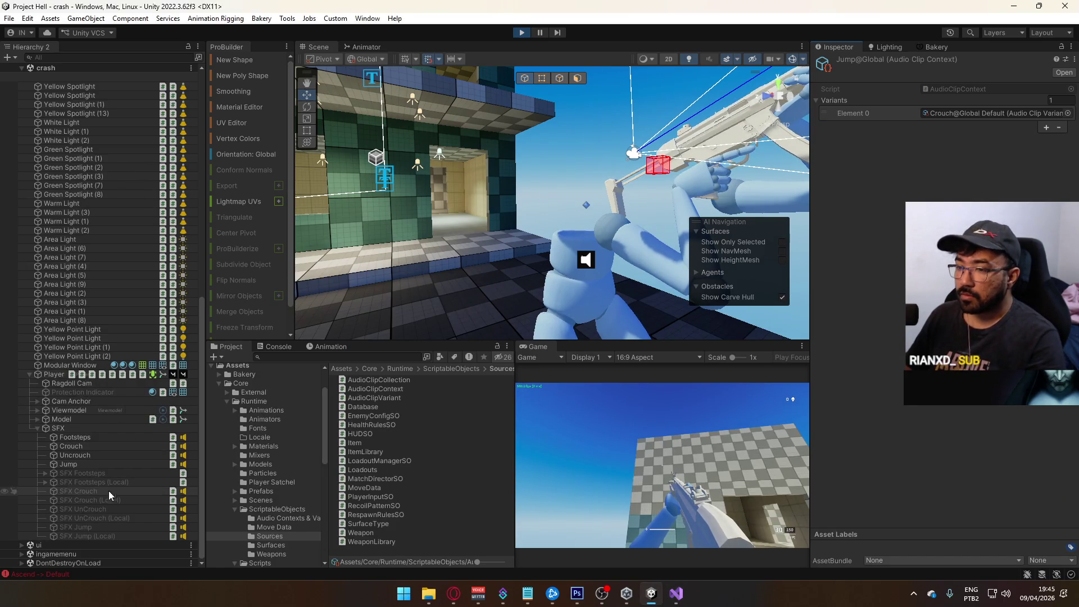
# Follow the Jump sound's Jump@Global context to its Crouch@Global Default variant.
pyautogui.click(95, 464)
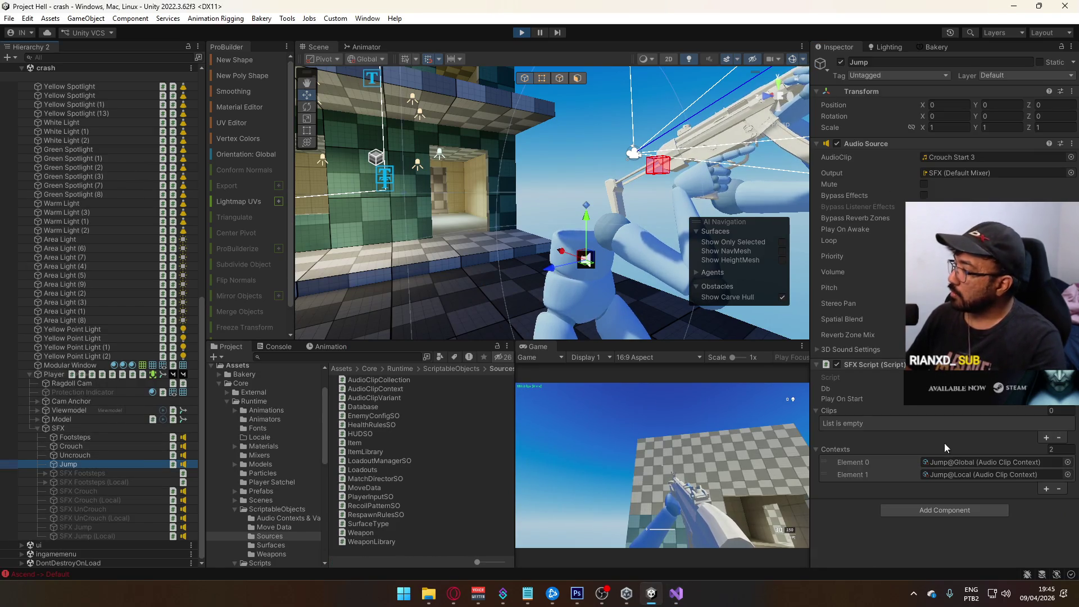
pyautogui.click(977, 458)
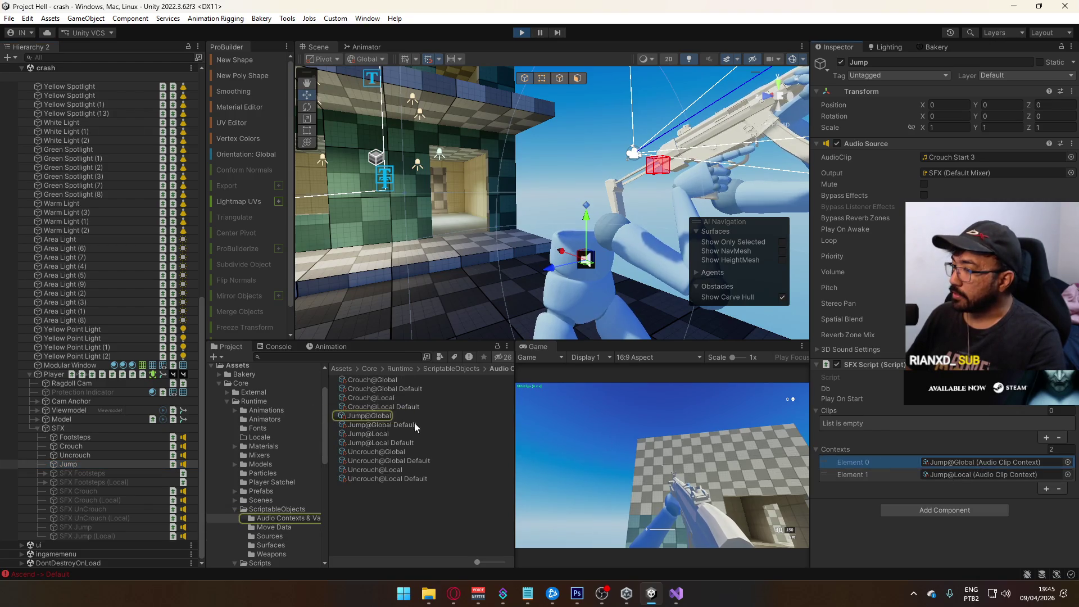
pyautogui.click(369, 417)
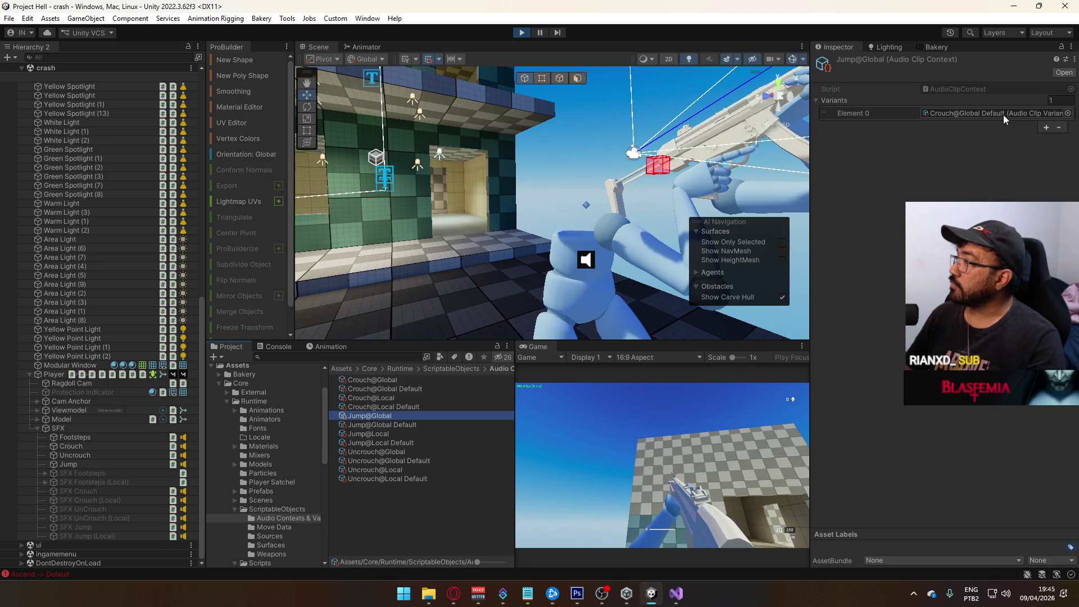
pyautogui.click(971, 111)
pyautogui.click(397, 398)
pyautogui.click(385, 389)
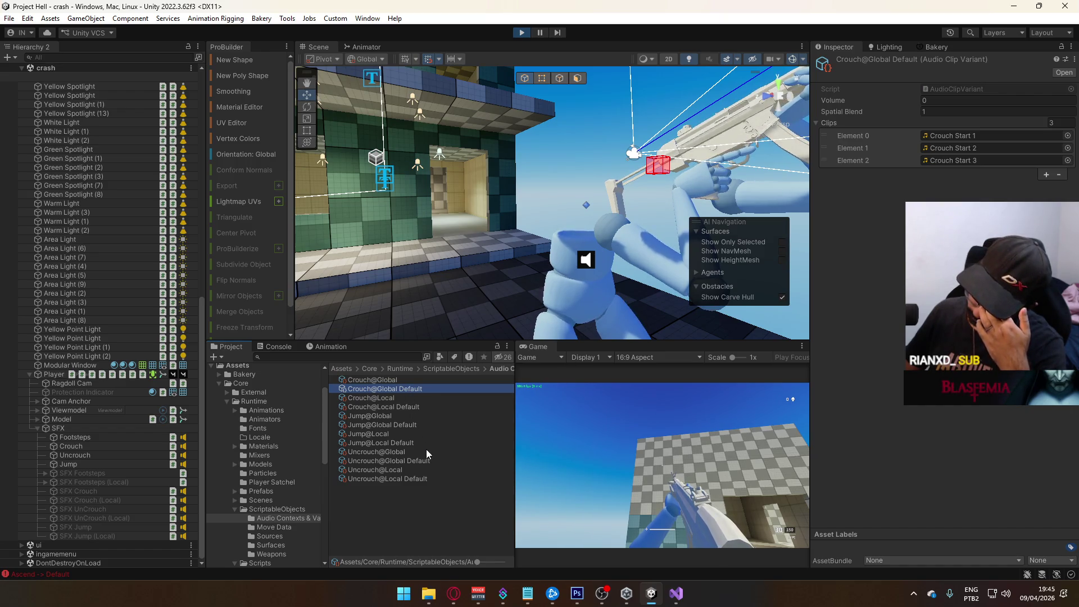
# Set Crouch@Global Default's volume to 1 and Spatial Blend to 0.
pyautogui.click(943, 102)
pyautogui.write('1')
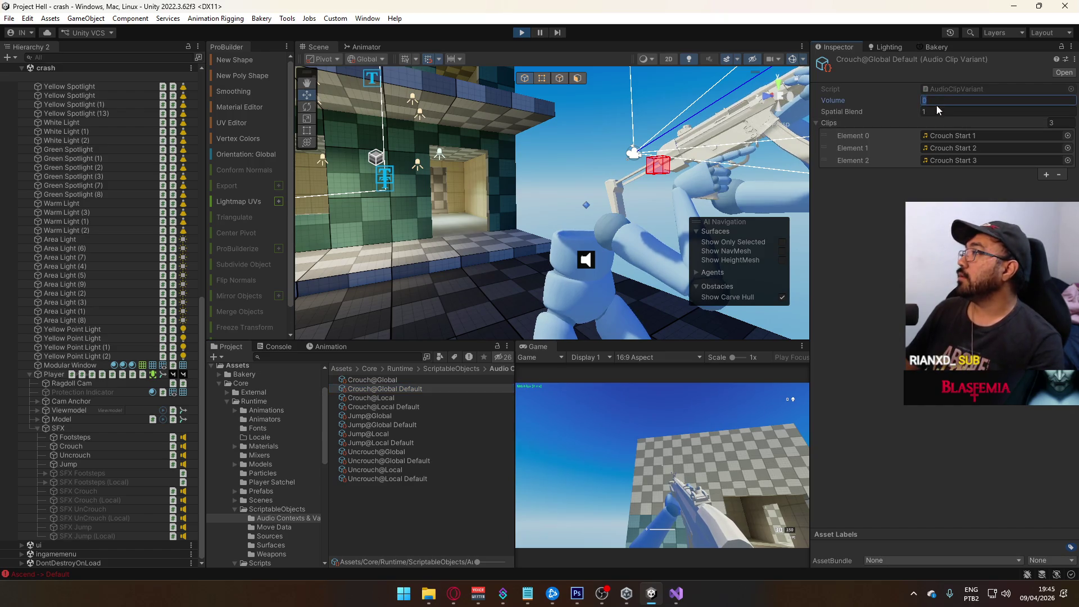
pyautogui.click(934, 111)
pyautogui.write('0')
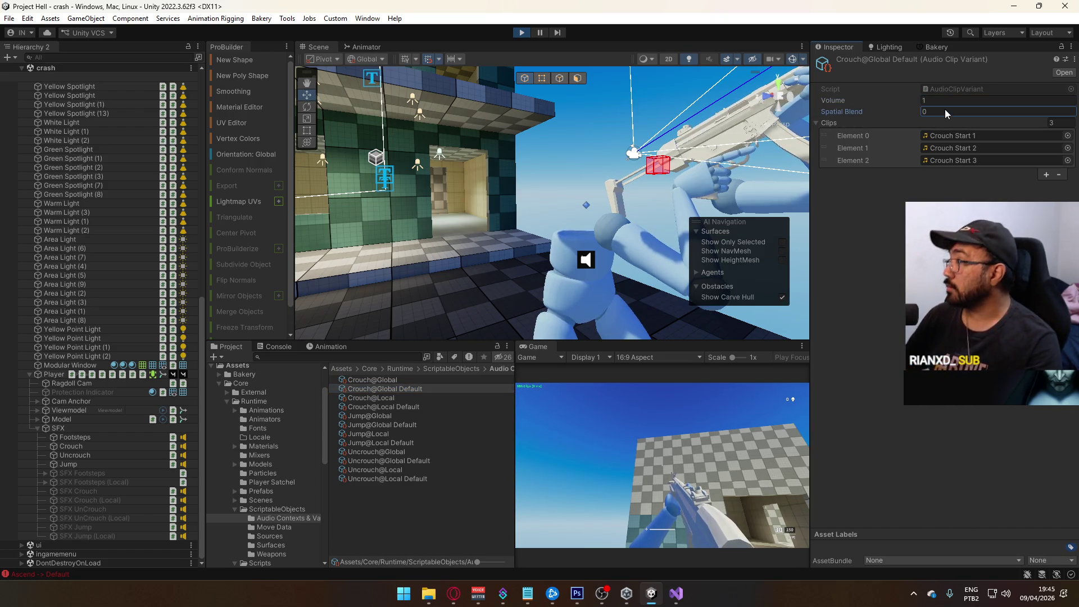
# Playtest jumping with Jump selected in the Hierarchy, then inspect the bar 0 log.
pyautogui.click(770, 470)
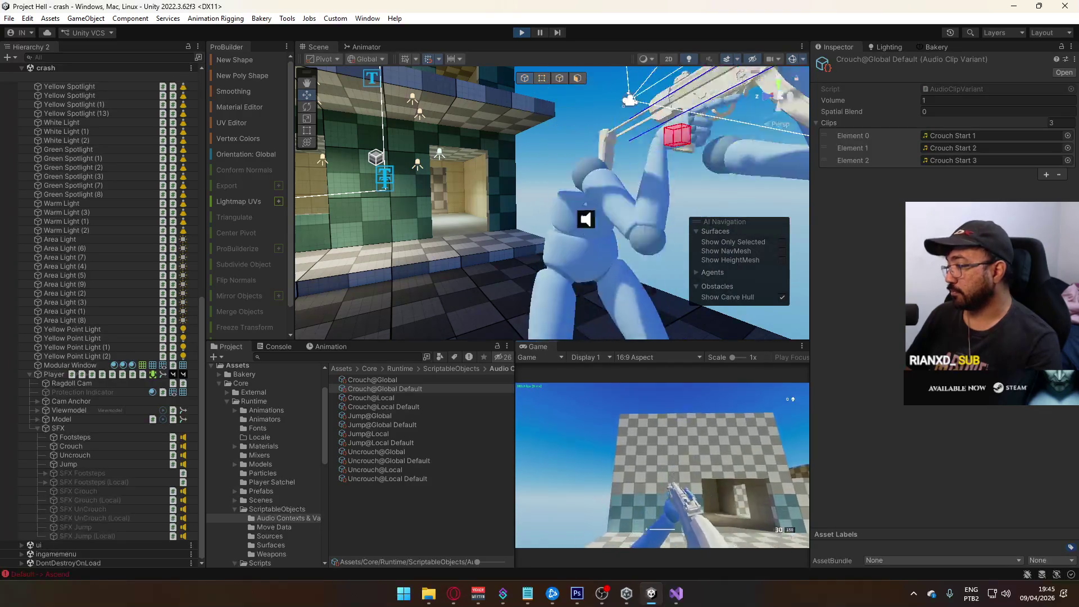
pyautogui.press('super')
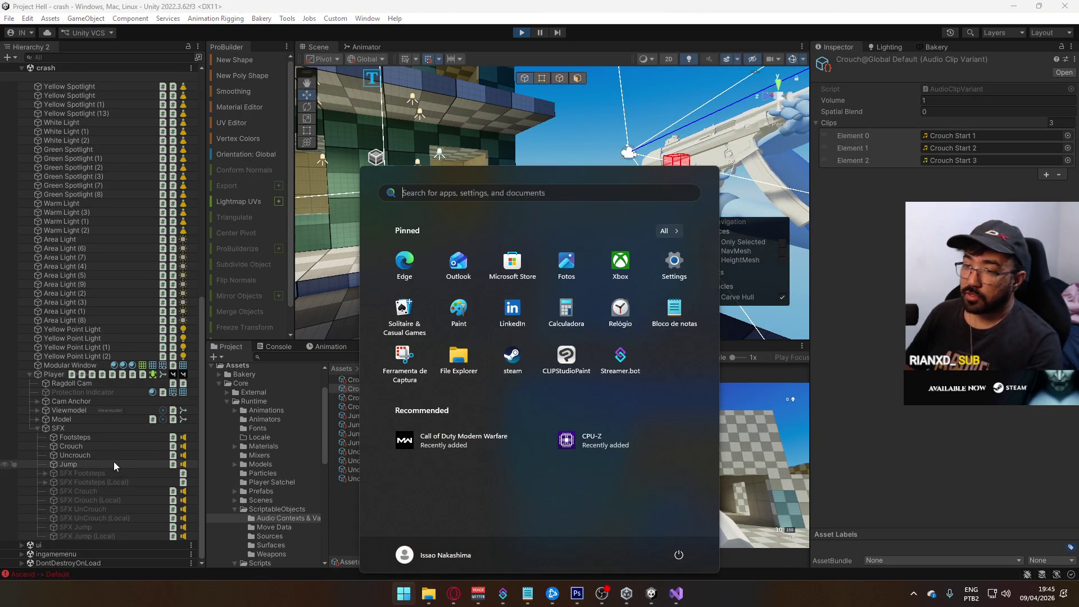
pyautogui.click(114, 463)
pyautogui.click(554, 467)
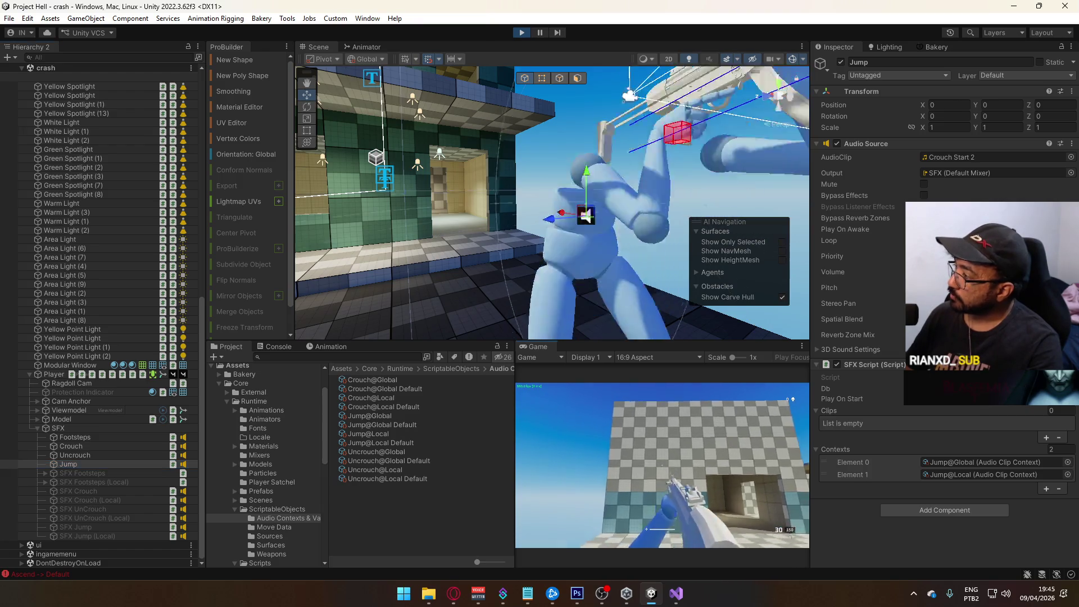
pyautogui.press('super')
pyautogui.click(427, 160)
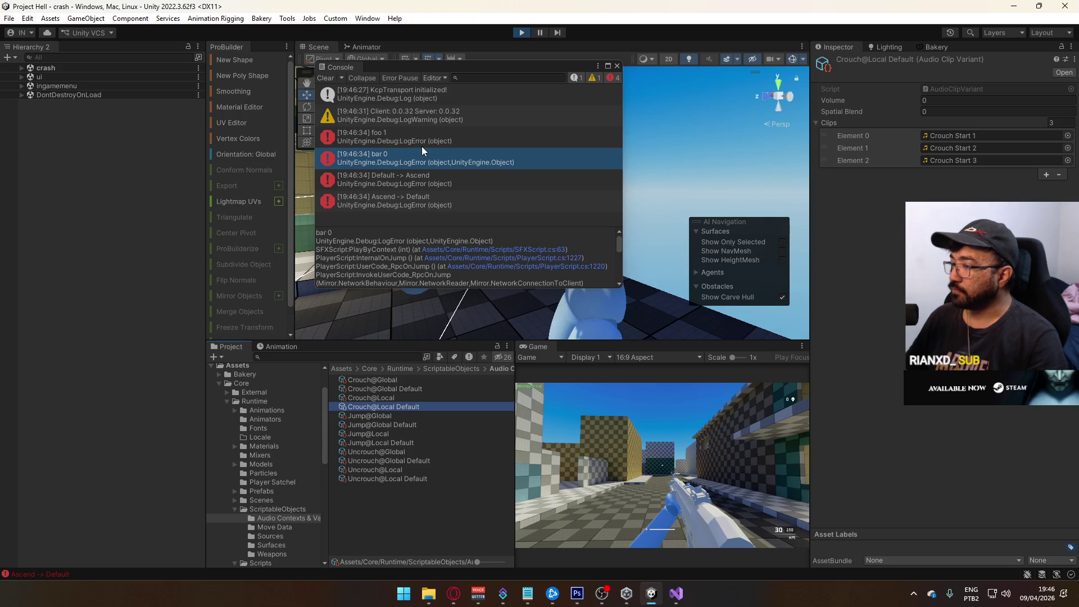
# Check the Jump variants, then set Crouch@Local Default's Volume to 0.2.
pyautogui.click(393, 424)
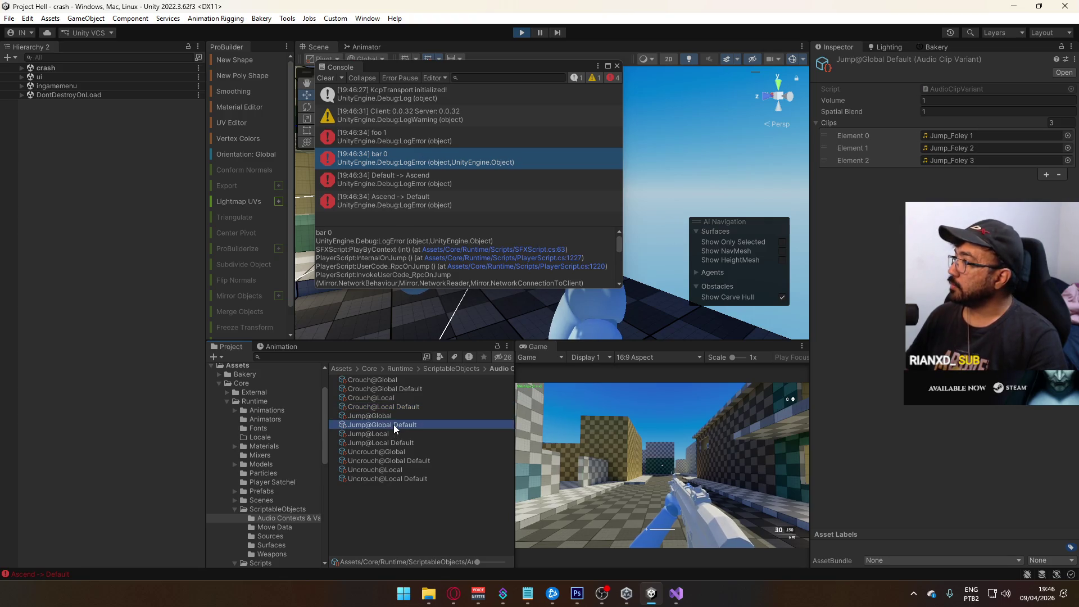
pyautogui.click(401, 444)
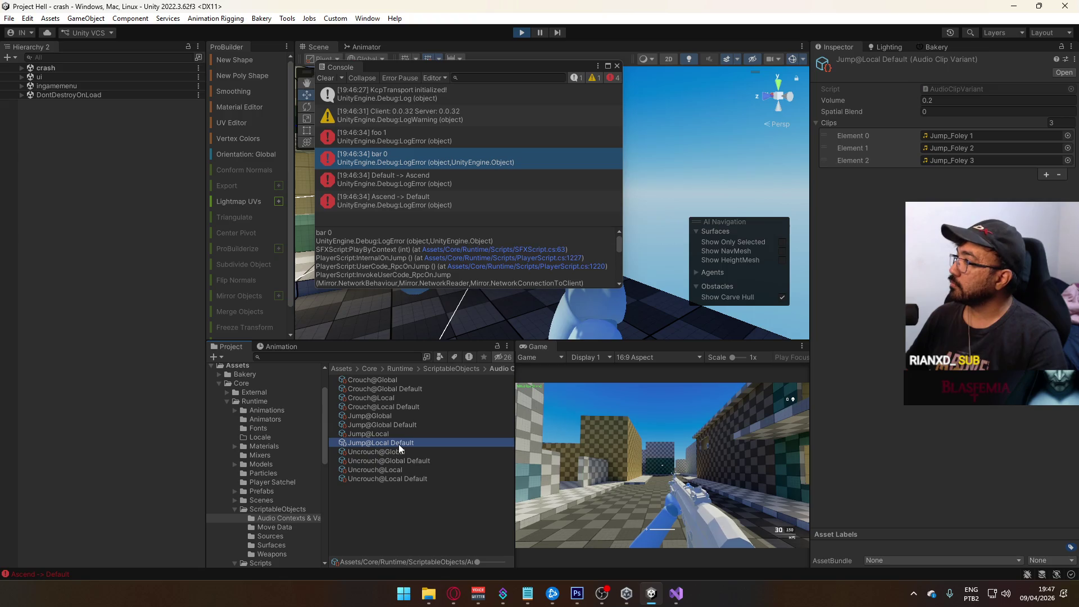
pyautogui.click(389, 405)
pyautogui.click(922, 100)
pyautogui.click(980, 112)
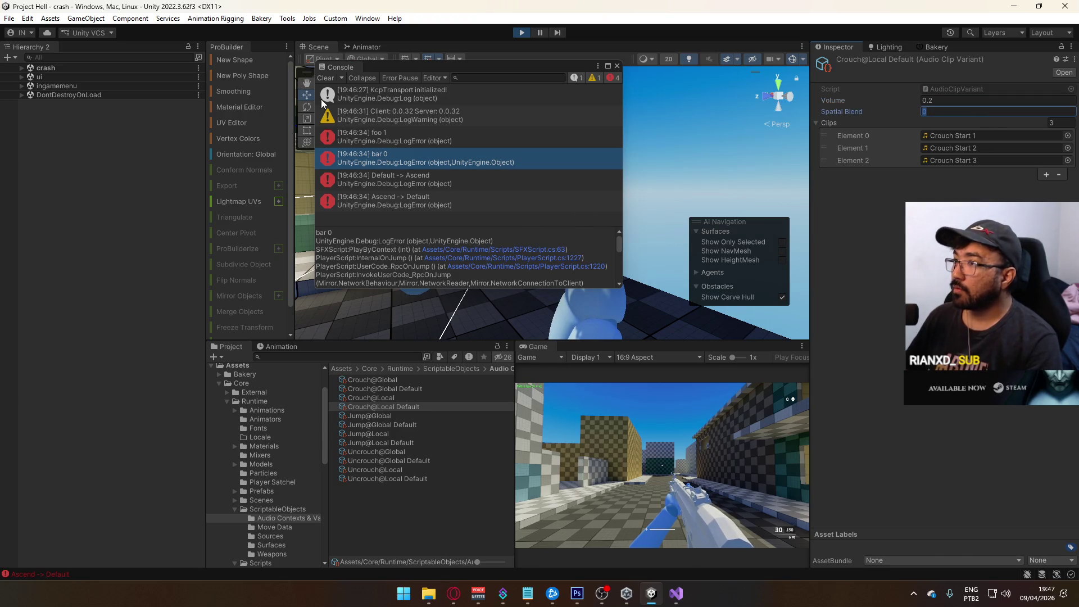
# Clear the Console, retest in-game, and check the new bar 0.2 log entry.
pyautogui.click(318, 77)
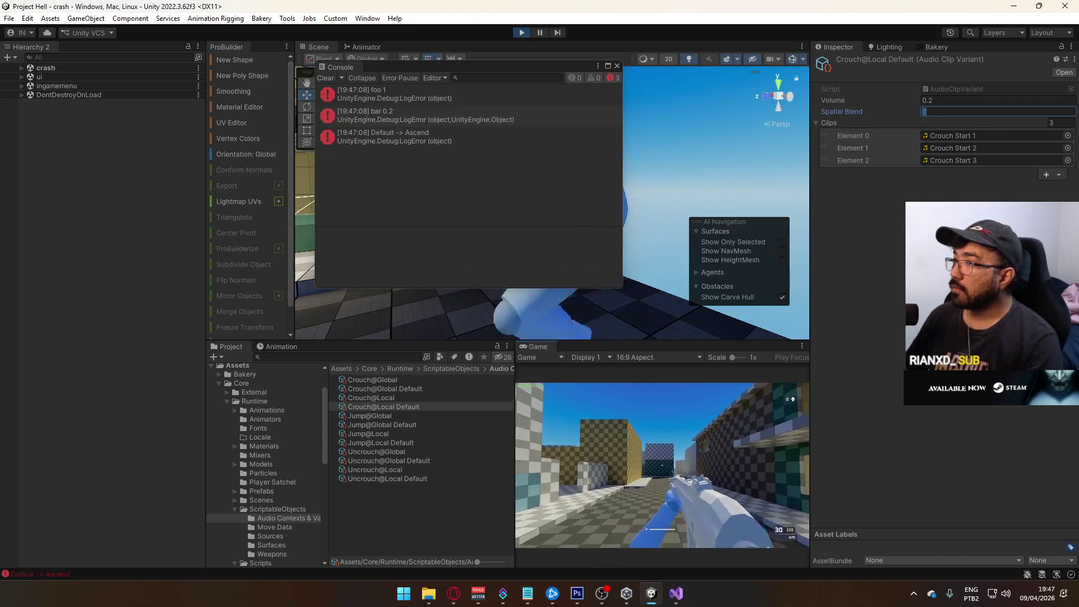
pyautogui.click(453, 158)
pyautogui.click(456, 119)
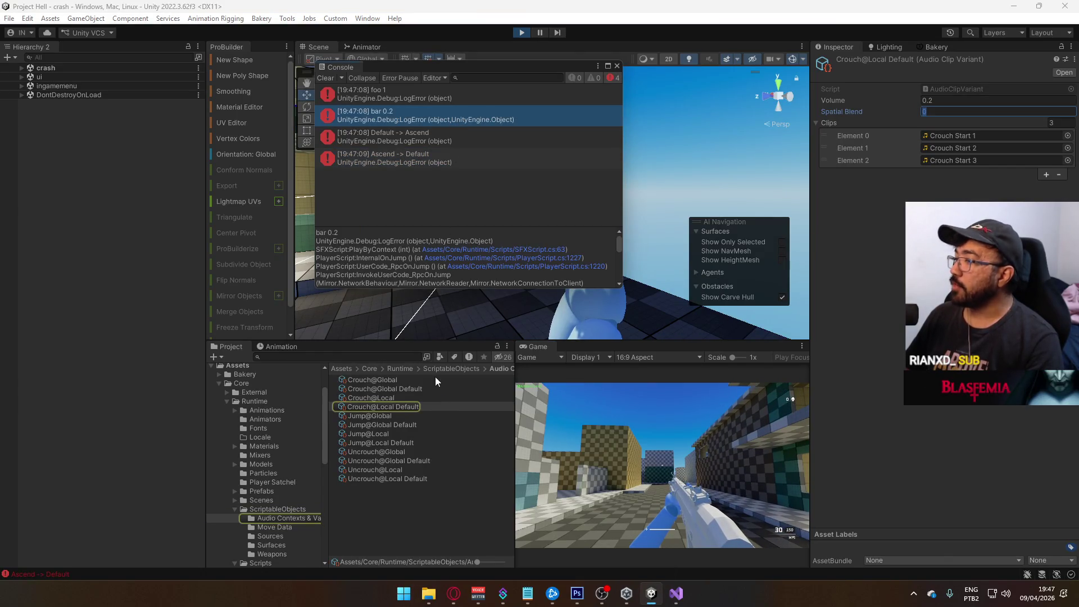
pyautogui.click(408, 405)
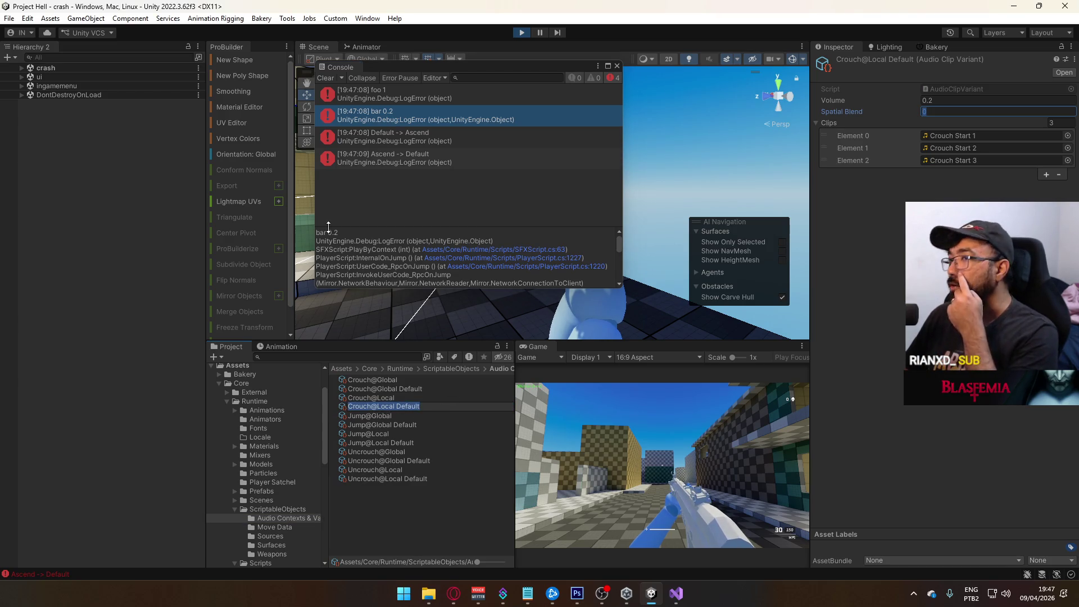
pyautogui.click(20, 66)
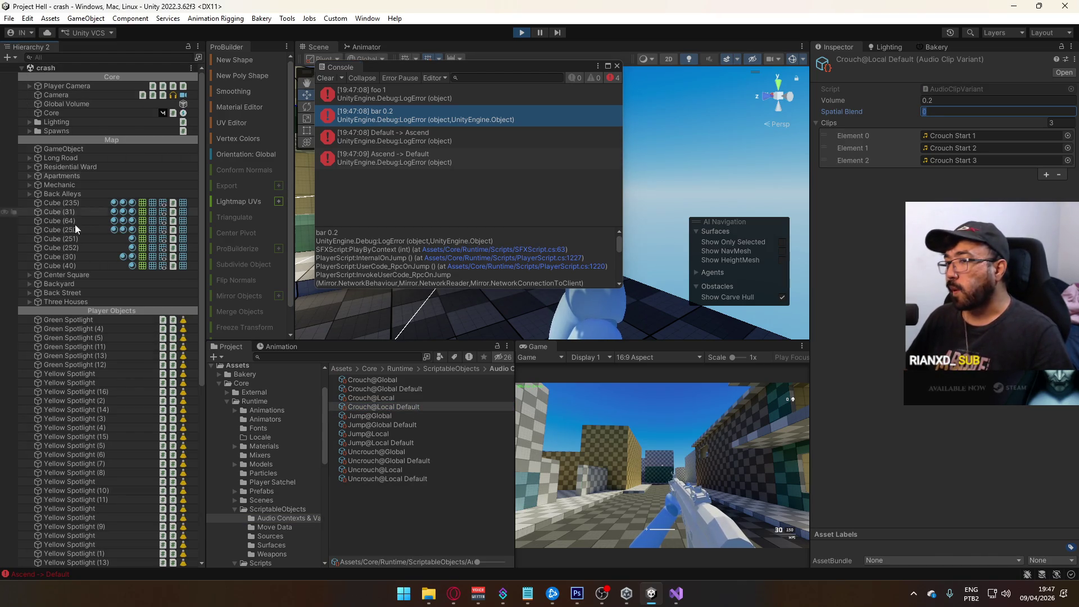
# Review the Player's Sfx field references in the Inspector, then stop play mode.
pyautogui.scroll(-10, 33, 244)
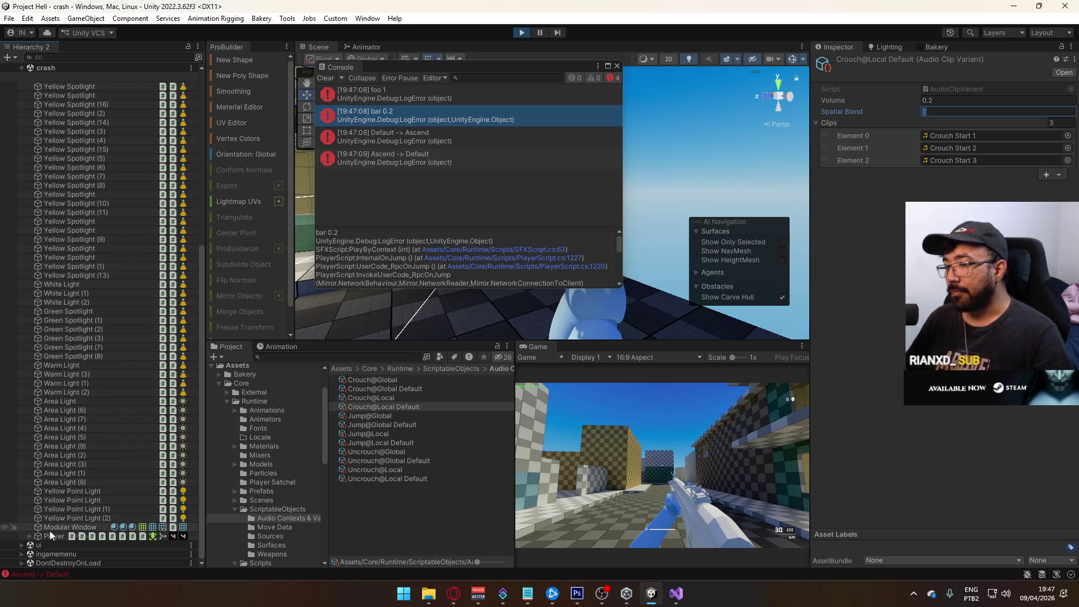
pyautogui.click(51, 536)
pyautogui.scroll(-15, 860, 253)
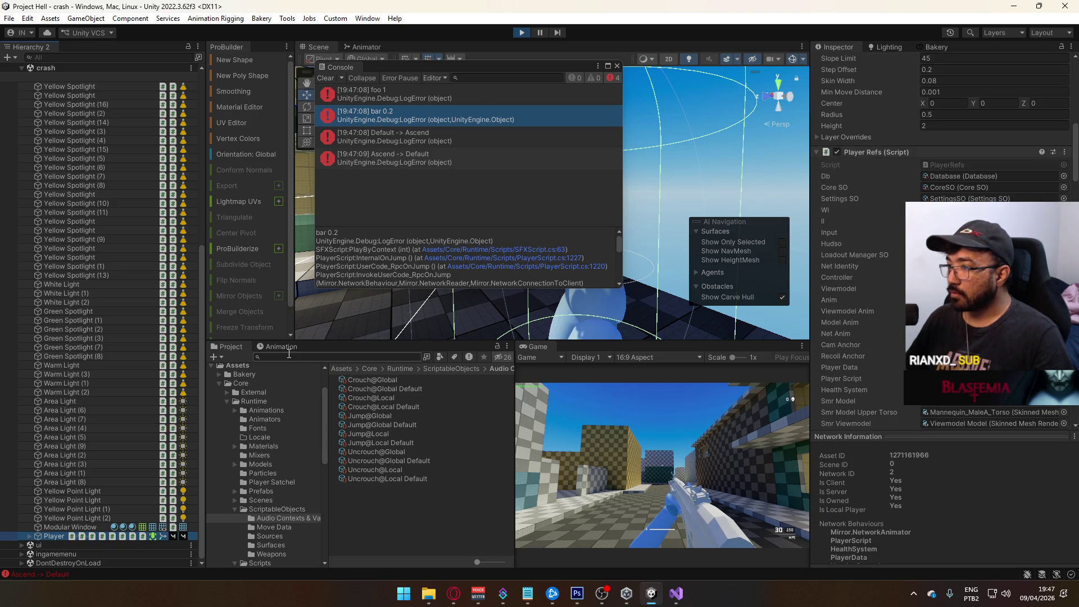
pyautogui.scroll(-8, 897, 336)
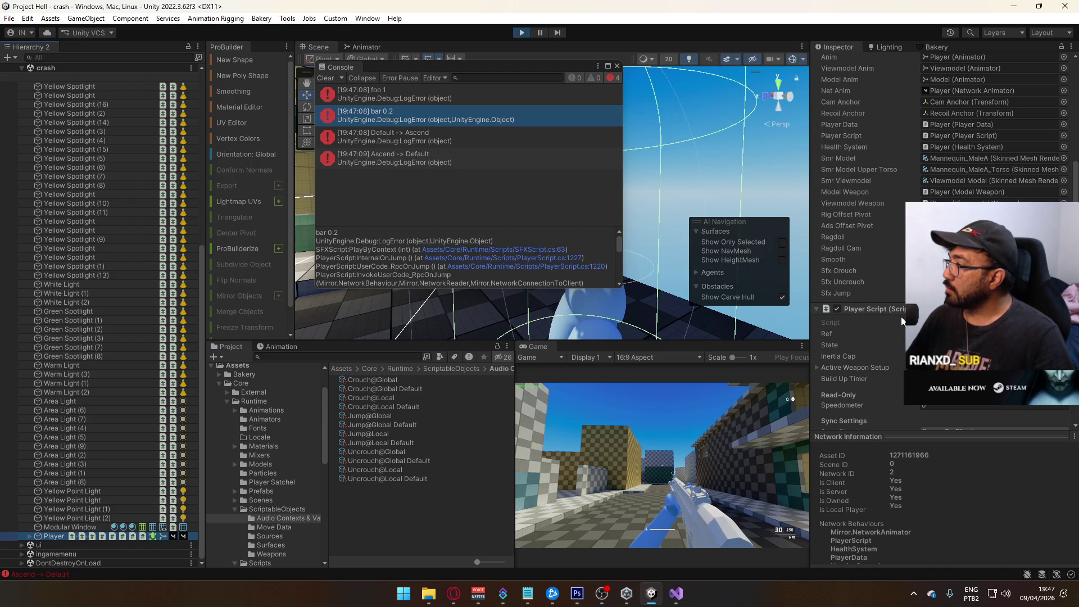
pyautogui.click(521, 32)
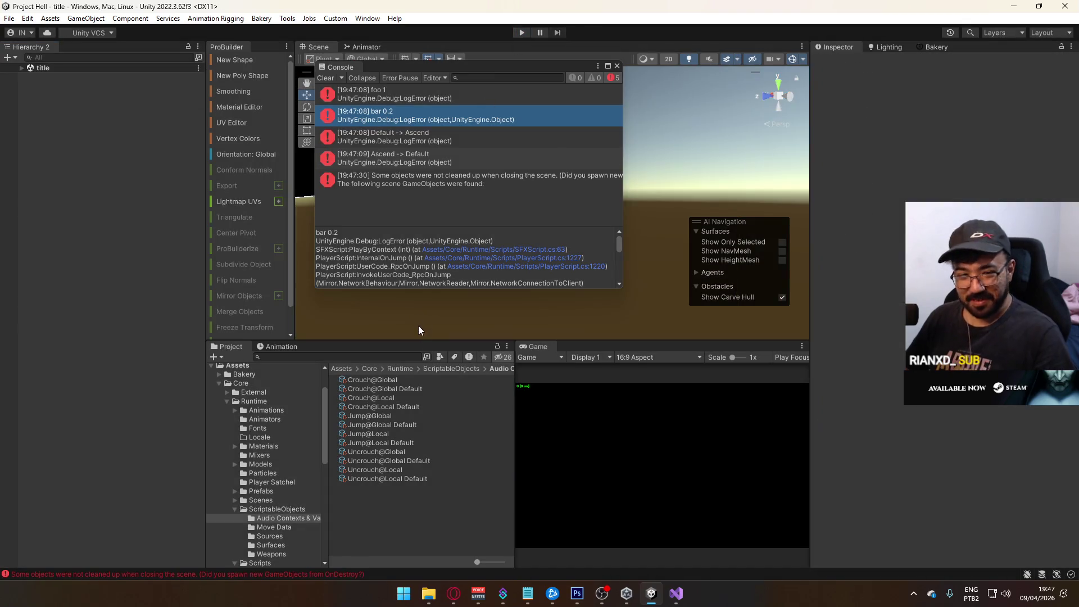
# In PlayerScript.cs, collapse InternalOnCrouch, expand InternalOnJump, and highlight every SfxJump use.
pyautogui.click(677, 593)
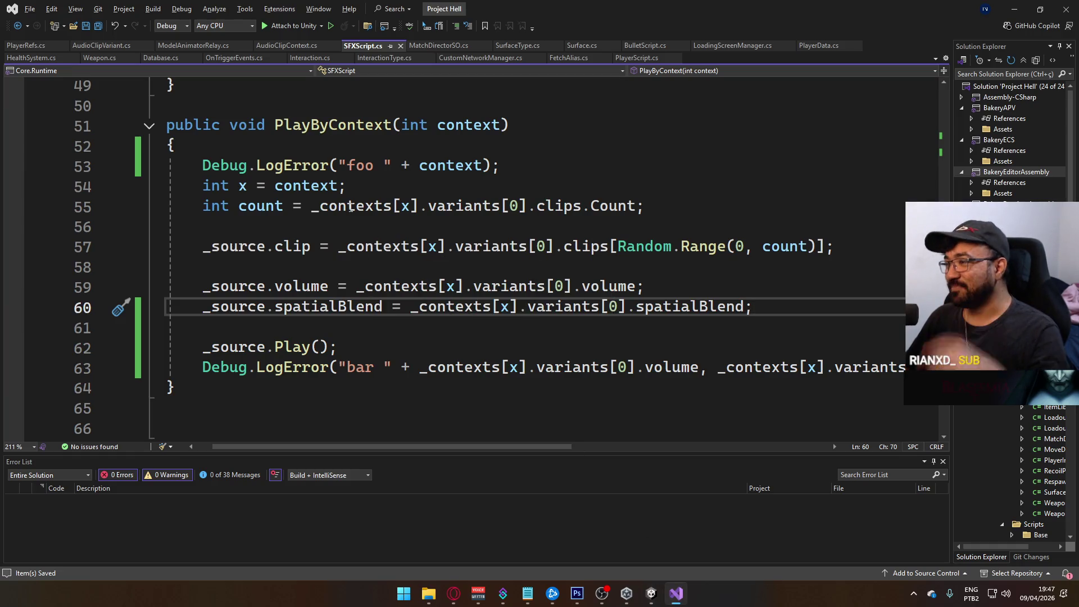
pyautogui.click(644, 58)
pyautogui.scroll(-10, 352, 292)
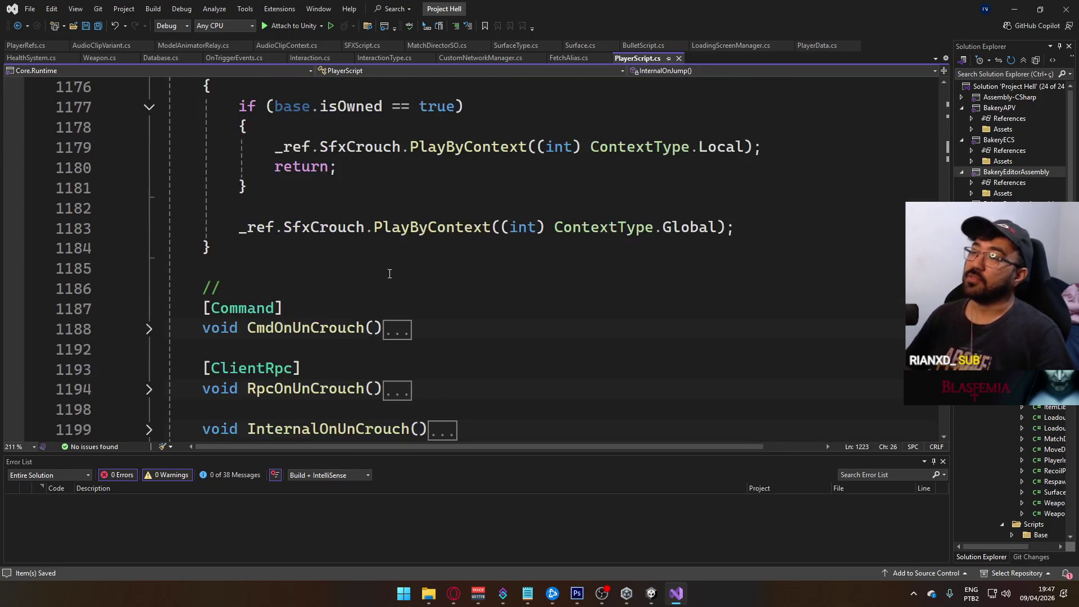
pyautogui.scroll(1, 326, 290)
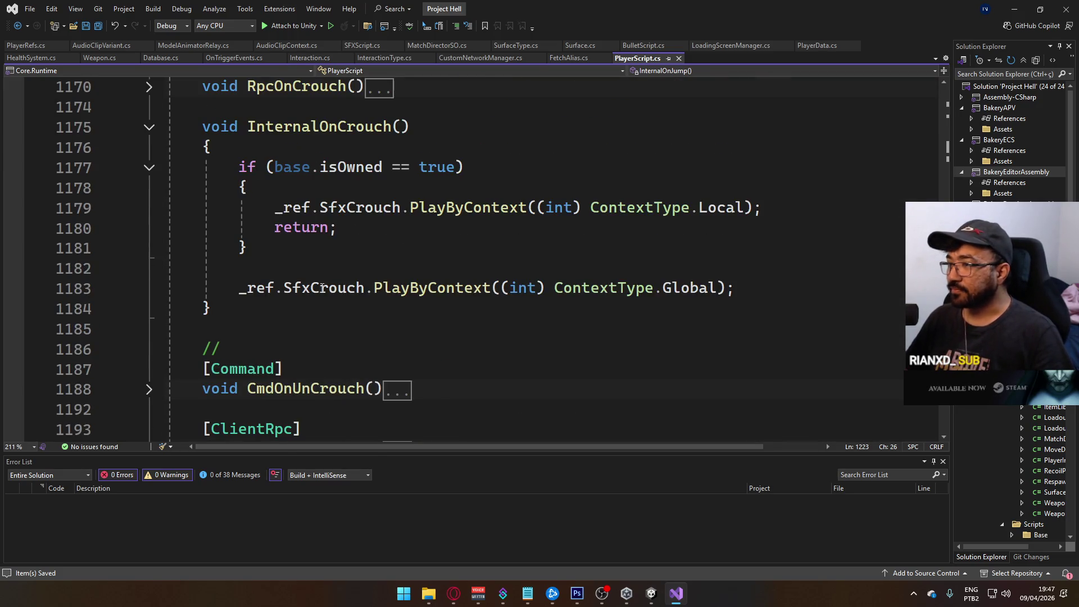
pyautogui.click(150, 128)
pyautogui.scroll(-3, 251, 268)
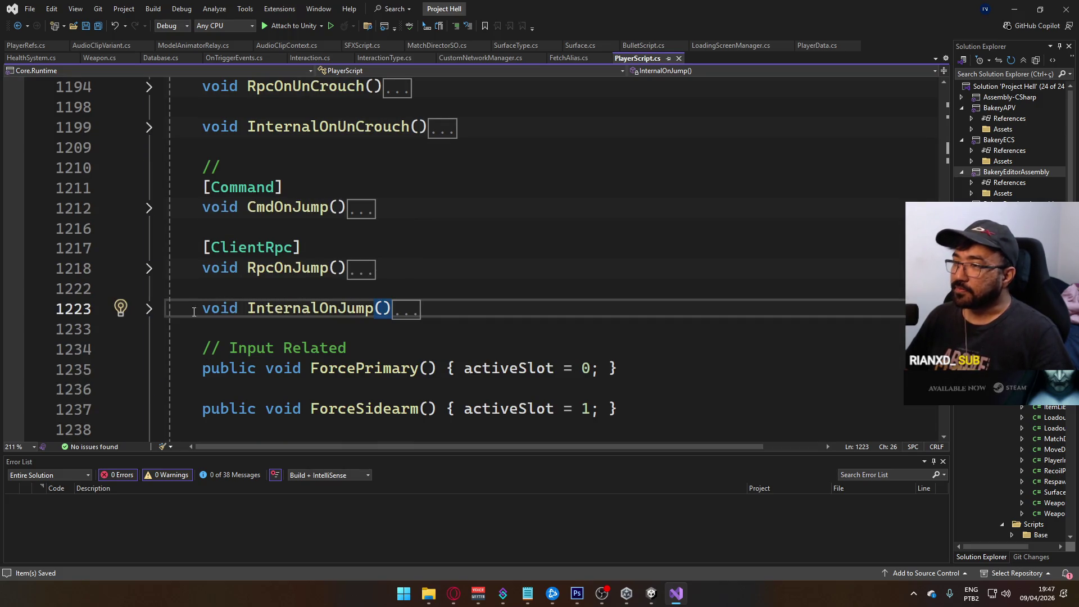
pyautogui.click(150, 309)
pyautogui.scroll(-3, 268, 301)
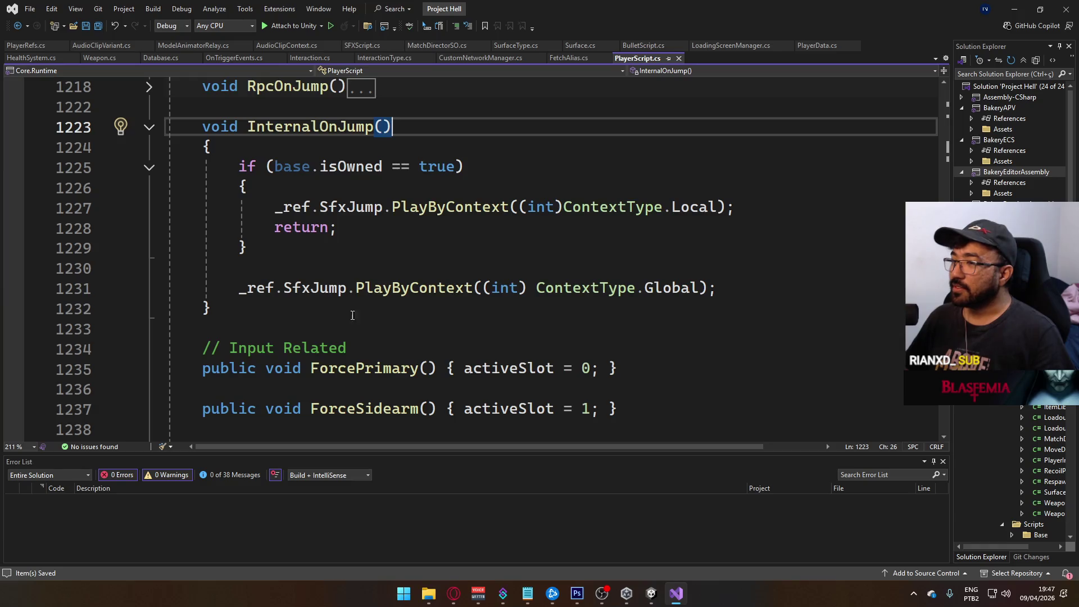
pyautogui.doubleClick(351, 207)
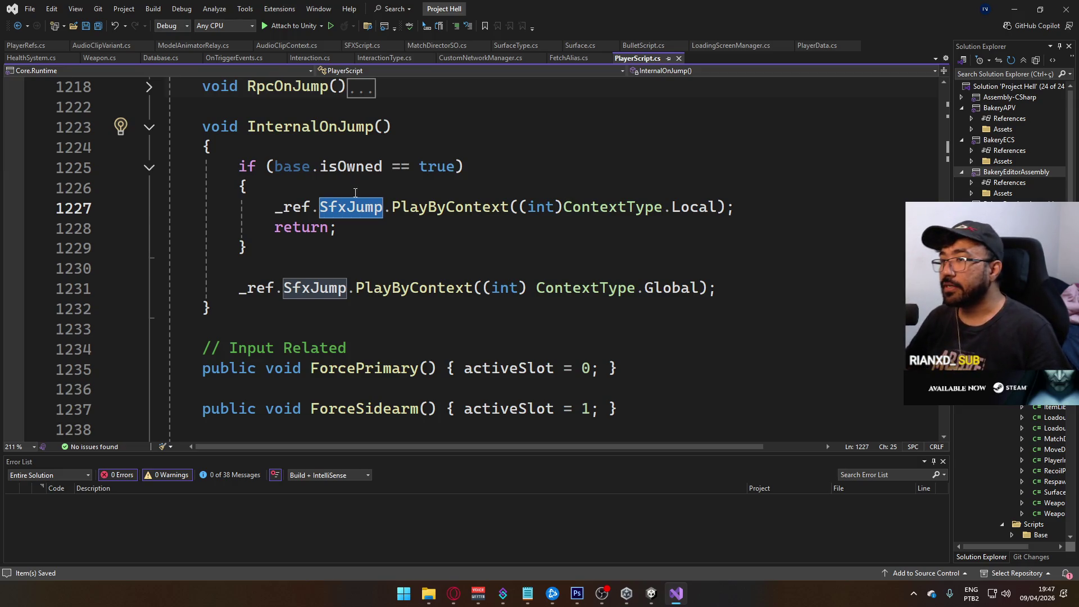
# Expand and collapse RpcOnJump and CmdOnJump to review their jump sound calls.
pyautogui.scroll(2, 213, 194)
pyautogui.click(150, 208)
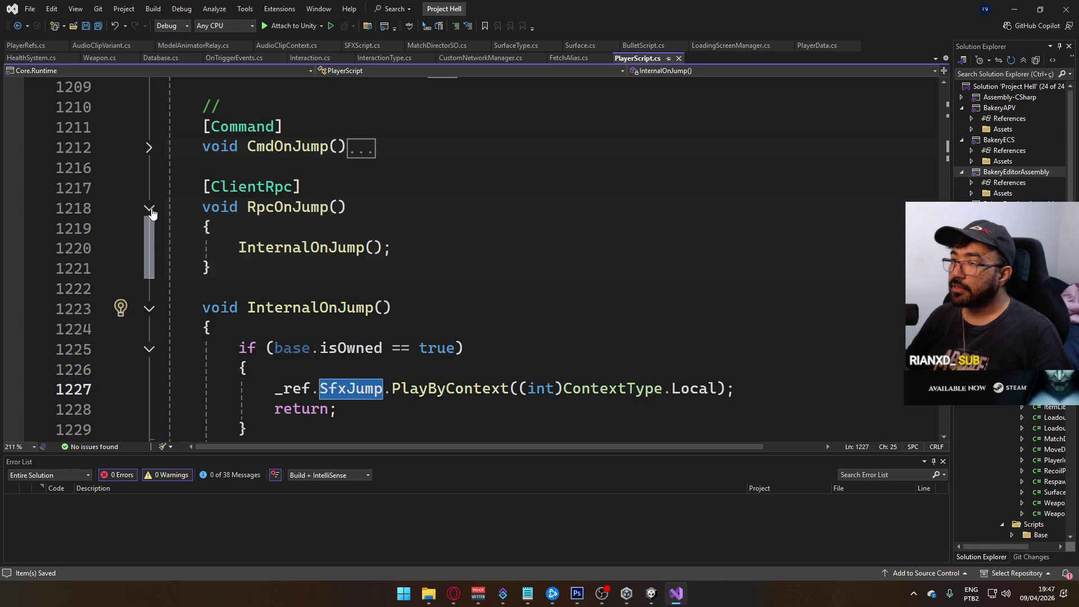
pyautogui.click(149, 148)
pyautogui.click(149, 148)
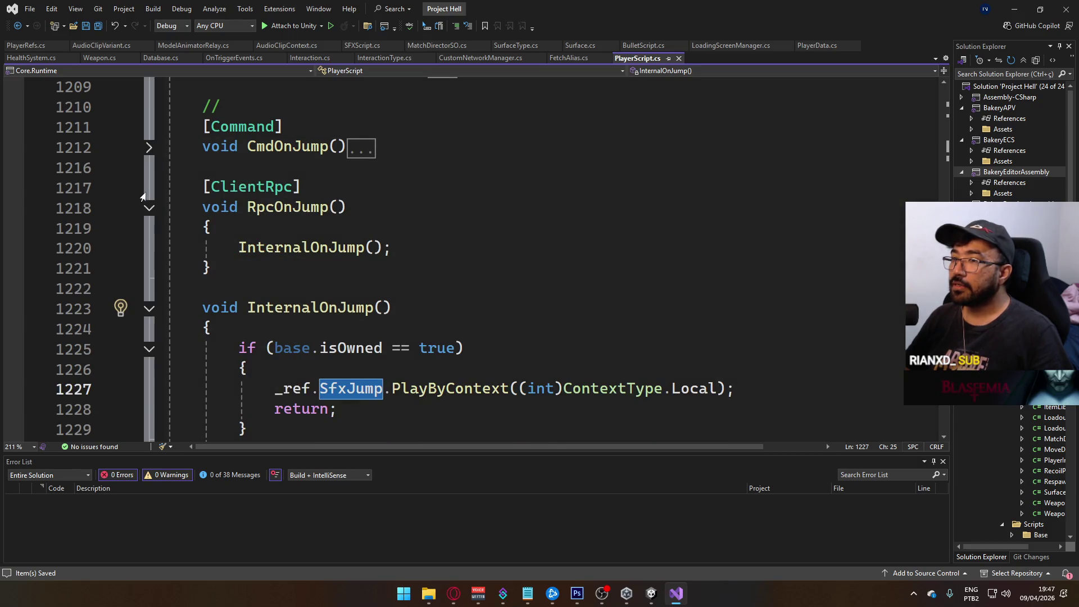
pyautogui.click(150, 209)
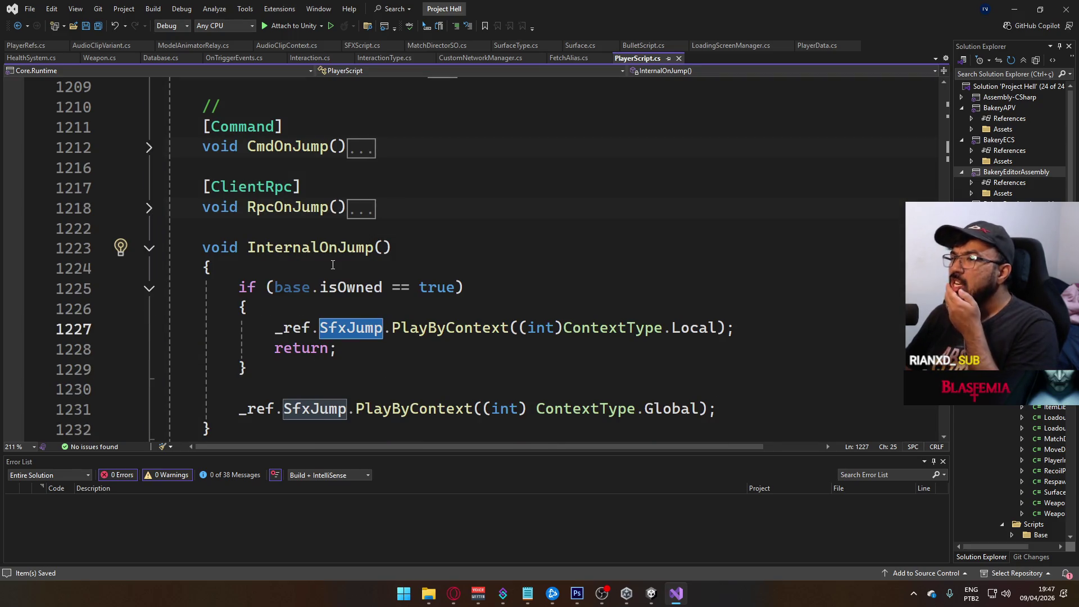
pyautogui.scroll(-2, 332, 264)
pyautogui.scroll(4, 349, 270)
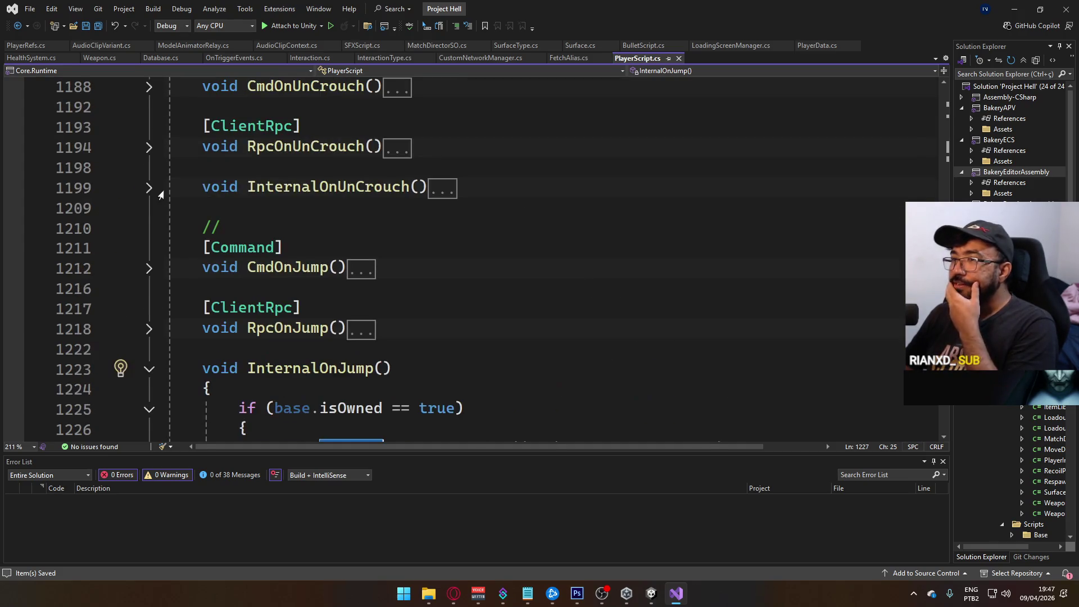
# Review InternalOnUnCrouch and InternalOnCrouch, then return to the Unity Editor.
pyautogui.click(150, 189)
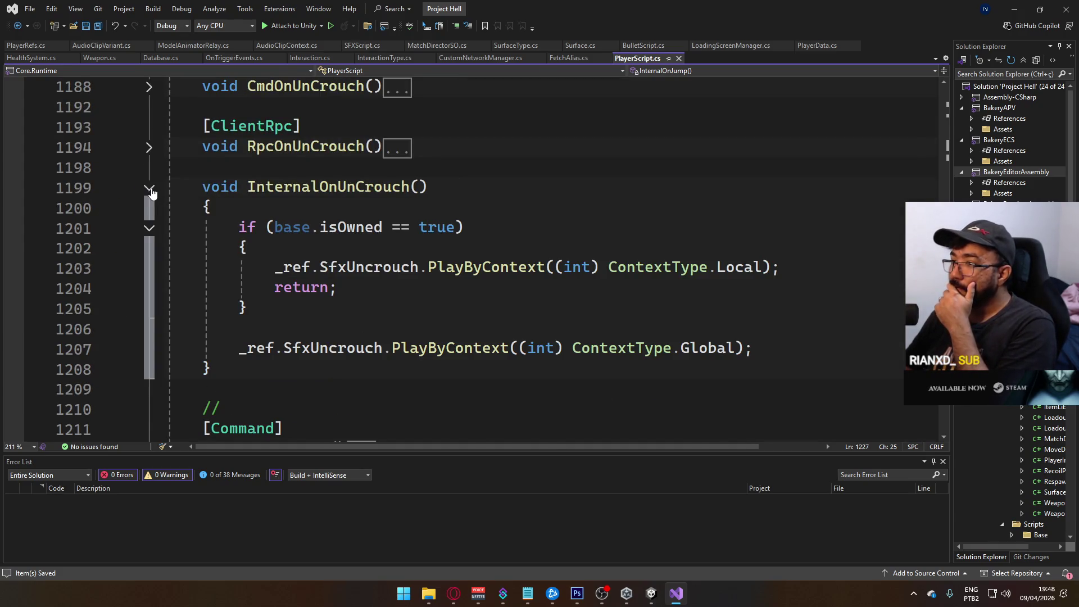
pyautogui.click(150, 189)
pyautogui.scroll(1, 158, 180)
pyautogui.scroll(2, 168, 180)
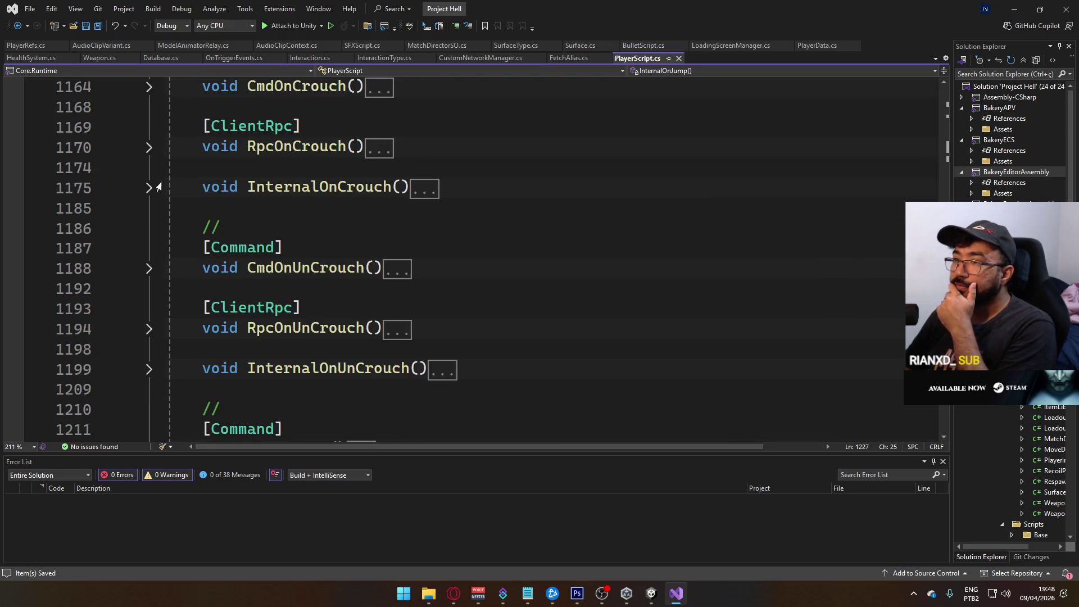
pyautogui.click(149, 189)
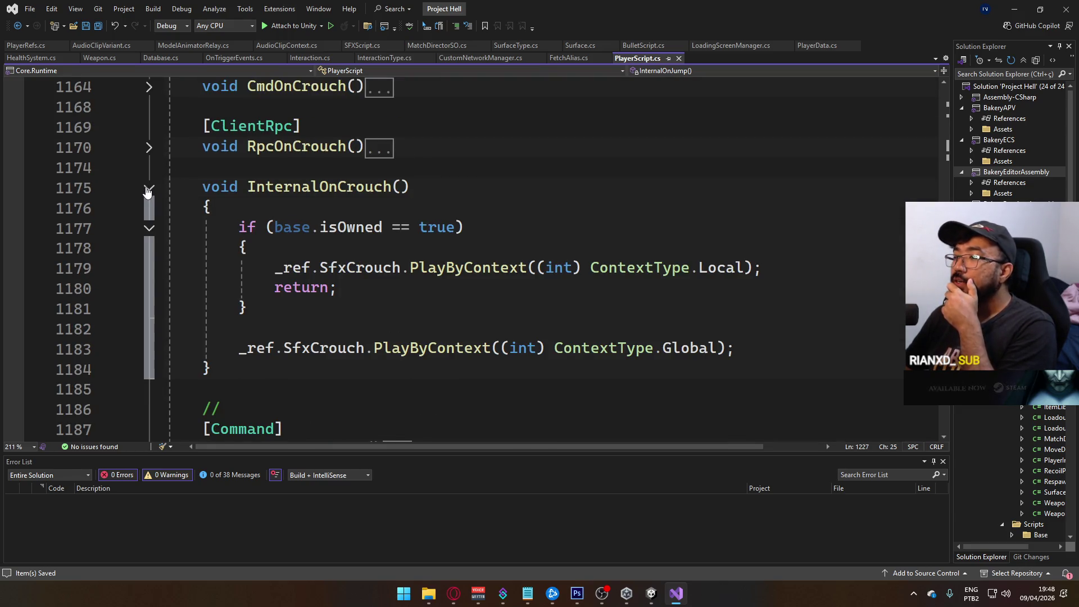
pyautogui.scroll(-9, 572, 379)
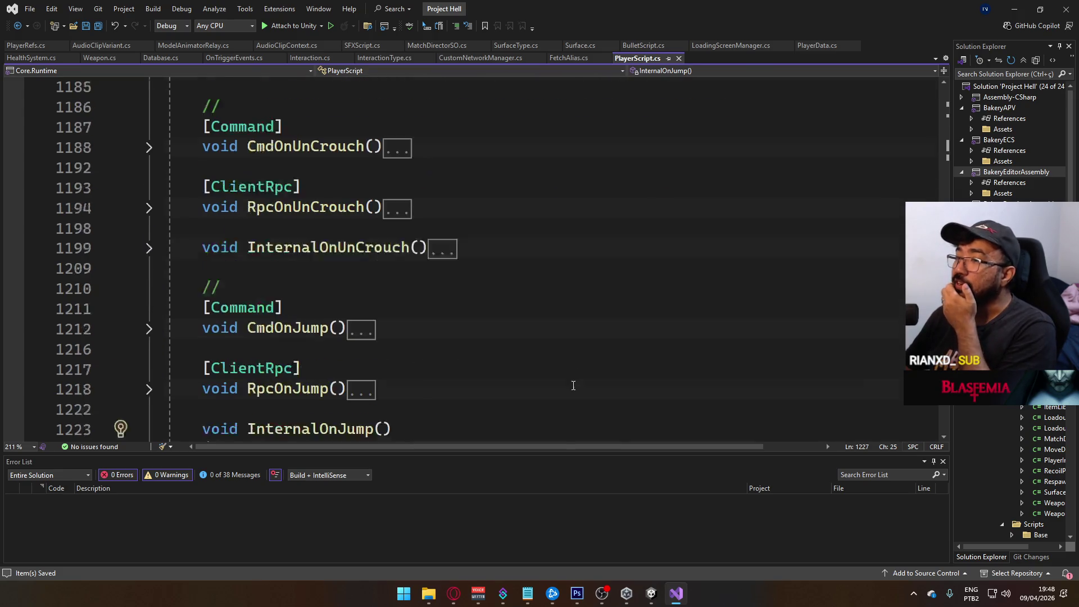
pyautogui.hotkey('alt', 'Tab')
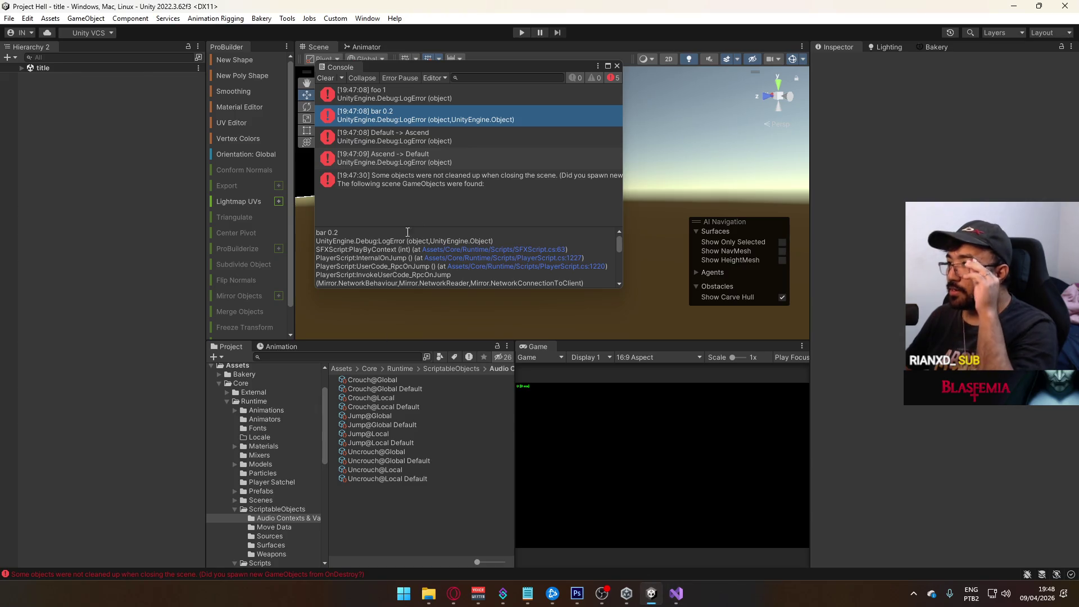
# Close the Console, open the Player prefab, and check its Sfx Crouch, Uncrouch and Jump references.
pyautogui.click(617, 66)
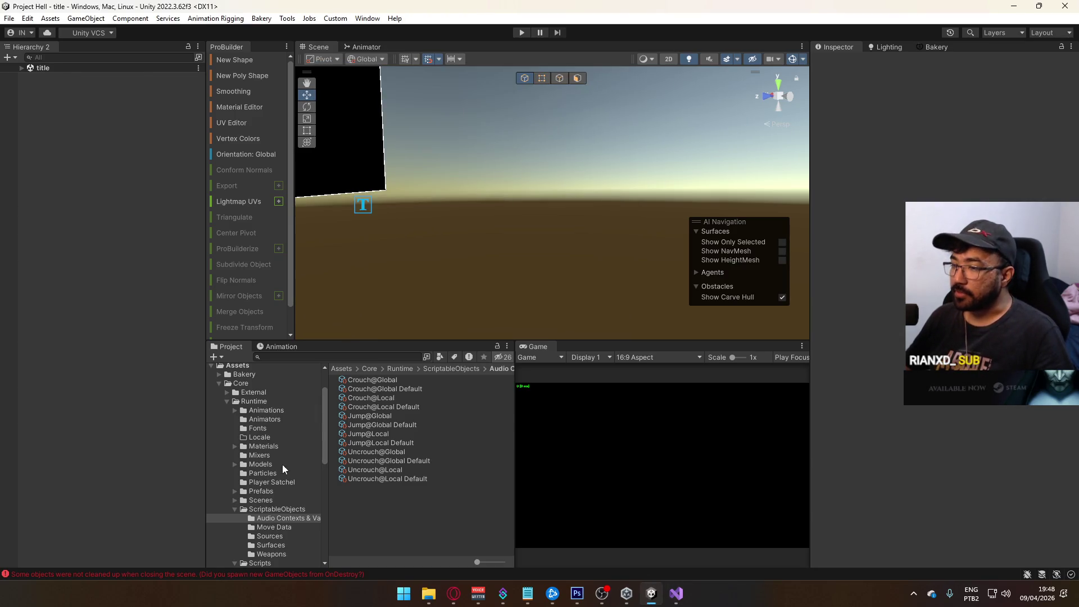
pyautogui.click(270, 491)
pyautogui.doubleClick(368, 497)
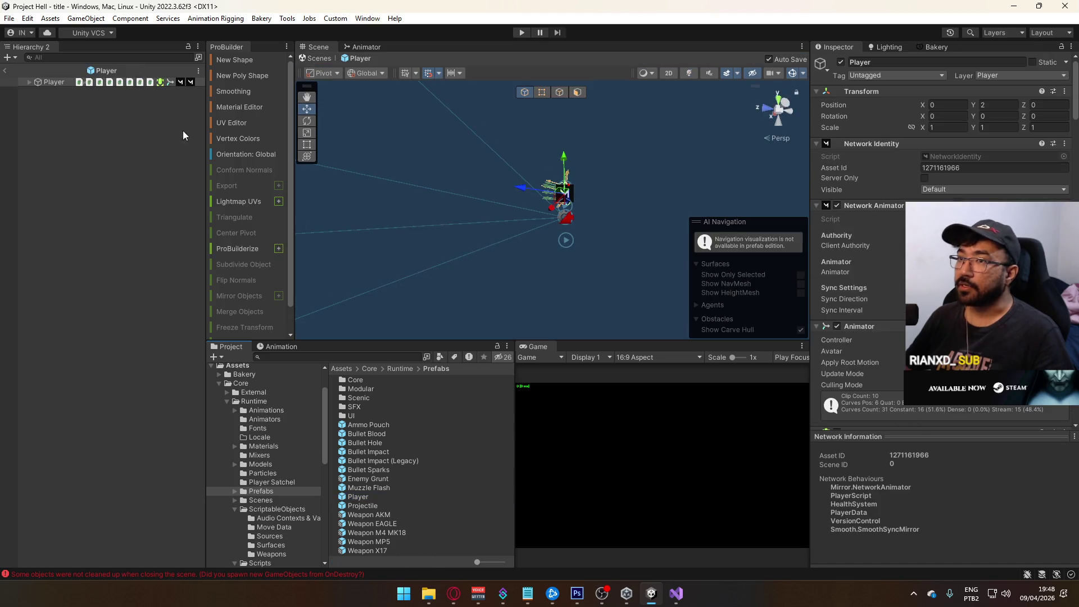
pyautogui.scroll(-10, 849, 297)
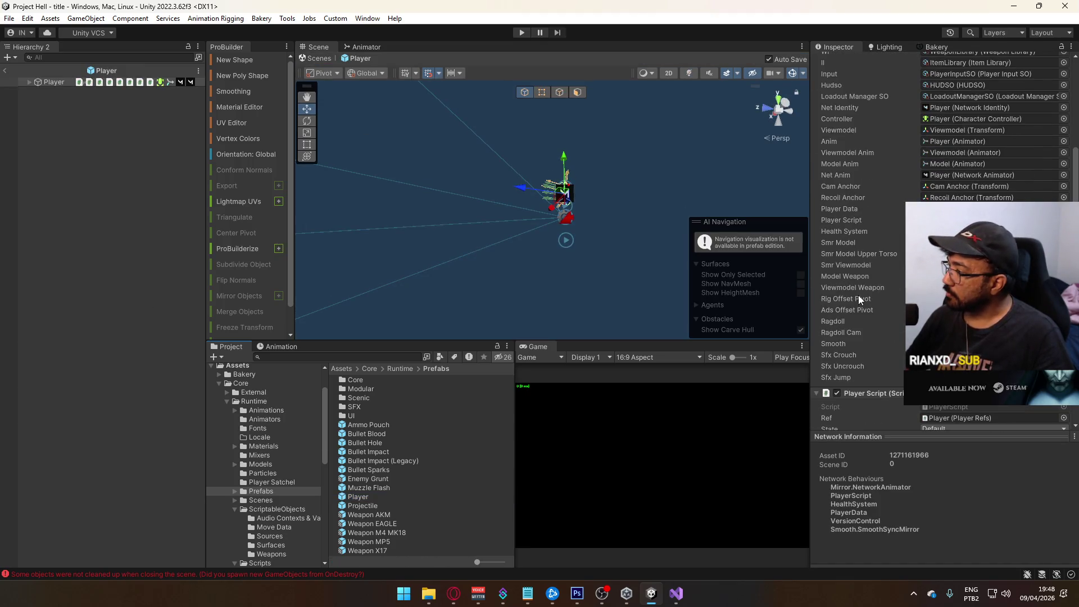
pyautogui.click(956, 355)
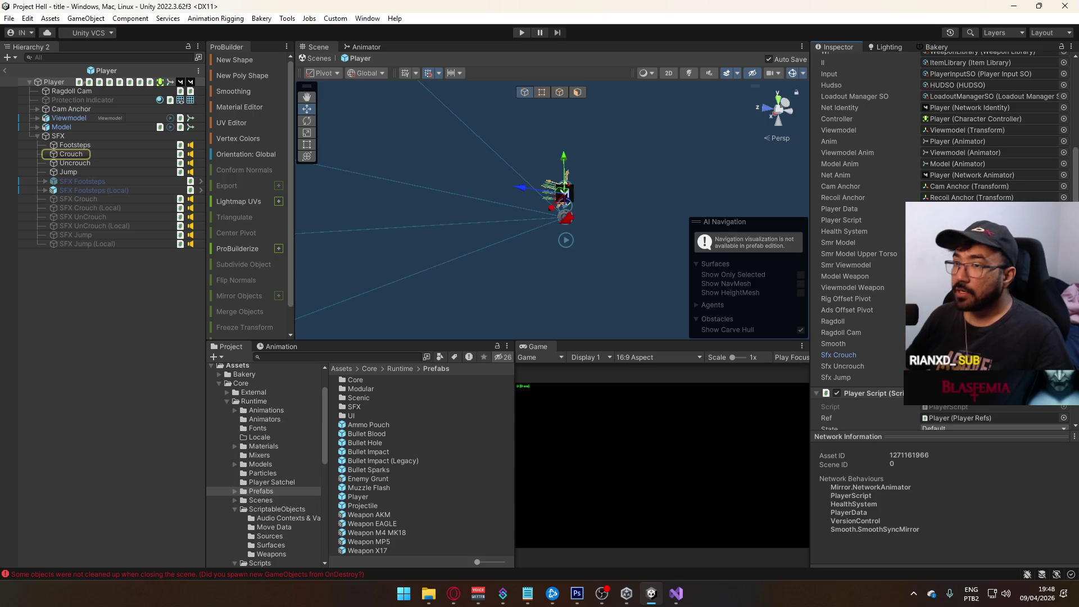
pyautogui.click(955, 366)
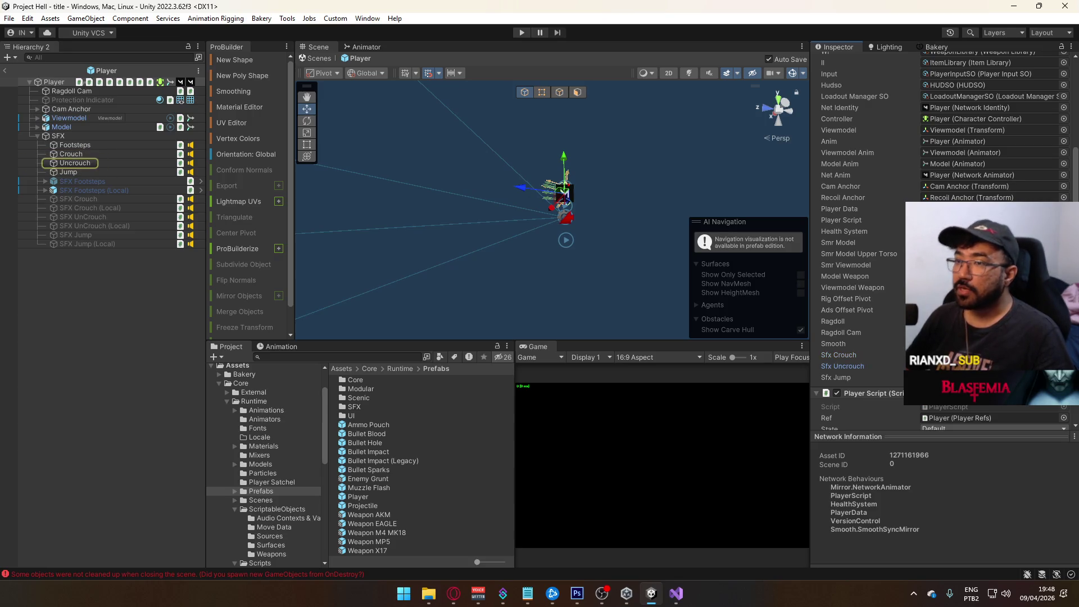
pyautogui.click(955, 377)
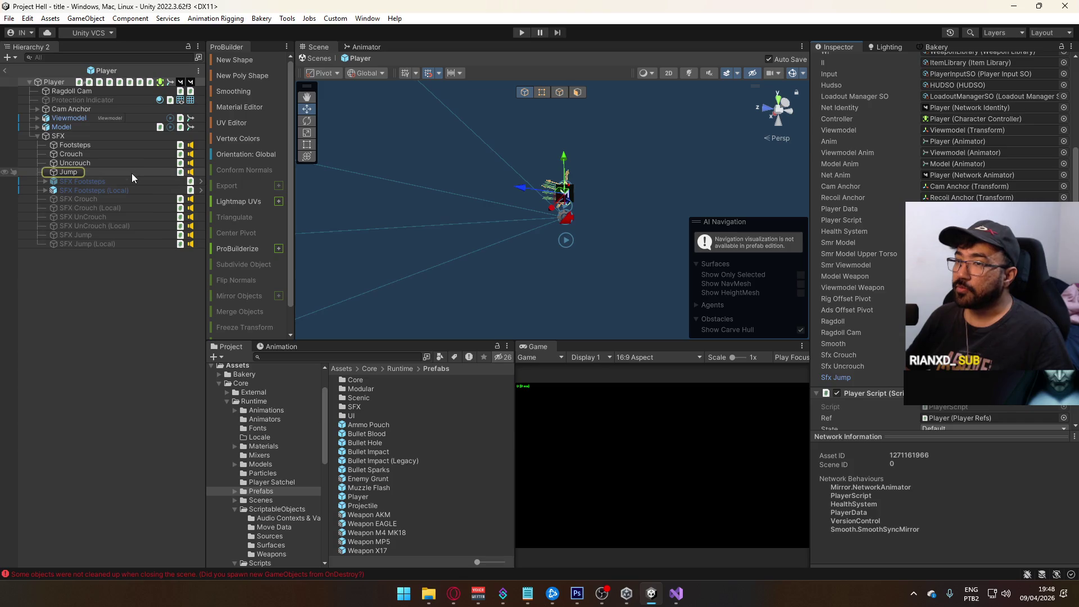
pyautogui.doubleClick(956, 377)
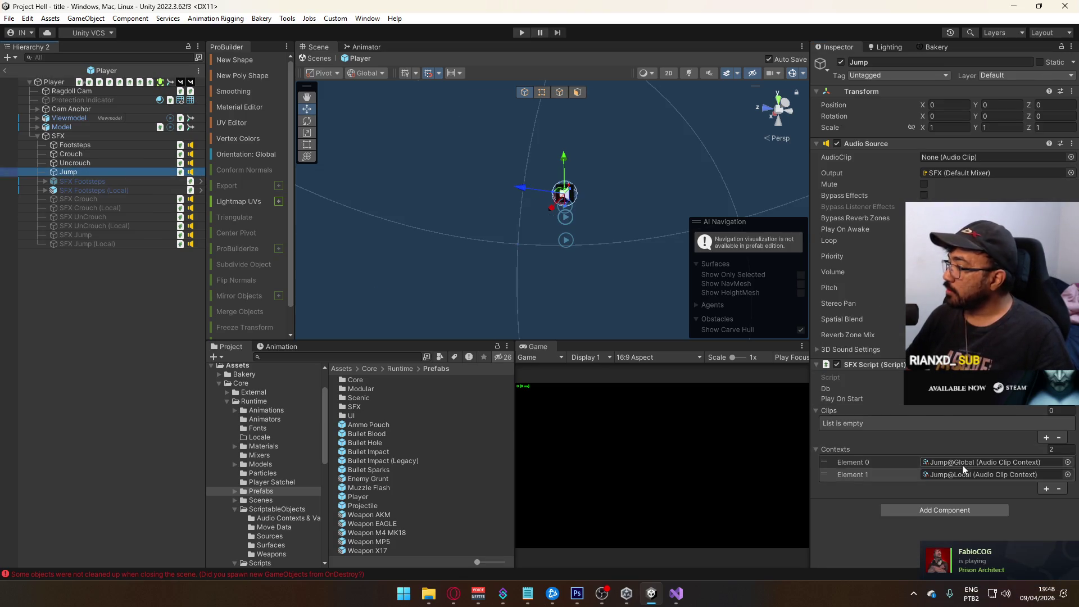
# Assign Jump@Global Default as Jump@Global's Variants Element 0.
pyautogui.click(93, 160)
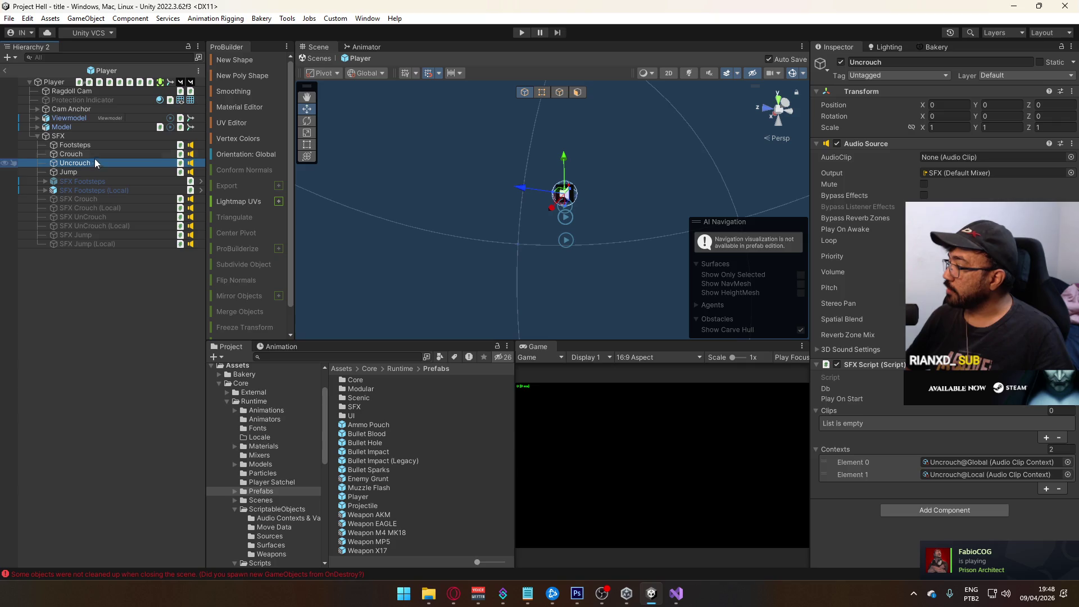
pyautogui.click(97, 154)
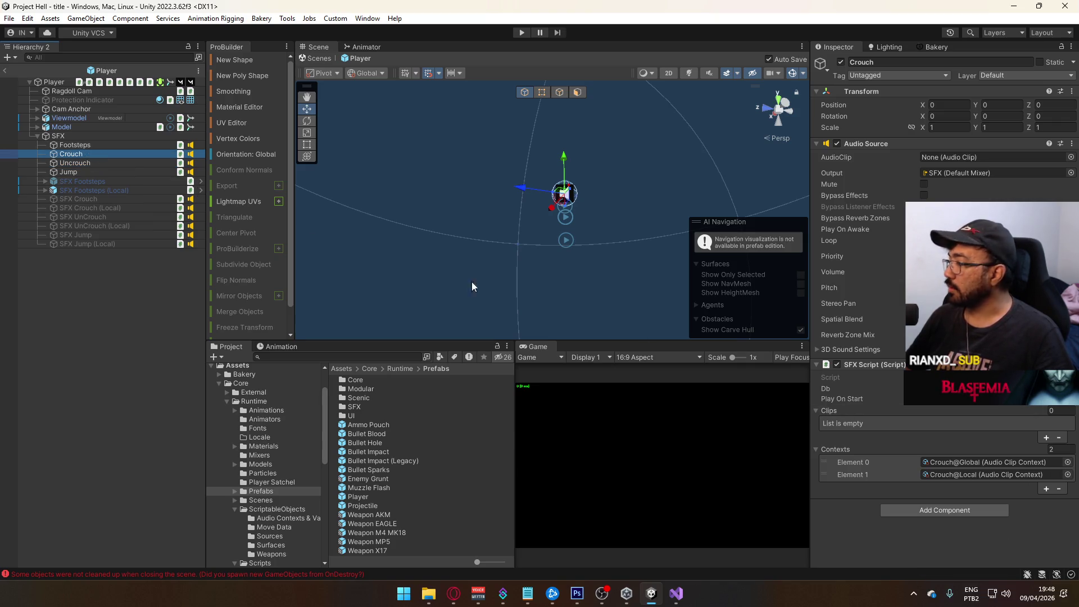
pyautogui.click(124, 172)
pyautogui.click(986, 462)
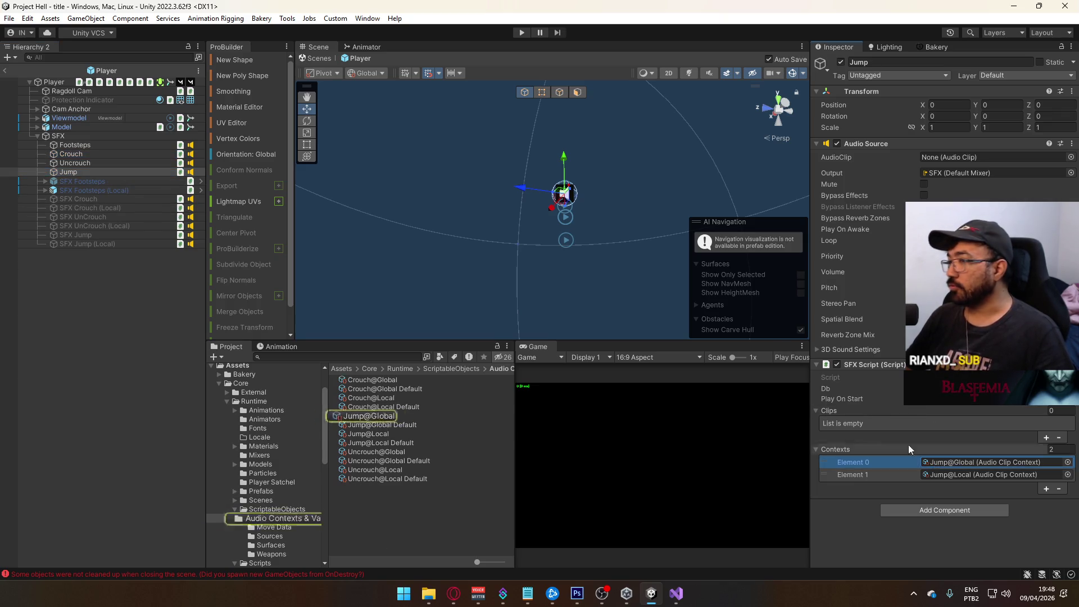
pyautogui.click(360, 415)
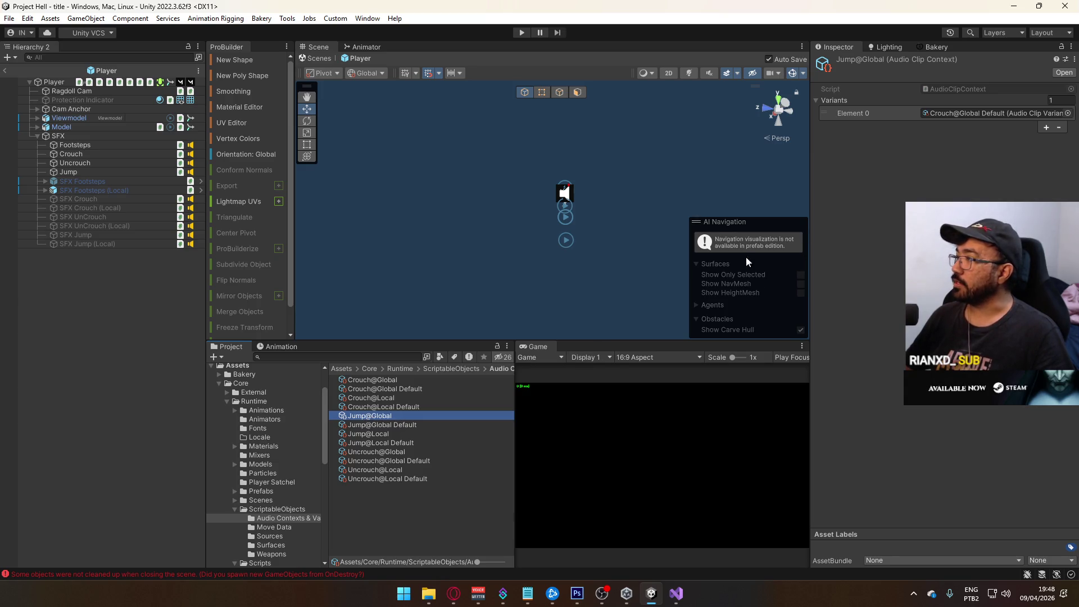
pyautogui.moveTo(409, 425); pyautogui.dragTo(990, 113)
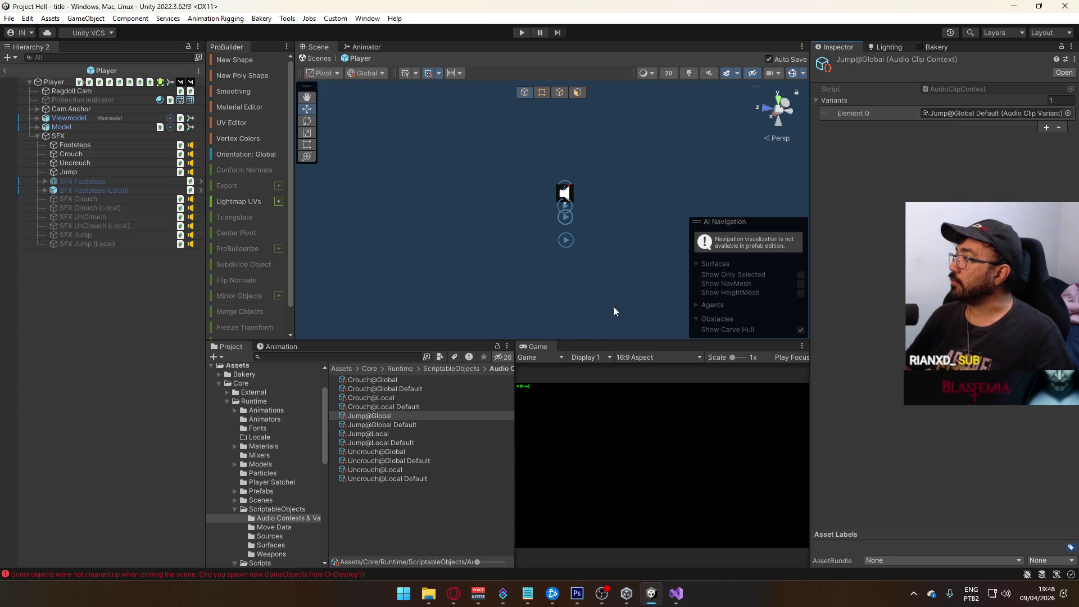
# Assign Jump@Local Default as Jump@Local's variant and review the Jump contexts.
pyautogui.click(392, 436)
pyautogui.moveTo(399, 444); pyautogui.dragTo(940, 116)
pyautogui.click(396, 439)
pyautogui.click(396, 426)
pyautogui.click(393, 419)
pyautogui.click(389, 435)
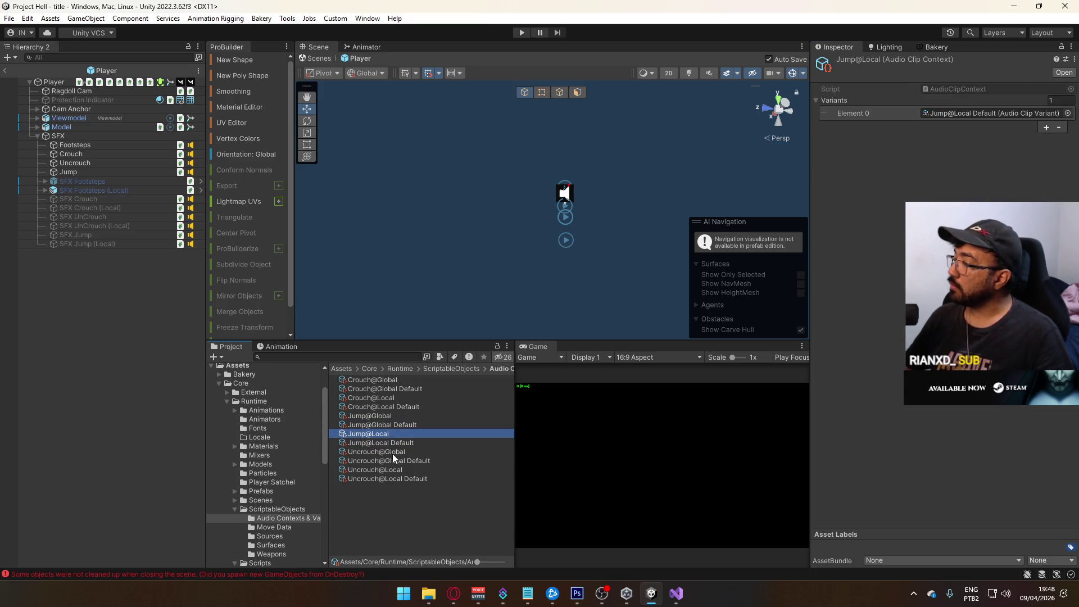
# Point Uncrouch@Global and Uncrouch@Local at their own Default variants.
pyautogui.click(392, 455)
pyautogui.moveTo(401, 464)
pyautogui.mouseDown()
pyautogui.moveTo(877, 107)
pyautogui.moveTo(1020, 115)
pyautogui.mouseUp()
pyautogui.click(394, 470)
pyautogui.moveTo(409, 478); pyautogui.dragTo(983, 116)
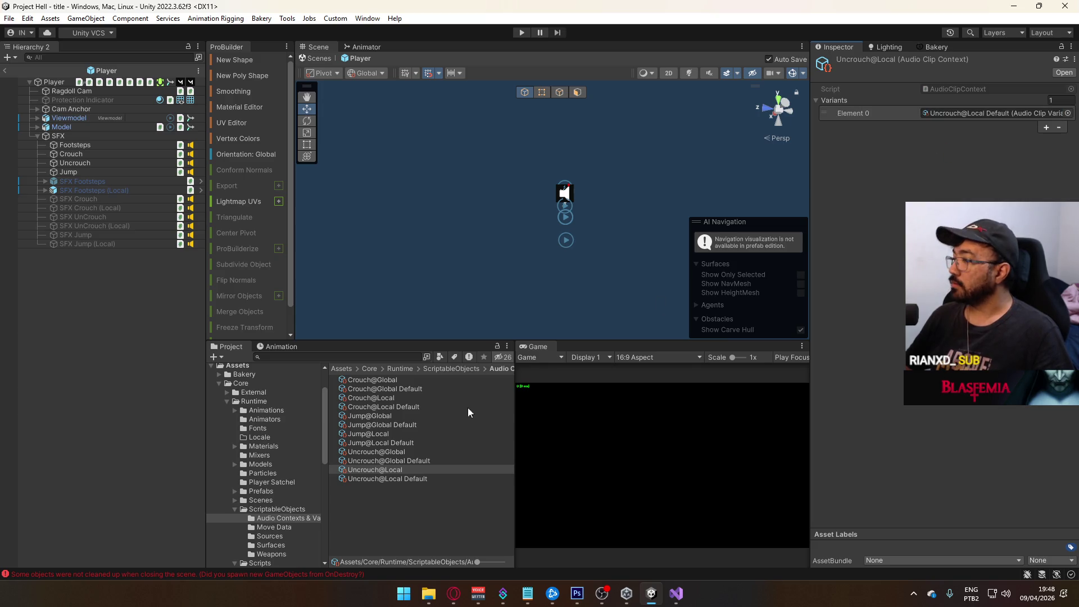
# Double-check the updated Jump, Uncrouch and Crouch context assets.
pyautogui.click(393, 451)
pyautogui.click(387, 461)
pyautogui.click(392, 452)
pyautogui.click(381, 433)
pyautogui.click(387, 416)
pyautogui.click(389, 398)
pyautogui.click(393, 380)
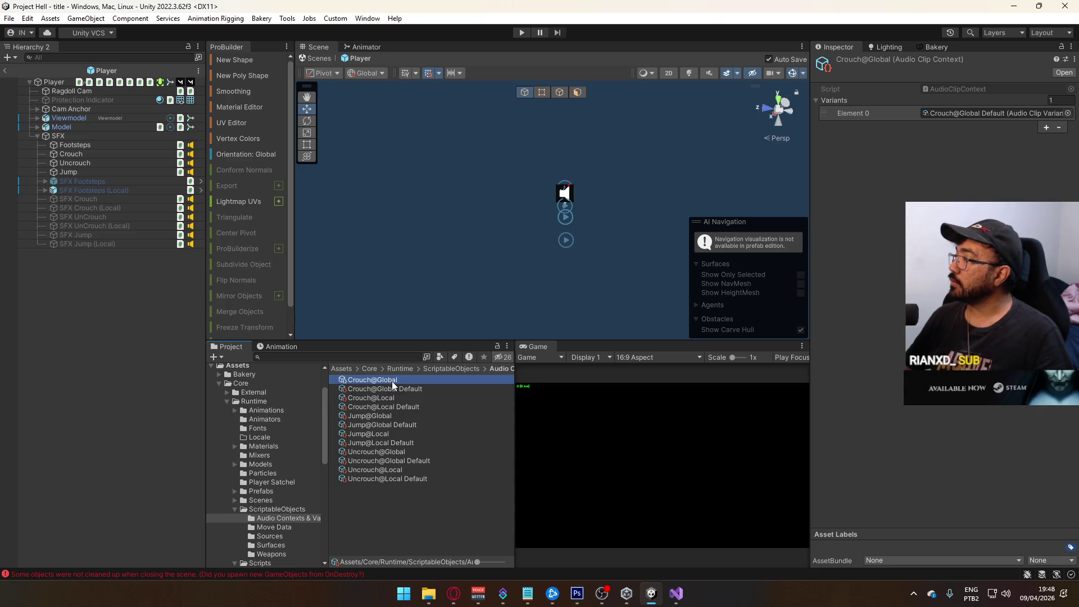
# Open the title scene from the Scenes folder.
pyautogui.click(285, 495)
pyautogui.click(291, 499)
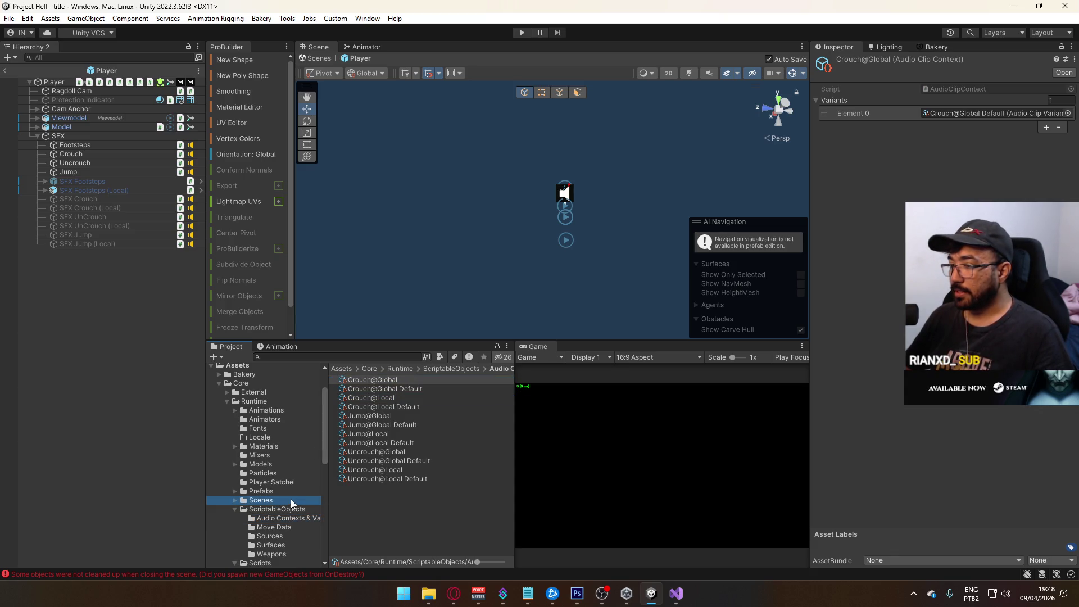
pyautogui.doubleClick(396, 487)
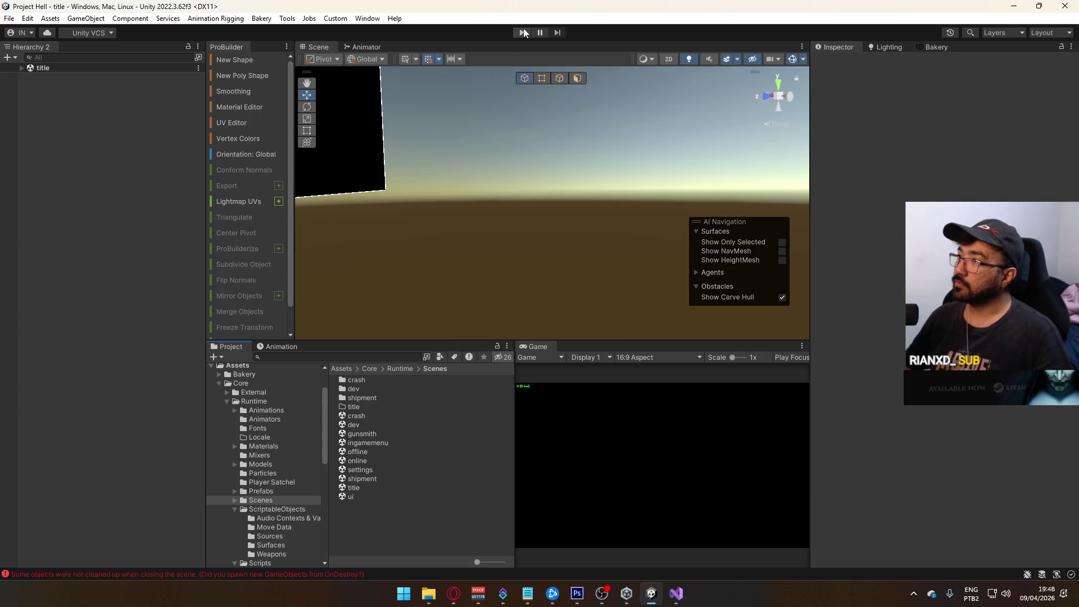
# Start play mode, host a game on the crash scene, and maximize the Game view.
pyautogui.click(523, 32)
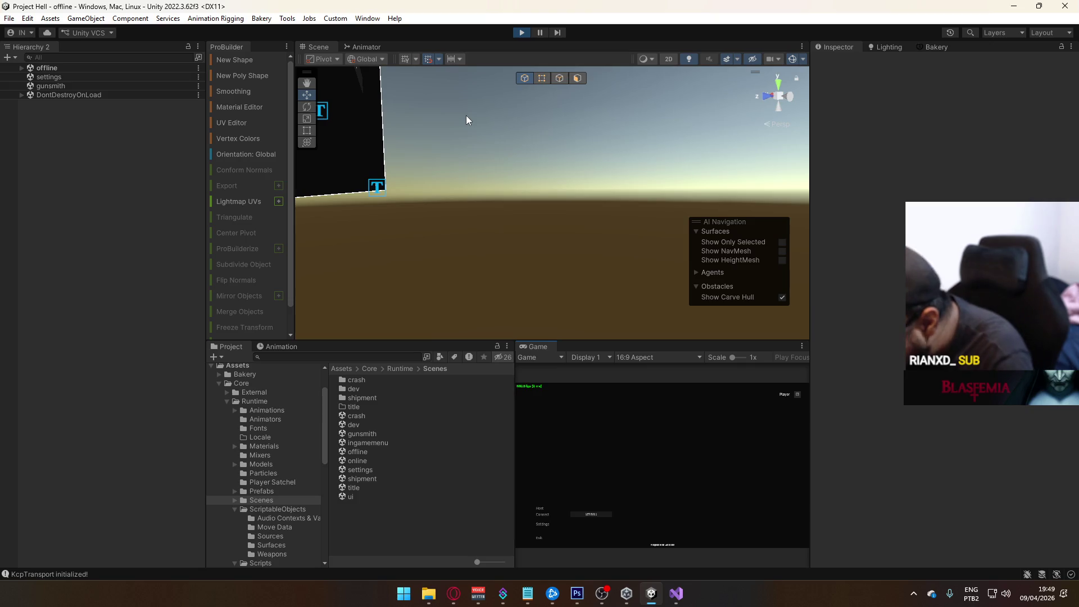
pyautogui.click(542, 509)
pyautogui.press('super')
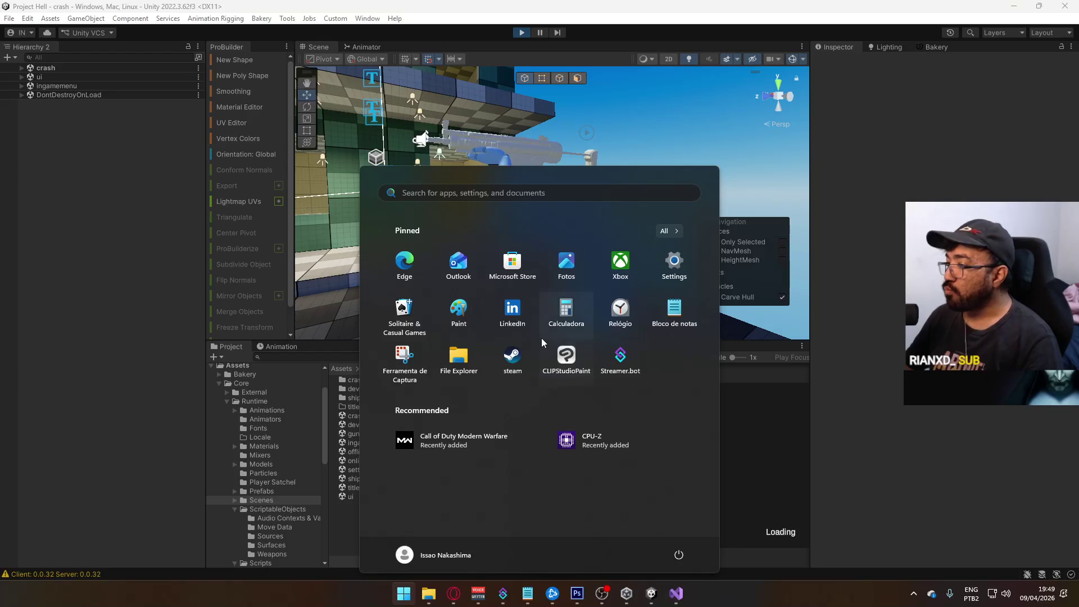
pyautogui.press('Escape')
pyautogui.rightClick(538, 346)
pyautogui.click(617, 385)
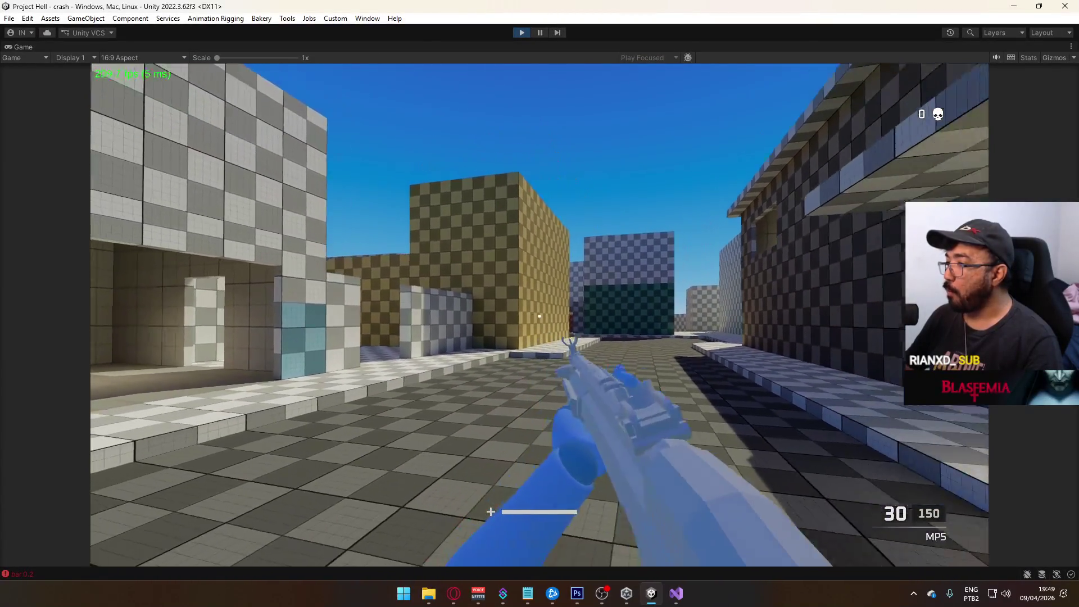
# Fire the MP5 repeatedly at the wall, then stop the game and switch to Visual Studio.
pyautogui.click(539, 316)
pyautogui.click(539, 316)
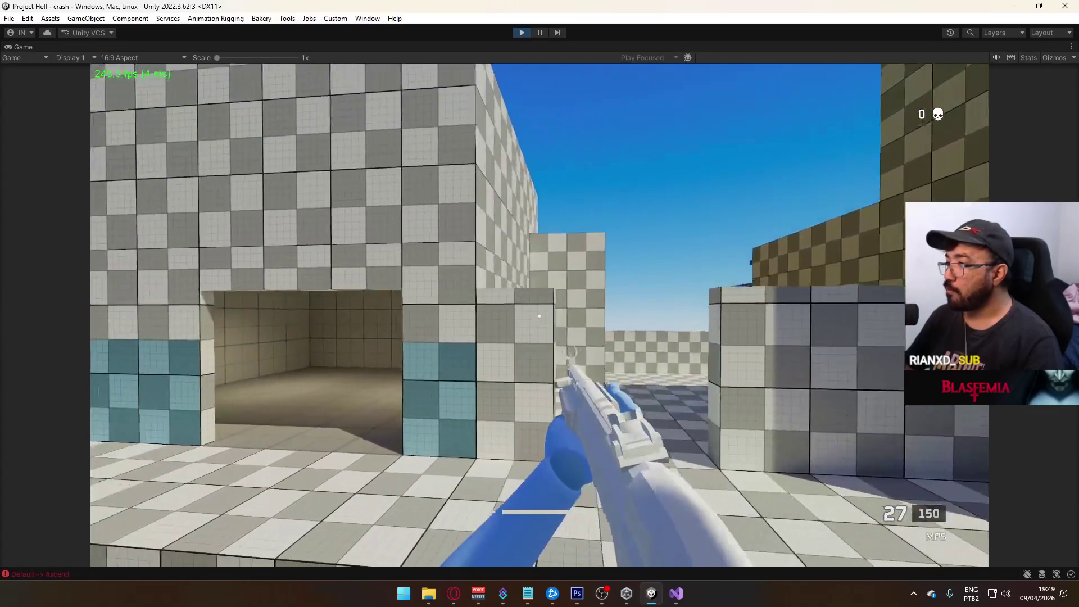
pyautogui.click(539, 316)
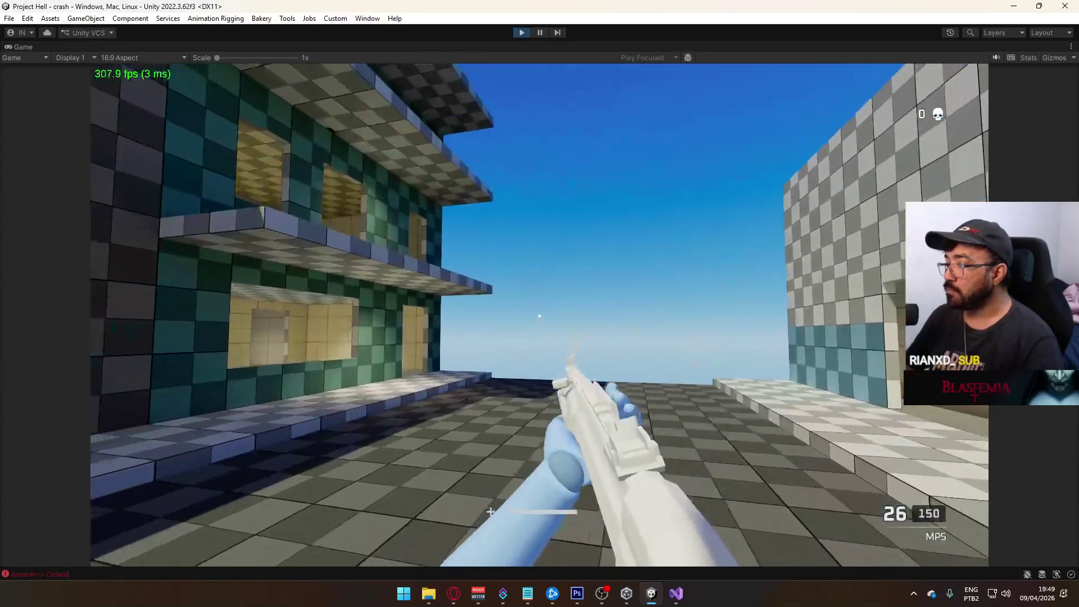
pyautogui.click(539, 316)
pyautogui.click(539, 316)
pyautogui.click(539, 316)
pyautogui.click(539, 316)
pyautogui.click(539, 316)
pyautogui.click(539, 316)
pyautogui.click(539, 316)
pyautogui.click(539, 316)
pyautogui.click(539, 316)
pyautogui.press('super')
pyautogui.press('super')
pyautogui.hotkey('ctrl', 'p')
pyautogui.hotkey('alt', 'Tab')
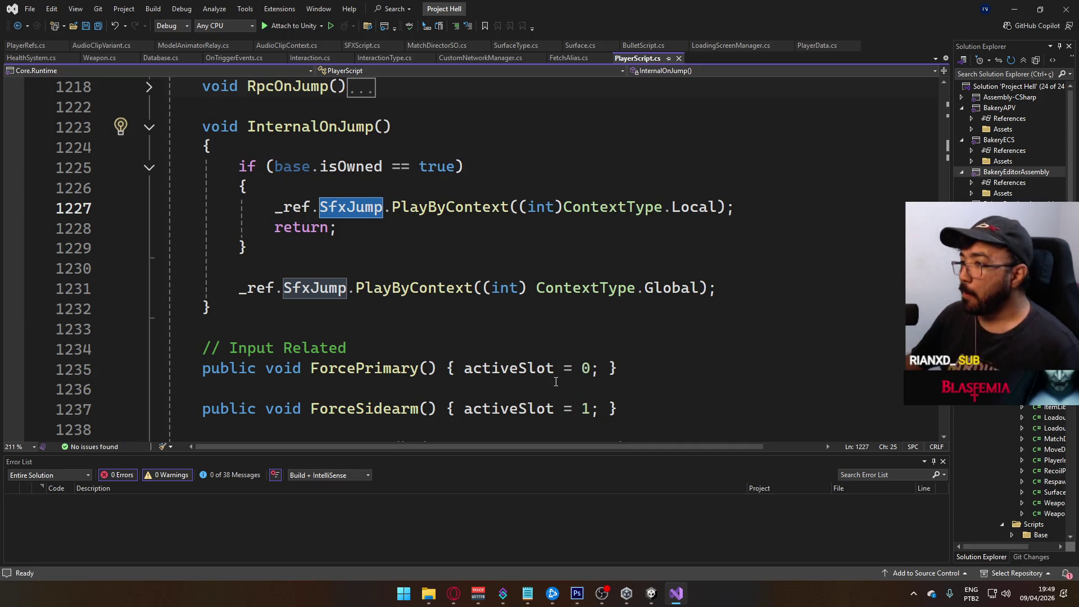
# Open SFXScript.cs and cut the Debug.LogError "bar" line from PlayByContext.
pyautogui.scroll(-5, 557, 377)
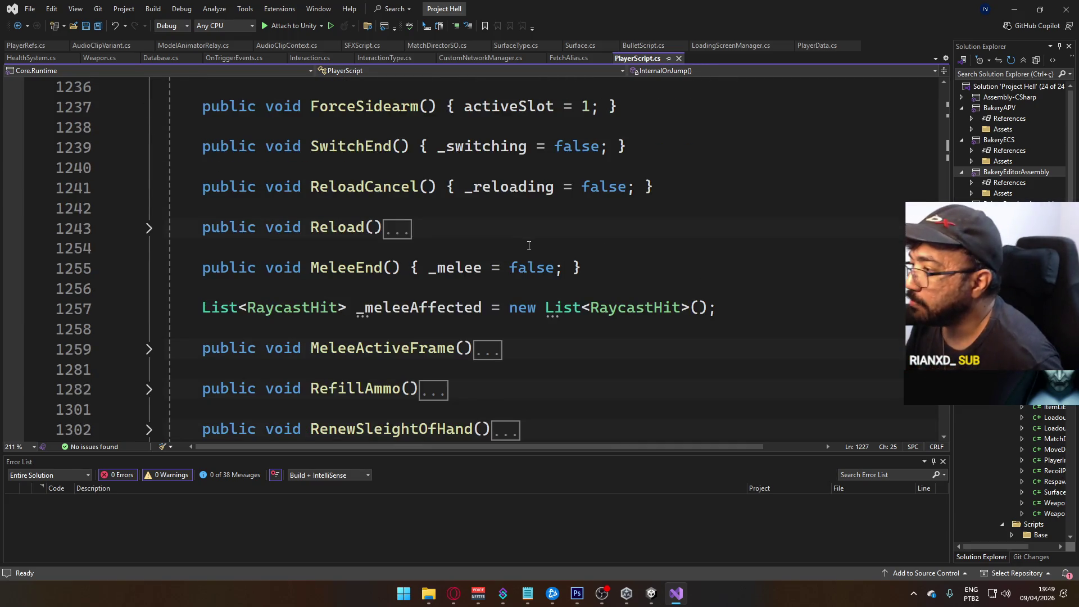
pyautogui.scroll(4, 529, 245)
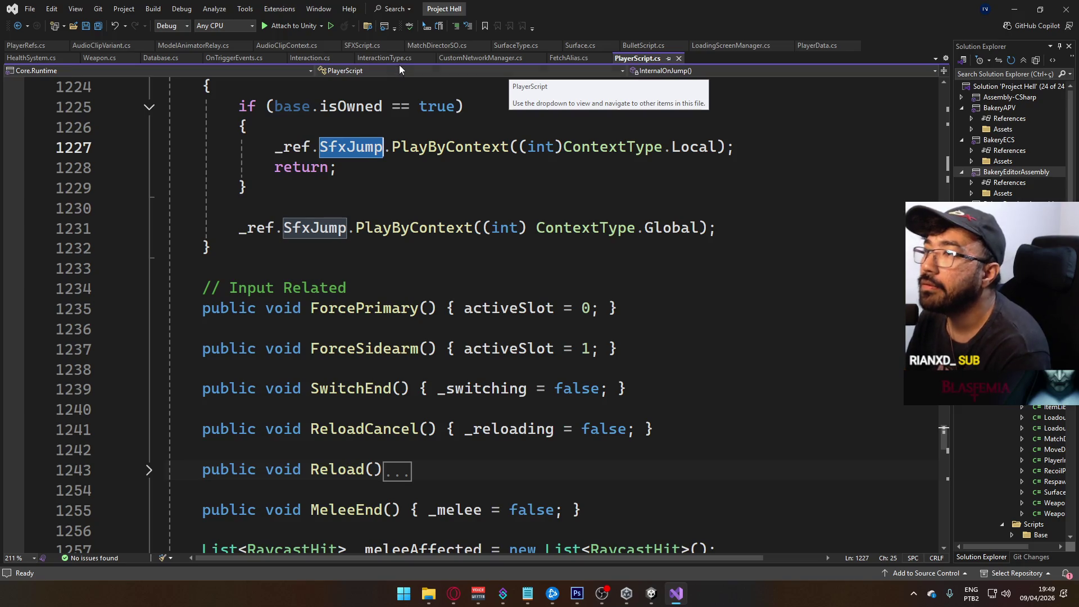
pyautogui.scroll(-1, 303, 90)
pyautogui.scroll(5, 208, 113)
pyautogui.scroll(-4, 106, 133)
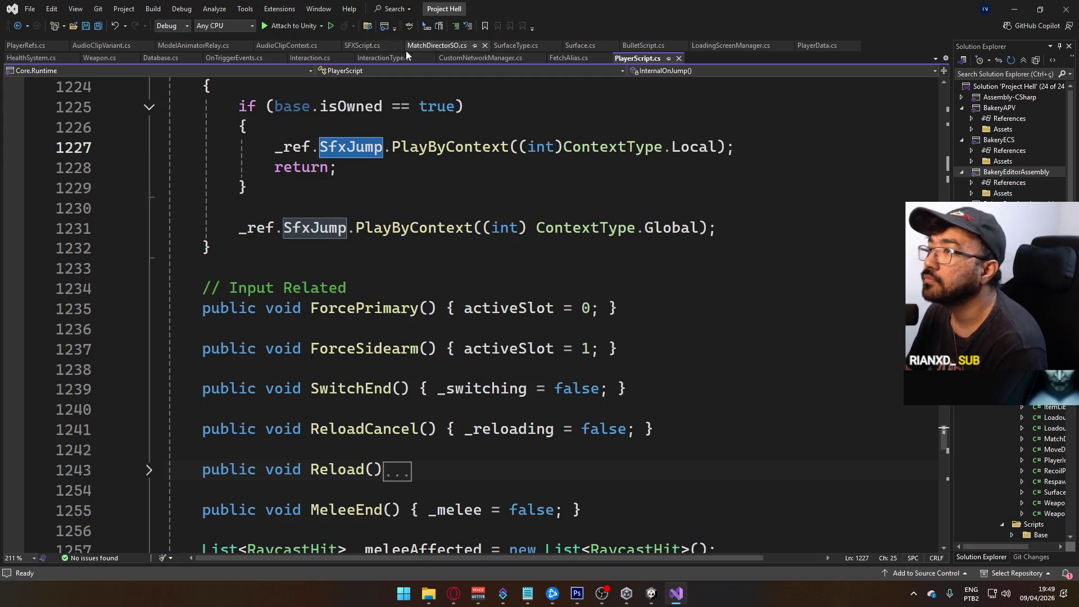
pyautogui.click(363, 45)
pyautogui.click(398, 368)
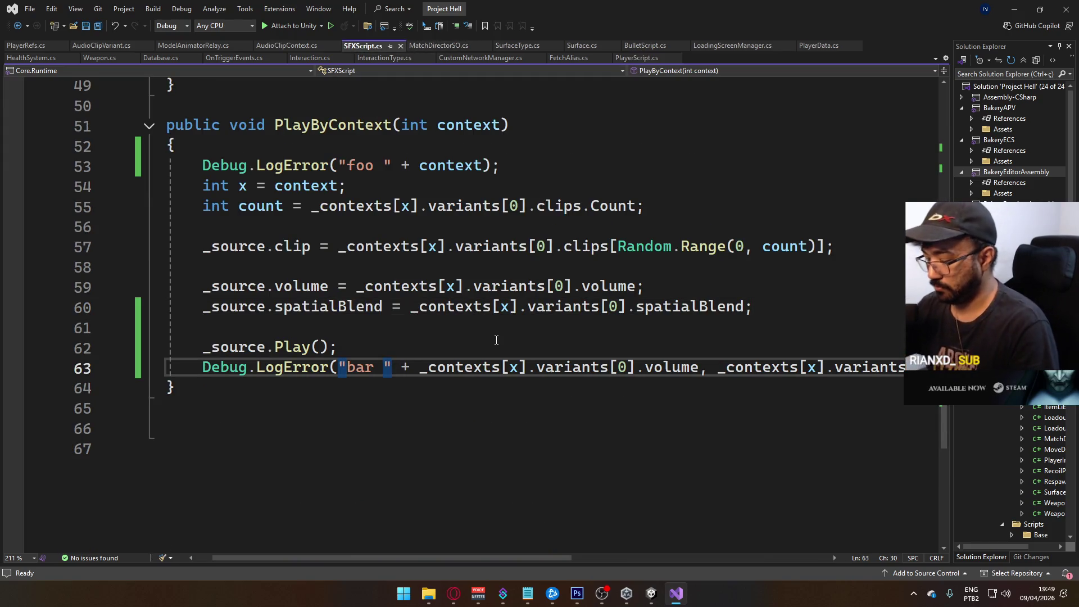
pyautogui.hotkey('ctrl', 'x')
# Cut the "foo" debug log line, save SFXScript.cs, and select the early-return check.
pyautogui.scroll(3, 496, 340)
pyautogui.click(500, 346)
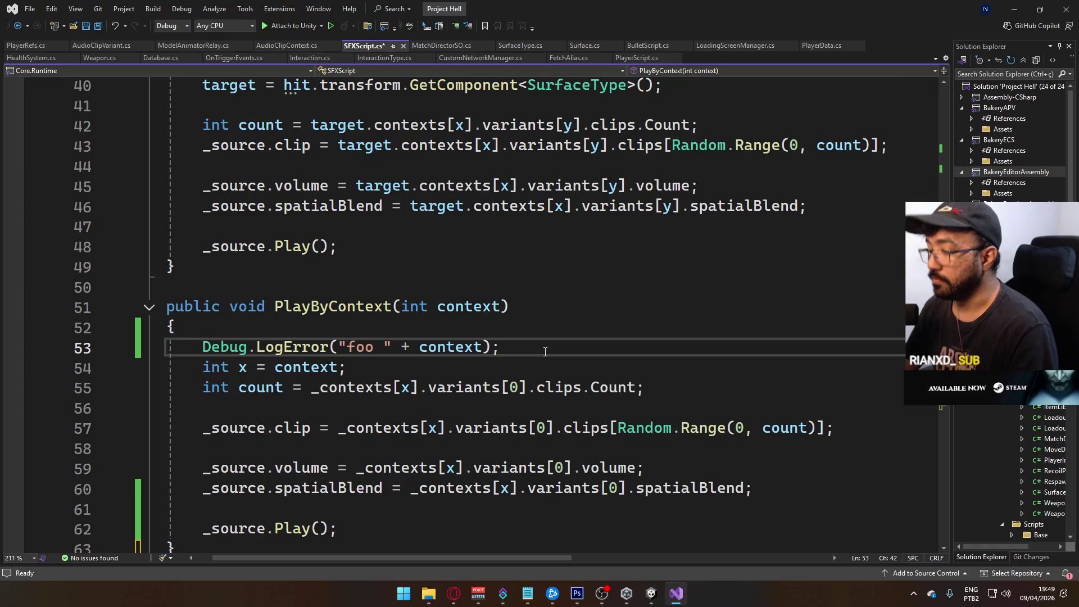
pyautogui.hotkey('ctrl', 'x')
pyautogui.scroll(4, 461, 425)
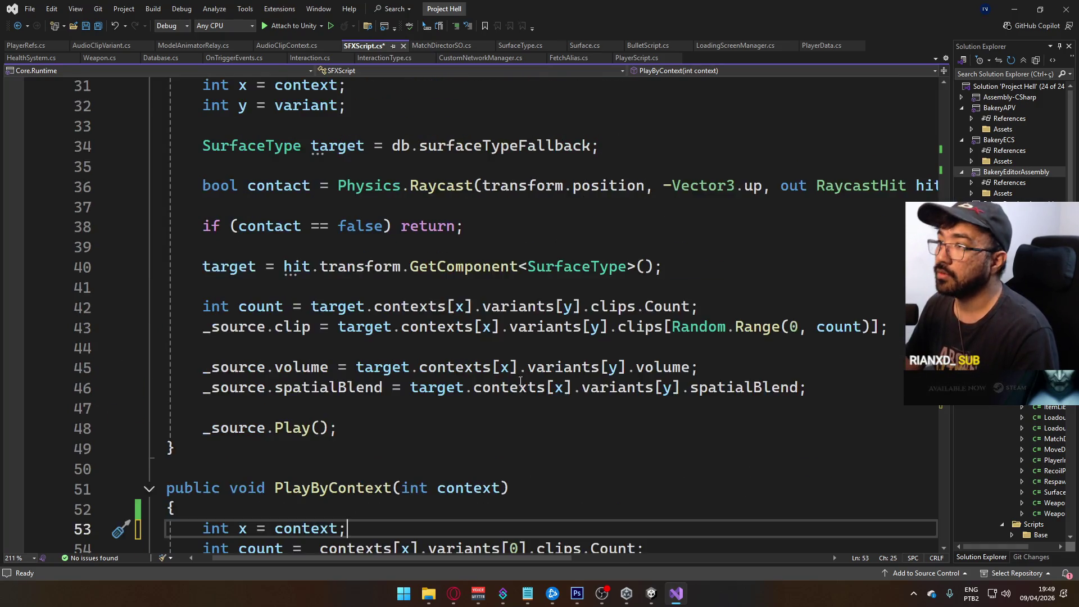
pyautogui.hotkey('ctrl', 's')
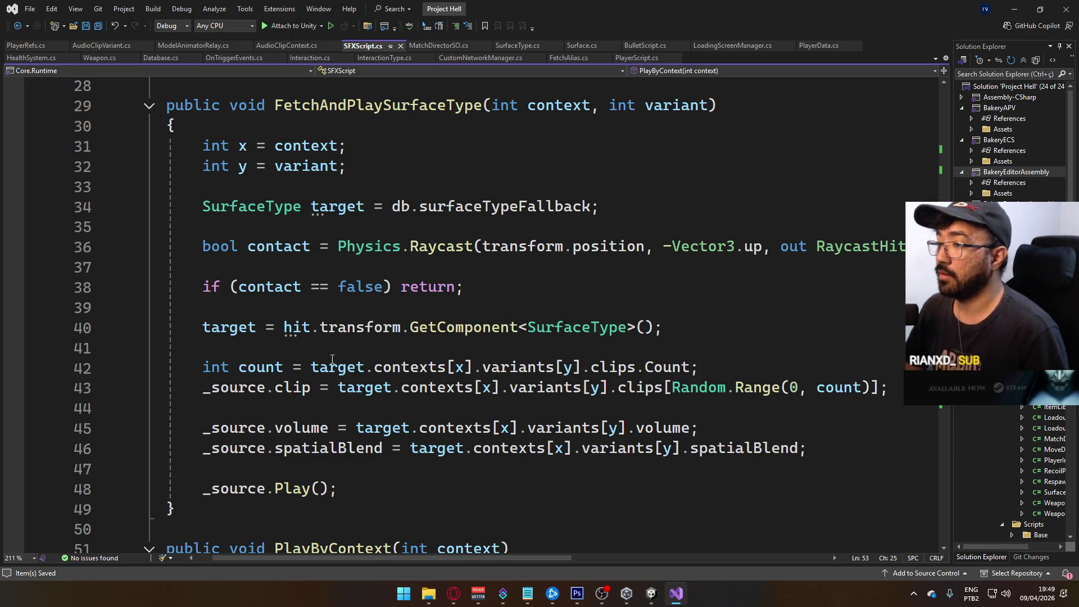
pyautogui.moveTo(500, 292); pyautogui.dragTo(203, 290)
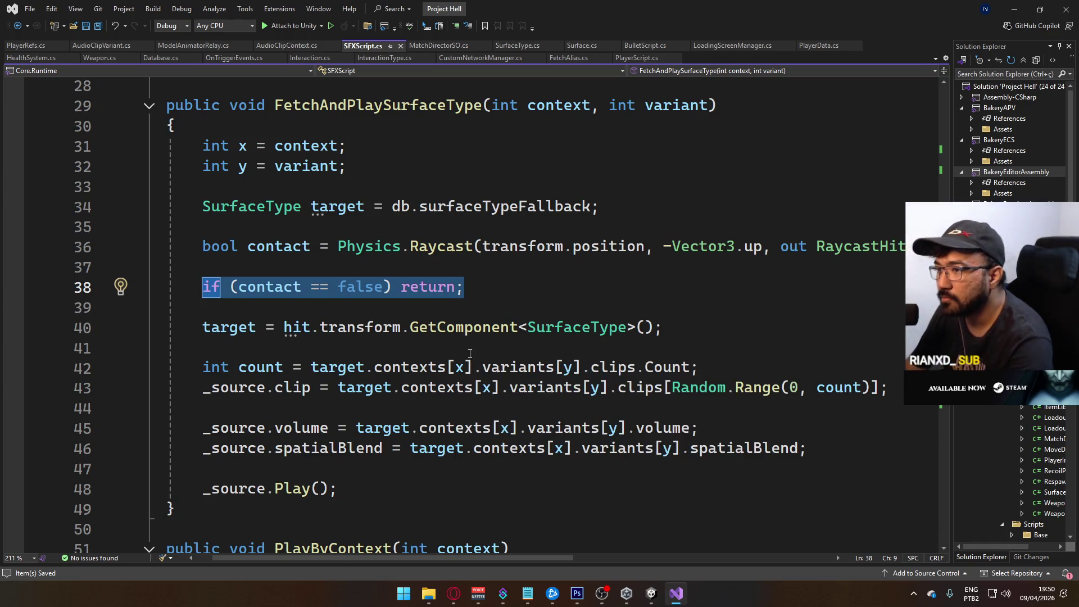
# Change 'if (contact == false) return;' to 'if (contact == true)' followed by an empty brace block.
pyautogui.moveTo(478, 285); pyautogui.dragTo(337, 287)
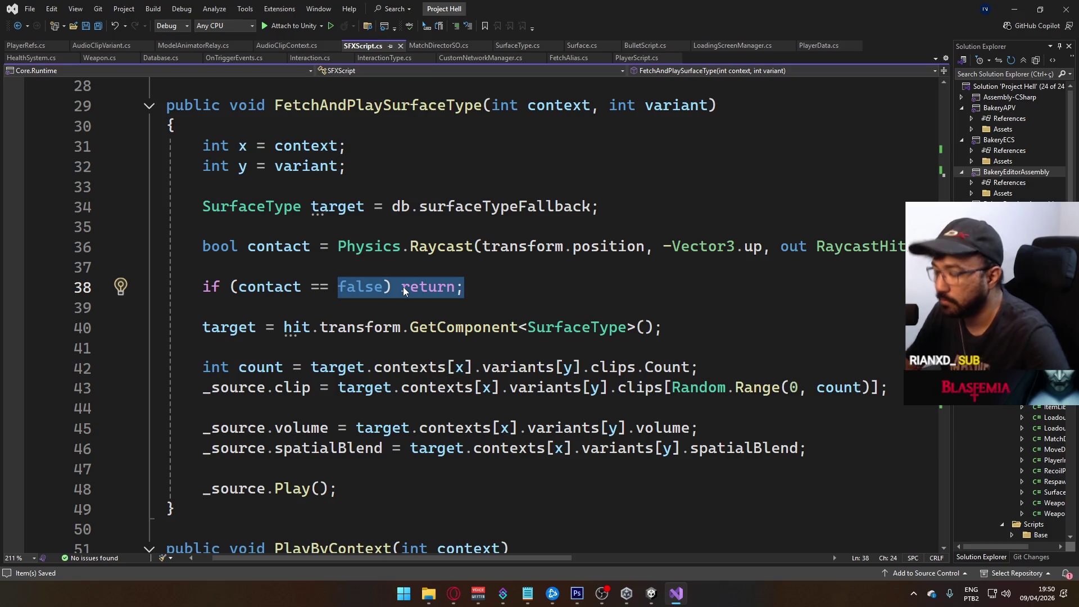
pyautogui.write('t')
pyautogui.press('super+shift+s')
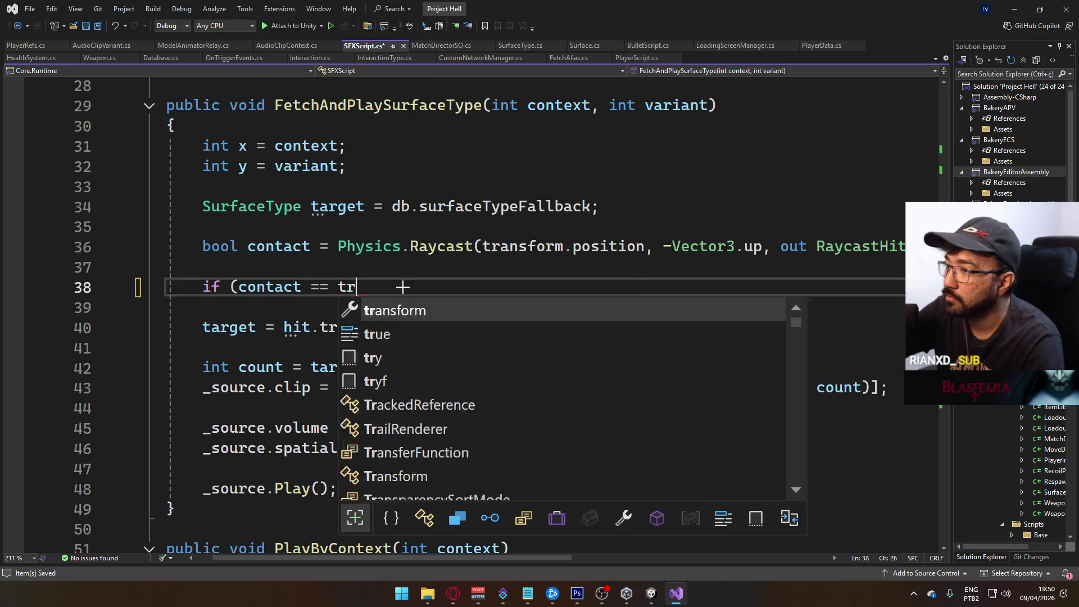
pyautogui.press('Escape')
pyautogui.press('Tab')
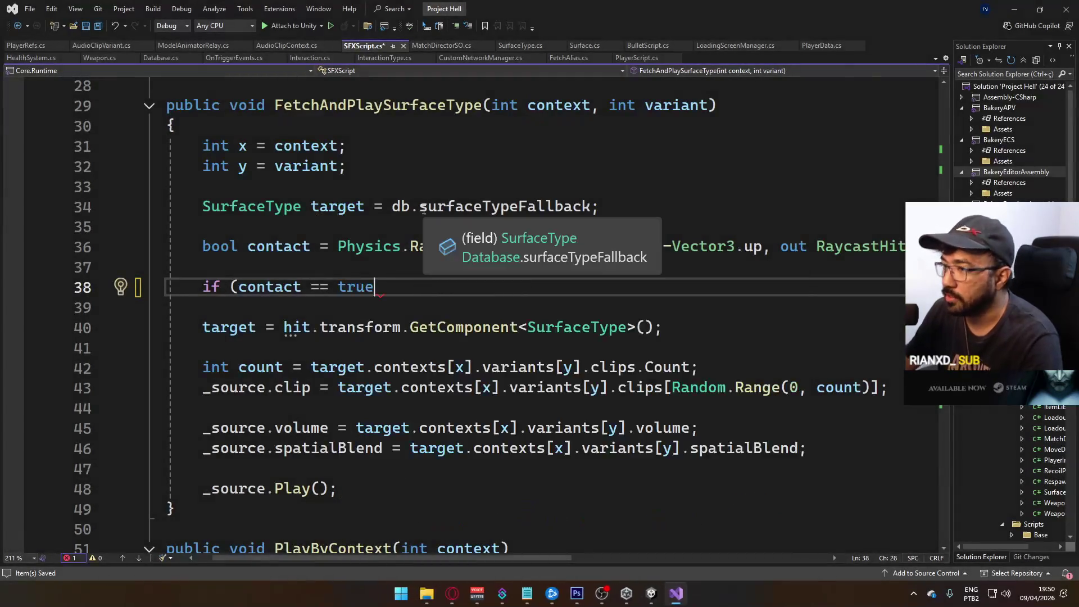
pyautogui.write(')')
pyautogui.press('Return')
pyautogui.write('{')
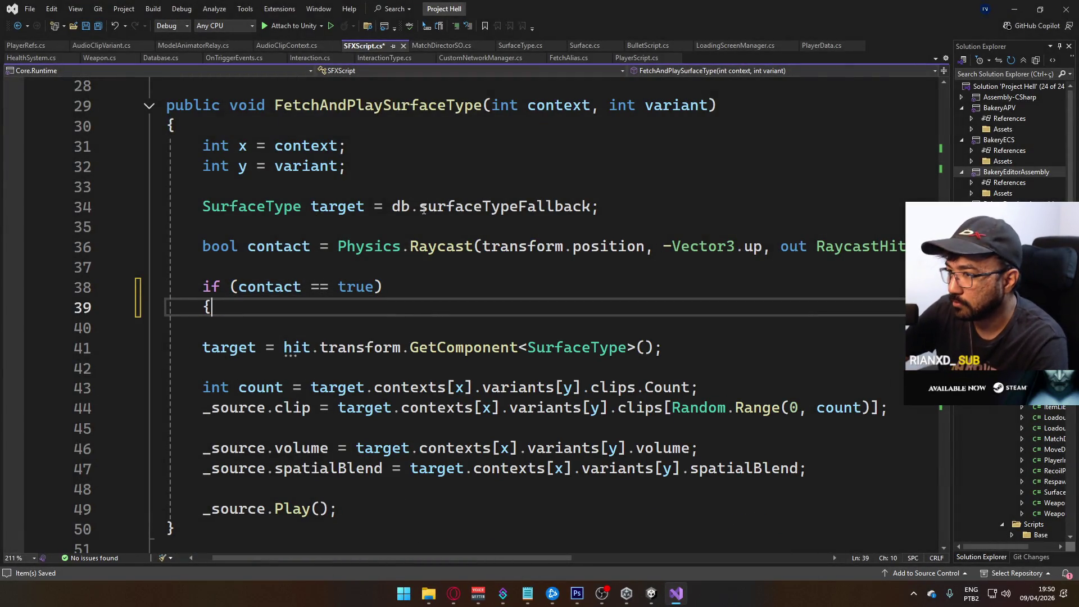
pyautogui.press('Return')
pyautogui.press('Return')
pyautogui.write('}')
# Move the target GetComponent assignment line inside the new if block.
pyautogui.scroll(-2, 563, 310)
pyautogui.click(835, 395)
pyautogui.moveTo(835, 395)
pyautogui.mouseDown()
pyautogui.moveTo(185, 369)
pyautogui.moveTo(202, 269)
pyautogui.mouseUp()
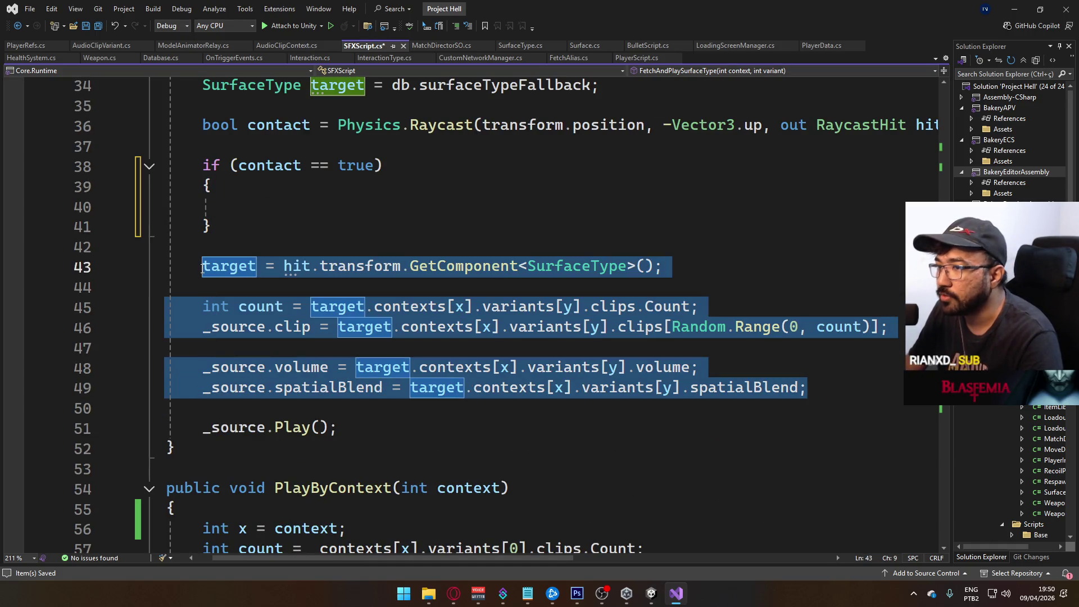
pyautogui.click(564, 349)
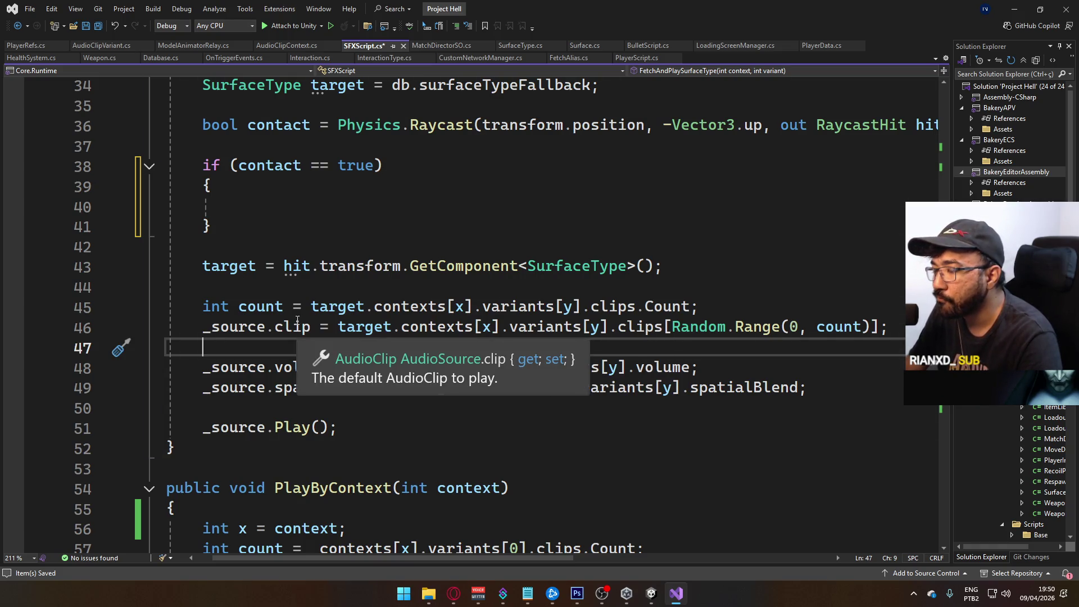
pyautogui.moveTo(674, 258); pyautogui.dragTo(202, 262)
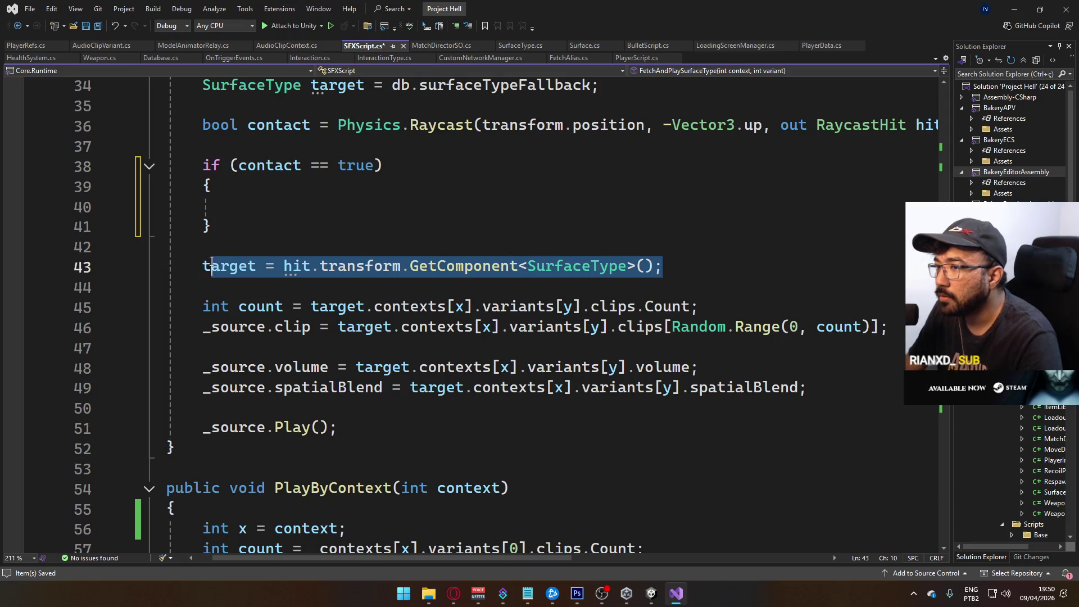
pyautogui.hotkey('ctrl', 'x')
pyautogui.click(275, 202)
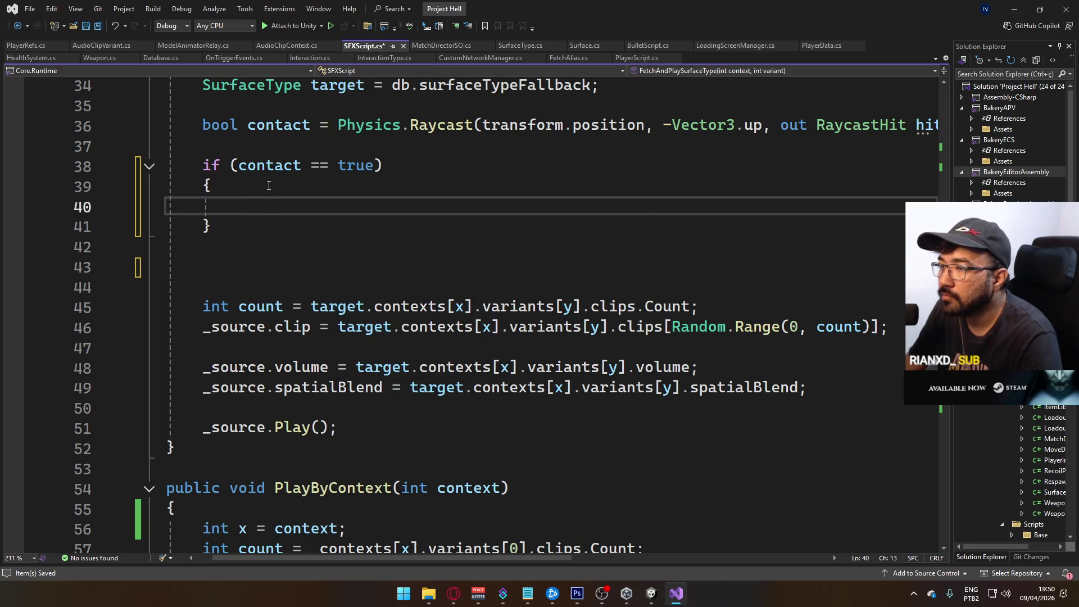
pyautogui.hotkey('ctrl', 'v')
# Strip the braces and extra blank lines so the if is brace-less, then save SFXScript.cs.
pyautogui.press('Up')
pyautogui.press('BackSpace')
pyautogui.press('Down')
pyautogui.press('Down')
pyautogui.press('Up')
pyautogui.press('Up')
pyautogui.press('Up')
pyautogui.press('End')
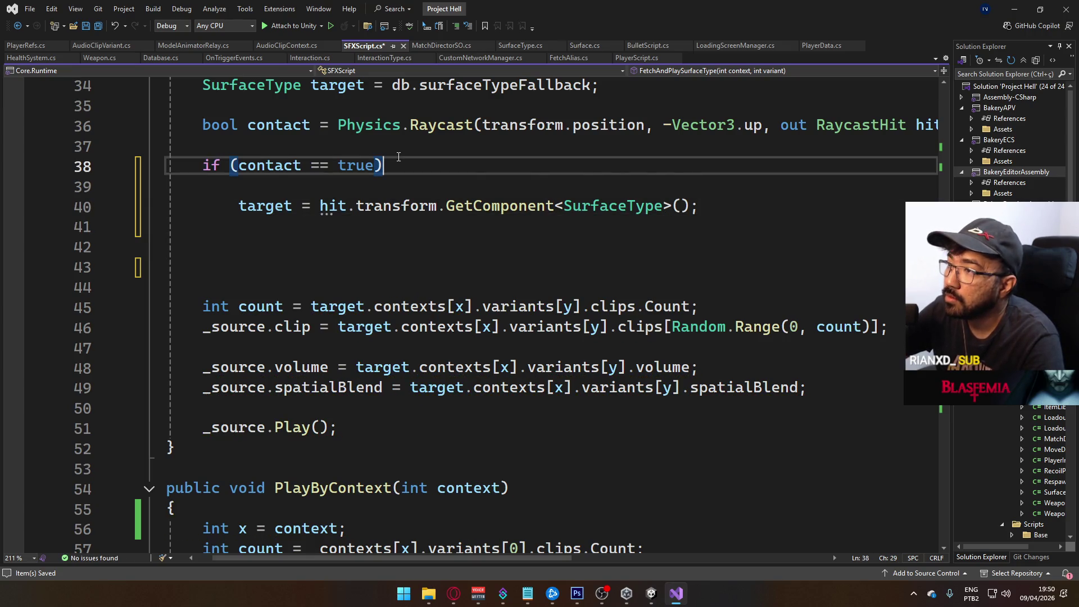
pyautogui.press('Delete')
pyautogui.press('Down')
pyautogui.press('Down')
pyautogui.press('Delete')
pyautogui.press('Delete')
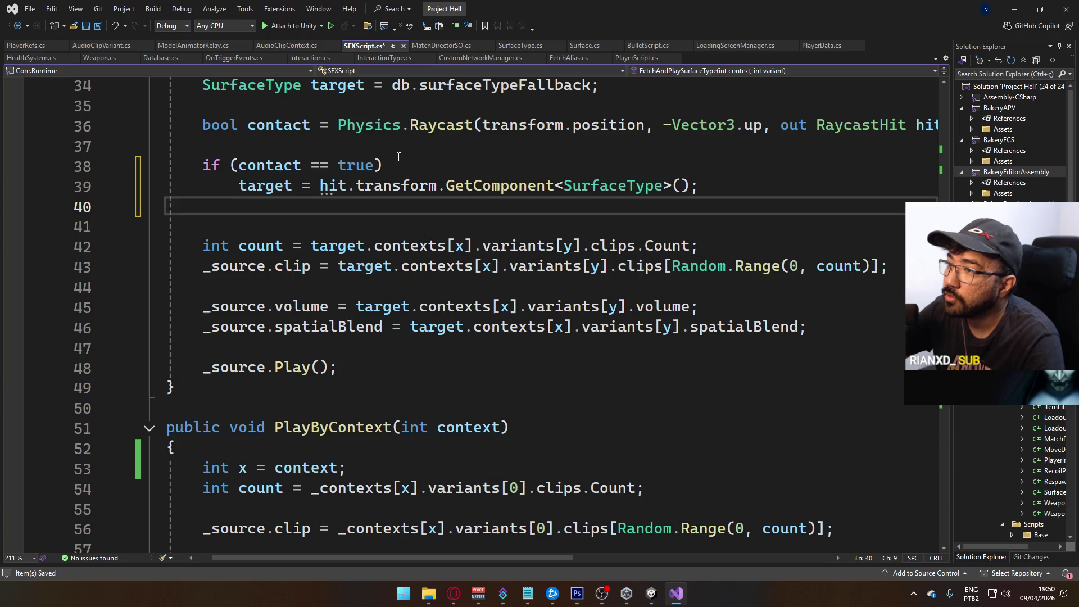
pyautogui.press('Delete')
pyautogui.hotkey('ctrl', 's')
pyautogui.scroll(1, 377, 210)
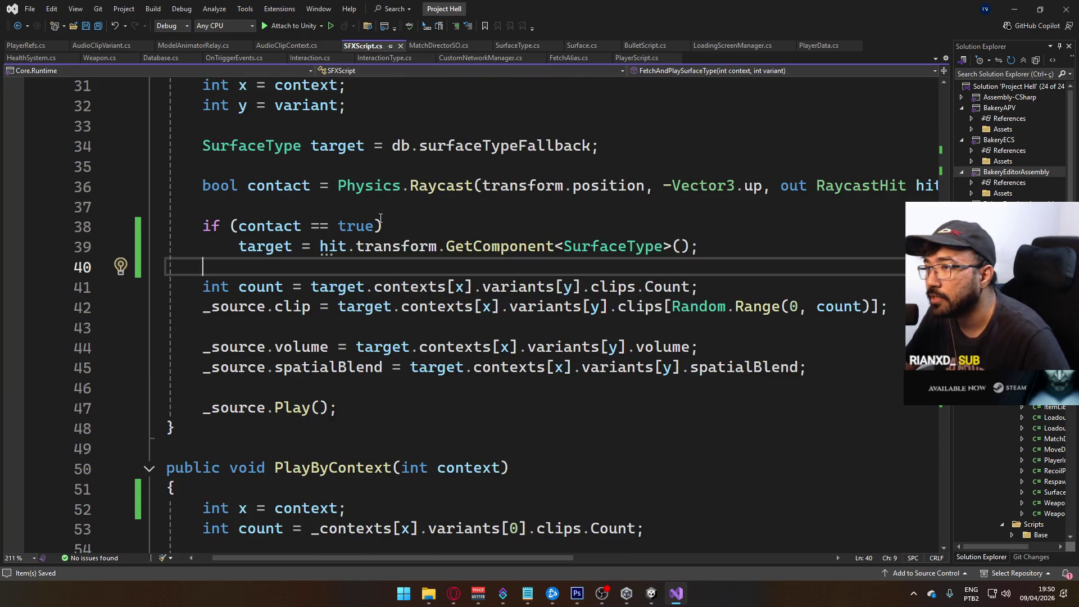
# Back in Unity, enter Play mode and host a game from the title menu.
pyautogui.moveTo(652, 593)
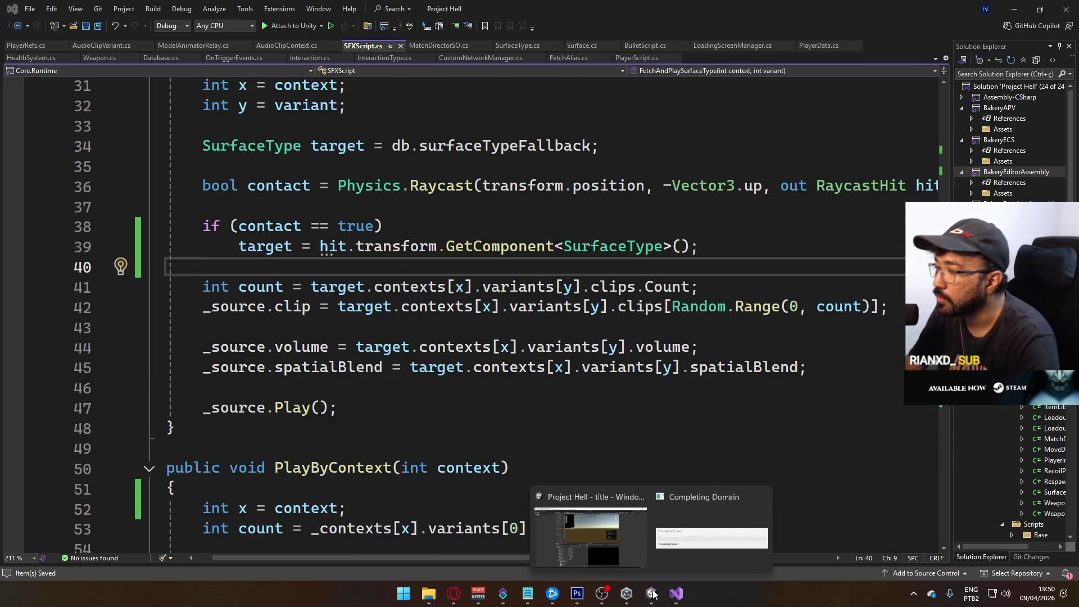
pyautogui.click(639, 544)
pyautogui.click(521, 32)
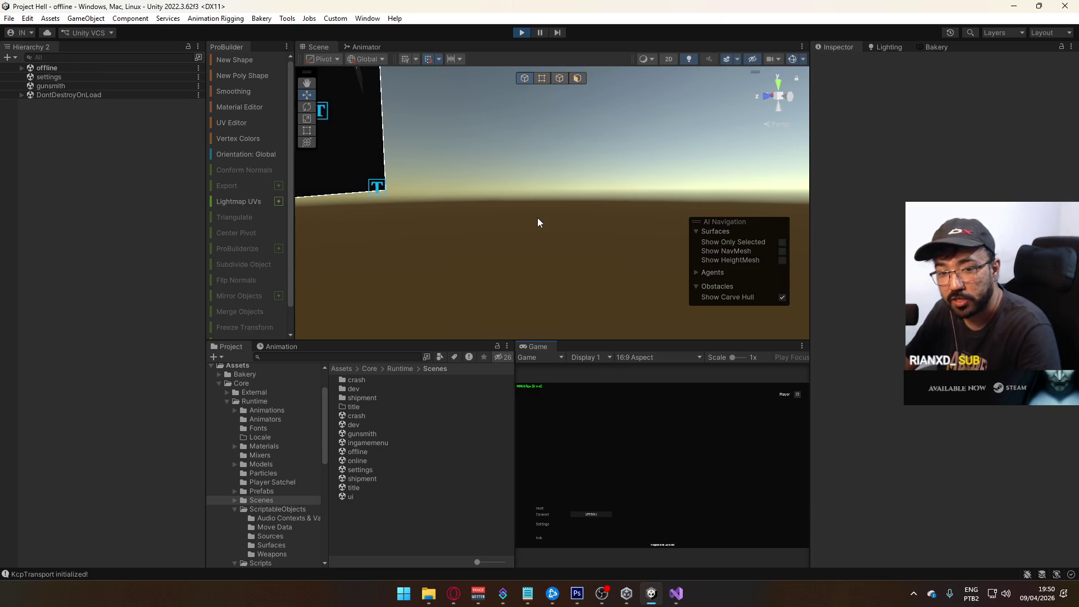
pyautogui.click(542, 512)
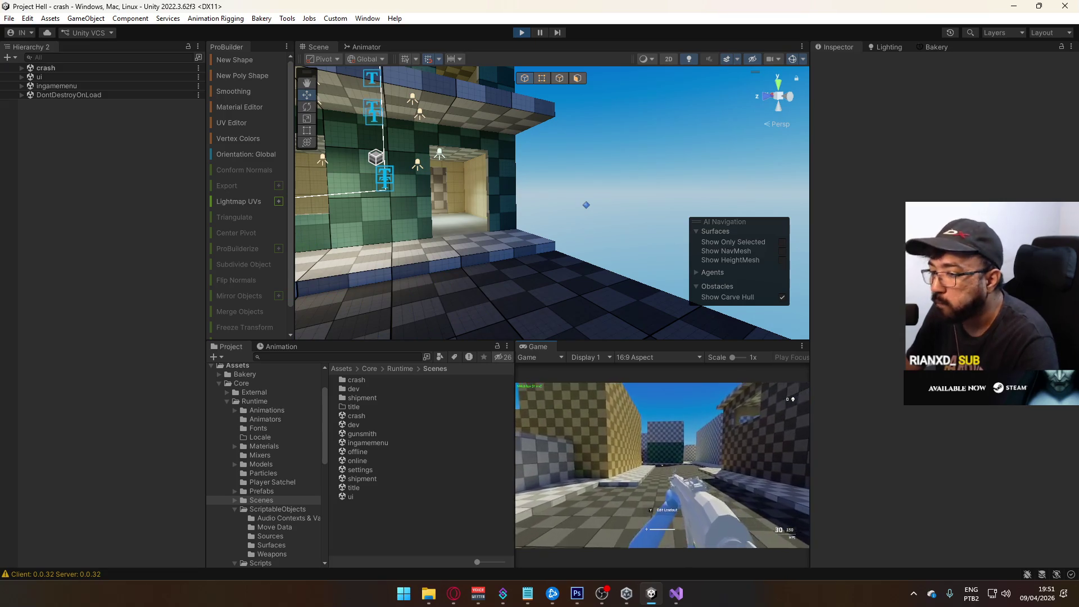
# Open the Console from Window > General and dock it into the editor layout.
pyautogui.press('super')
pyautogui.click(275, 349)
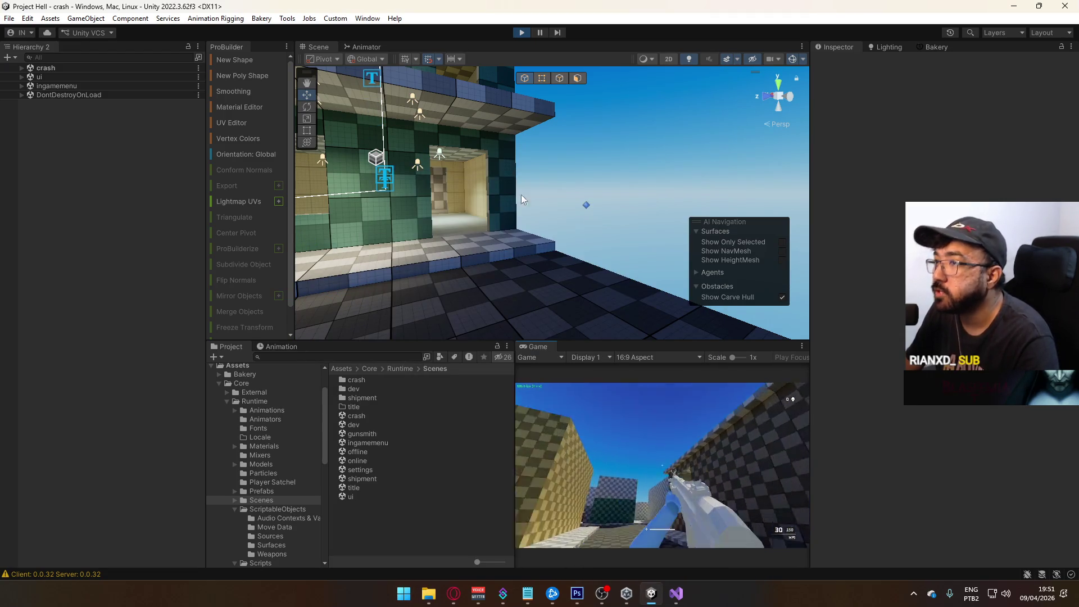
pyautogui.click(362, 18)
pyautogui.moveTo(384, 222)
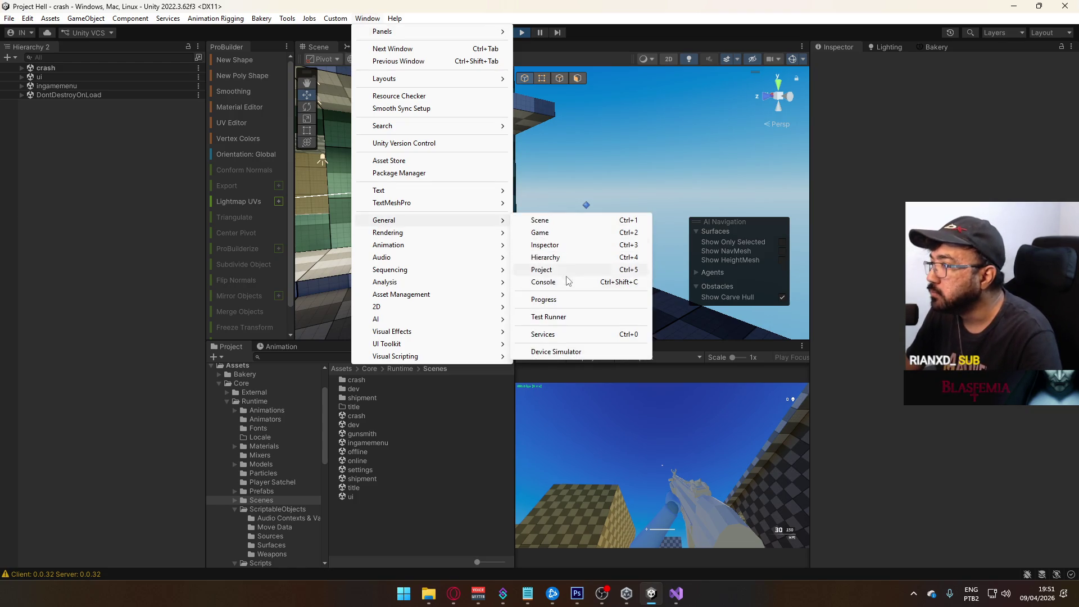
pyautogui.click(551, 281)
pyautogui.moveTo(358, 69)
pyautogui.mouseDown()
pyautogui.moveTo(411, 325)
pyautogui.moveTo(363, 350)
pyautogui.mouseUp()
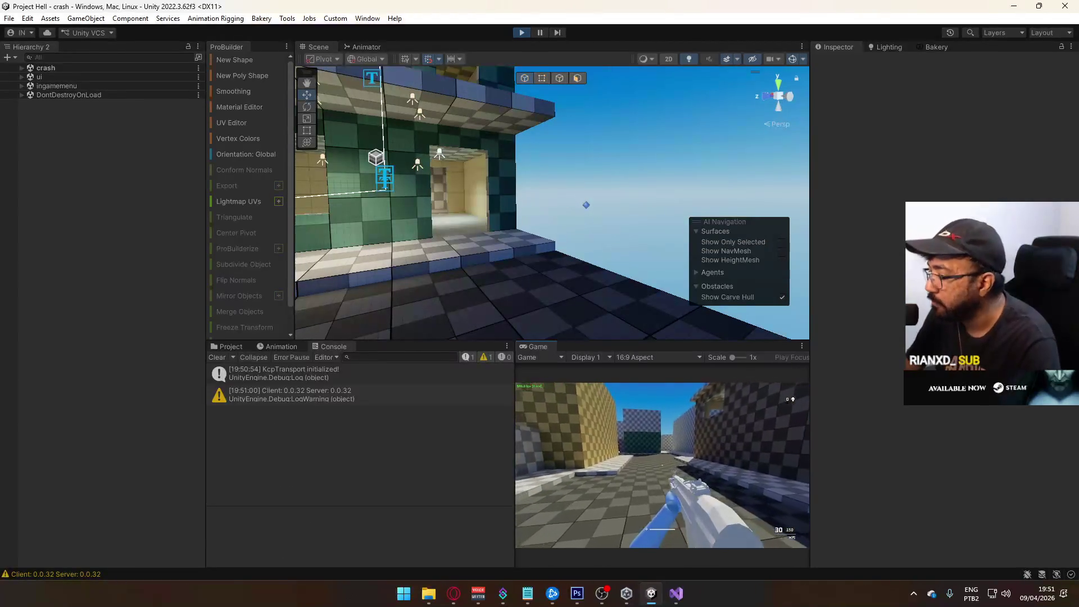
# Sprint and jump in the game, then stop Play mode and return to Visual Studio.
pyautogui.hotkey('shift', 'w')
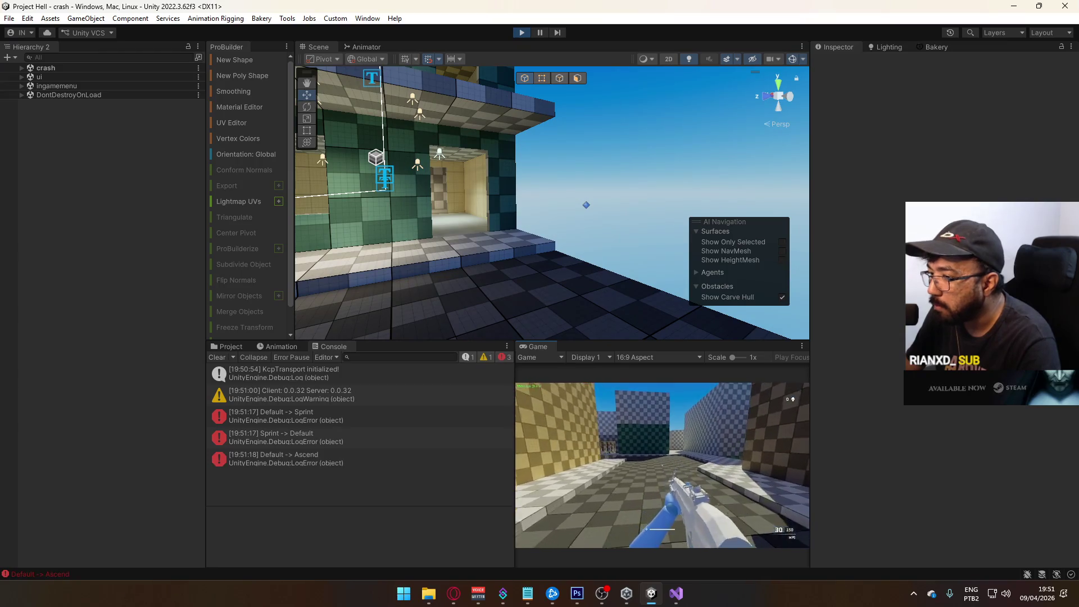
pyautogui.press('space')
pyautogui.press('Escape')
pyautogui.click(520, 34)
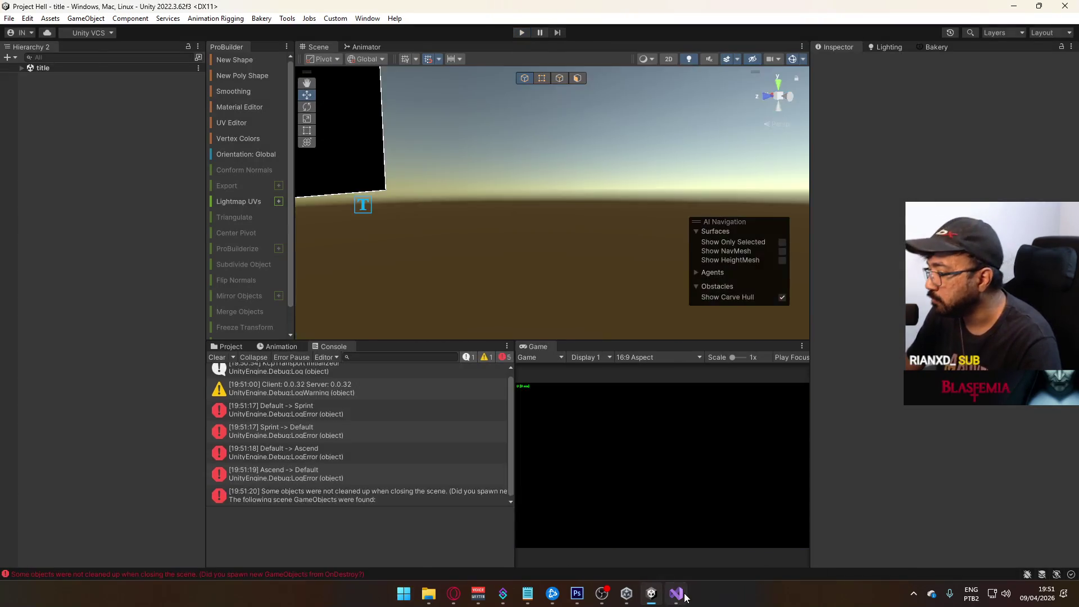
pyautogui.hotkey('alt', 'Tab')
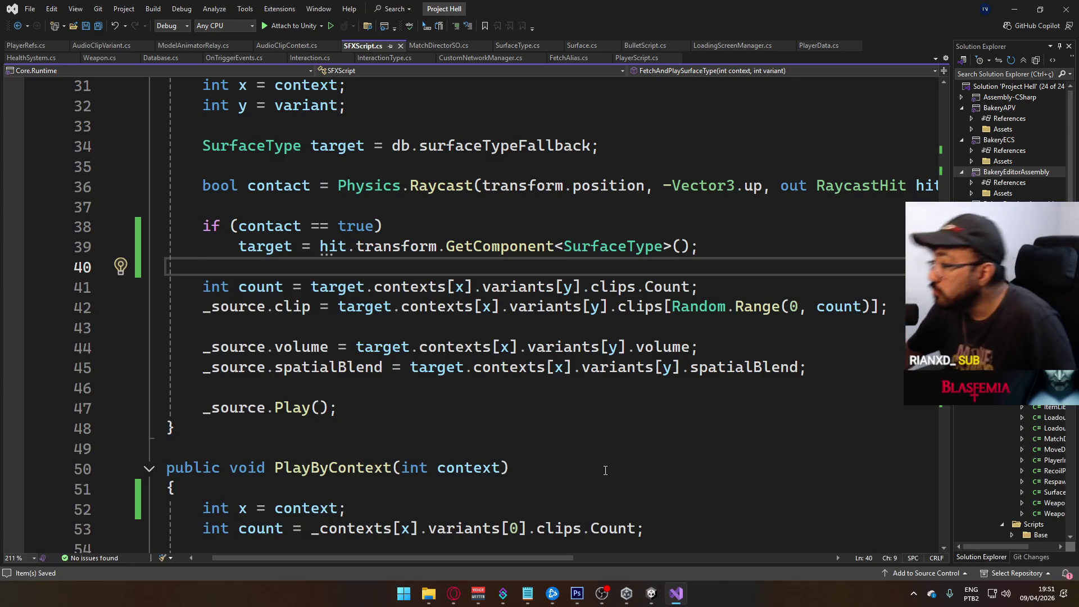
# Add Debug.LogError("foo " + context + " " + variant); at the start of FetchAndPlaySurfaceType.
pyautogui.scroll(3, 618, 458)
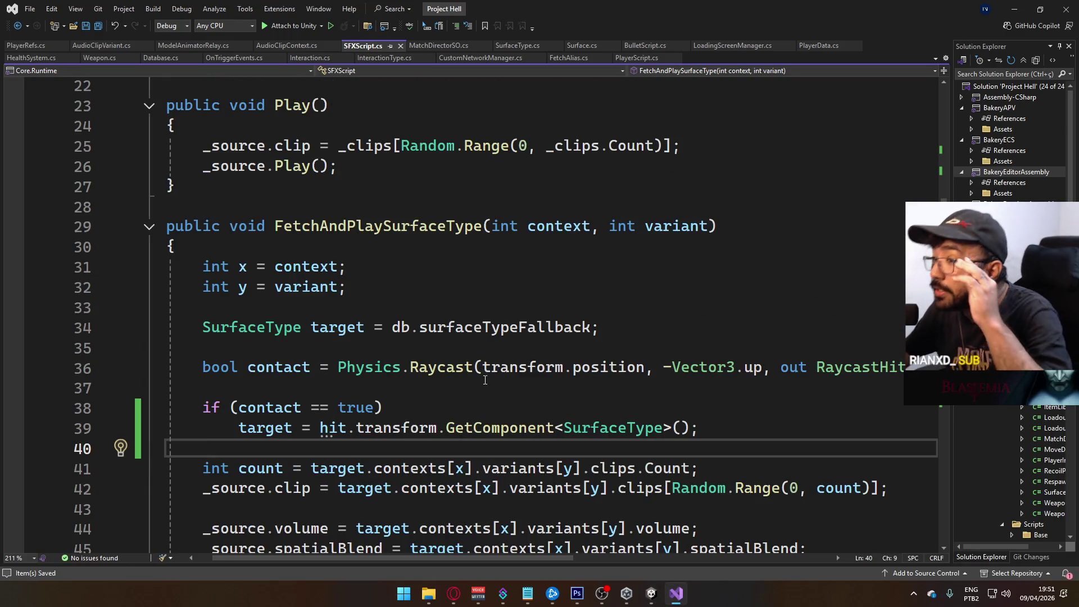
pyautogui.click(384, 270)
pyautogui.press('Up')
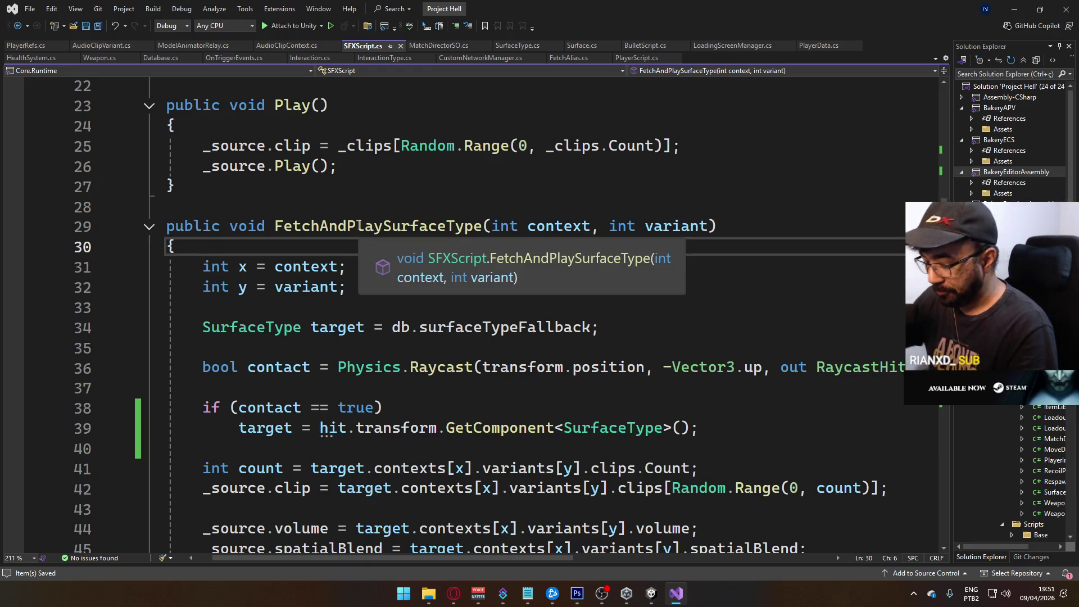
pyautogui.press('Return')
pyautogui.write('Debug.Loge')
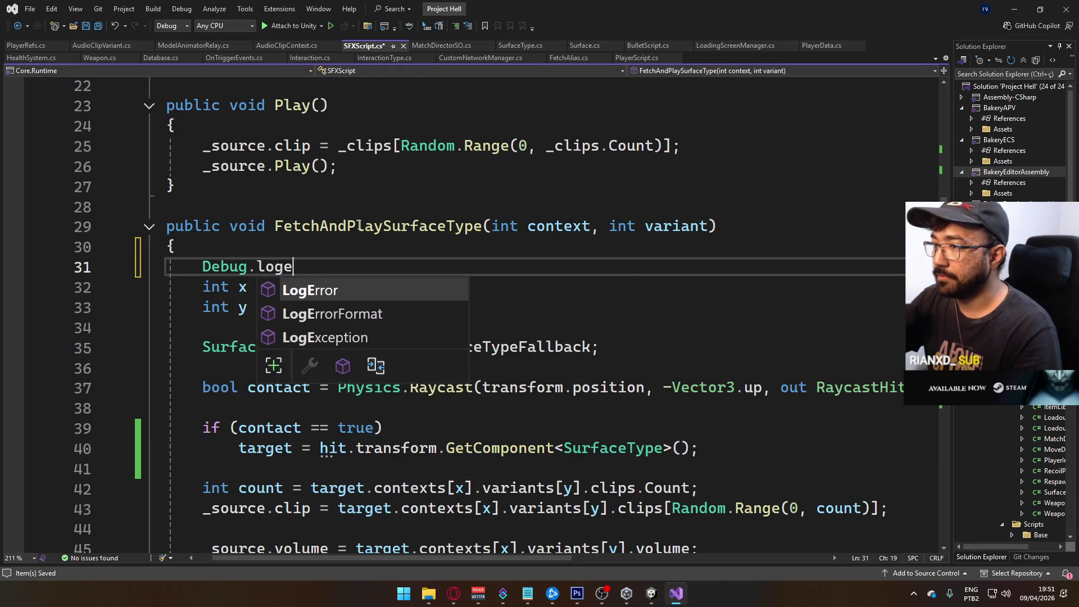
pyautogui.press('Tab')
pyautogui.write('(f')
pyautogui.press('BackSpace')
pyautogui.write('"')
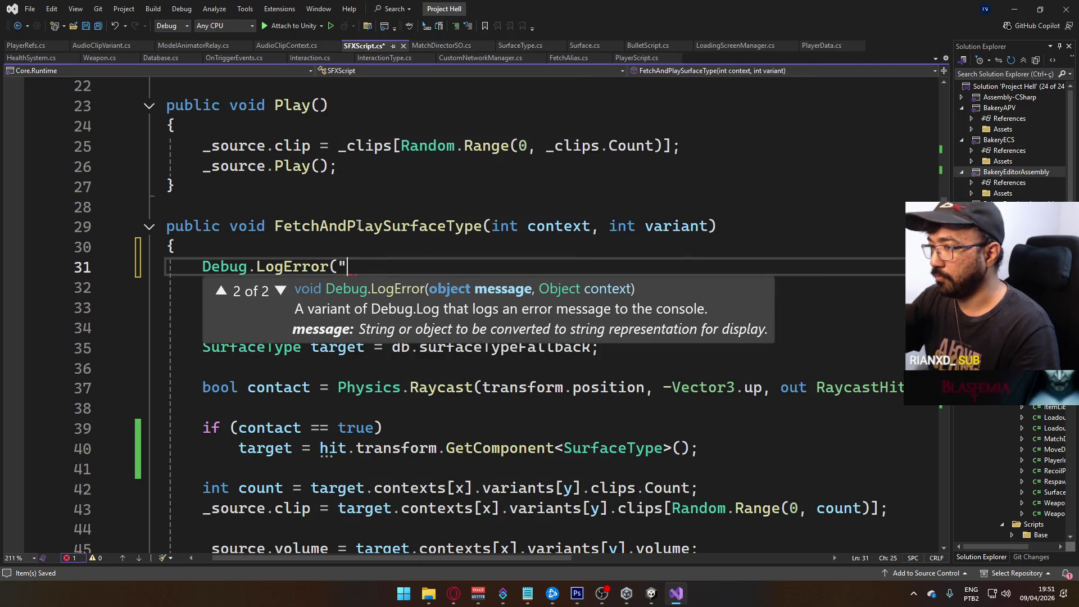
pyautogui.write('foo " + co')
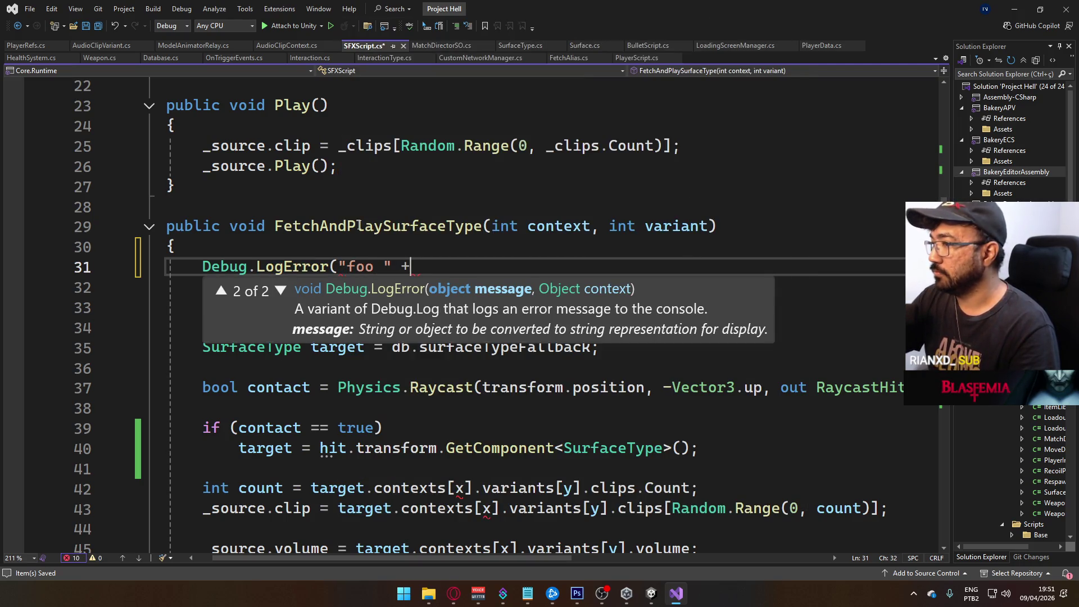
pyautogui.press('Tab')
pyautogui.write('+ " " + va')
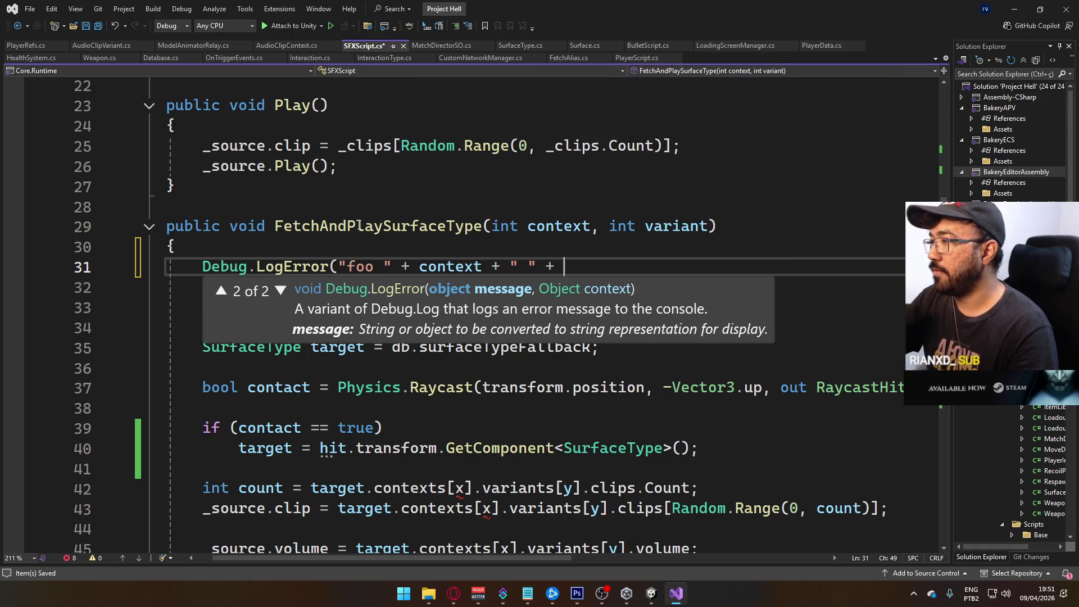
pyautogui.press('Tab')
pyautogui.write(');')
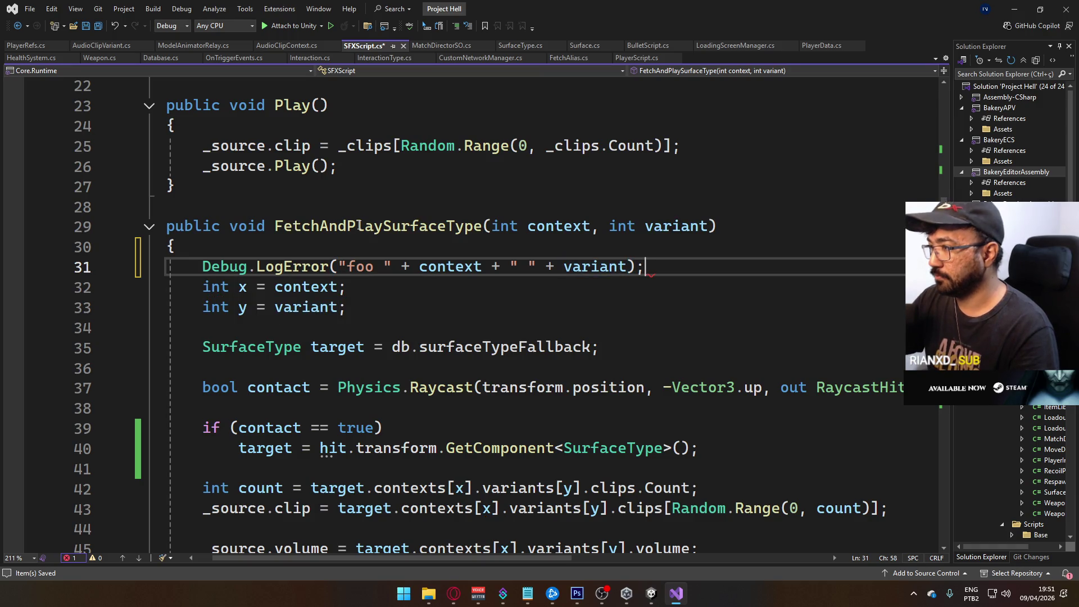
# Add Debug.LogError("bar " + target); after the _source.Play line and save SFXScript.cs.
pyautogui.scroll(-3, 454, 396)
pyautogui.click(423, 426)
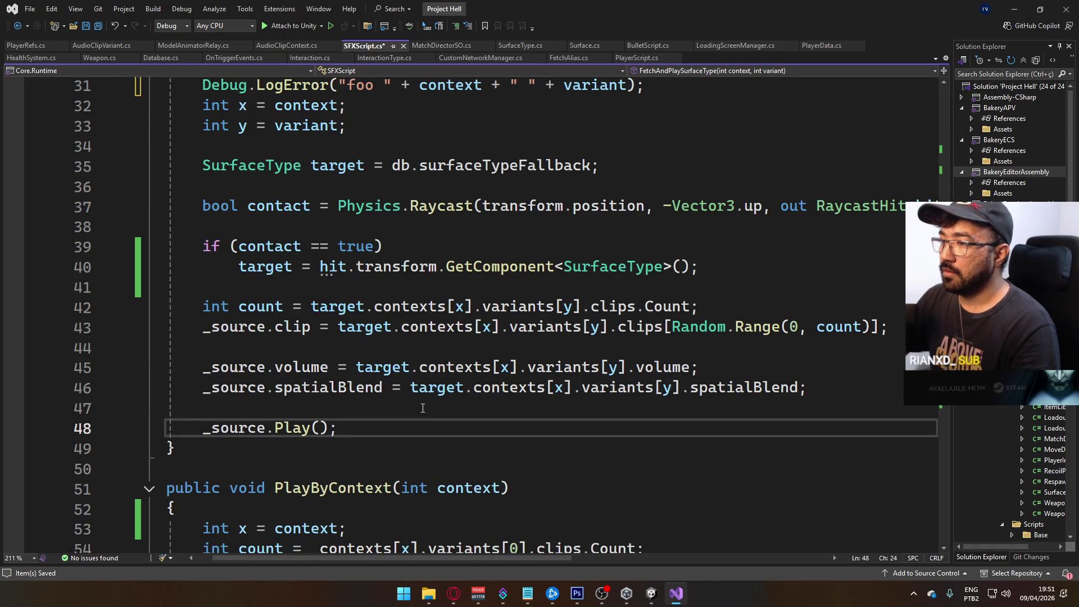
pyautogui.press('Return')
pyautogui.write('Debug.')
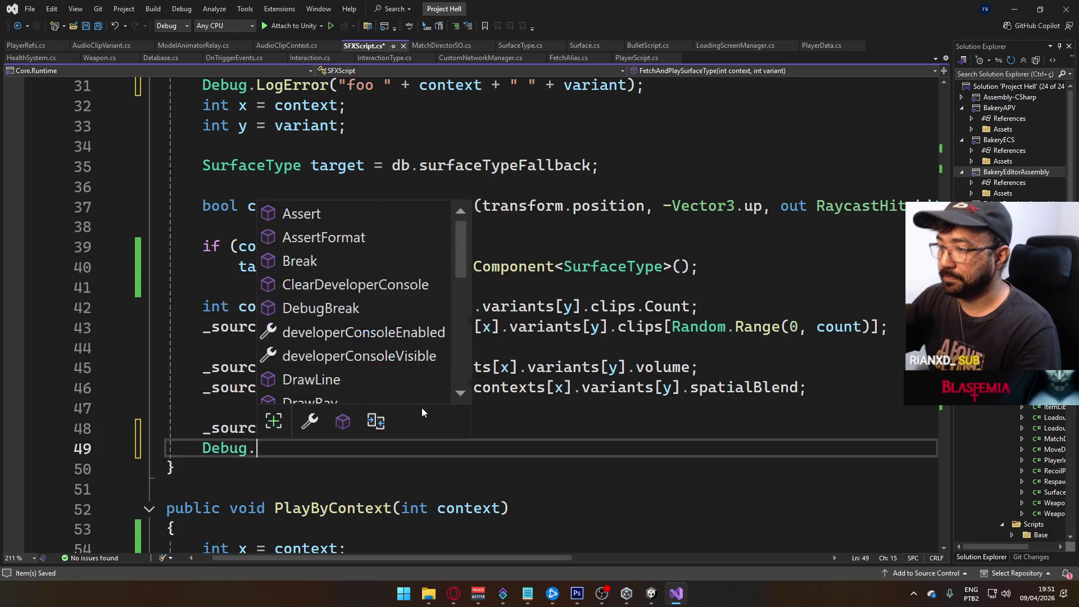
pyautogui.write('LogError(')
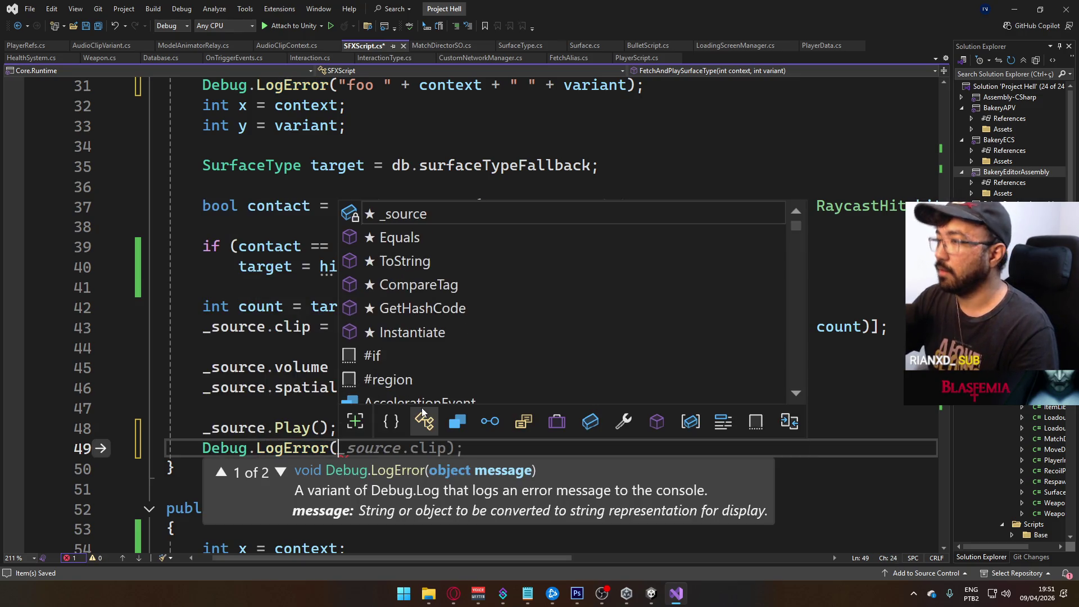
pyautogui.write('"ba')
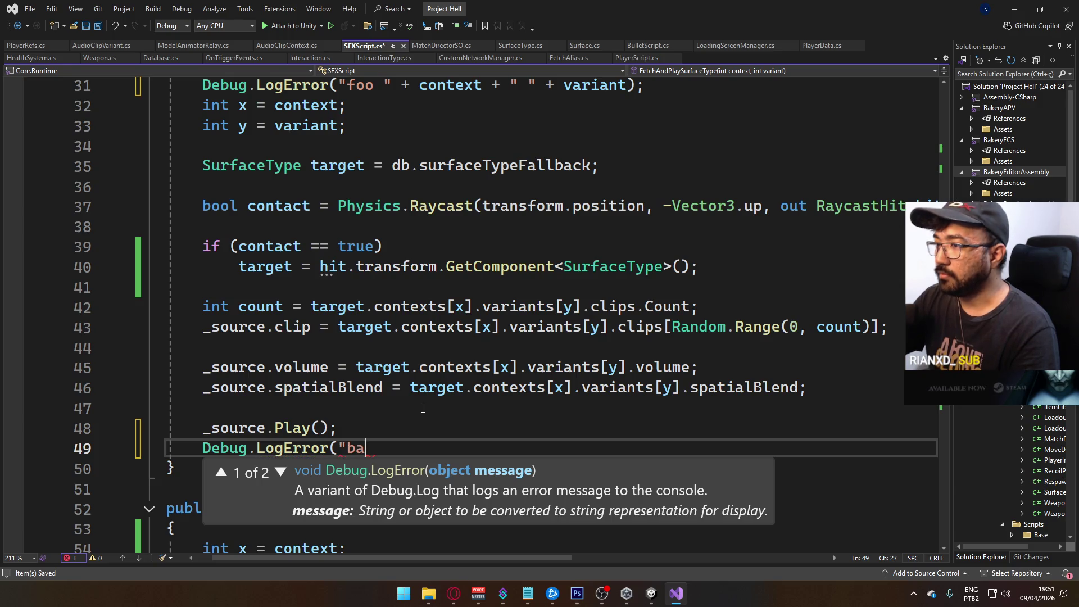
pyautogui.write('r " + t')
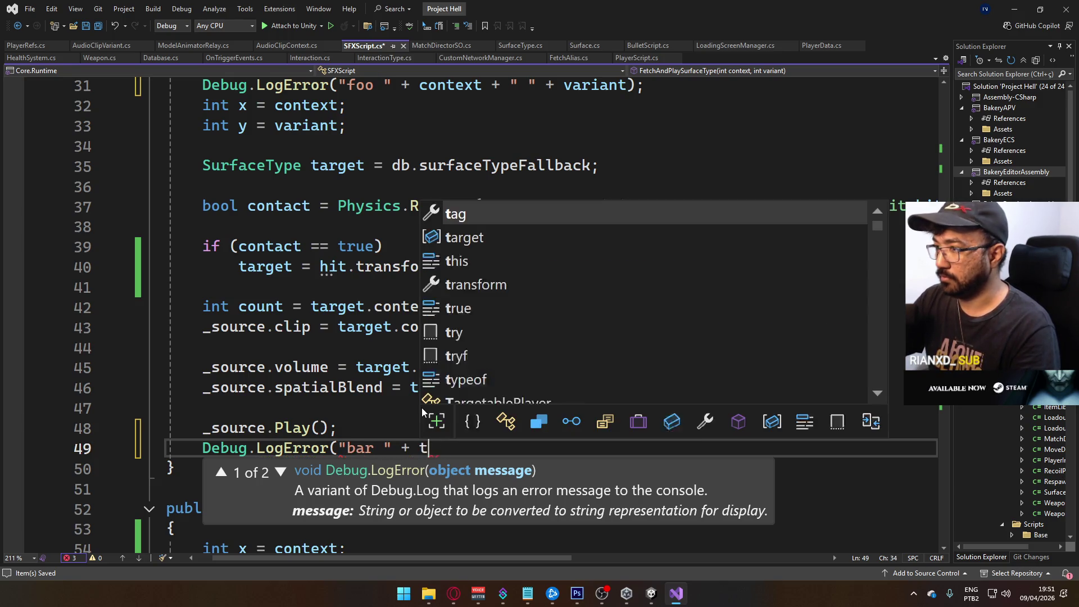
pyautogui.write('arget;')
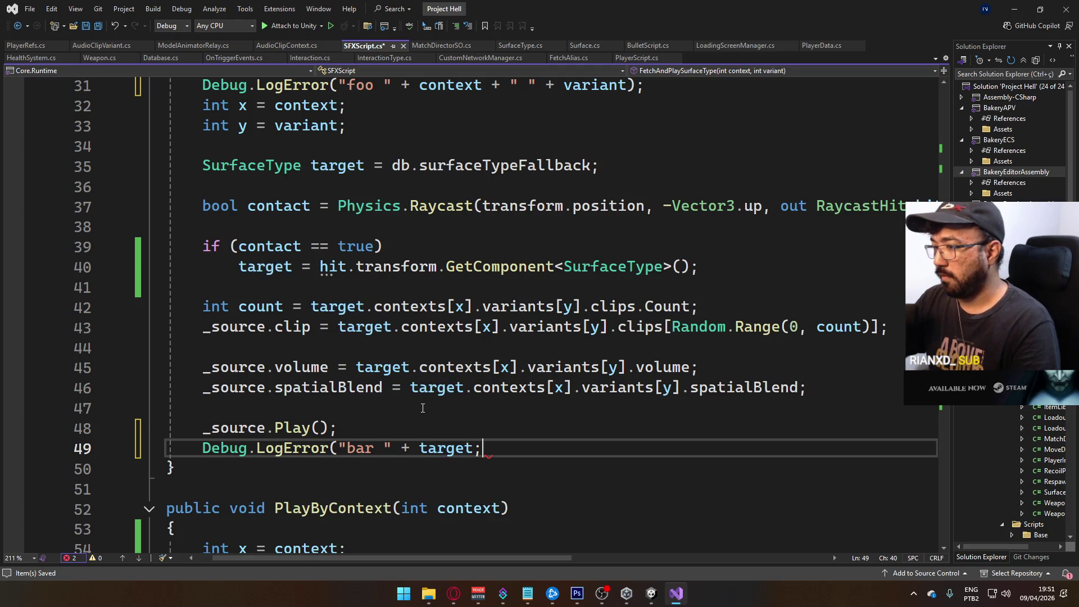
pyautogui.press('BackSpace')
pyautogui.write(');')
pyautogui.hotkey('ctrl', 's')
pyautogui.hotkey('alt', 'Tab')
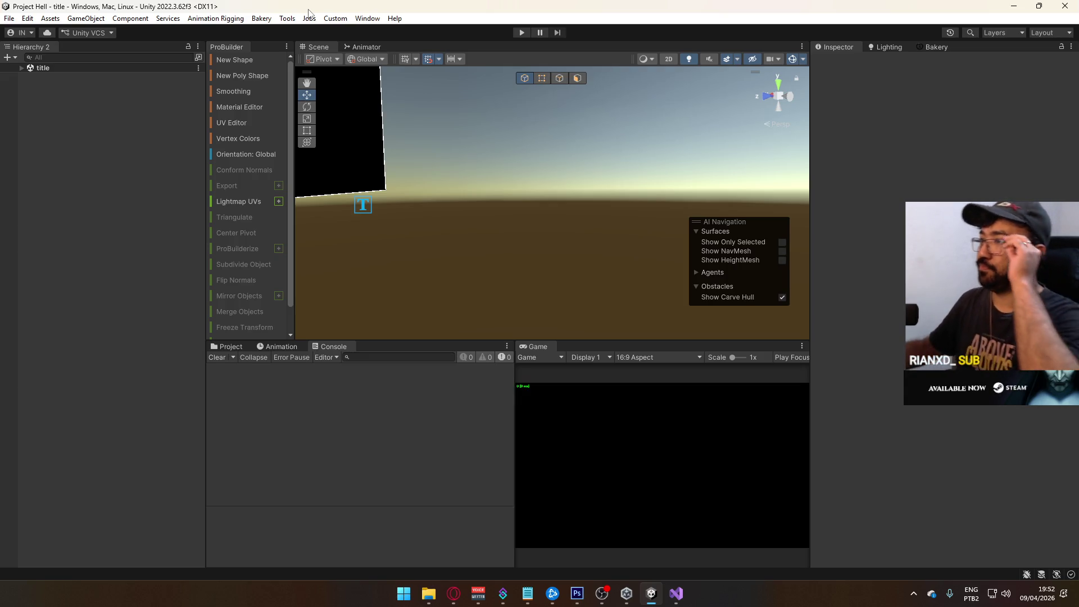
# Play the game, read the 'foo 0 3' and 'bar Surface@Default' stack traces, and expand the crash scene.
pyautogui.click(514, 33)
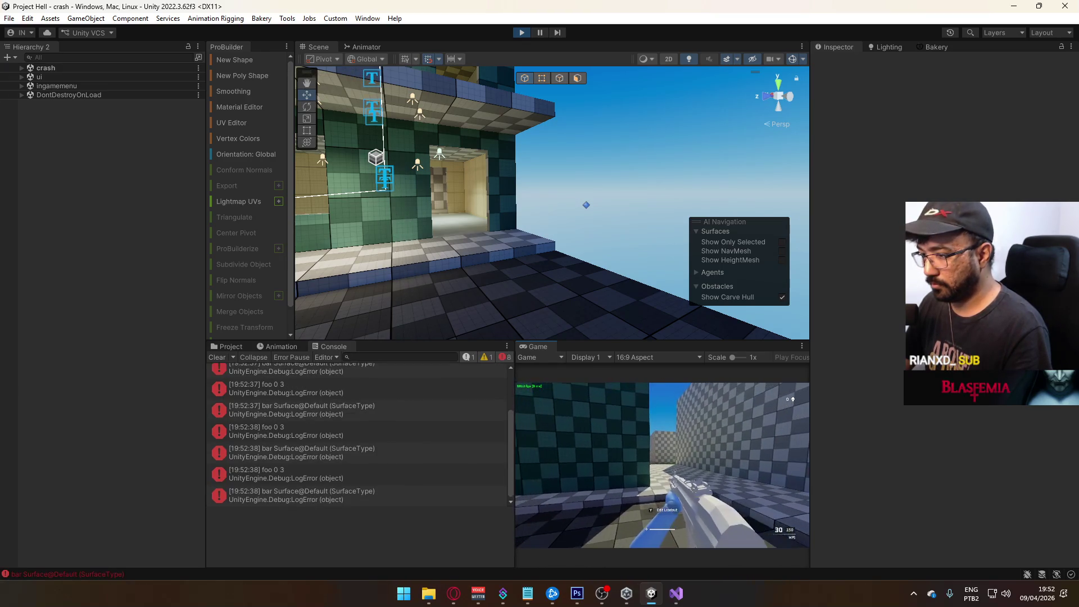
pyautogui.press('super')
pyautogui.click(353, 477)
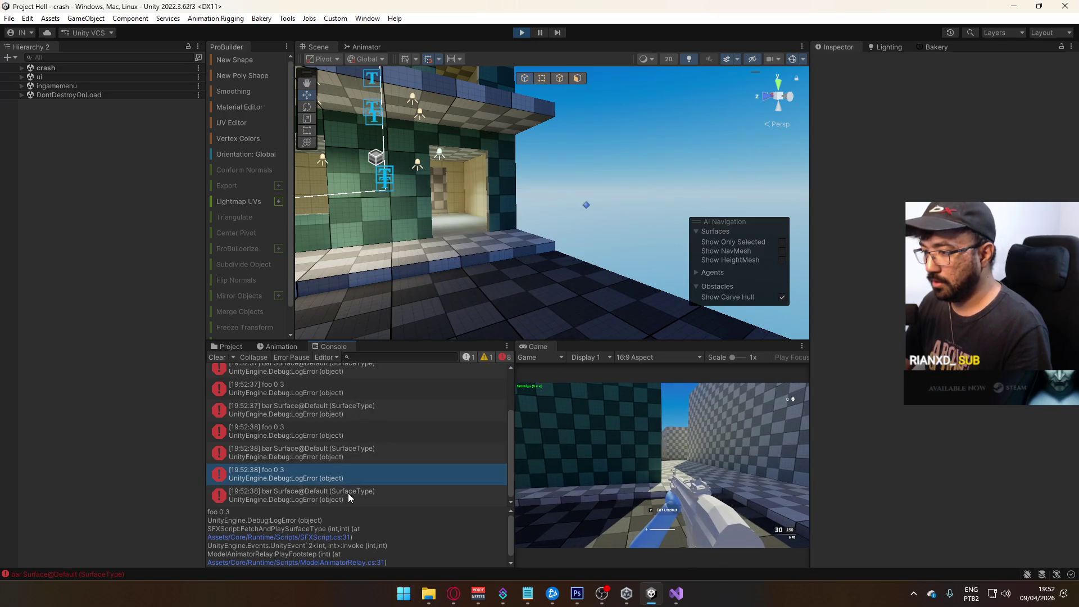
pyautogui.click(349, 493)
pyautogui.click(351, 477)
pyautogui.click(344, 494)
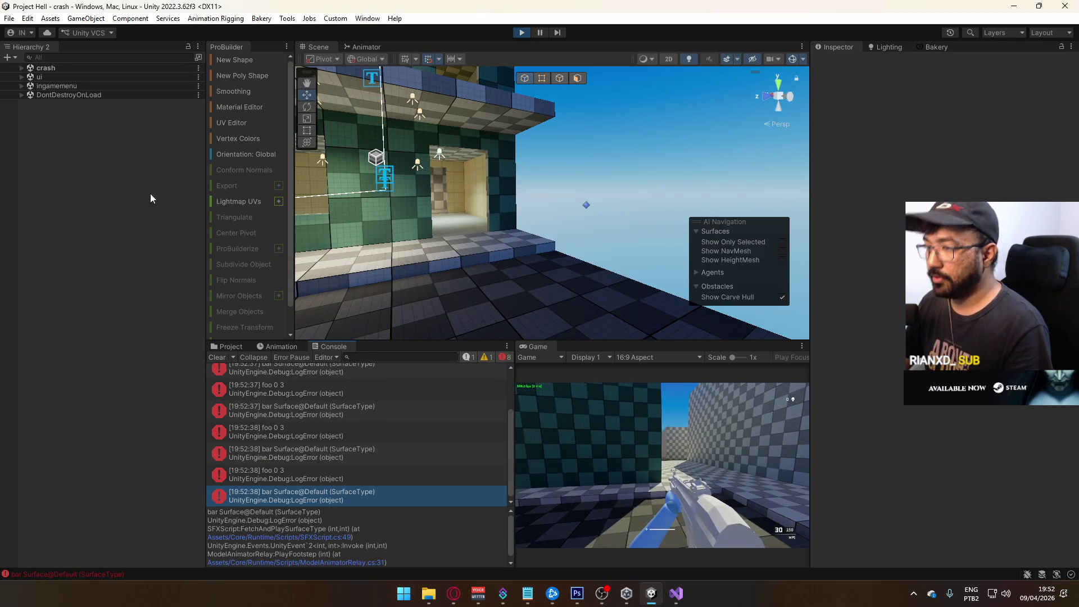
pyautogui.click(21, 68)
pyautogui.moveTo(337, 192)
pyautogui.mouseDown()
pyautogui.moveTo(98, 177)
pyautogui.moveTo(200, 203)
pyautogui.moveTo(288, 198)
pyautogui.mouseUp()
# Select the player's Jump sound object, then the Footsteps sound object.
pyautogui.click(587, 225)
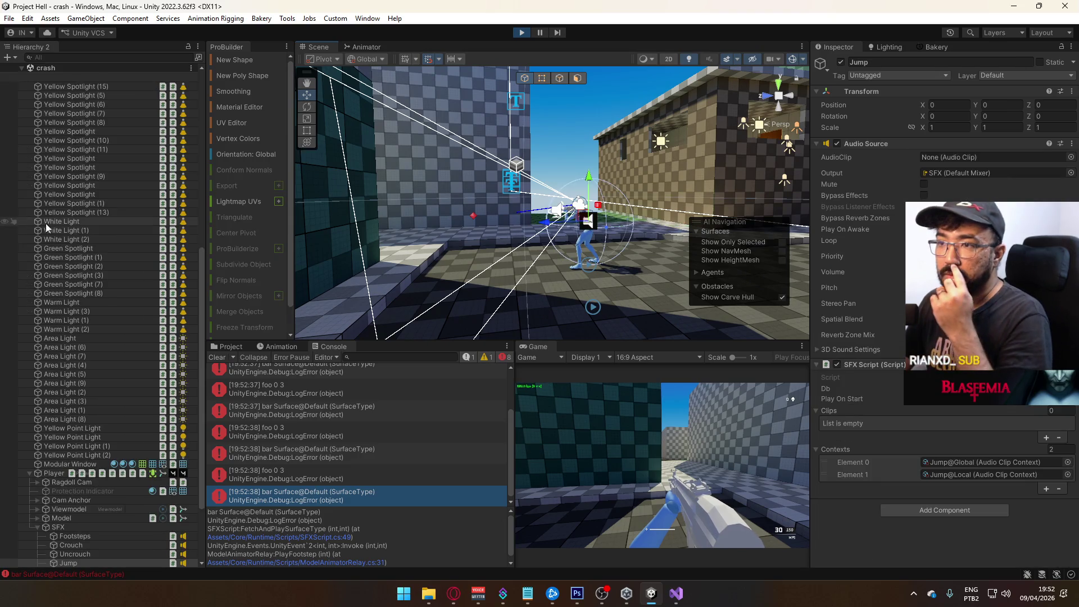
pyautogui.scroll(-4, 104, 308)
pyautogui.click(83, 436)
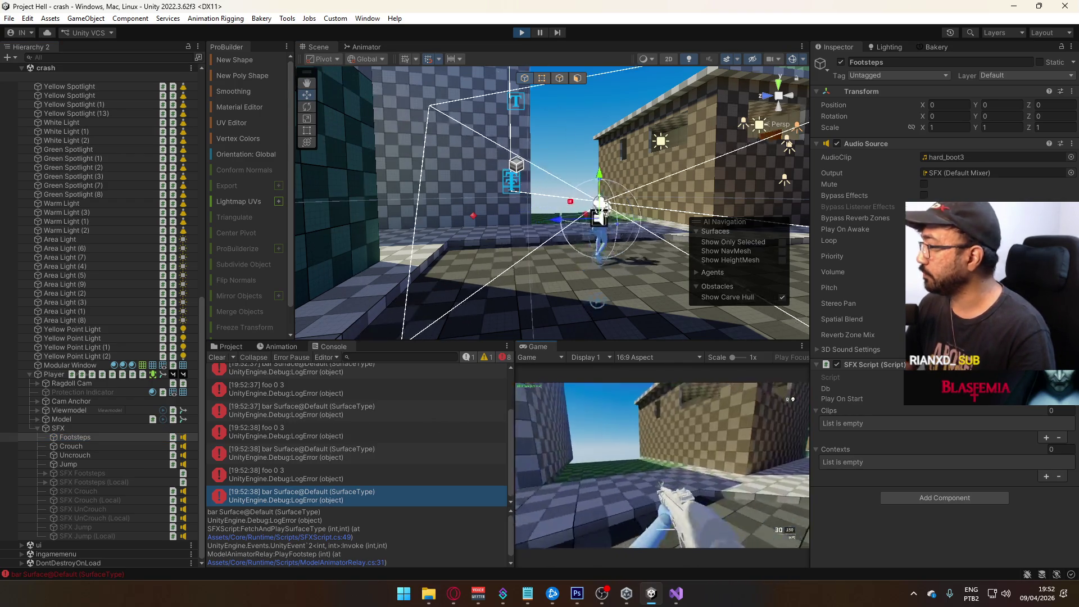
pyautogui.press('super')
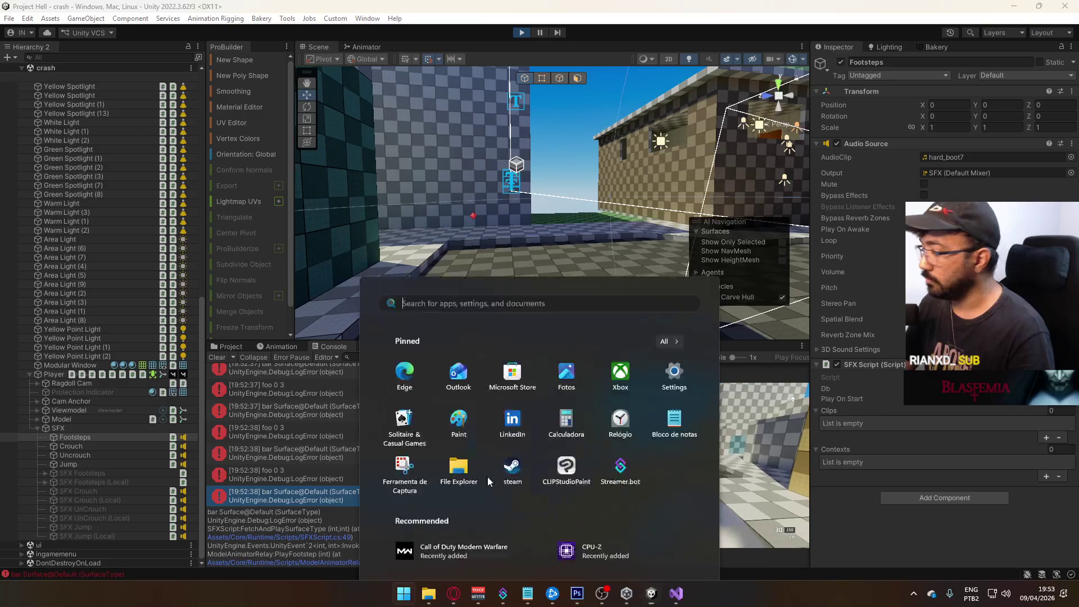
pyautogui.press('Escape')
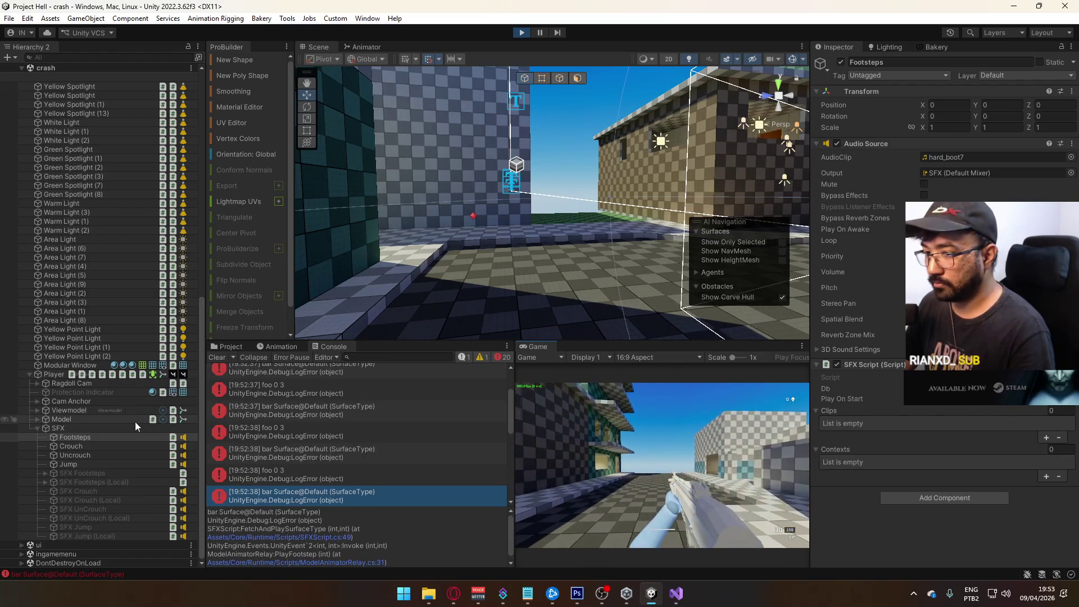
# Open the ScriptableObjects Surfaces folder and inspect each Surface Default Global and Local variant.
pyautogui.click(228, 347)
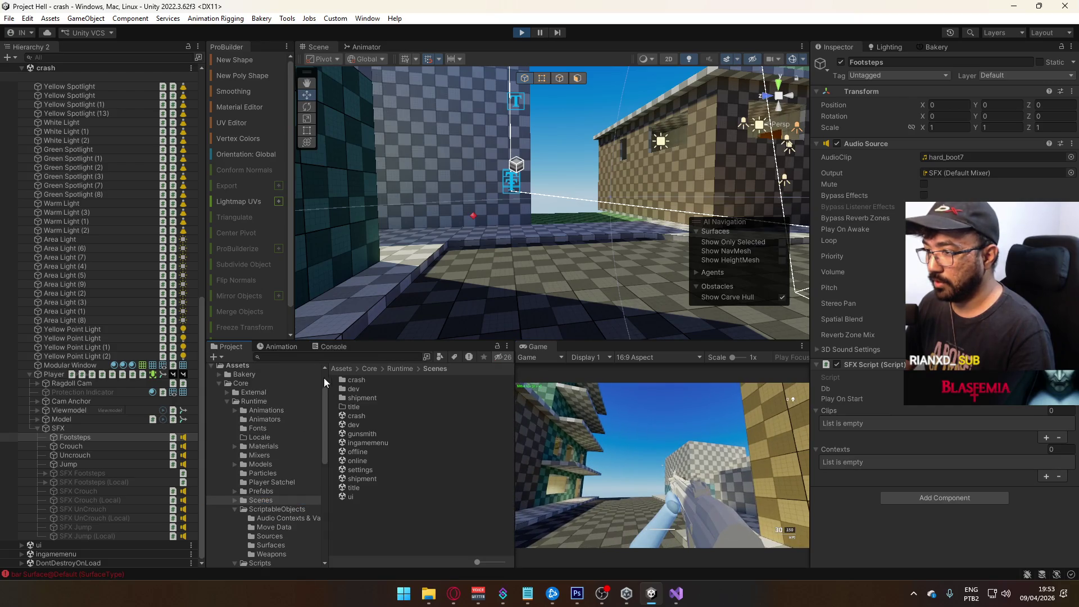
pyautogui.click(281, 519)
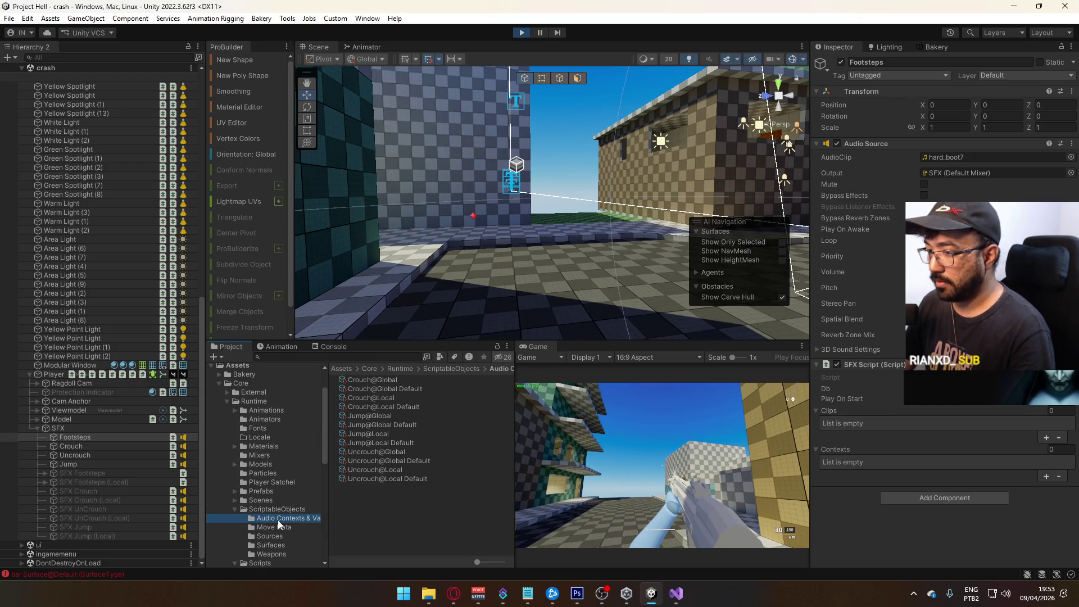
pyautogui.click(272, 544)
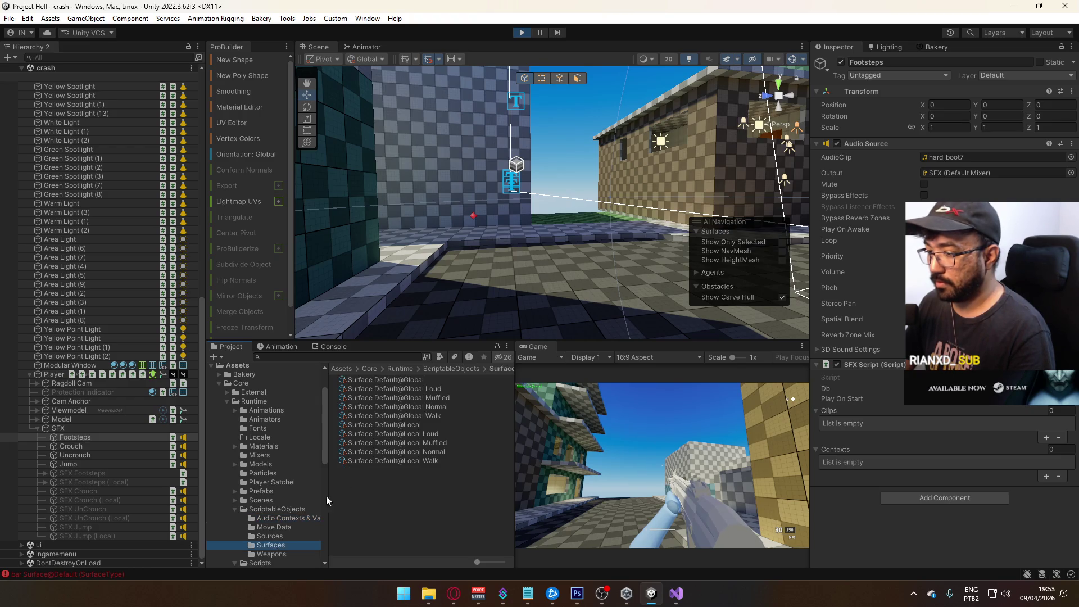
pyautogui.click(416, 376)
pyautogui.click(410, 390)
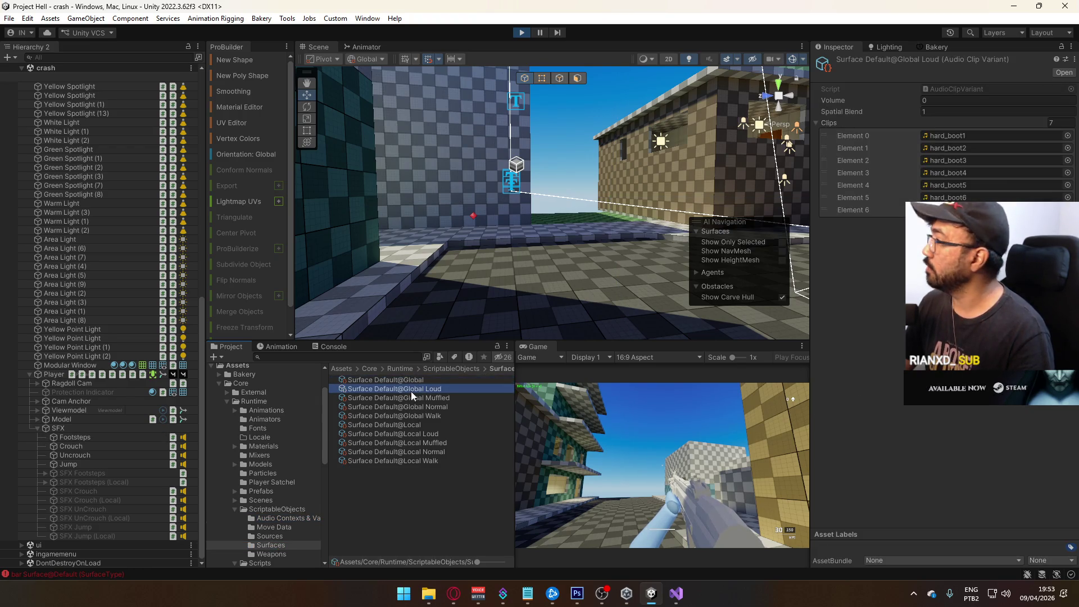
pyautogui.click(406, 405)
pyautogui.click(404, 416)
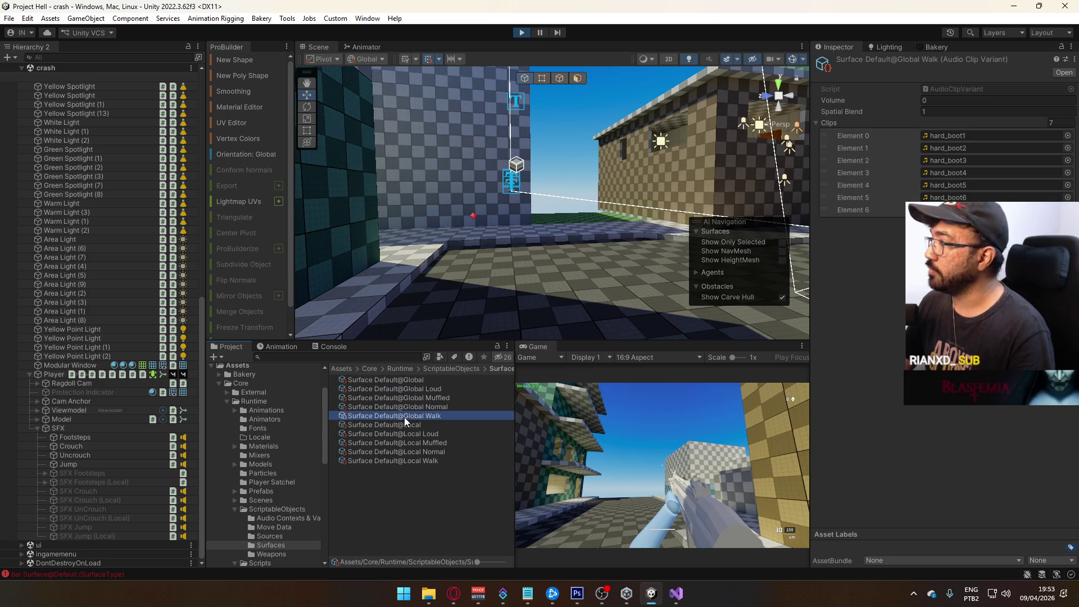
pyautogui.click(402, 433)
pyautogui.click(408, 443)
pyautogui.click(407, 452)
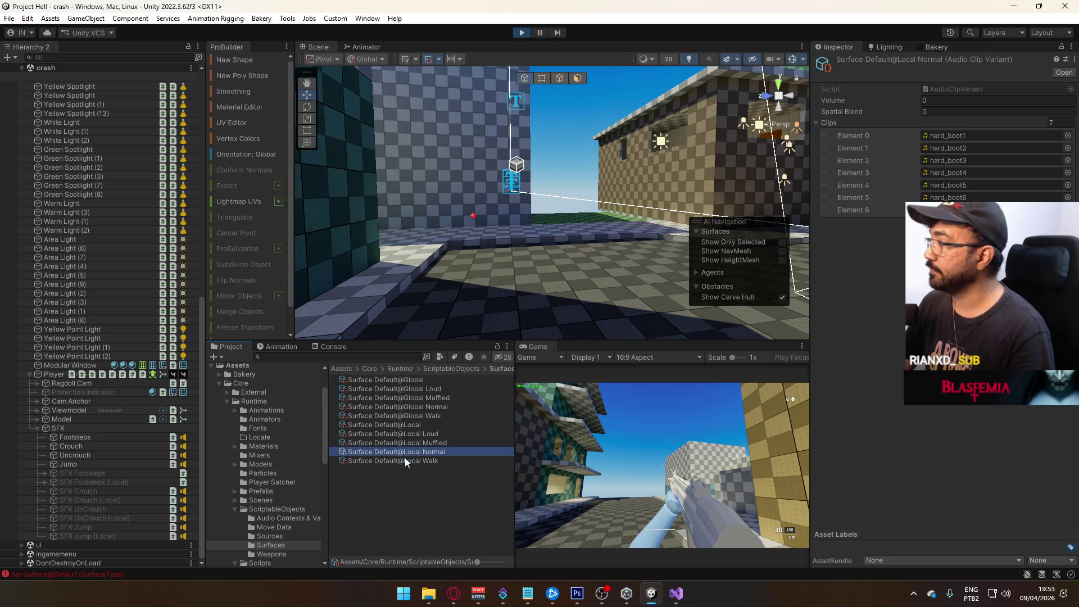
pyautogui.click(404, 461)
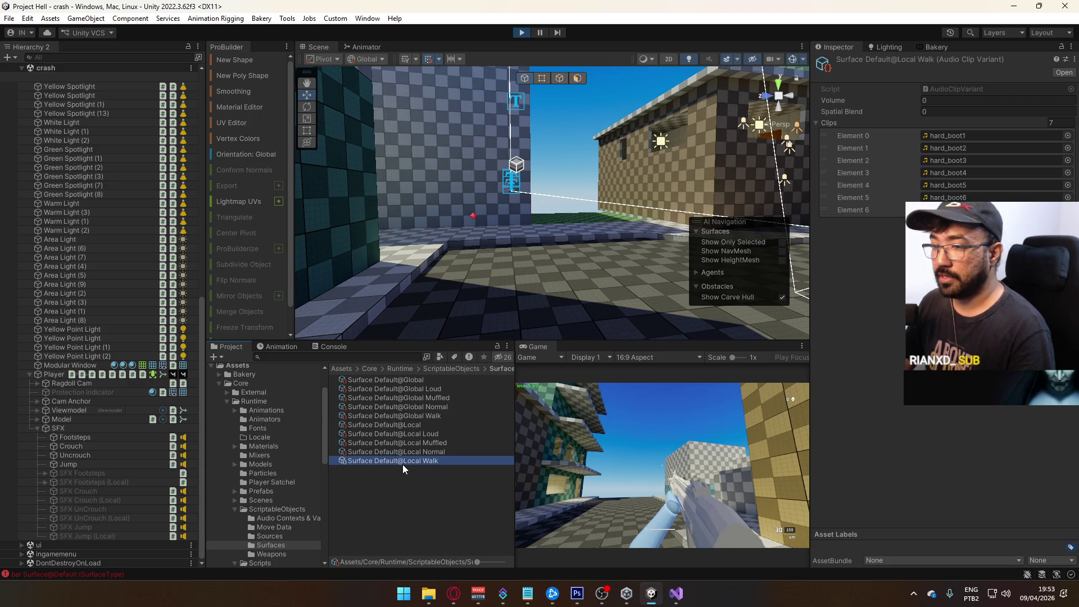
pyautogui.click(412, 390)
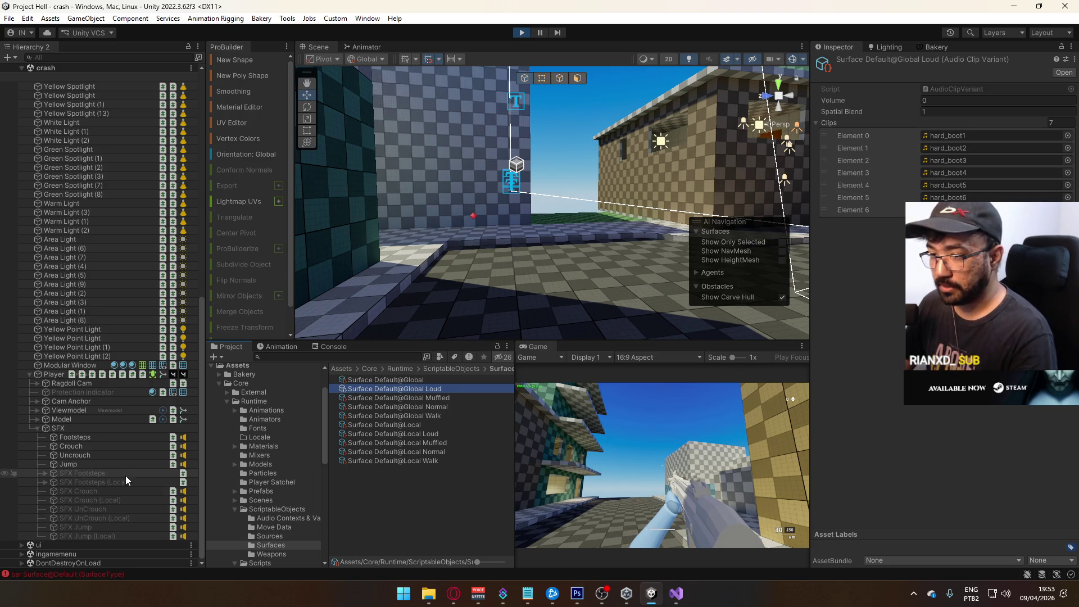
# Expand SFX Footsteps, inspect the Normal and Muffled objects, and open the Global Muffled variant.
pyautogui.click(45, 473)
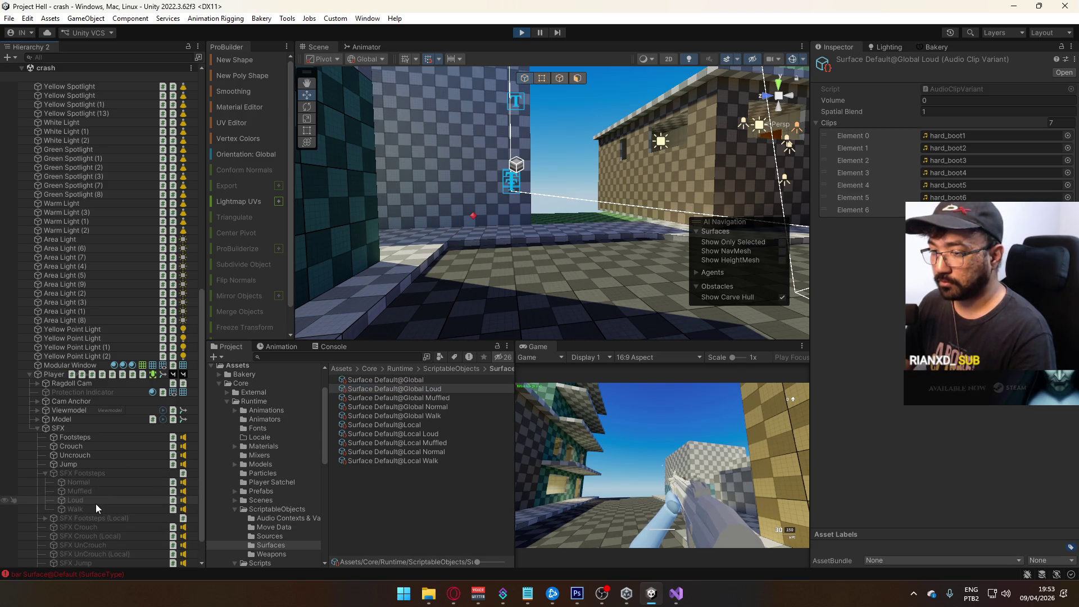
pyautogui.click(955, 100)
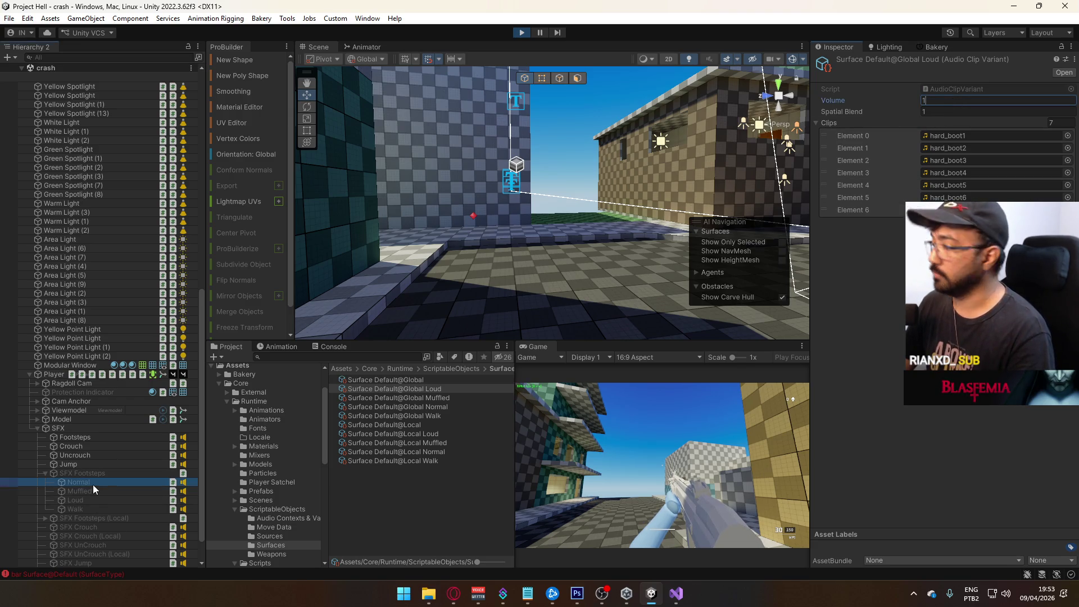
pyautogui.click(92, 485)
pyautogui.click(93, 495)
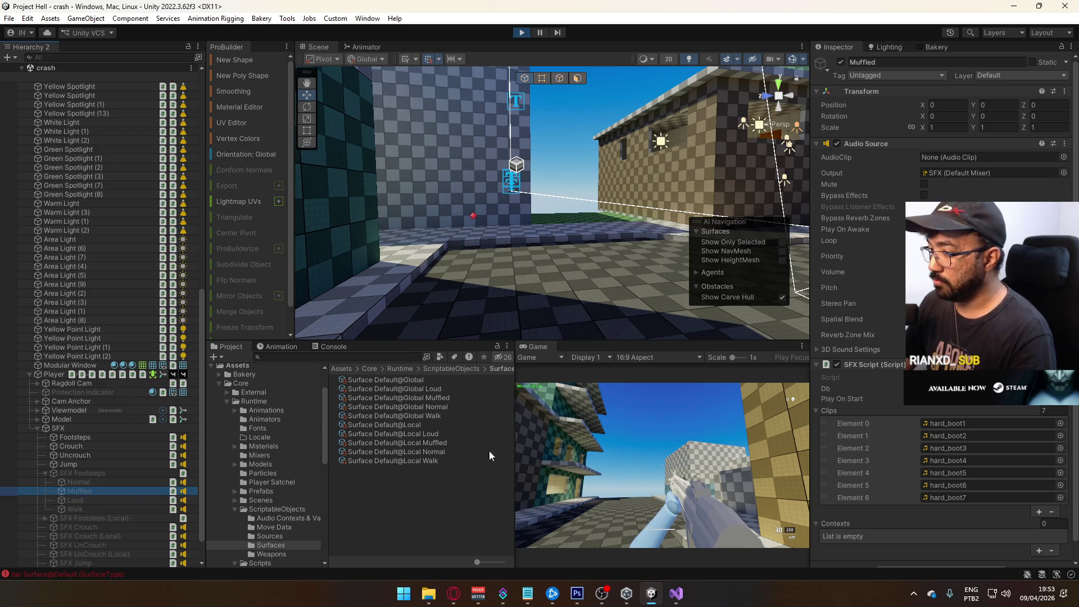
pyautogui.click(457, 398)
# Set the Global Muffled variant volume to 0.3 and the Global Normal variant volume to 0.8.
pyautogui.click(989, 99)
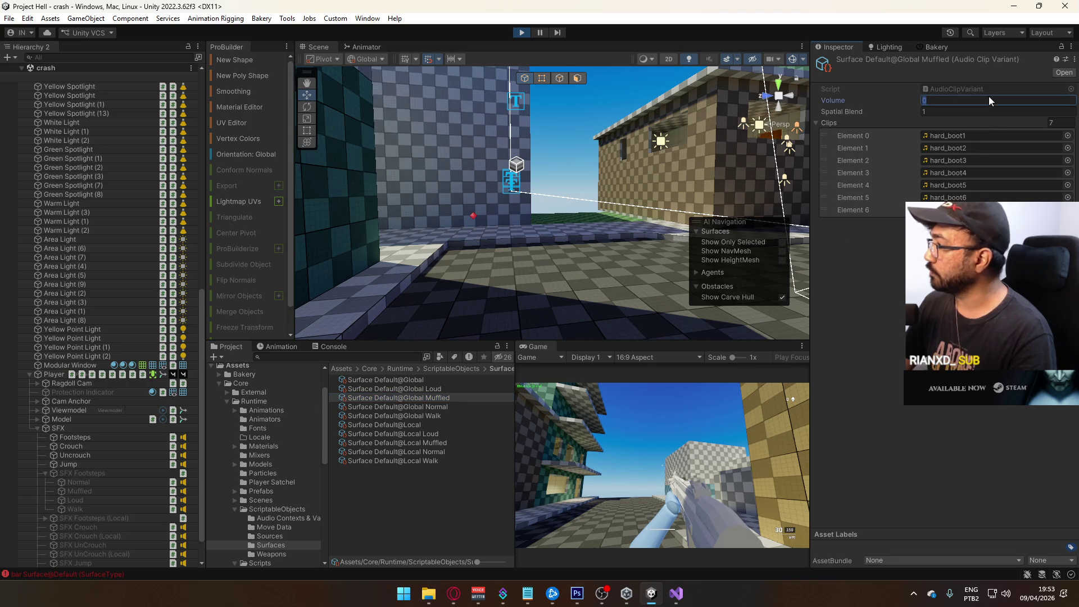
pyautogui.write('63')
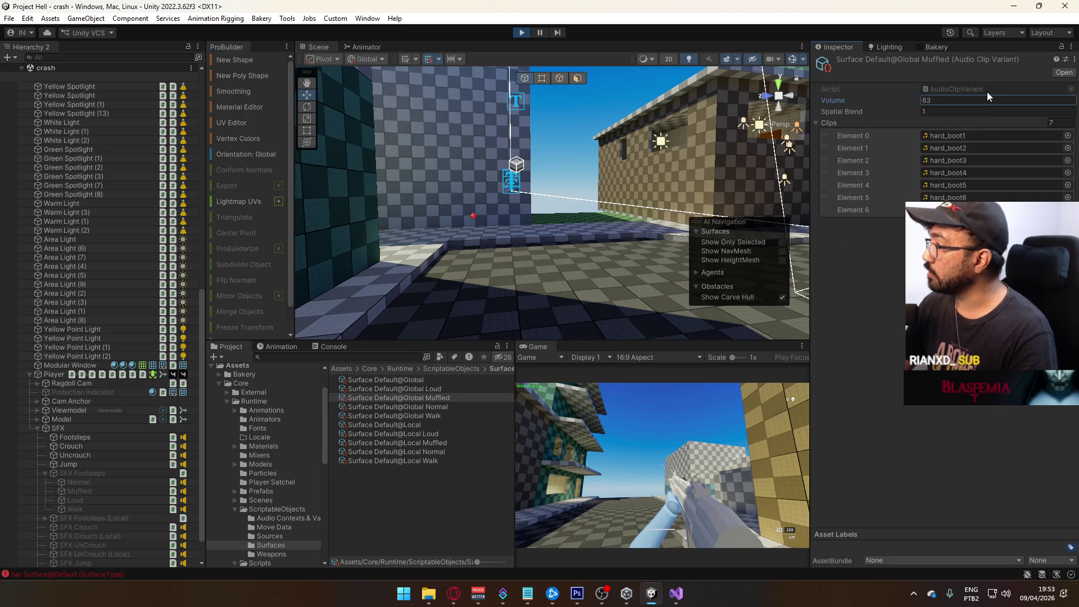
pyautogui.press('BackSpace')
pyautogui.press('BackSpace')
pyautogui.write('0.3')
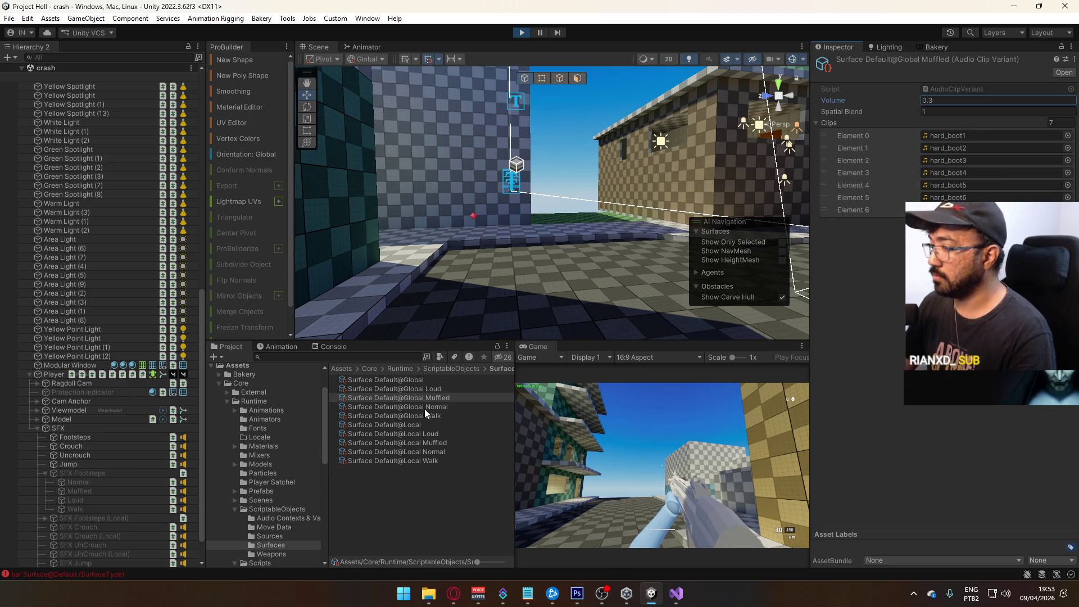
pyautogui.click(424, 407)
pyautogui.click(963, 99)
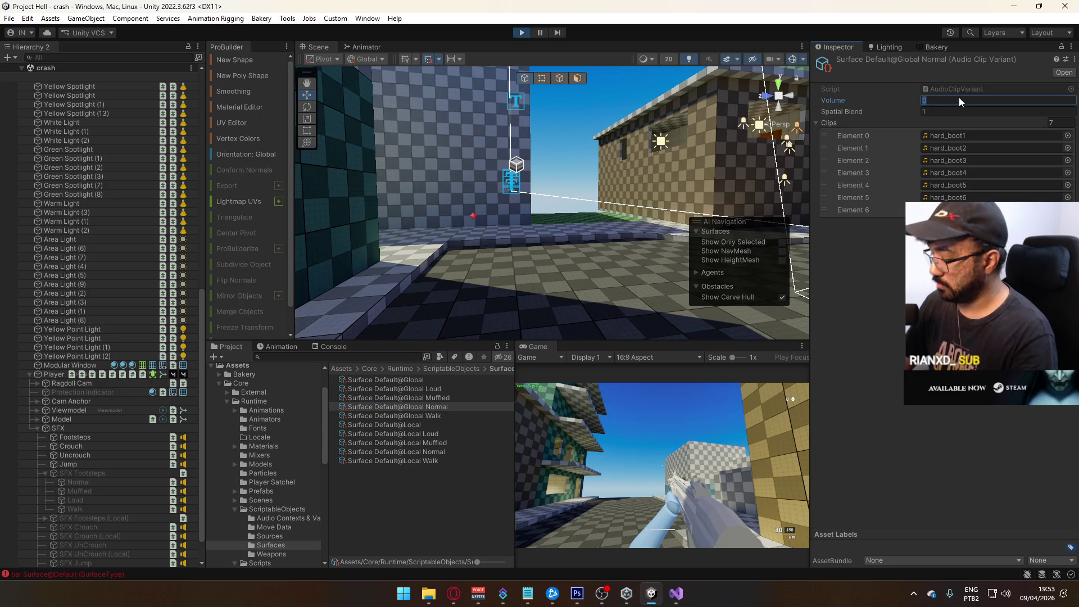
pyautogui.write('0.8')
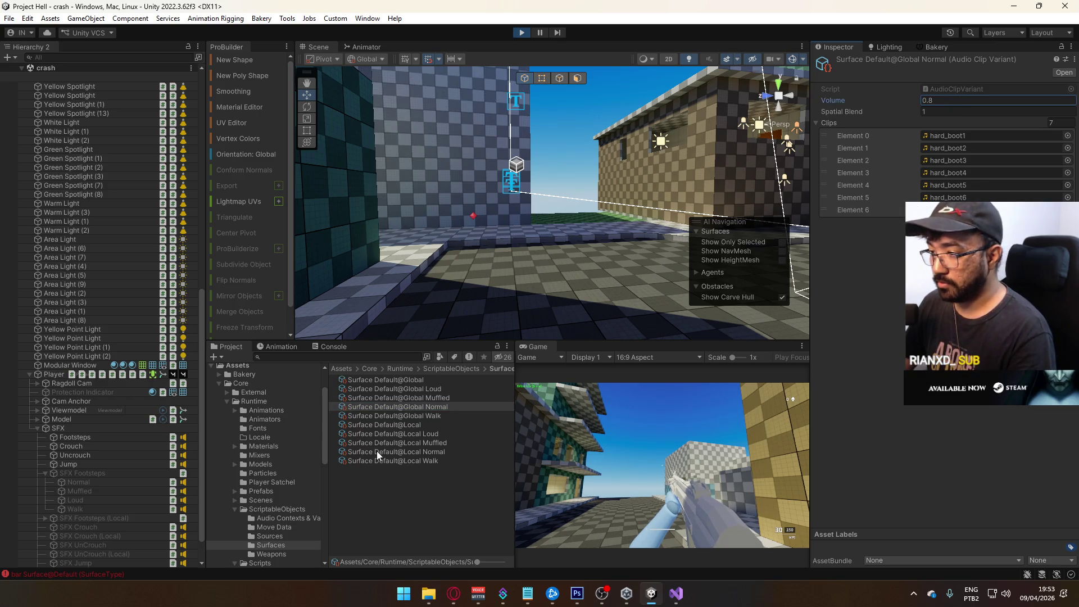
# Enter 0.4 as the Global Walk variant volume, commit it, and reselect Global Normal.
pyautogui.click(99, 505)
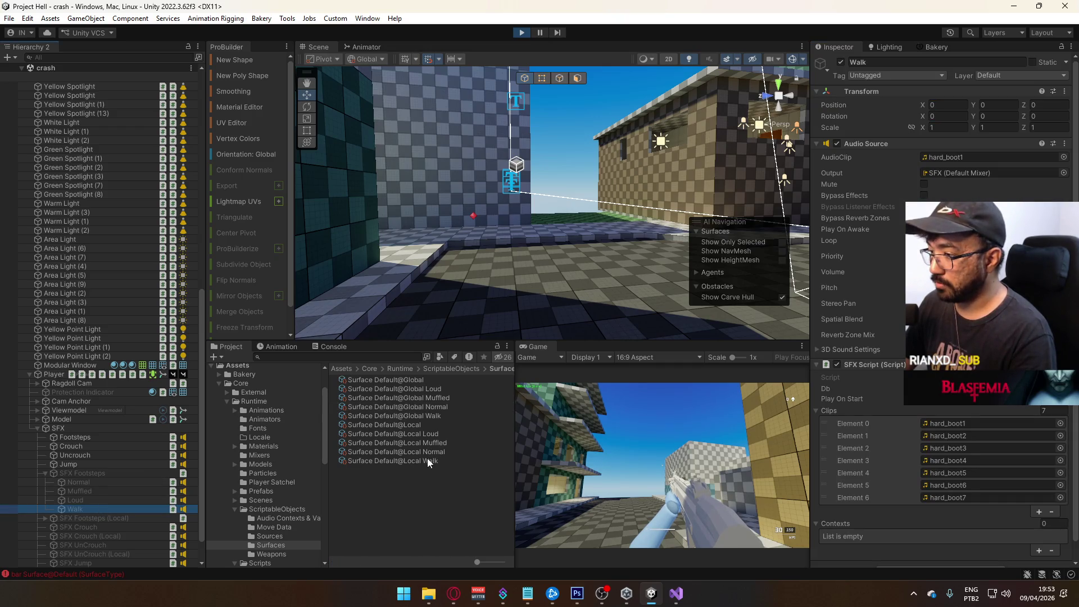
pyautogui.click(433, 419)
pyautogui.click(999, 99)
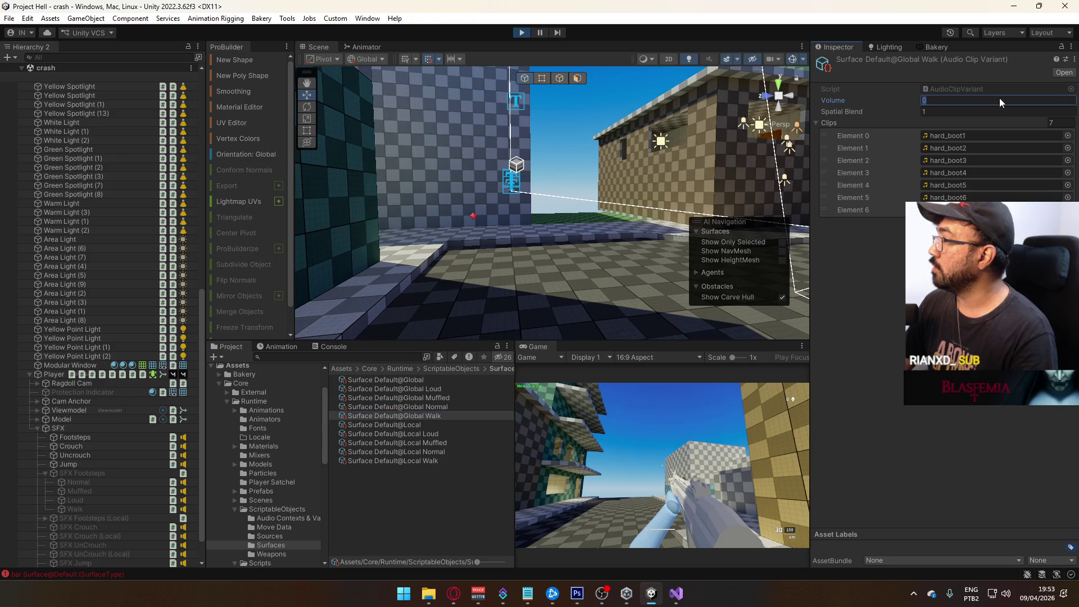
pyautogui.write('0.4')
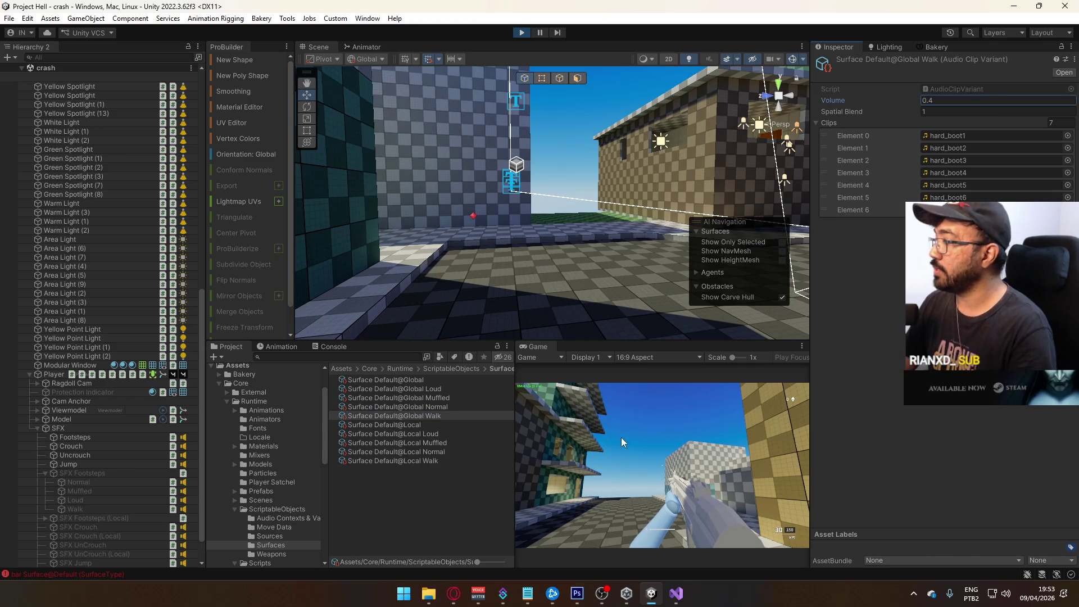
pyautogui.click(629, 427)
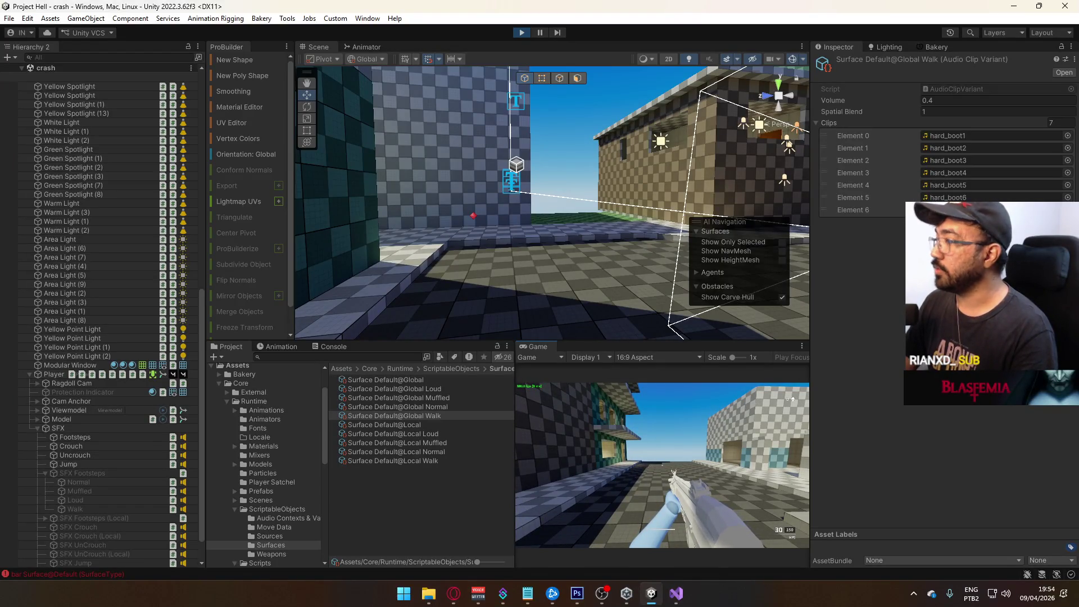
pyautogui.press('super')
pyautogui.press('super')
pyautogui.click(428, 407)
pyautogui.click(436, 395)
pyautogui.click(434, 389)
pyautogui.click(433, 380)
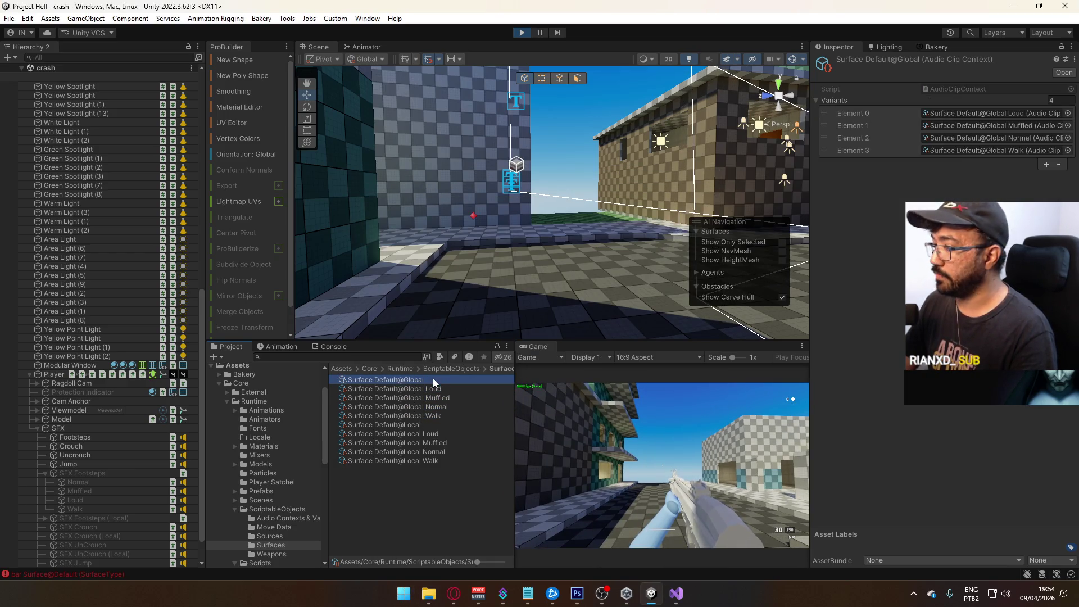
pyautogui.click(428, 389)
pyautogui.click(436, 398)
pyautogui.click(434, 407)
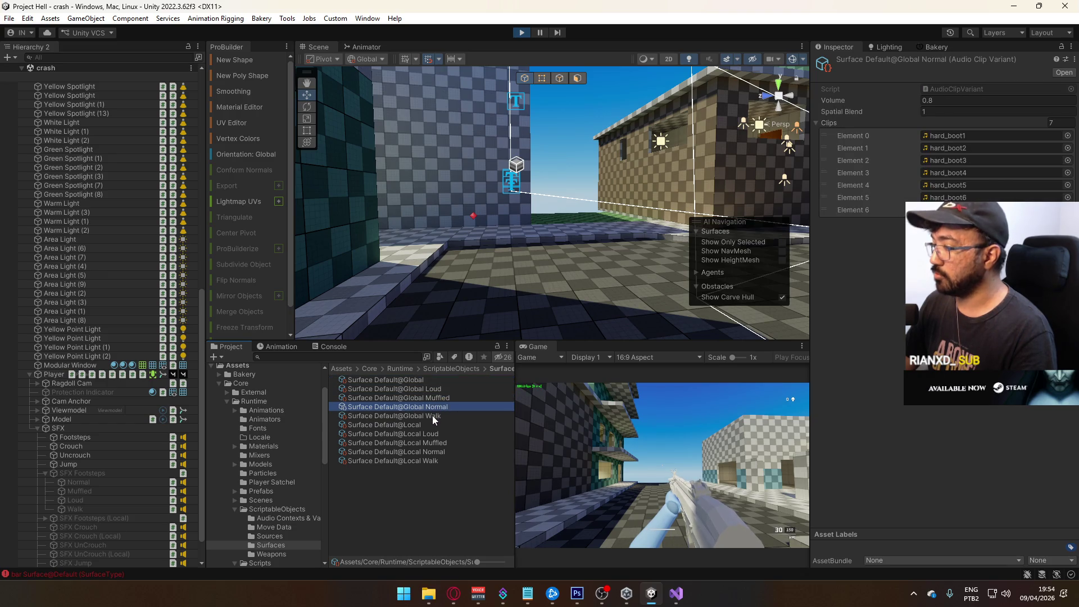
pyautogui.click(433, 416)
pyautogui.click(427, 424)
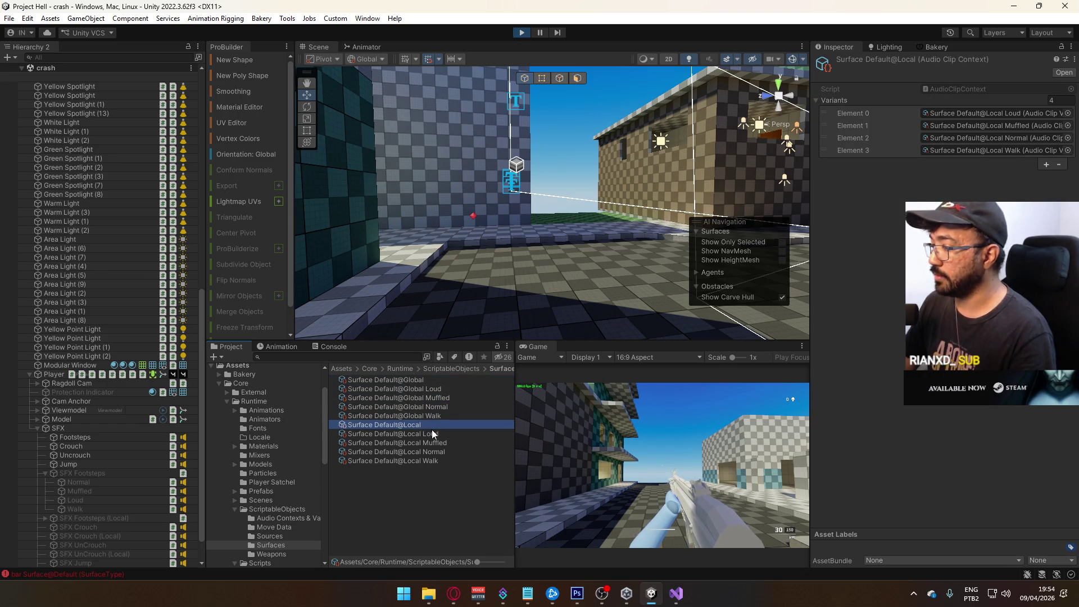
pyautogui.click(436, 433)
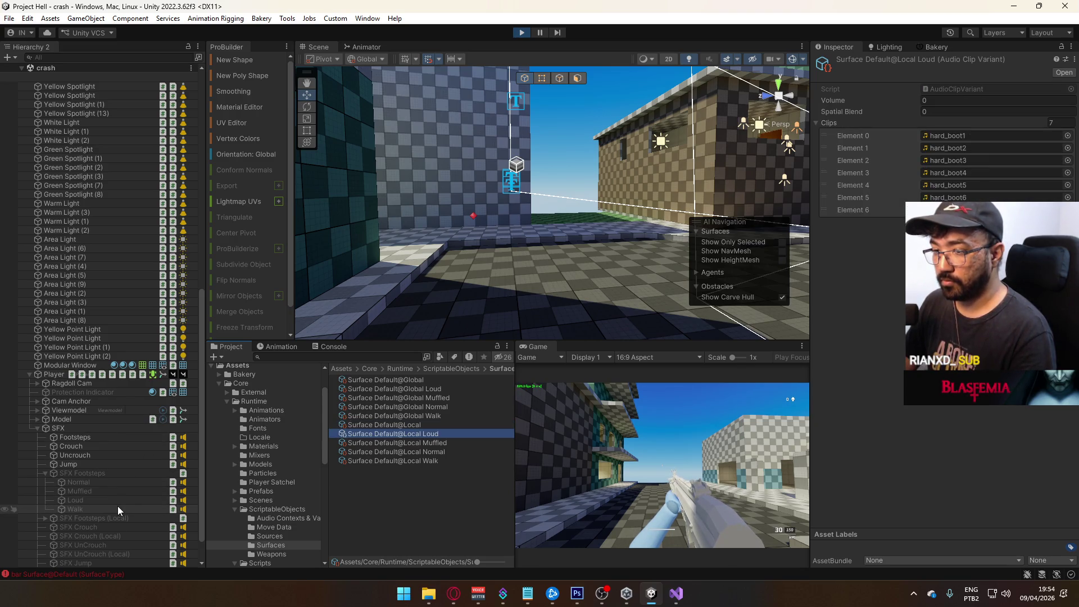
# Check the local Loud and Normal footstep objects, then set the Local Loud variant volume to 0.25.
pyautogui.click(45, 518)
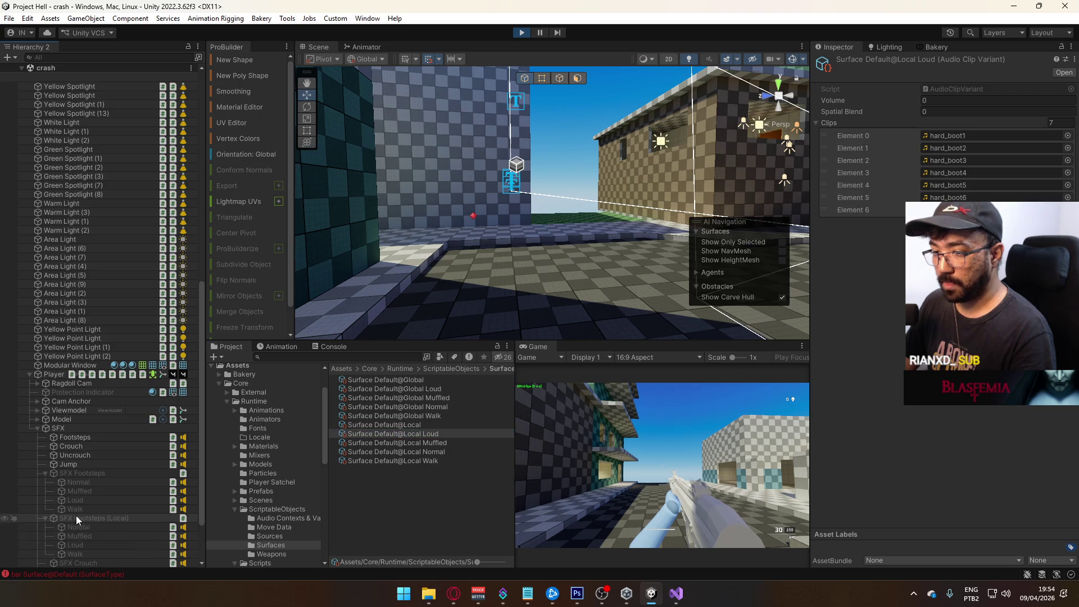
pyautogui.click(98, 548)
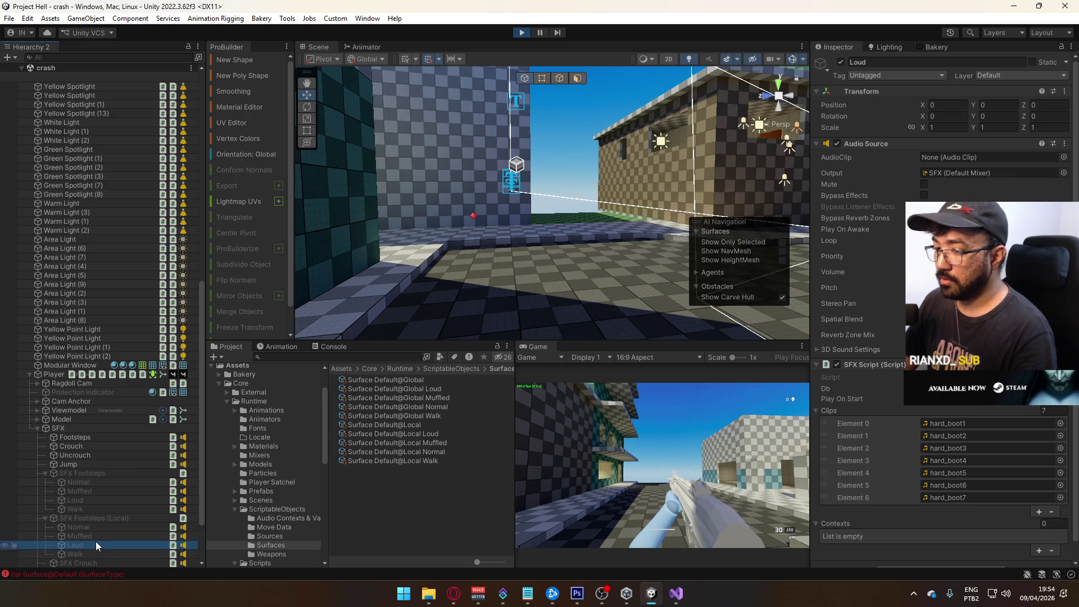
pyautogui.click(102, 529)
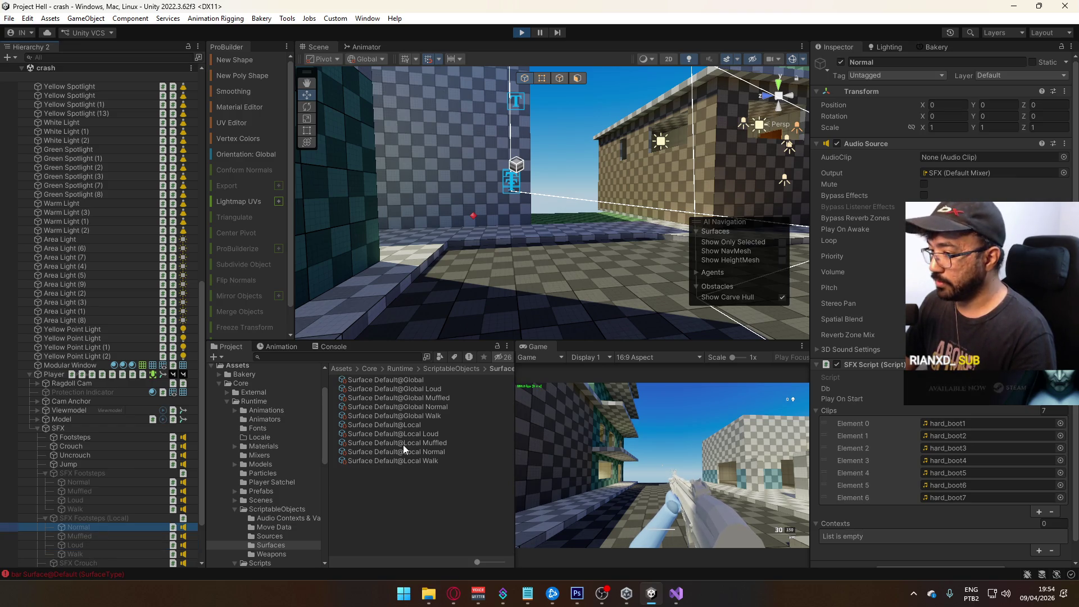
pyautogui.click(419, 434)
pyautogui.click(1004, 100)
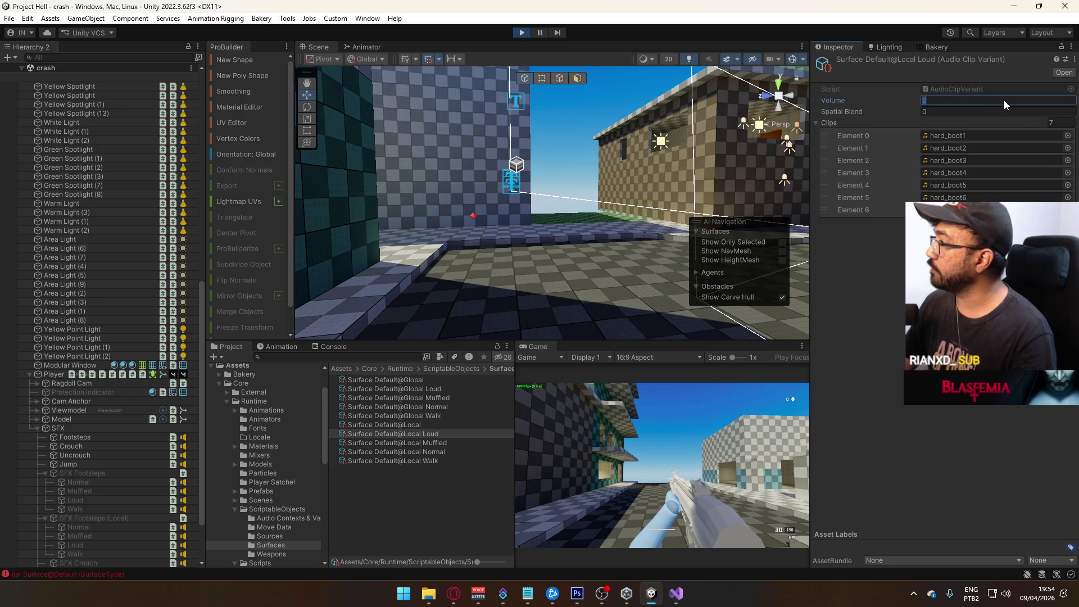
pyautogui.write('0.25')
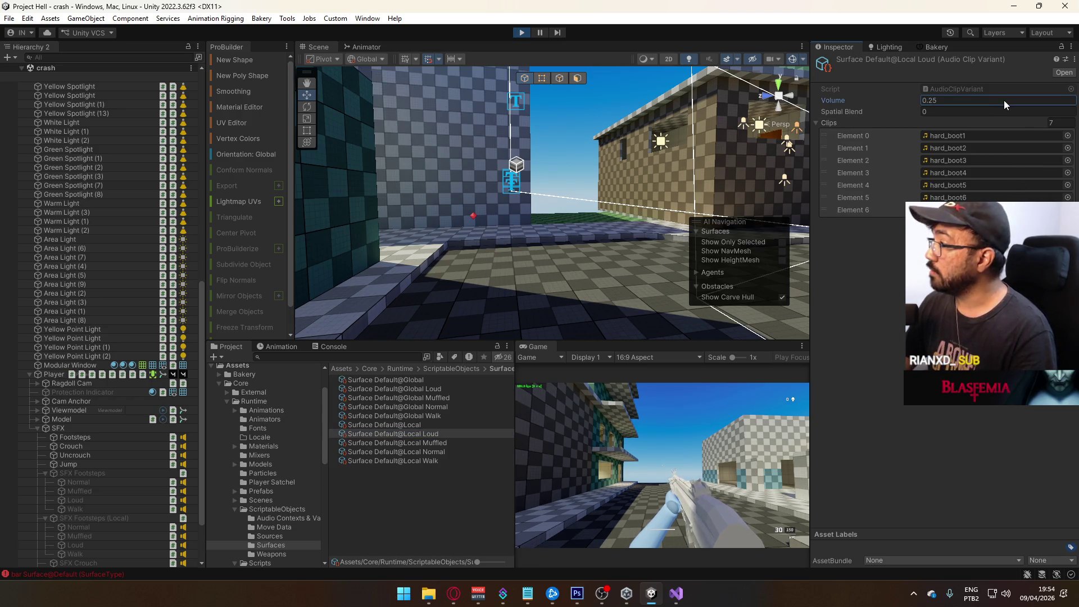
# Set the Surface Default@Local Normal variant volume to 0.16.
pyautogui.click(443, 451)
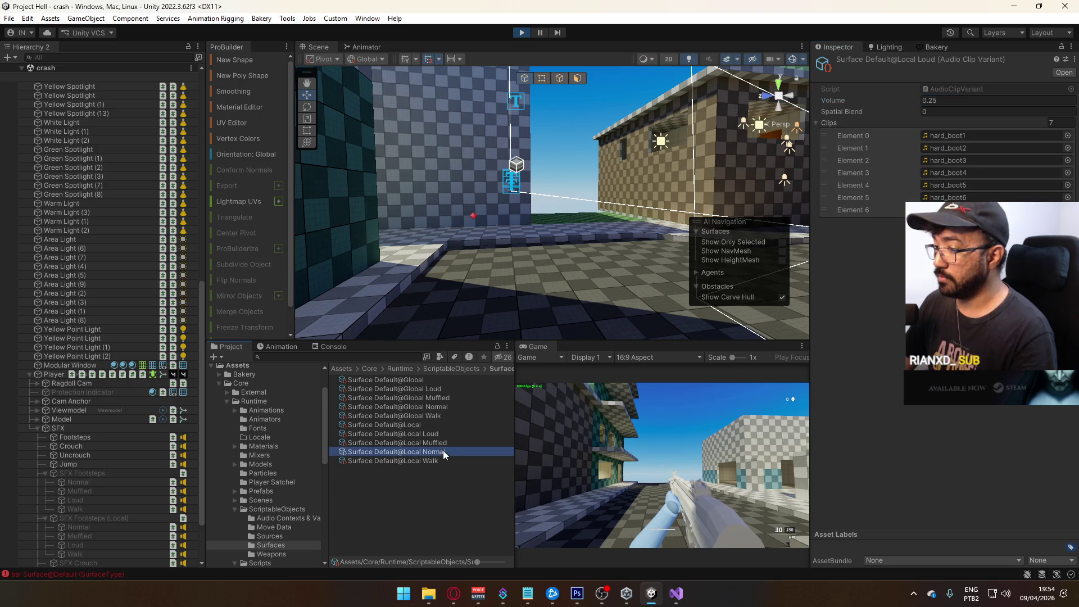
pyautogui.click(974, 102)
pyautogui.write('.16')
pyautogui.press('Return')
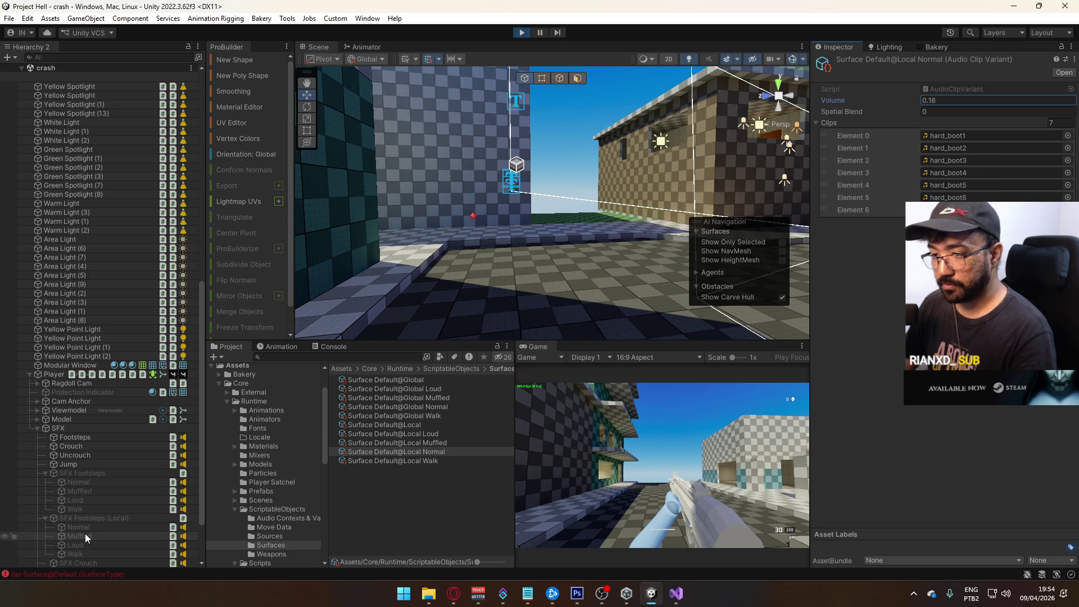
# Set both Local Muffled and Walk variant volumes to 0.05, then walk in-game to hear footsteps.
pyautogui.click(85, 536)
pyautogui.click(87, 554)
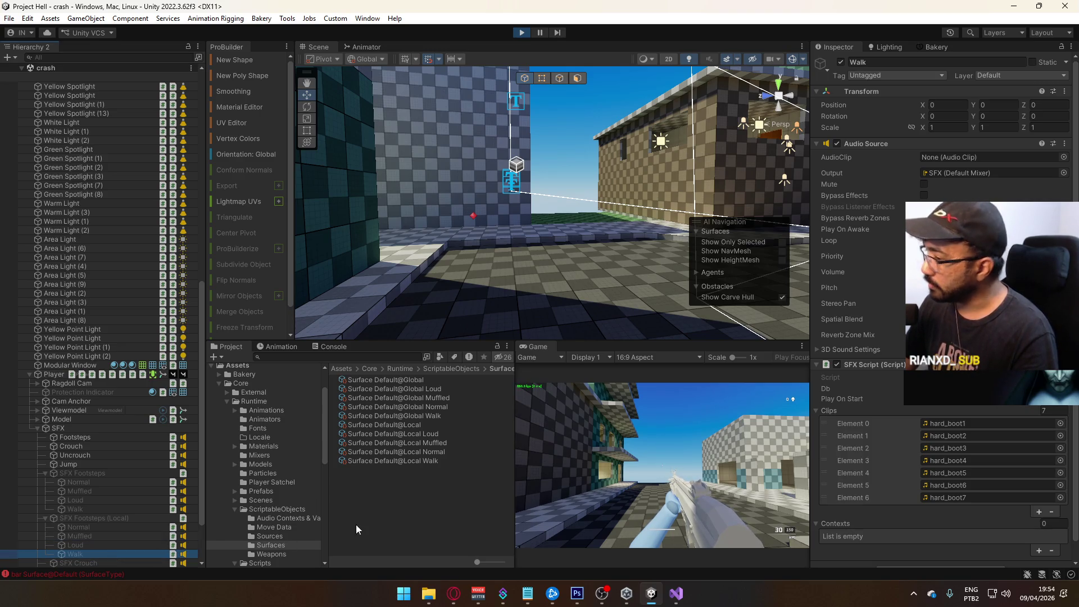
pyautogui.click(420, 443)
pyautogui.keyDown('ctrl'); pyautogui.click(422, 463); pyautogui.keyUp('ctrl')
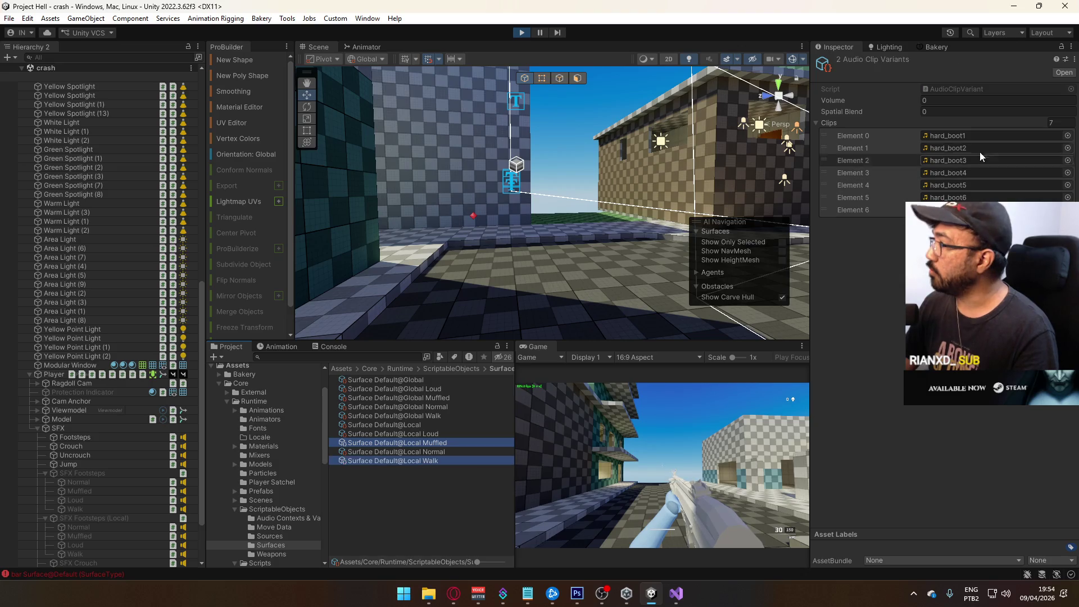
pyautogui.click(978, 102)
pyautogui.write('0.5')
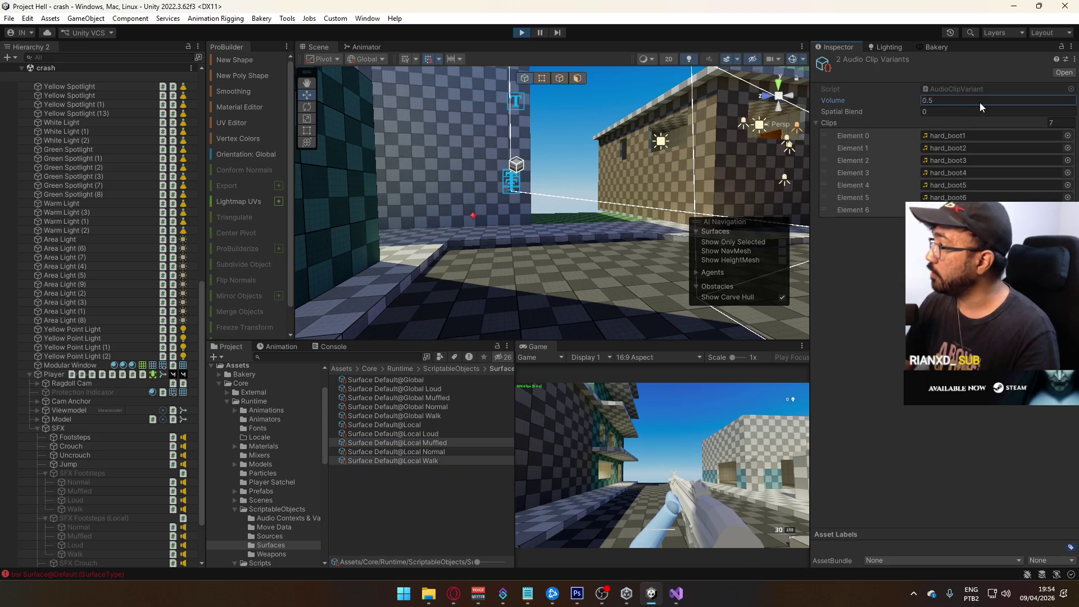
pyautogui.click(929, 101)
pyautogui.write('0.5')
pyautogui.write('0')
pyautogui.click(557, 473)
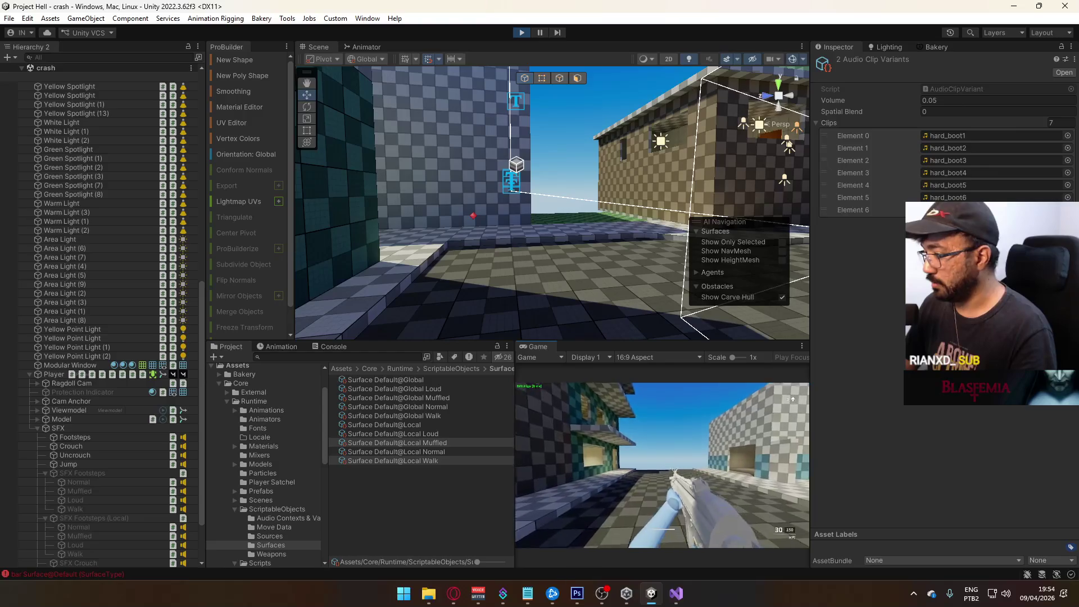
pyautogui.press('w')
pyautogui.press('Escape')
# Select the latest 'foo 0 3' Console log and follow its ModelAnimatorRelay.cs:31 stack-trace link.
pyautogui.click(333, 346)
pyautogui.click(393, 428)
pyautogui.scroll(-10, 386, 469)
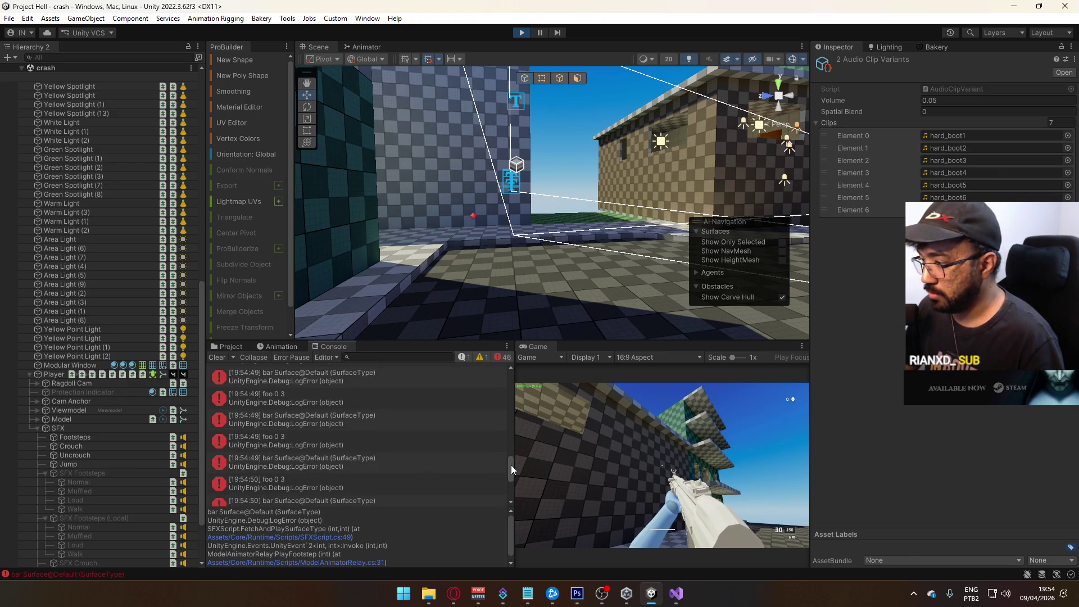
pyautogui.scroll(-3, 392, 488)
pyautogui.click(389, 472)
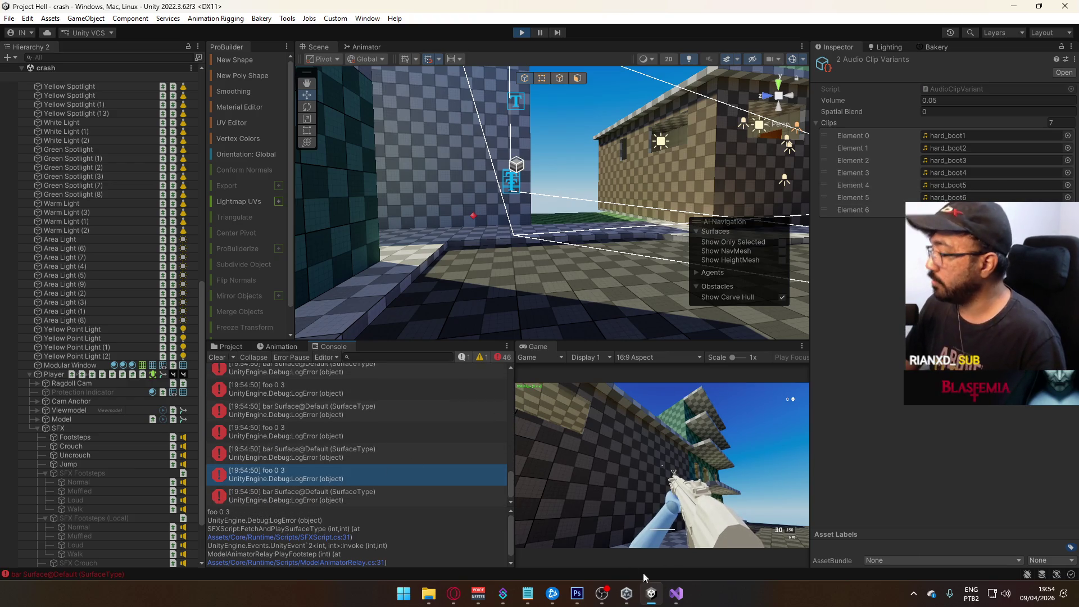
pyautogui.click(676, 593)
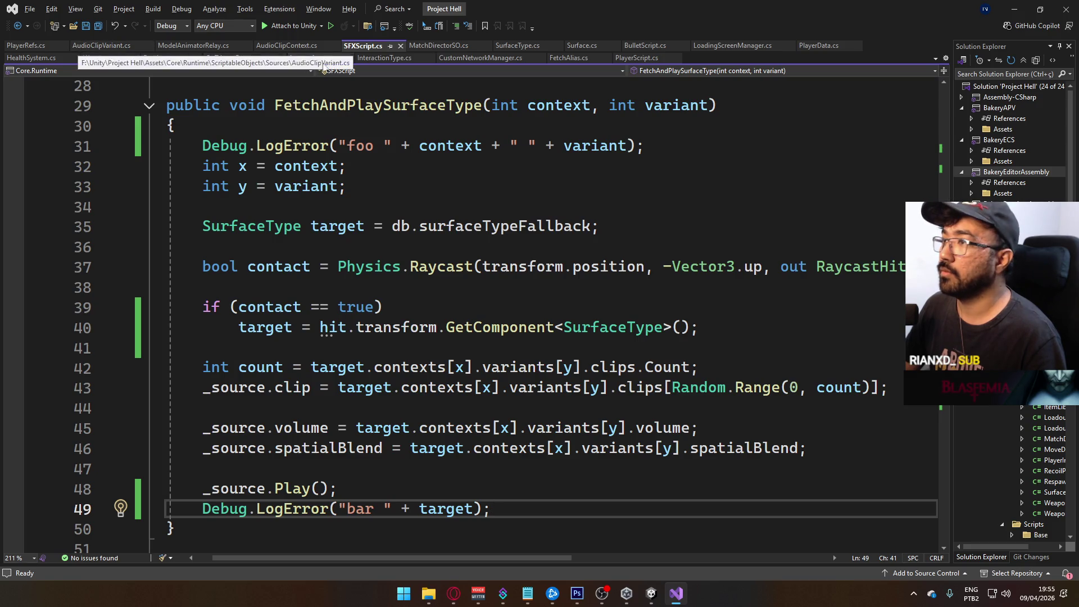
pyautogui.click(650, 593)
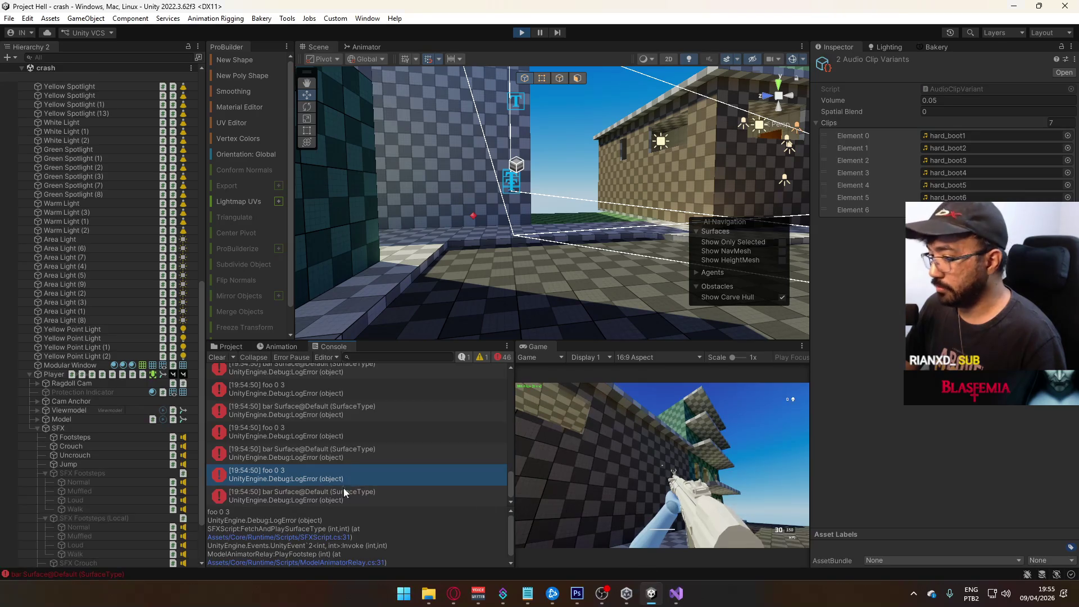
pyautogui.scroll(-1, 371, 530)
pyautogui.click(347, 556)
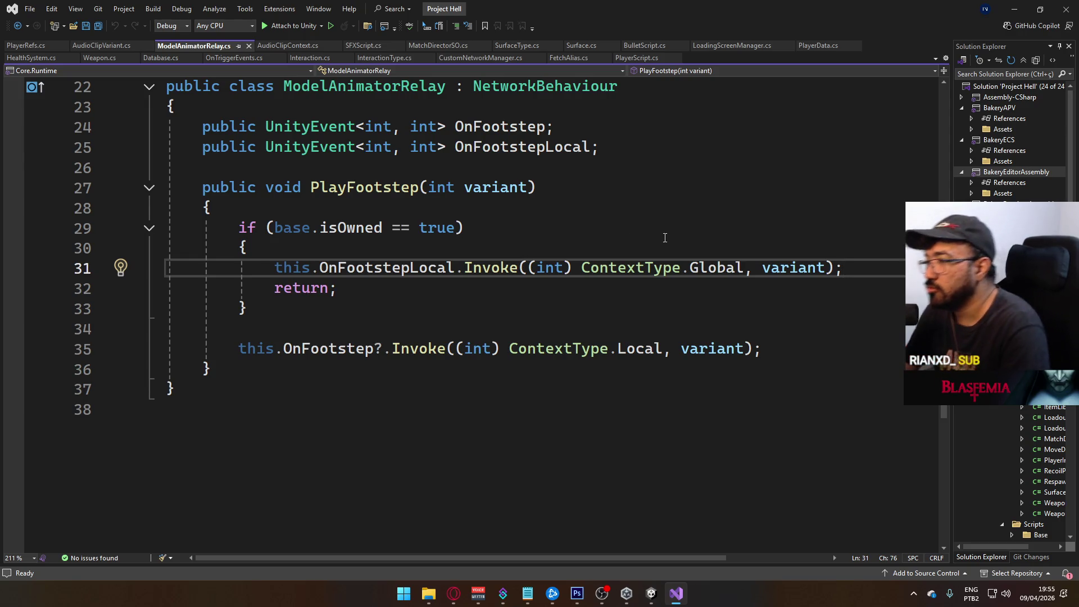
# Change line 31 to ContextType.Local and line 35 to ContextType.Global in ModelAnimatorRelay.cs.
pyautogui.doubleClick(639, 349)
pyautogui.hotkey('ctrl', 'c')
pyautogui.doubleClick(713, 268)
pyautogui.hotkey('ctrl', 'v')
pyautogui.click(644, 335)
pyautogui.doubleClick(640, 349)
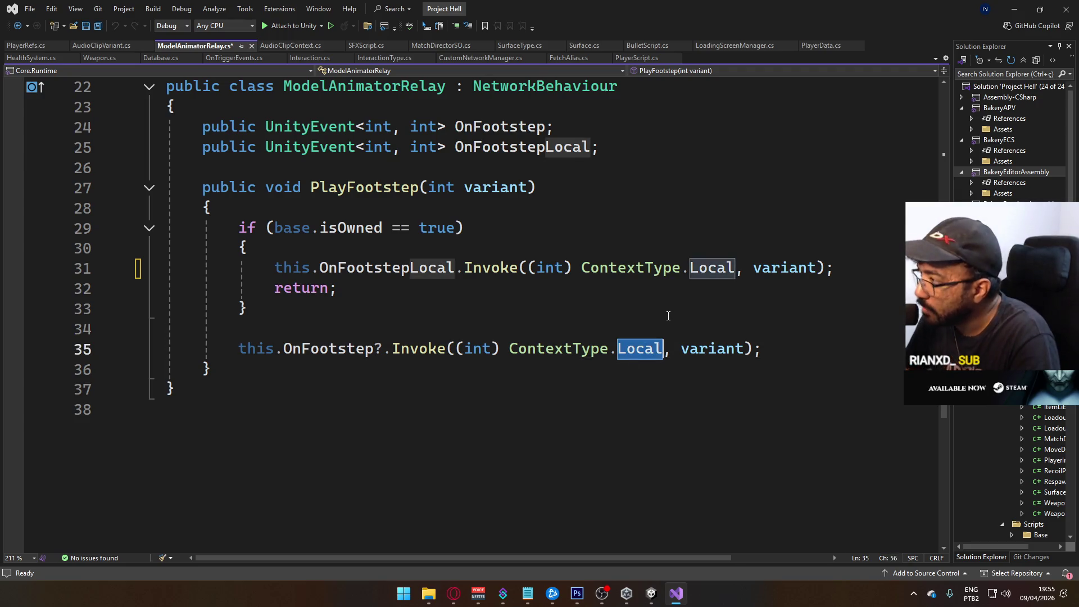
pyautogui.write('Glo')
pyautogui.press('Tab')
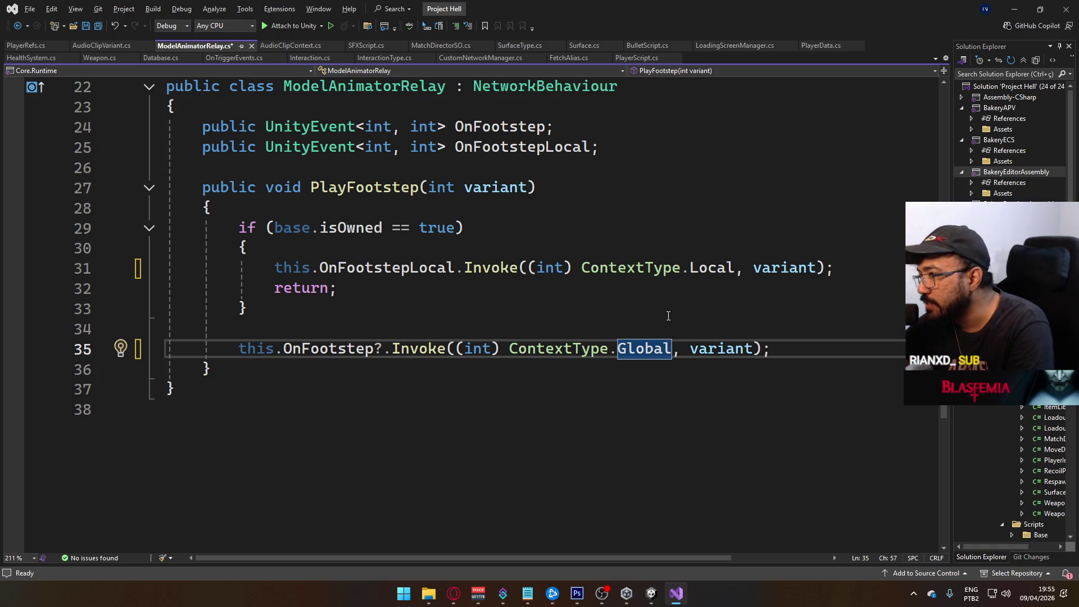
# Stop the running game in Unity and return to it so the scripts recompile.
pyautogui.hotkey('alt', 'Tab')
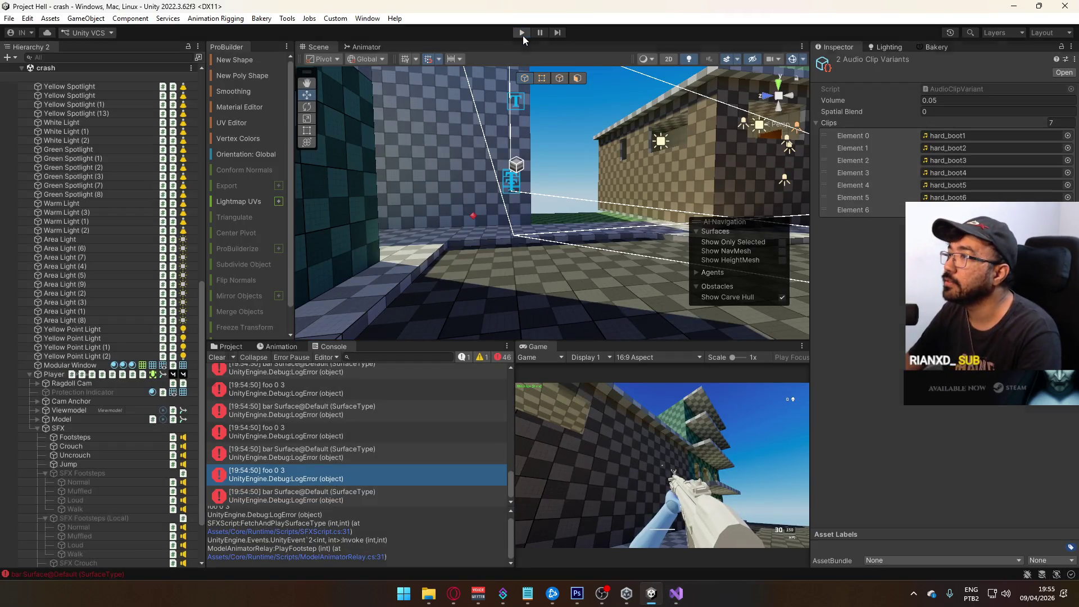
pyautogui.click(522, 32)
pyautogui.hotkey('alt', 'Tab')
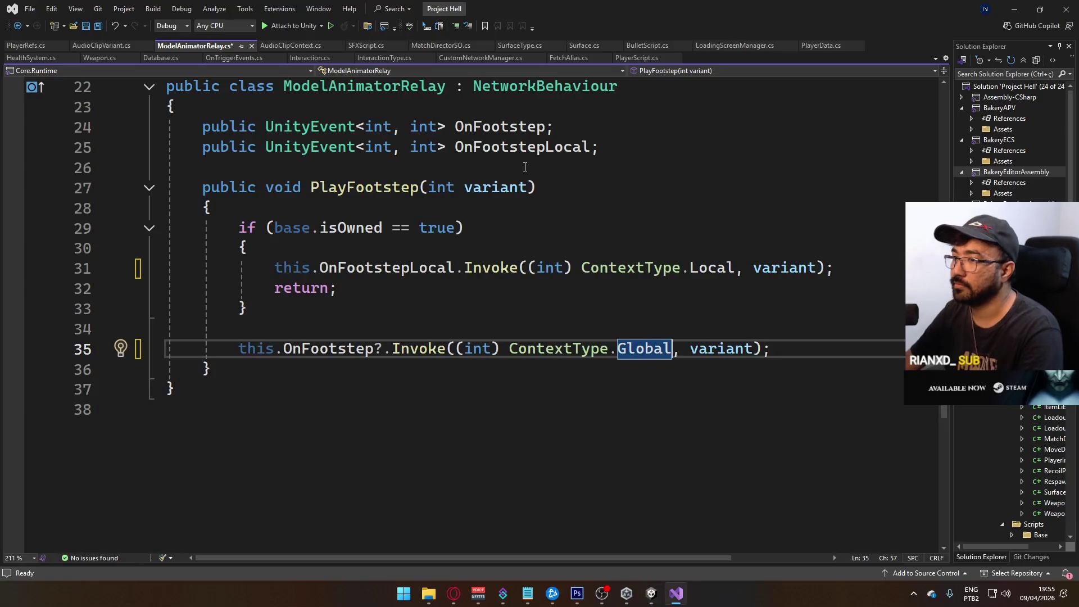
pyautogui.hotkey('alt', 'Tab')
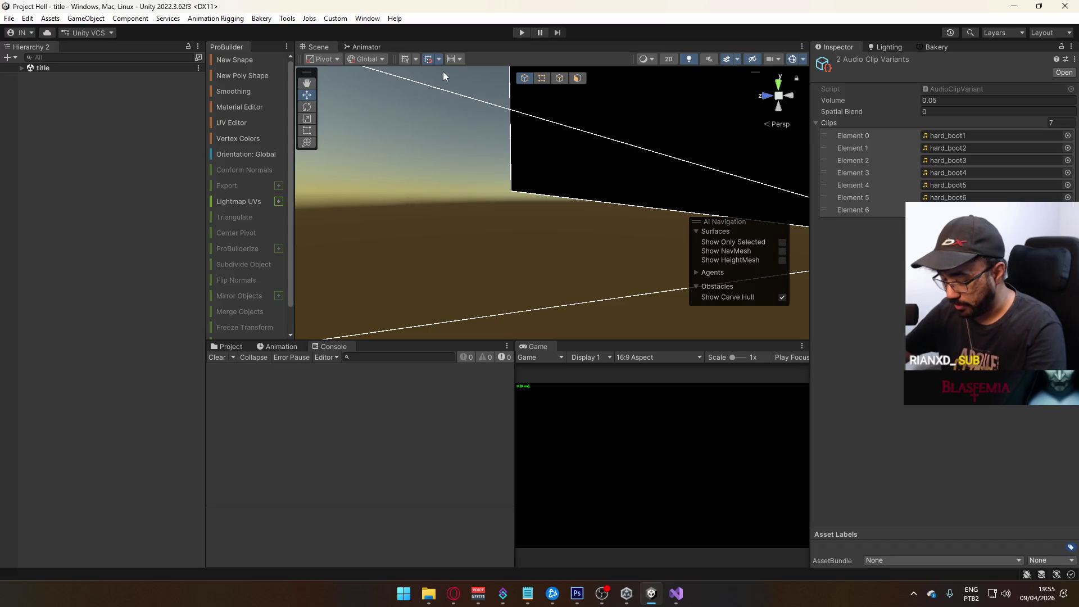
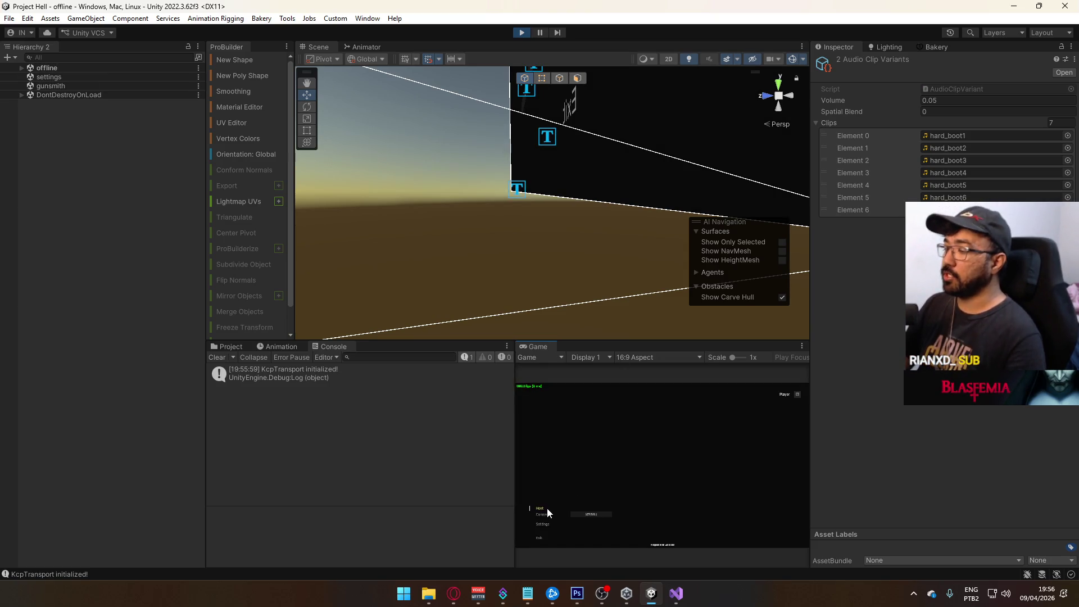
# Host a test match in the crash map and walk around in a maximized Game view.
pyautogui.click(541, 508)
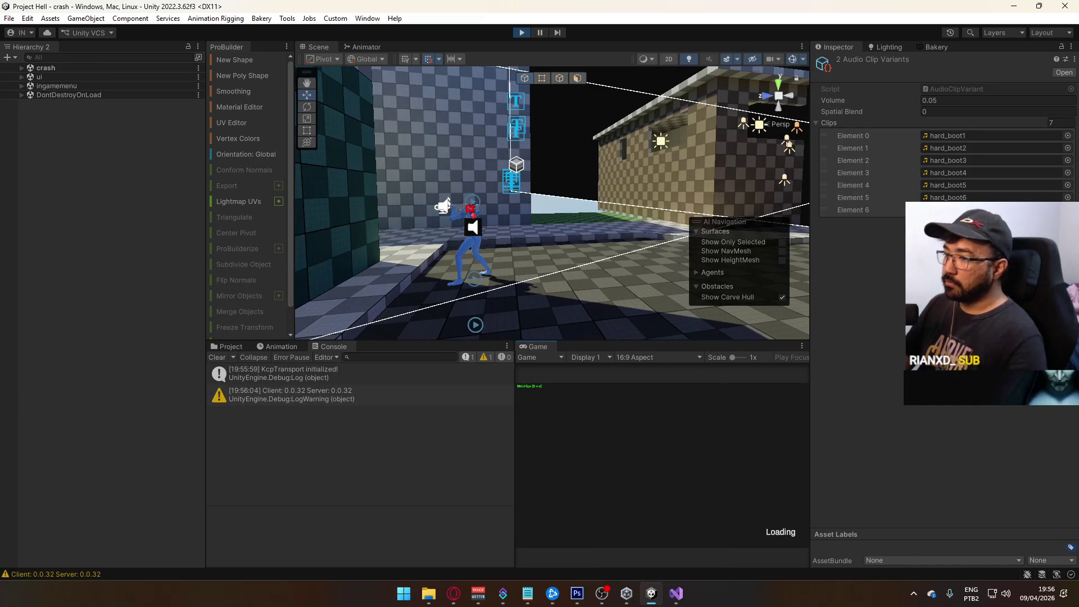
pyautogui.rightClick(550, 345)
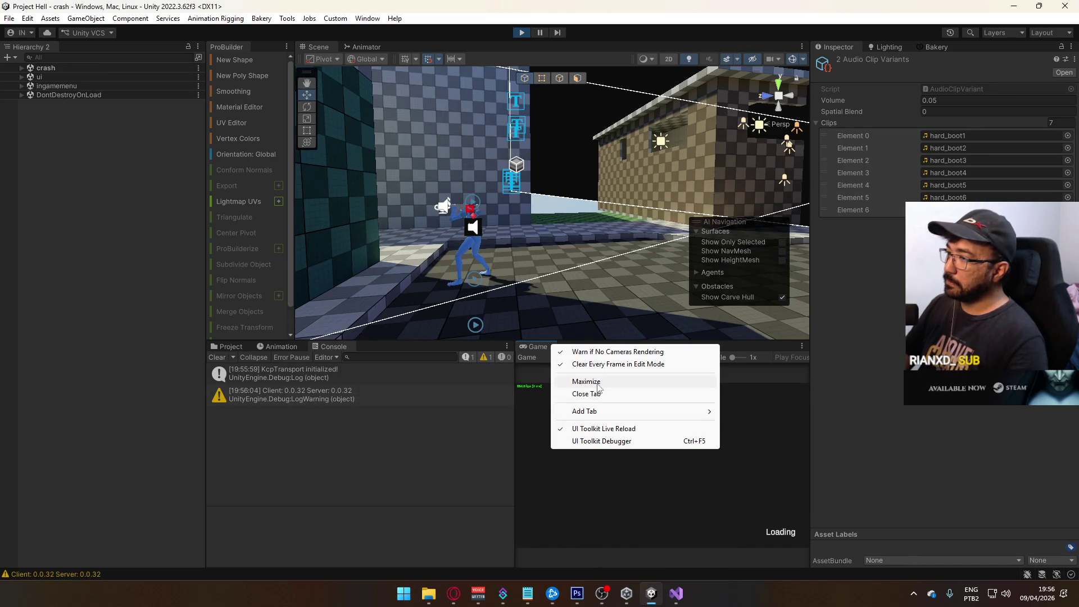
pyautogui.click(598, 384)
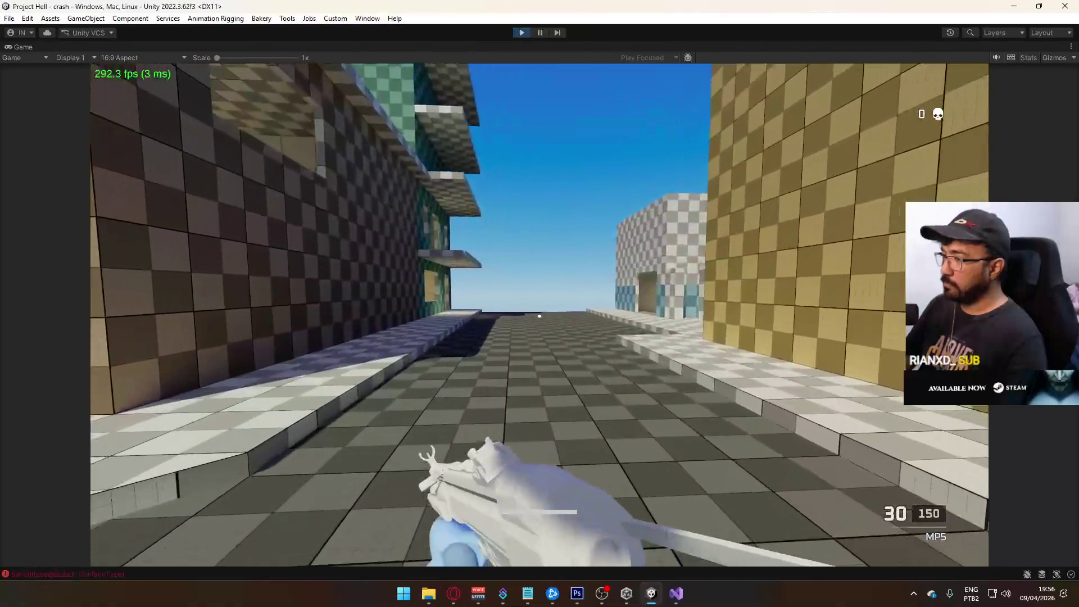
pyautogui.press('w')
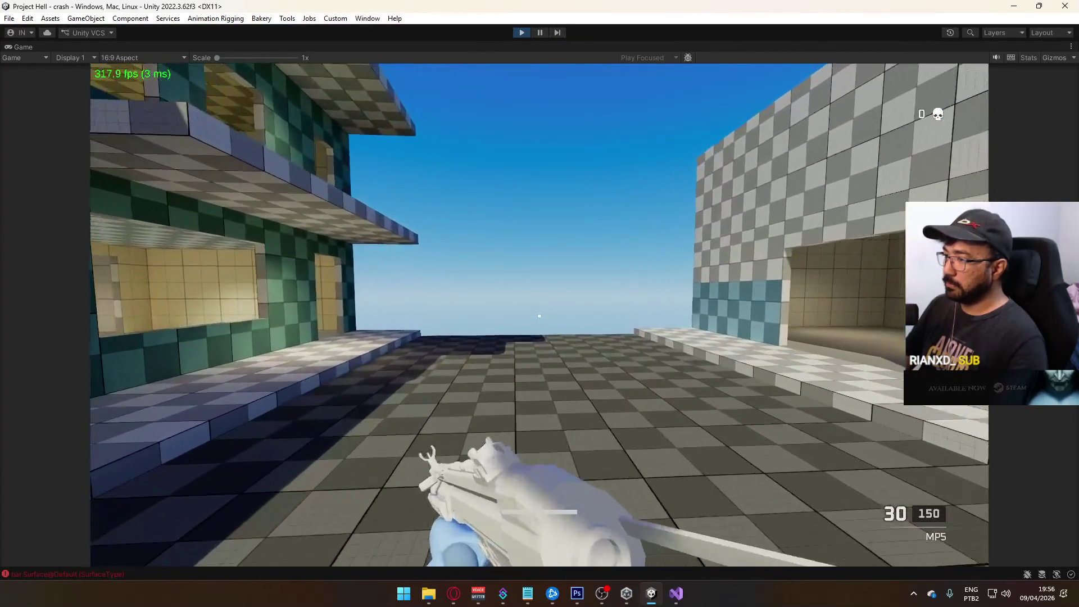
pyautogui.press('w')
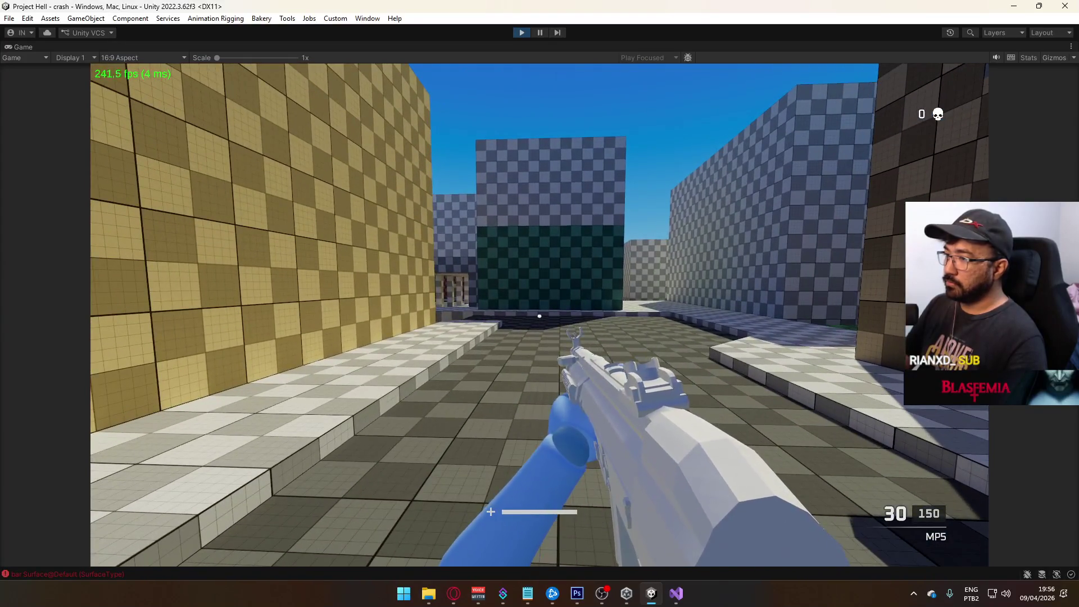
# Restore the normal editor layout and read the stack trace of a 'foo 1 3' console entry.
pyautogui.rightClick(494, 45)
pyautogui.click(523, 77)
pyautogui.press('super')
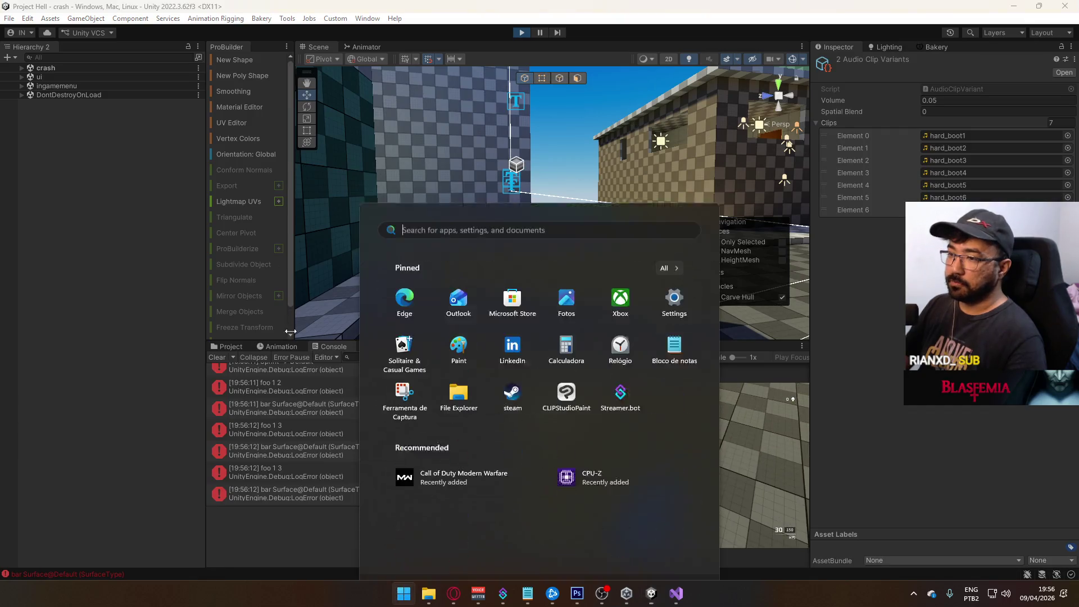
pyautogui.press('Escape')
pyautogui.click(333, 473)
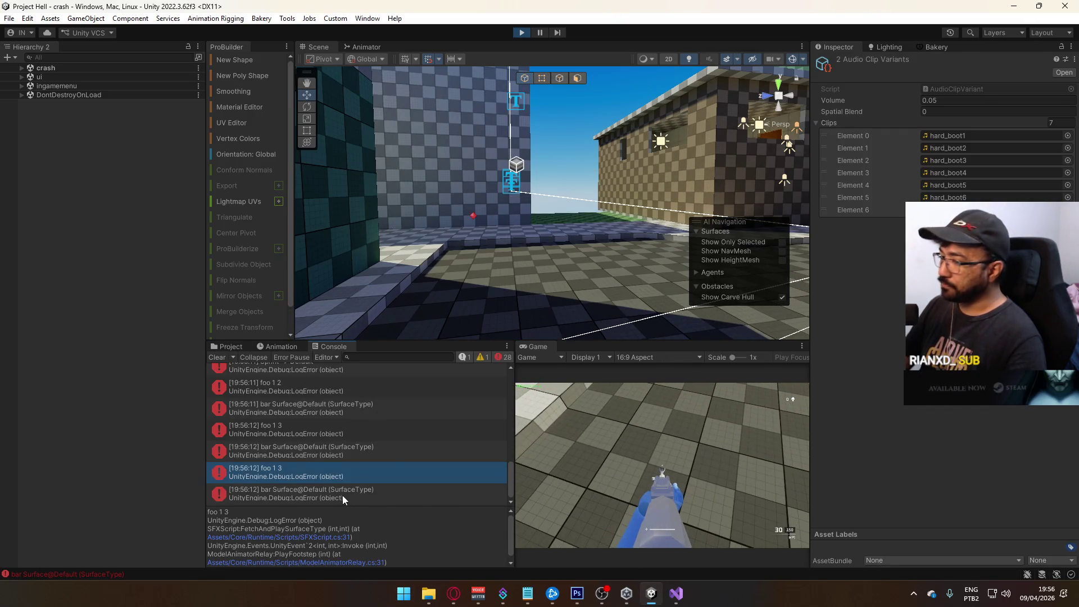
# Read the last 'bar Surface@Default' log entry and try the Console in its own panel before re-docking it.
pyautogui.click(342, 495)
pyautogui.click(218, 346)
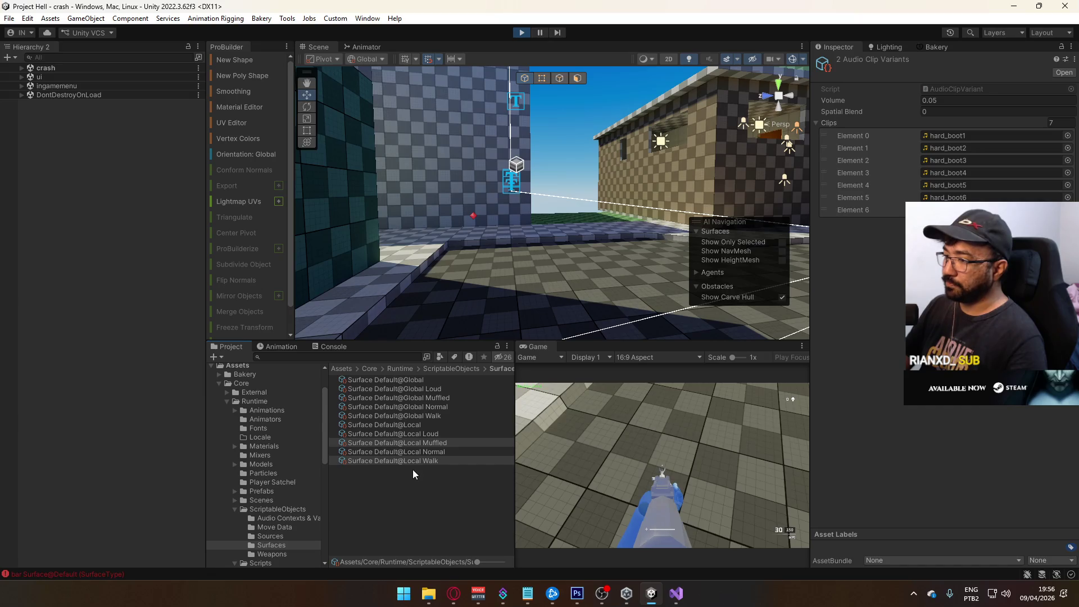
pyautogui.click(421, 515)
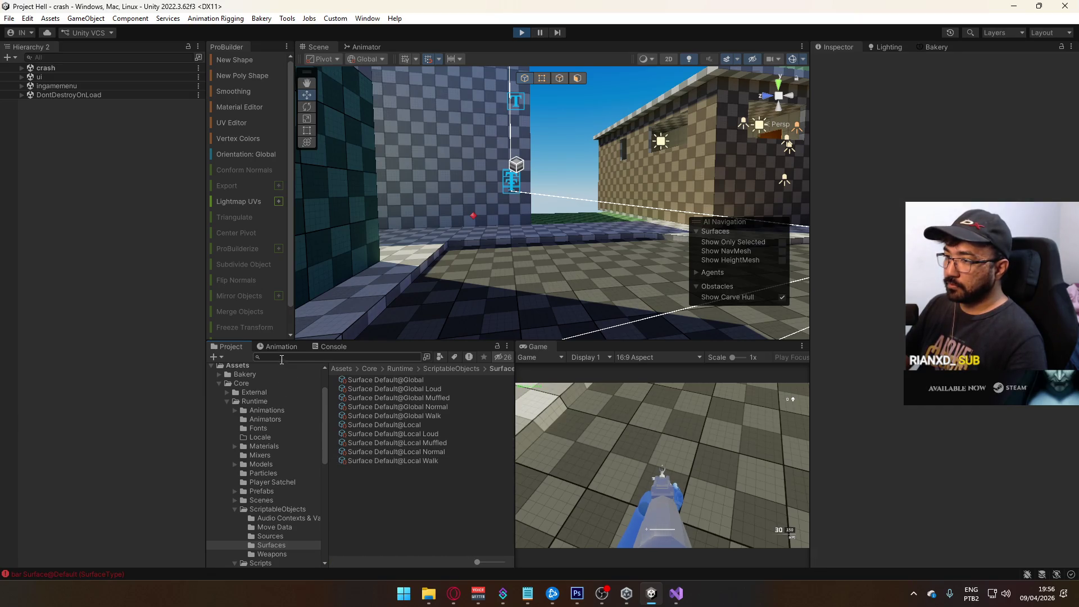
pyautogui.click(316, 347)
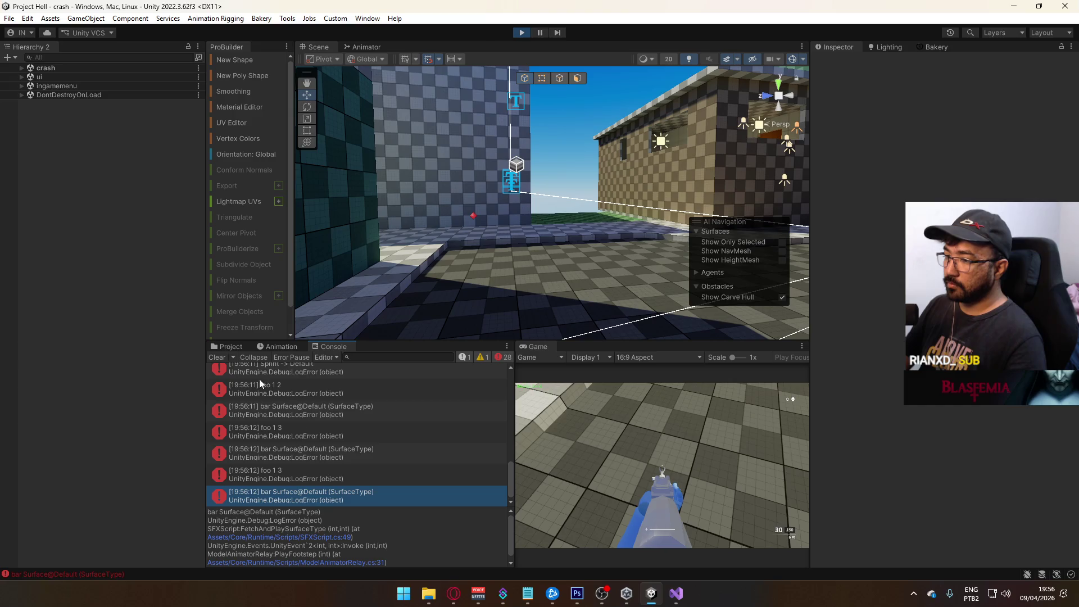
pyautogui.click(238, 349)
pyautogui.moveTo(325, 347); pyautogui.dragTo(343, 269)
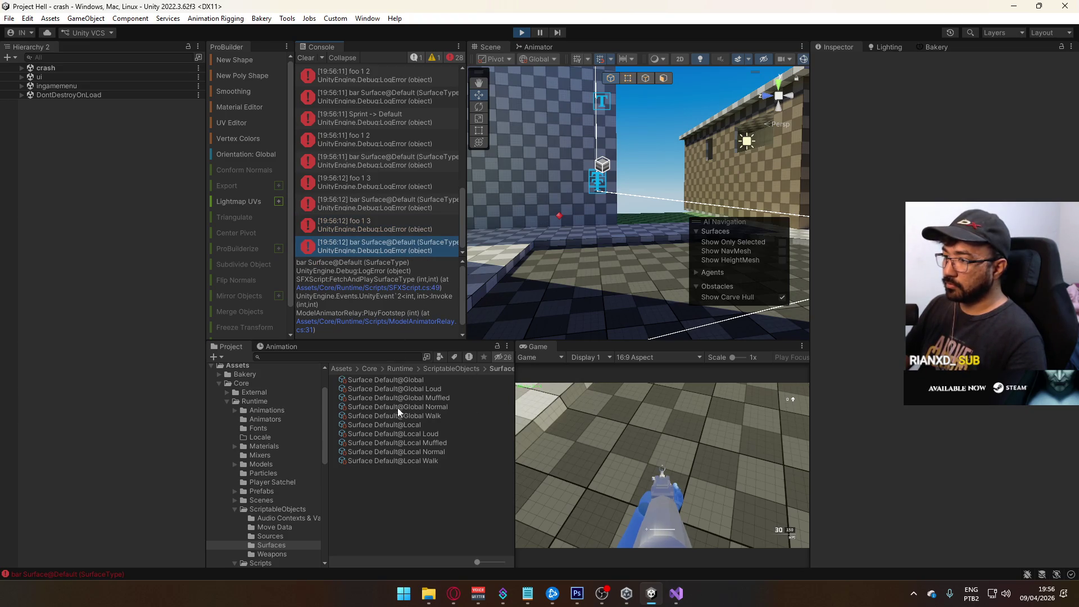
pyautogui.moveTo(328, 48)
pyautogui.mouseDown()
pyautogui.moveTo(358, 352)
pyautogui.moveTo(405, 397)
pyautogui.mouseUp()
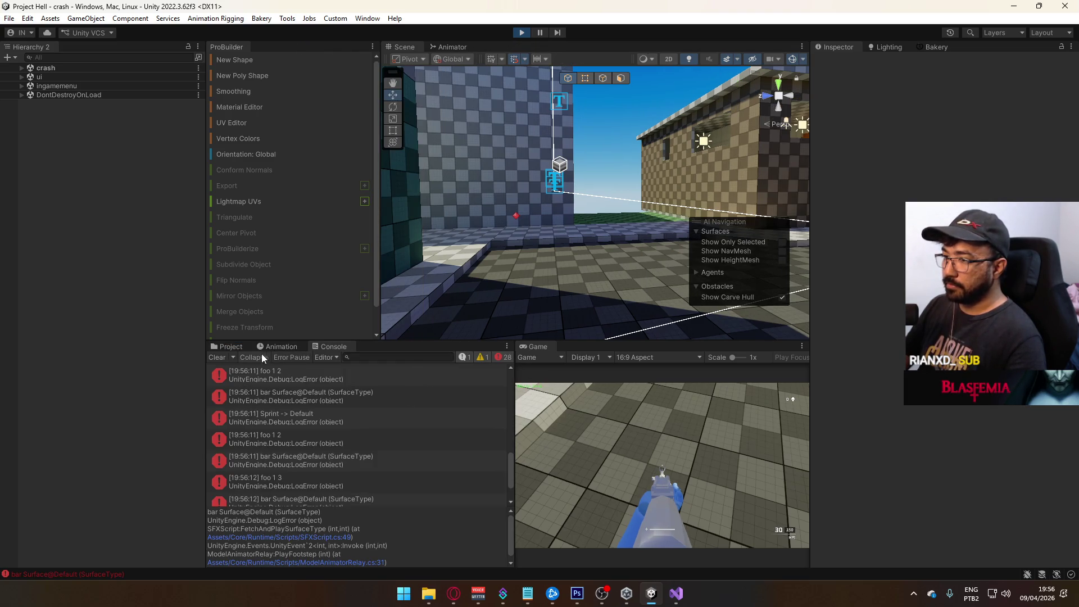
# Set the Surface Default@Local Normal variant's volume to 0, then undo back to 0.16.
pyautogui.click(230, 347)
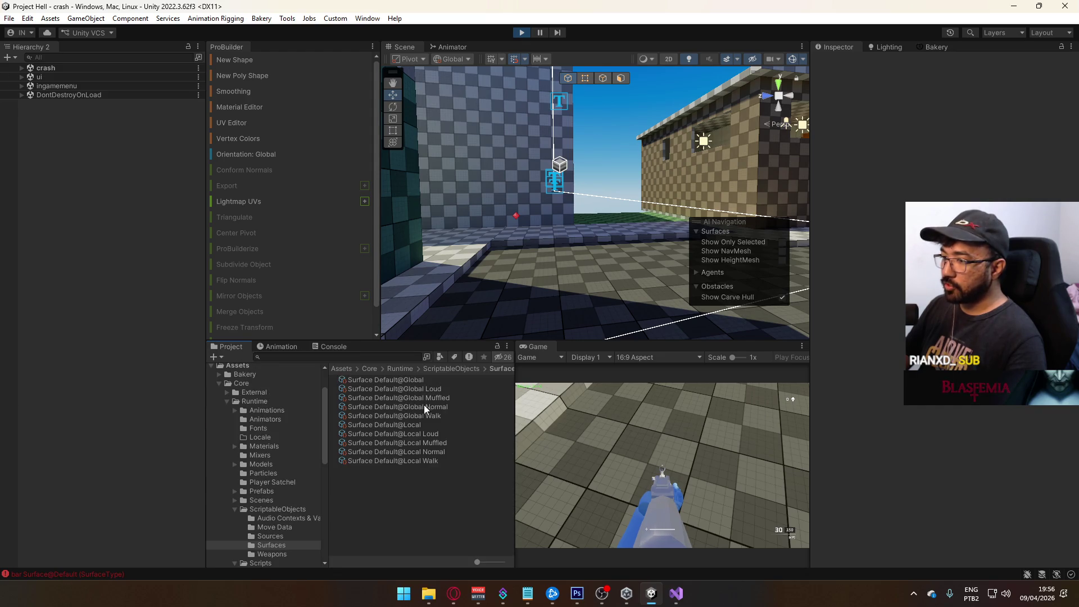
pyautogui.click(421, 453)
pyautogui.click(972, 98)
pyautogui.write('0')
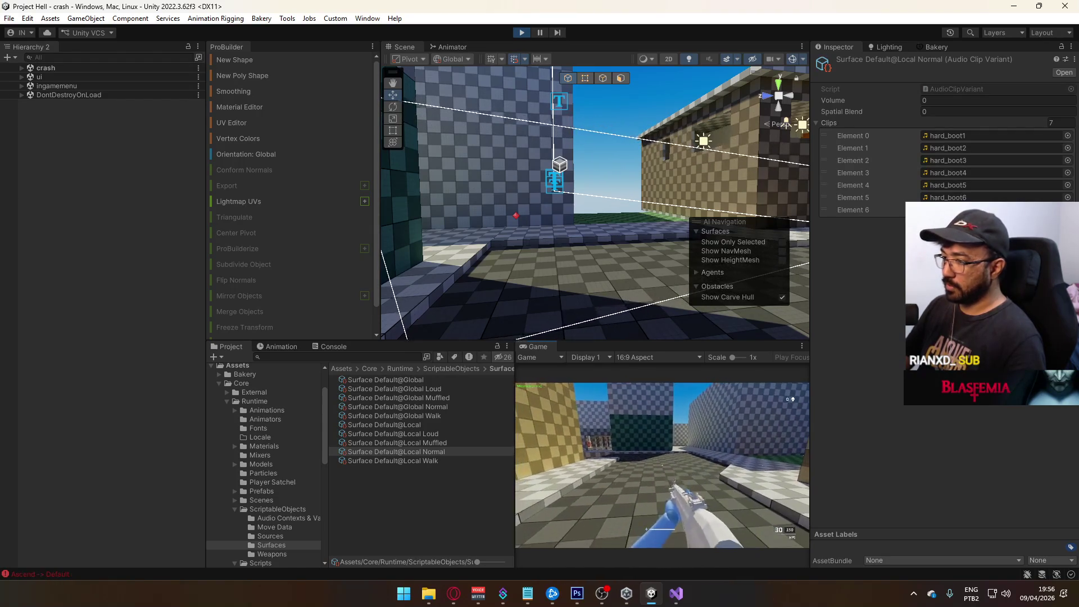
pyautogui.hotkey('ctrl', 'z')
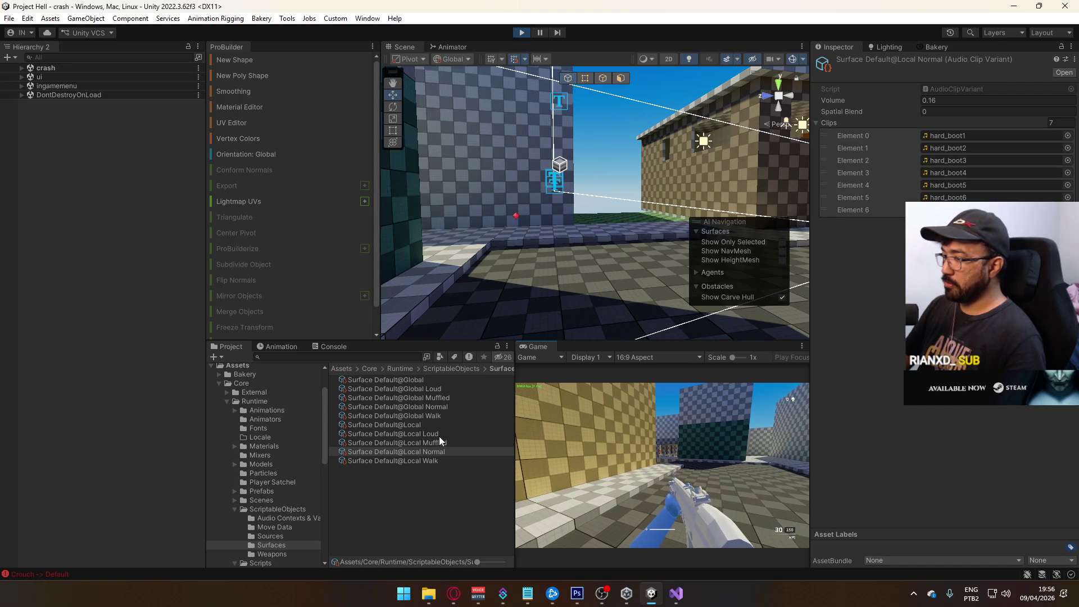
# Open the script code that logged the latest 'foo 1 3' console entry.
pyautogui.click(330, 345)
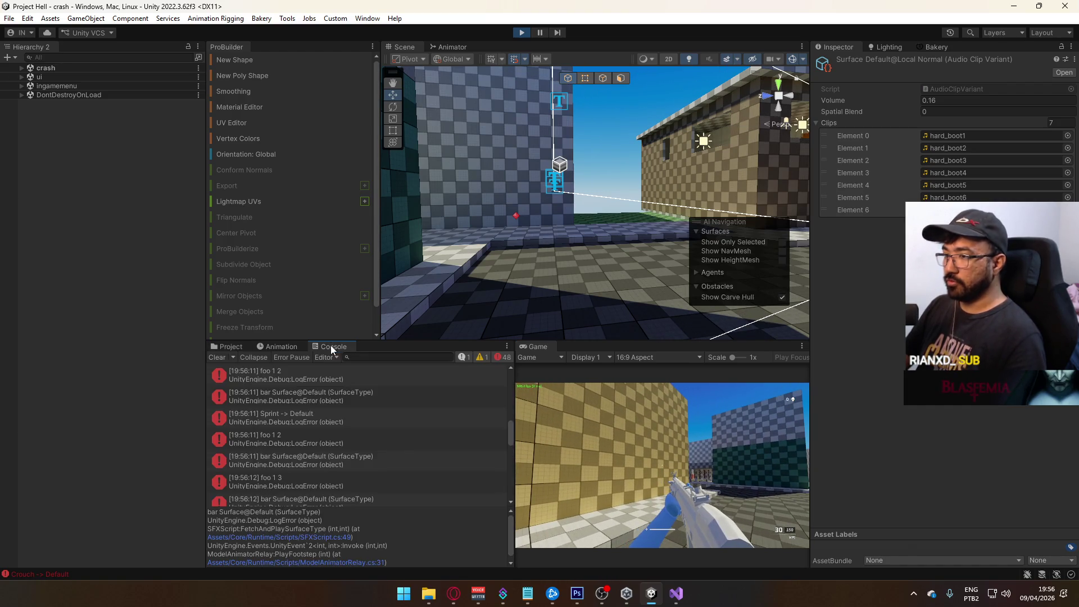
pyautogui.click(494, 441)
pyautogui.scroll(2, 449, 495)
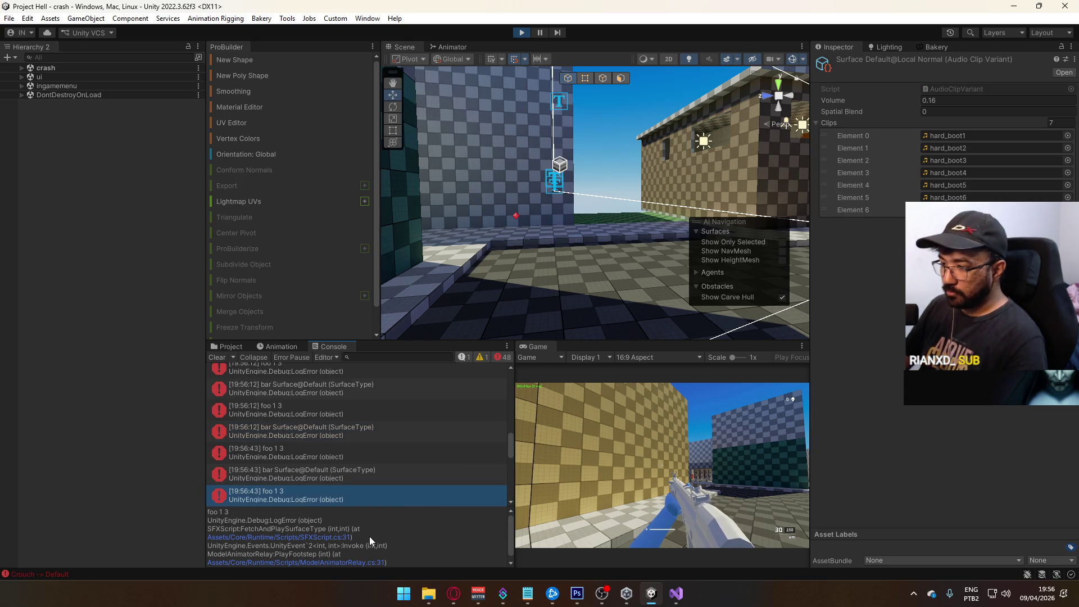
pyautogui.doubleClick(340, 494)
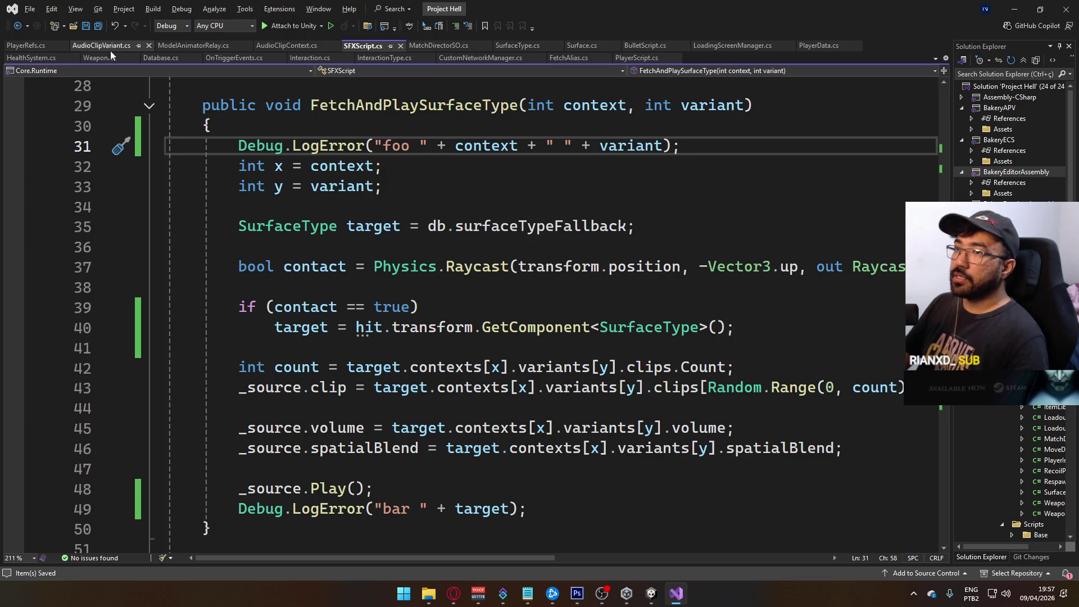
# Review the ModelAnimatorRelay.cs footstep events, then open the Surface Default@Local context in Unity.
pyautogui.click(192, 49)
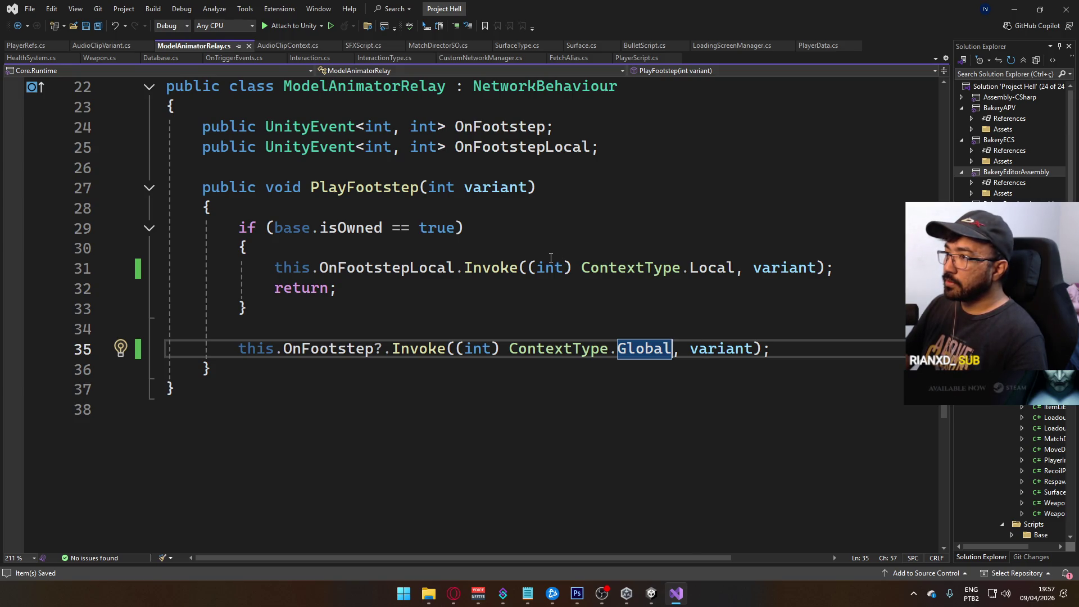
pyautogui.click(651, 596)
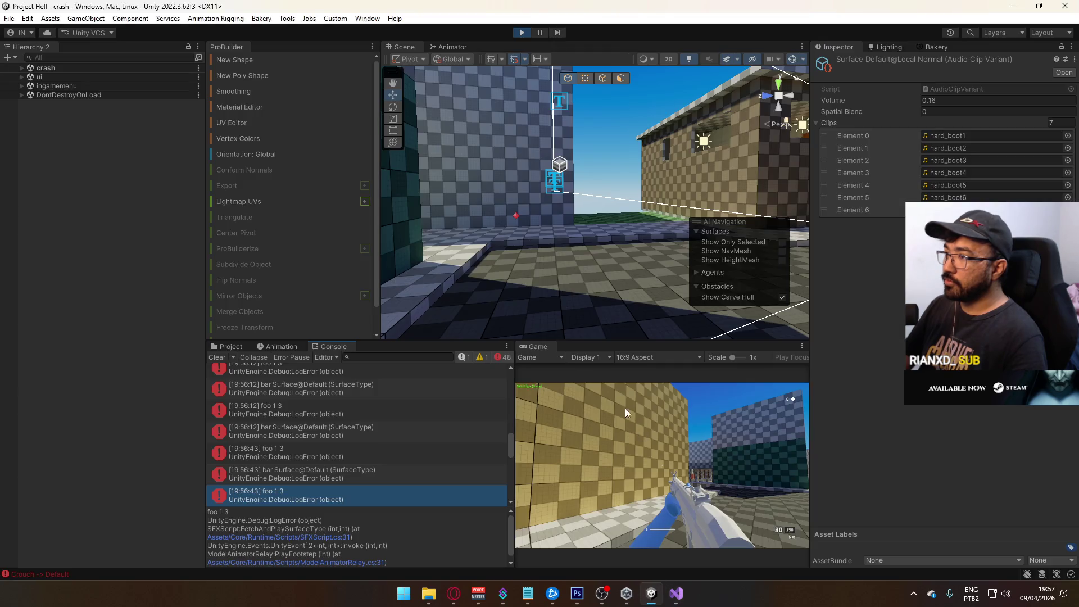
pyautogui.click(651, 590)
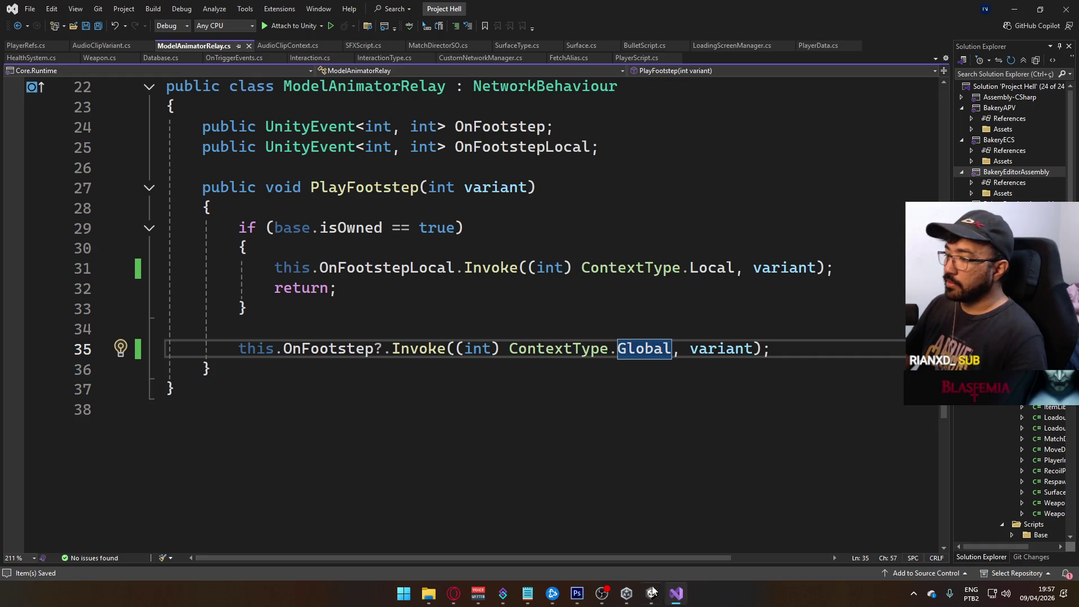
pyautogui.click(650, 588)
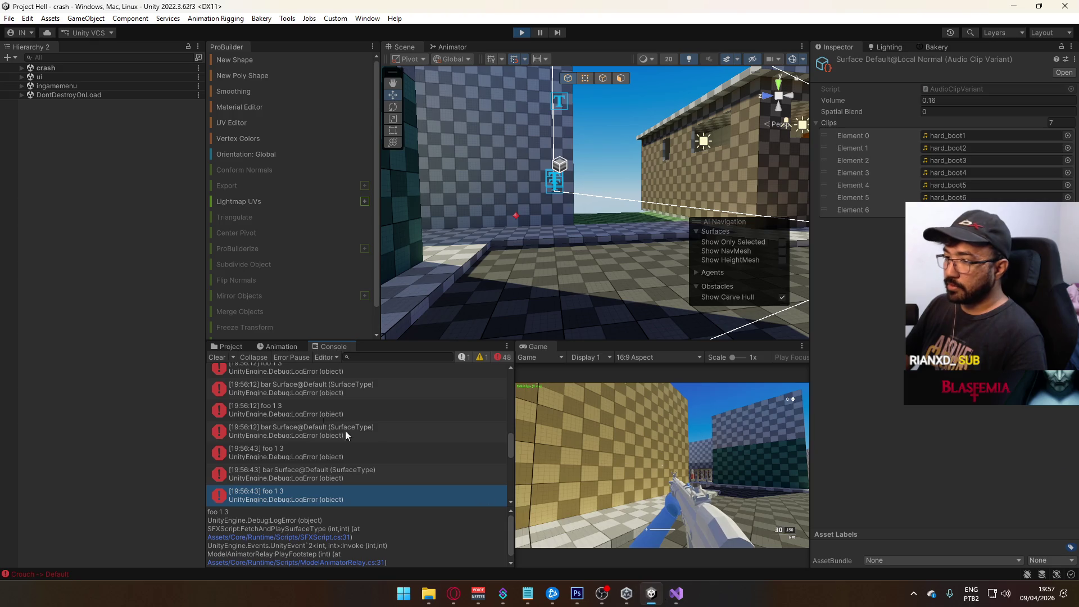
pyautogui.click(228, 347)
pyautogui.click(427, 426)
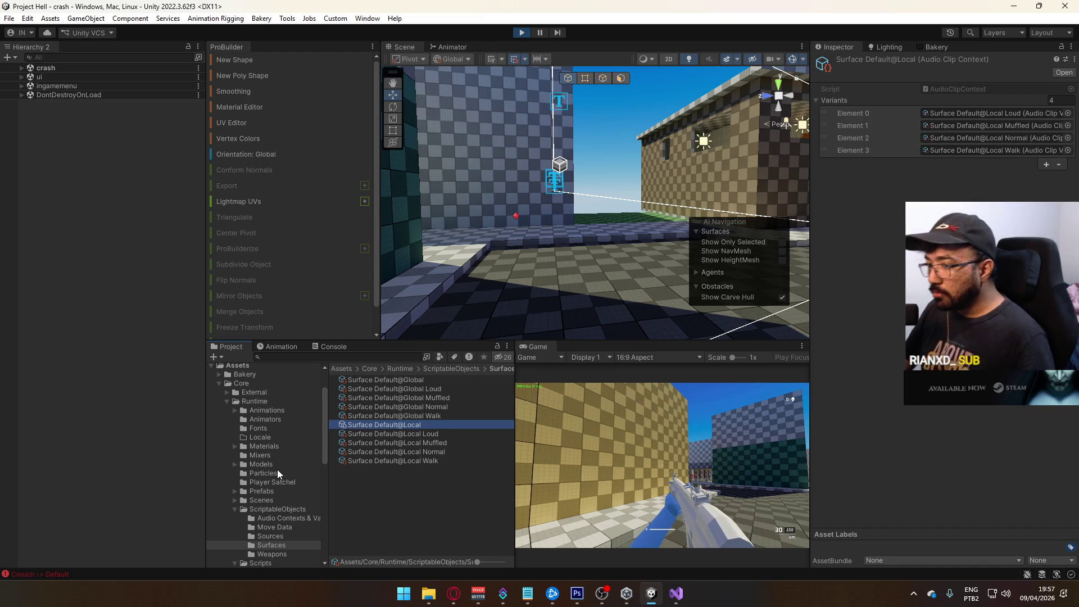
# Go to the Model animations folder and inspect the Move BR and Move BL clips' animation events.
pyautogui.click(293, 463)
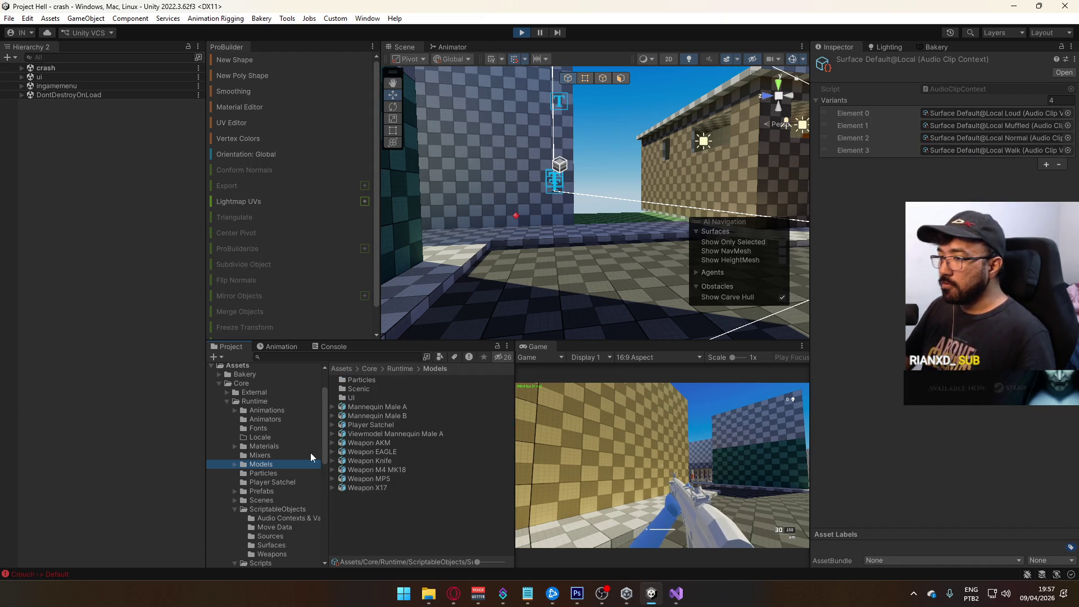
pyautogui.click(272, 412)
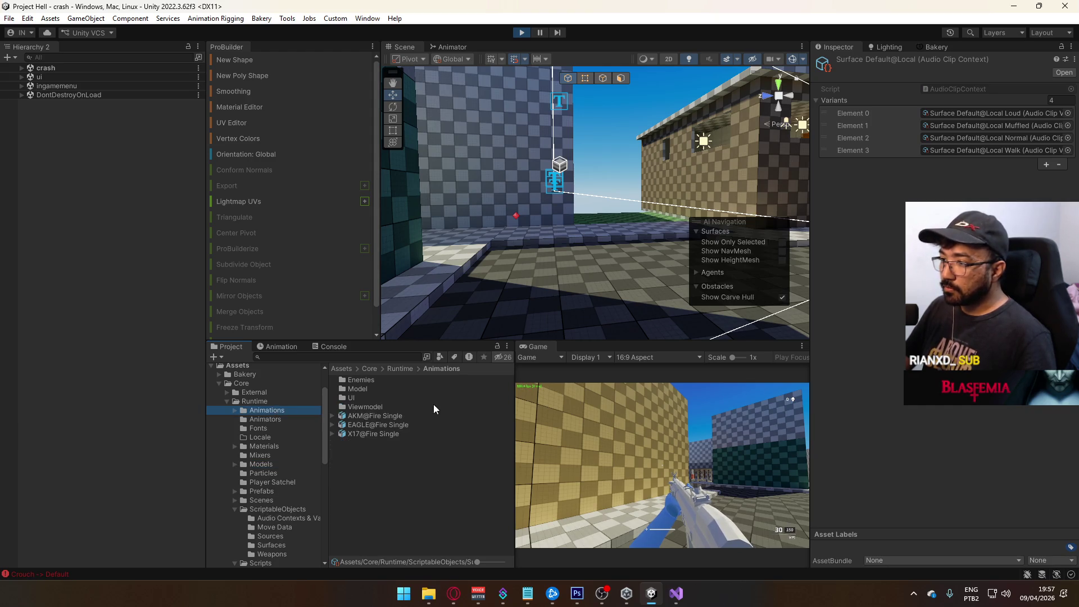
pyautogui.doubleClick(378, 390)
pyautogui.scroll(-5, 510, 419)
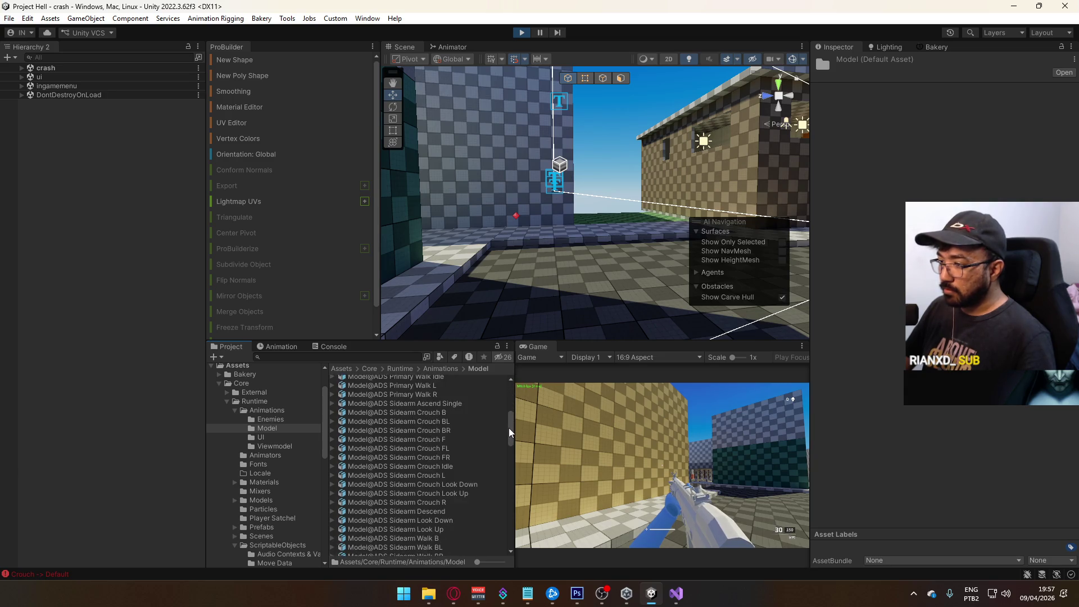
pyautogui.scroll(-10, 510, 419)
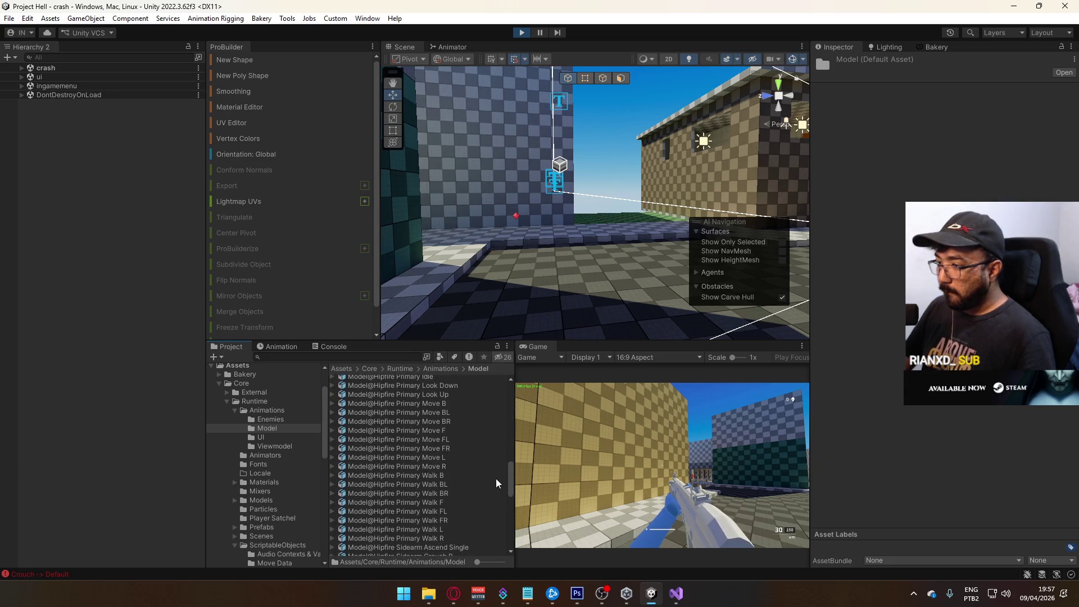
pyautogui.scroll(-3, 497, 470)
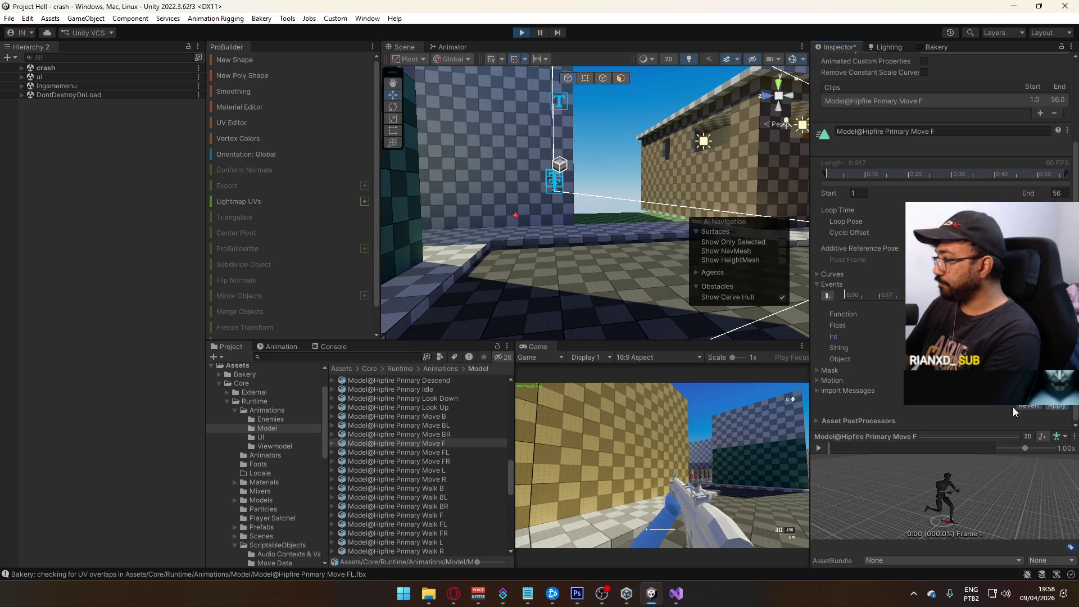
pyautogui.click(399, 434)
pyautogui.click(944, 336)
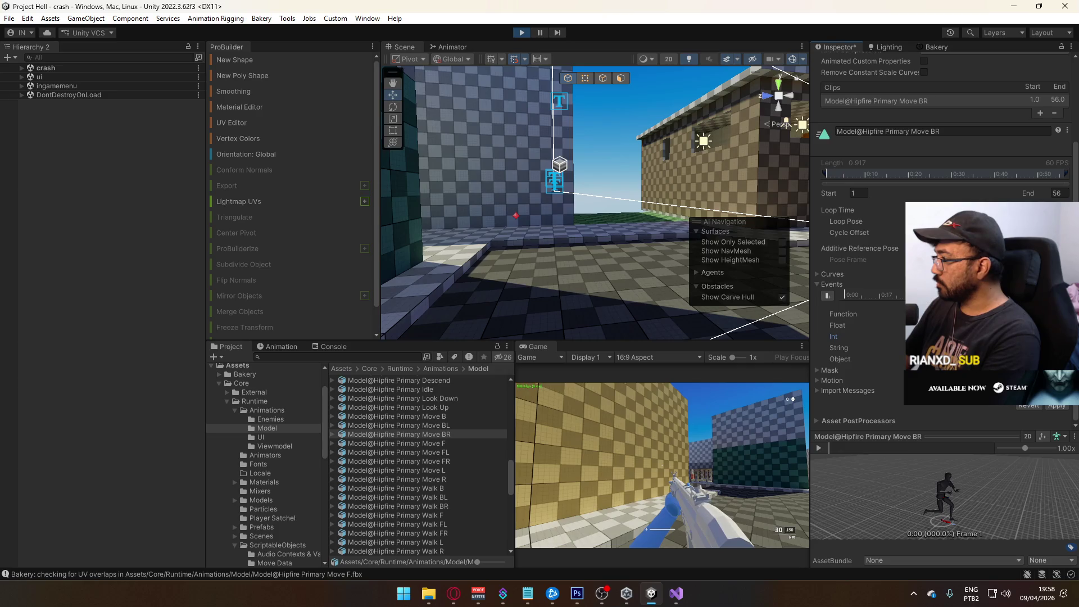
pyautogui.click(397, 425)
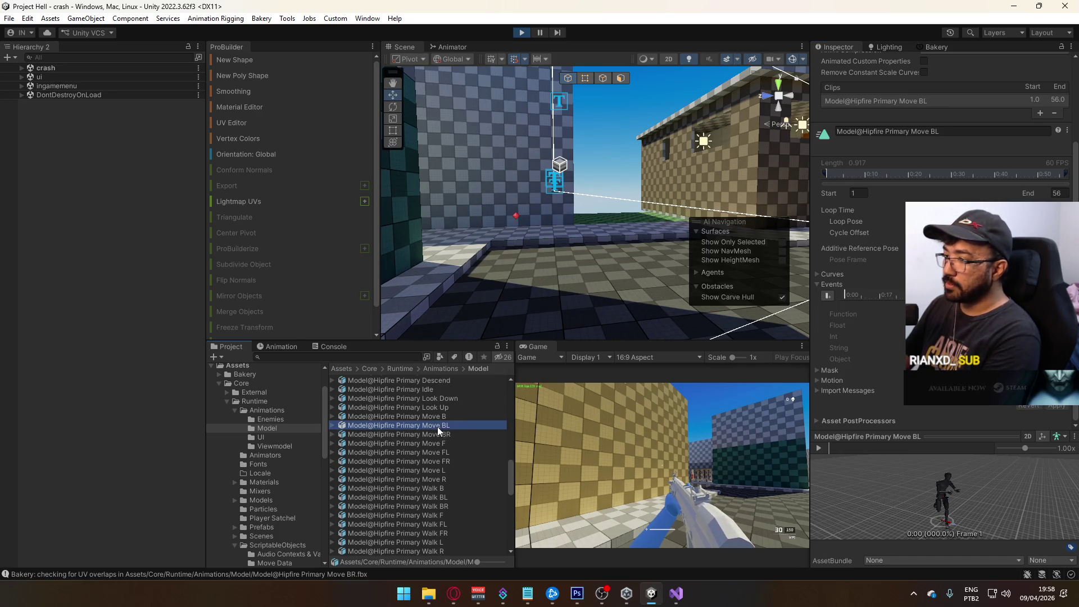
pyautogui.click(944, 336)
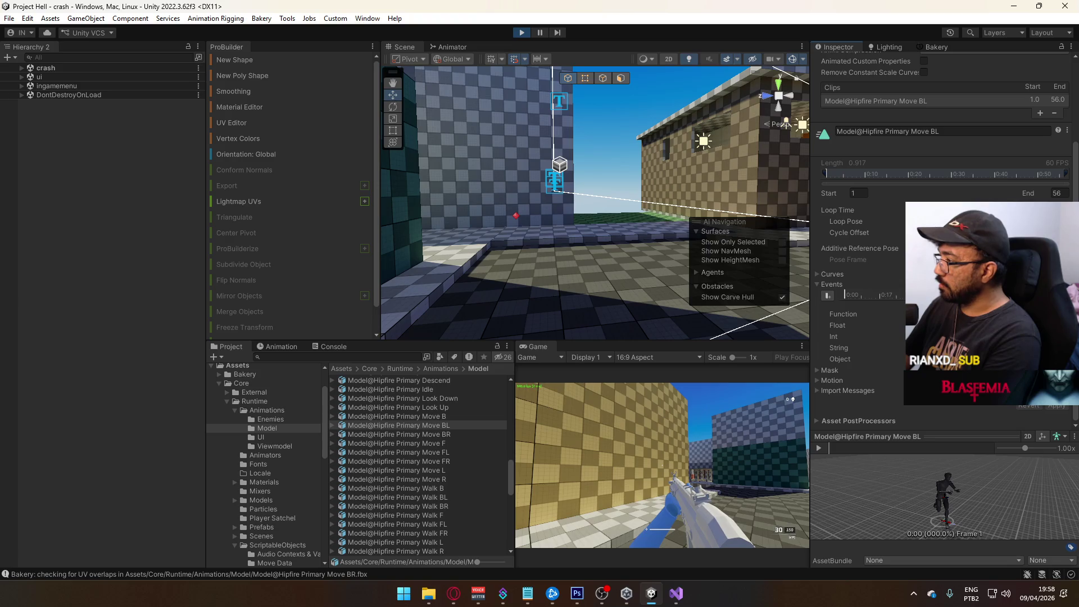
# Expand the Move BL clip's animation events and apply its import changes.
pyautogui.scroll(3, 944, 336)
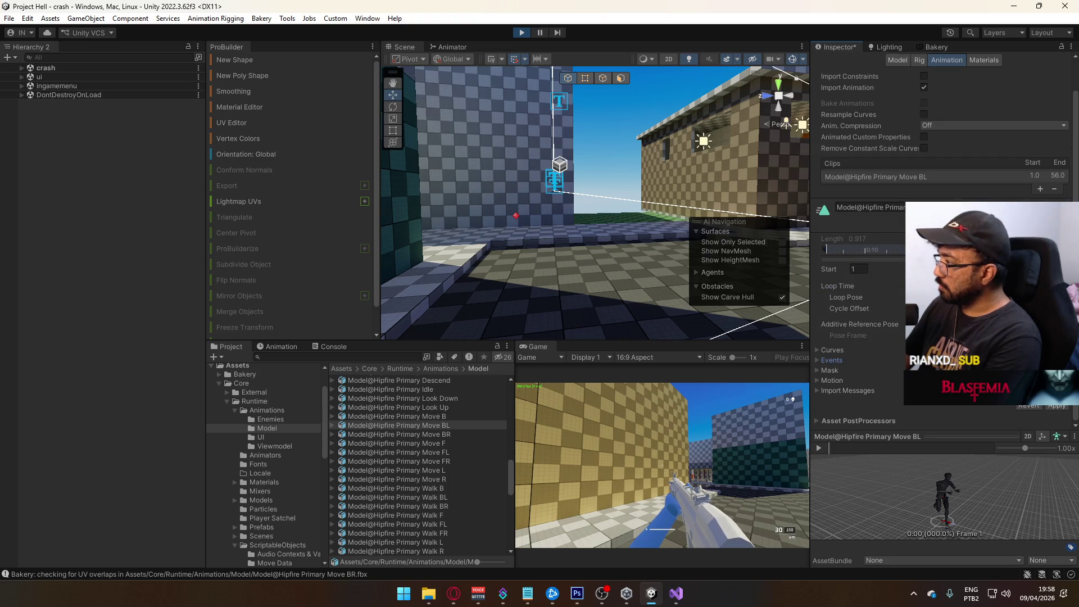
pyautogui.click(833, 360)
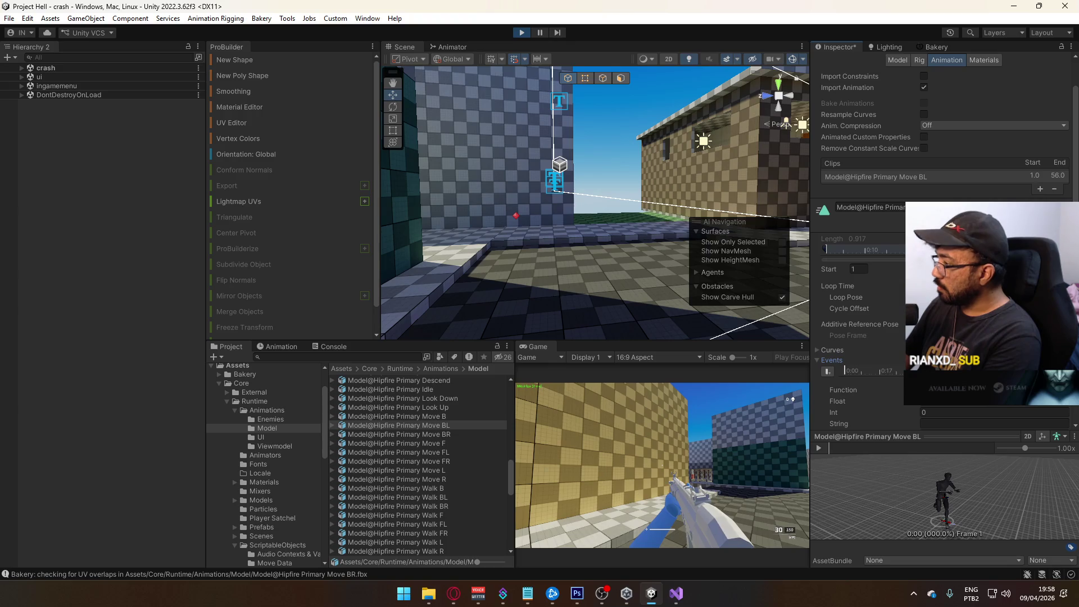
pyautogui.scroll(-2, 1039, 409)
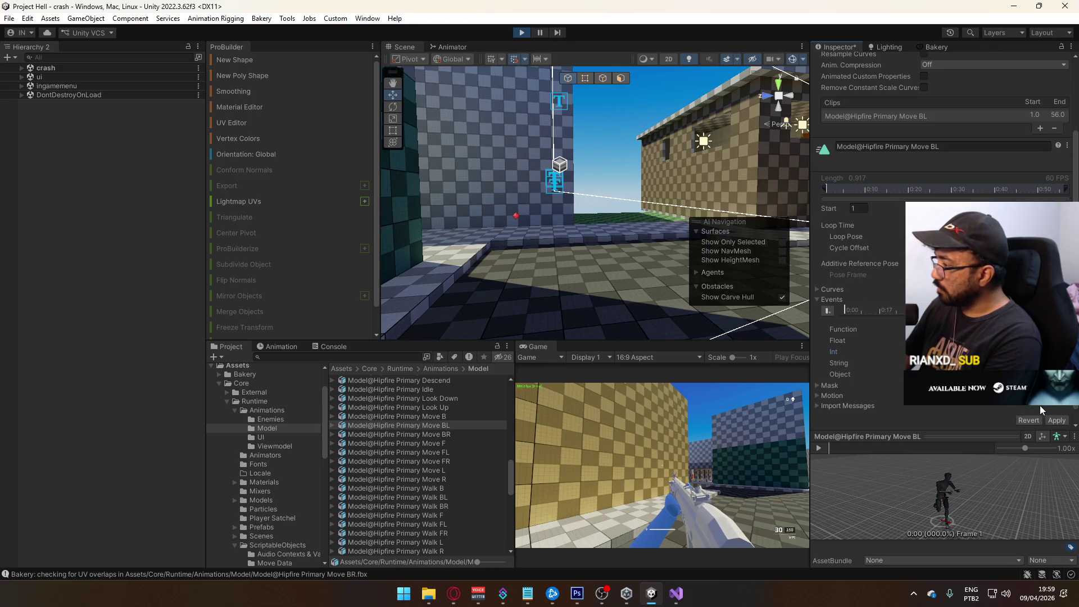
pyautogui.click(1056, 420)
# Select Model@Hipfire Primary Move B and expand its animation events.
pyautogui.click(428, 416)
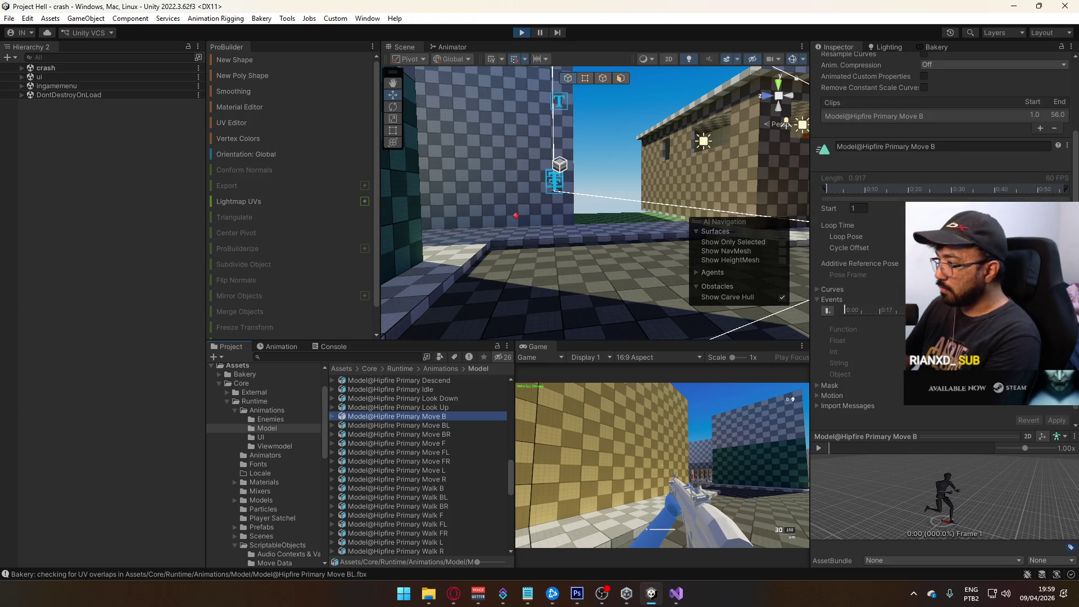
pyautogui.click(832, 300)
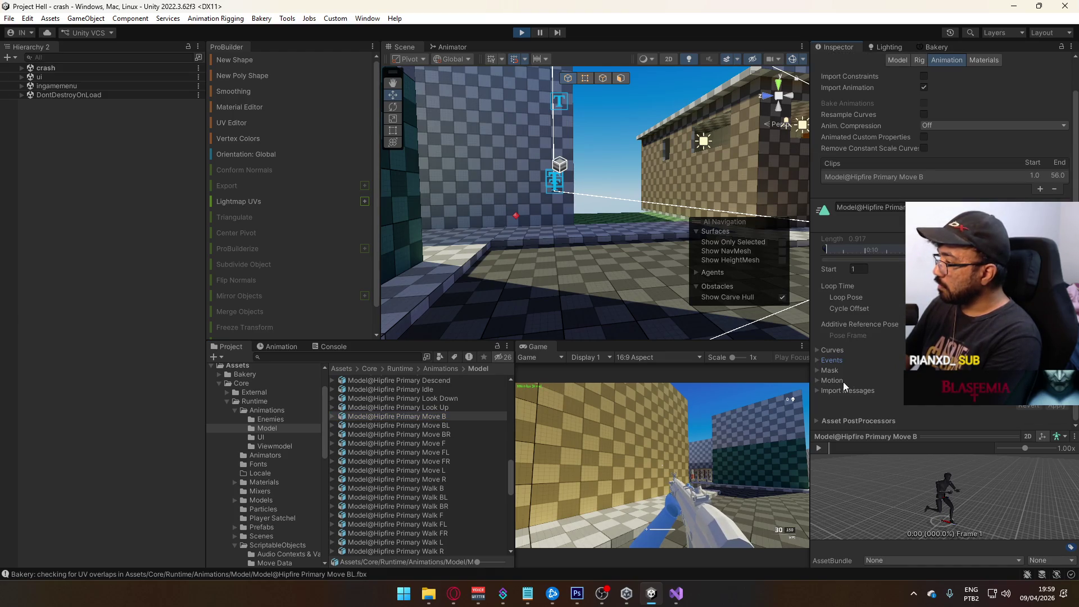
pyautogui.click(831, 360)
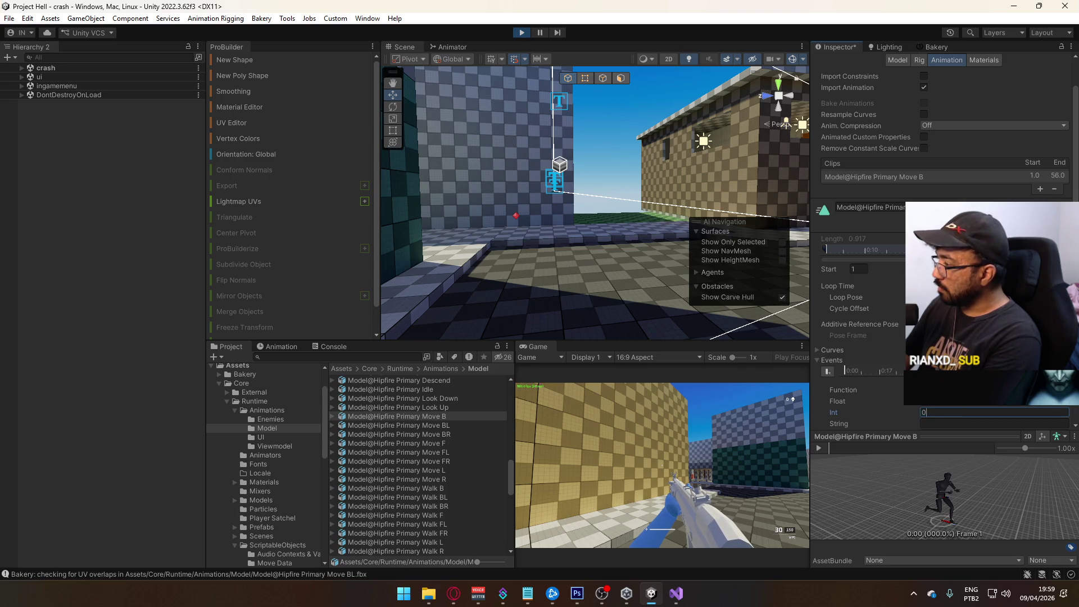
pyautogui.scroll(-3, 865, 282)
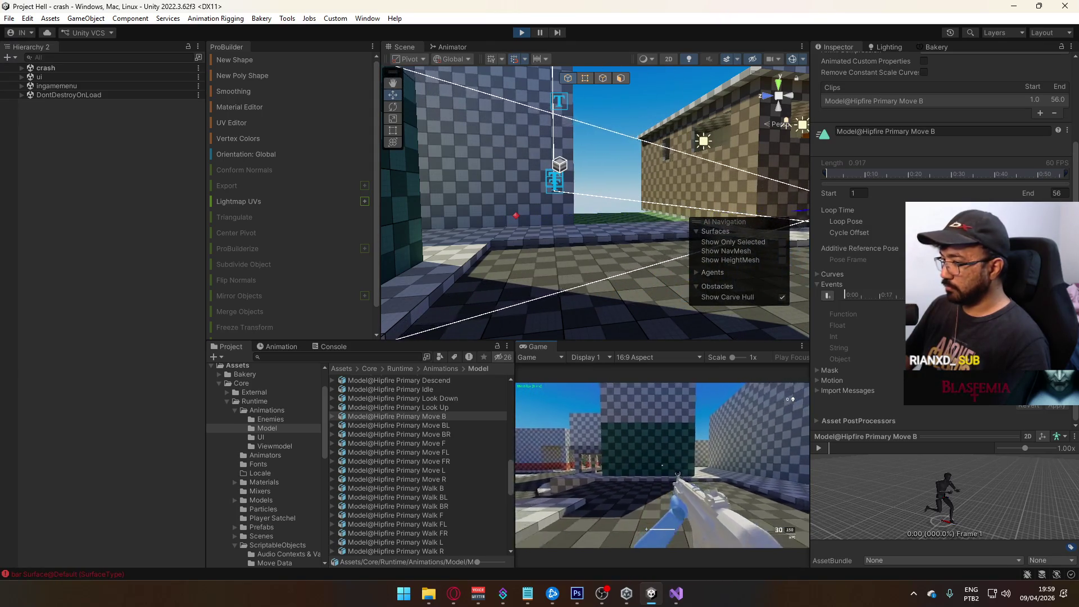
# Clear the Console, play to log fresh foo and bar Surface@Default entries, then return to Project.
pyautogui.press('super')
pyautogui.press('super')
pyautogui.click(332, 347)
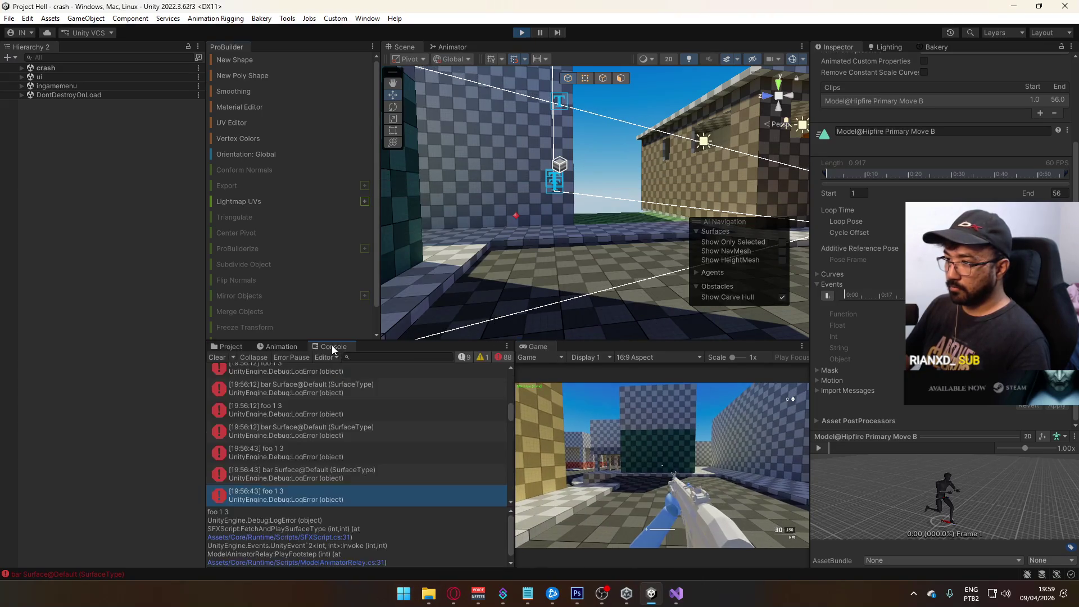
pyautogui.click(218, 358)
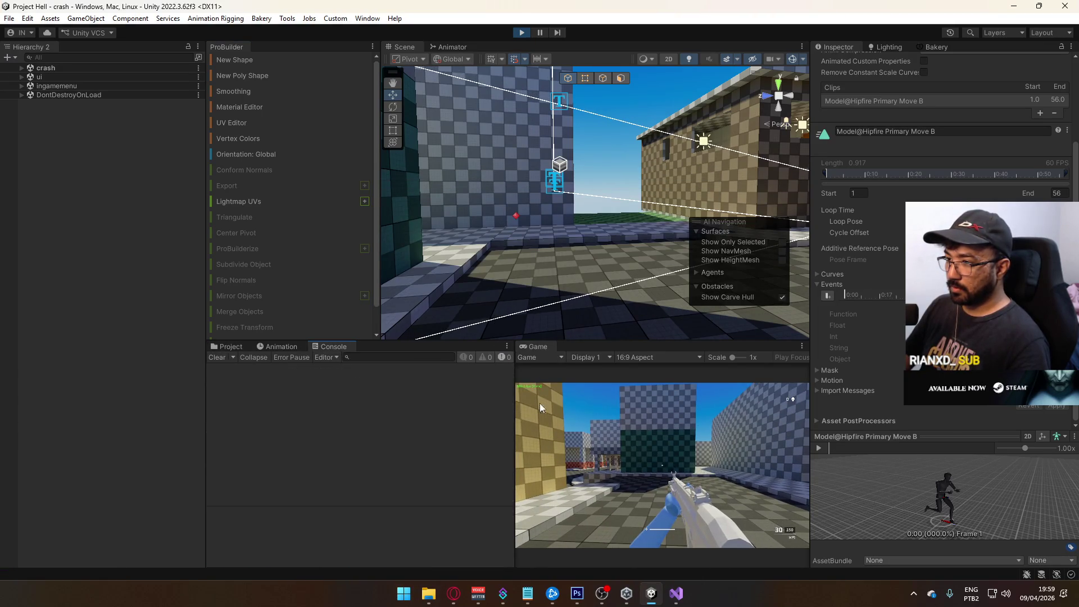
pyautogui.click(619, 449)
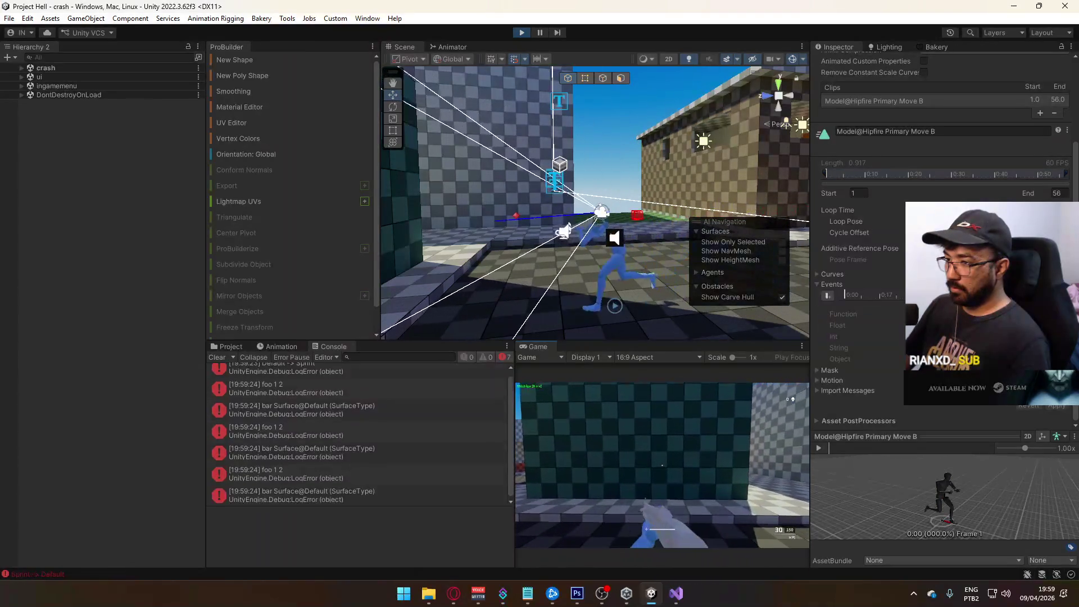
pyautogui.press('super')
pyautogui.press('super')
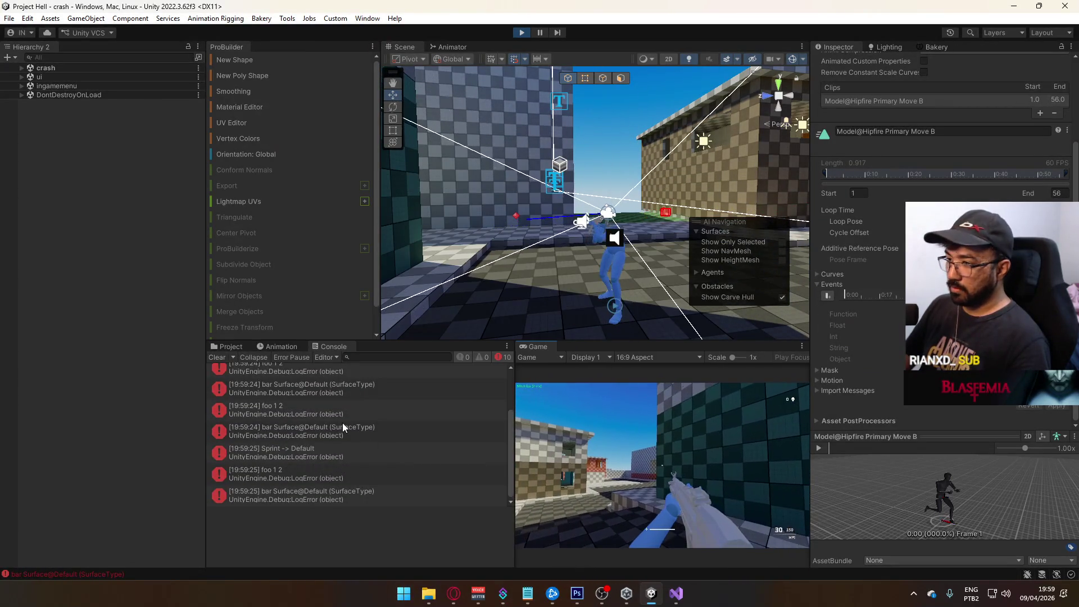
pyautogui.click(227, 347)
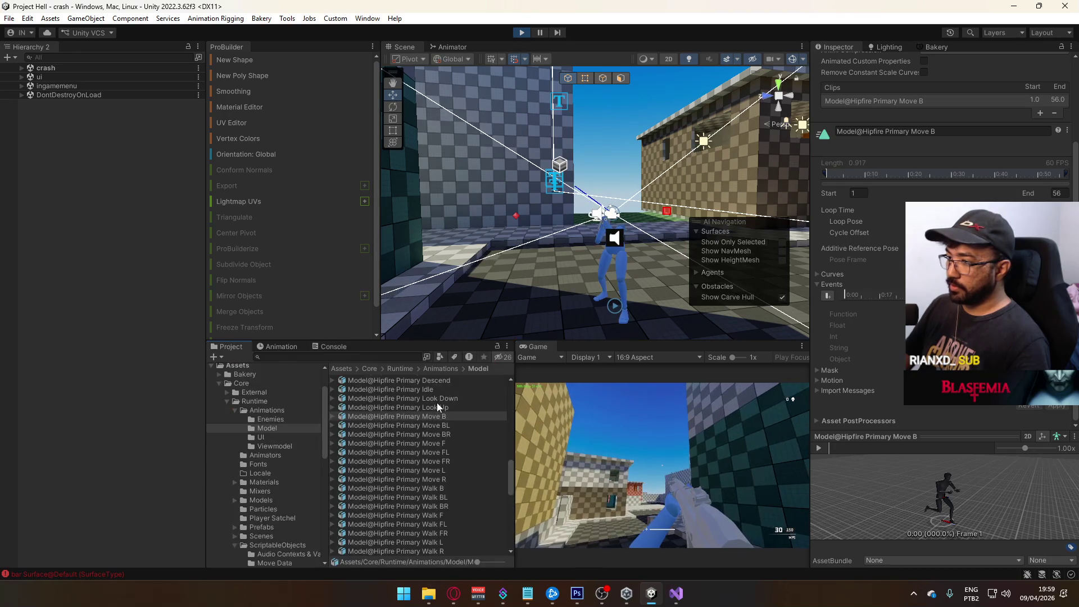
# In ScriptableObjects/Surfaces, move Normal to Element 0 for Surface Default@Global and Surface Default@Local.
pyautogui.click(271, 527)
pyautogui.click(285, 554)
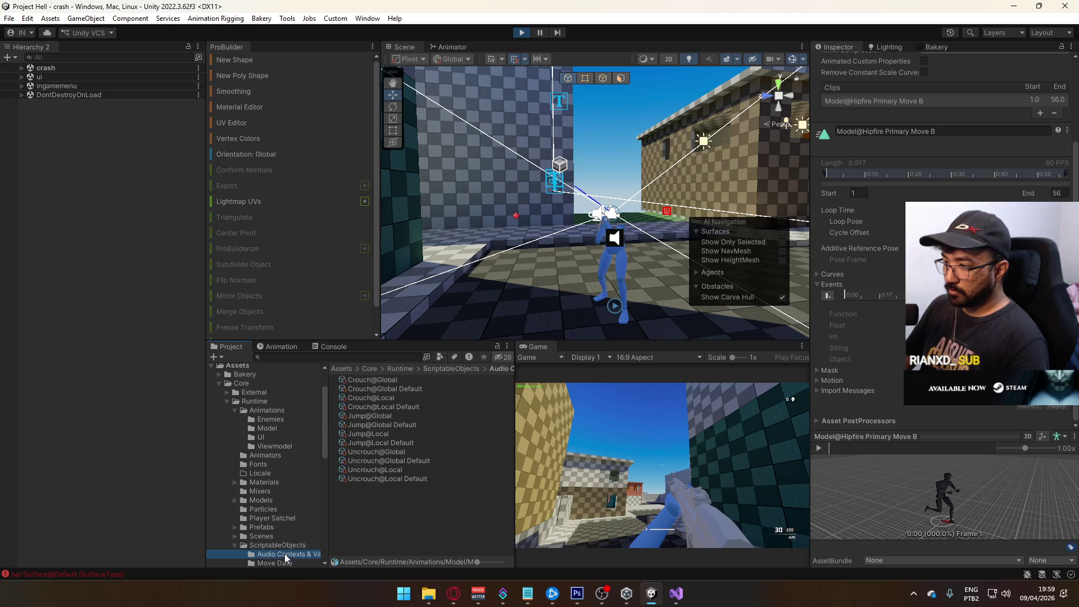
pyautogui.scroll(-3, 289, 529)
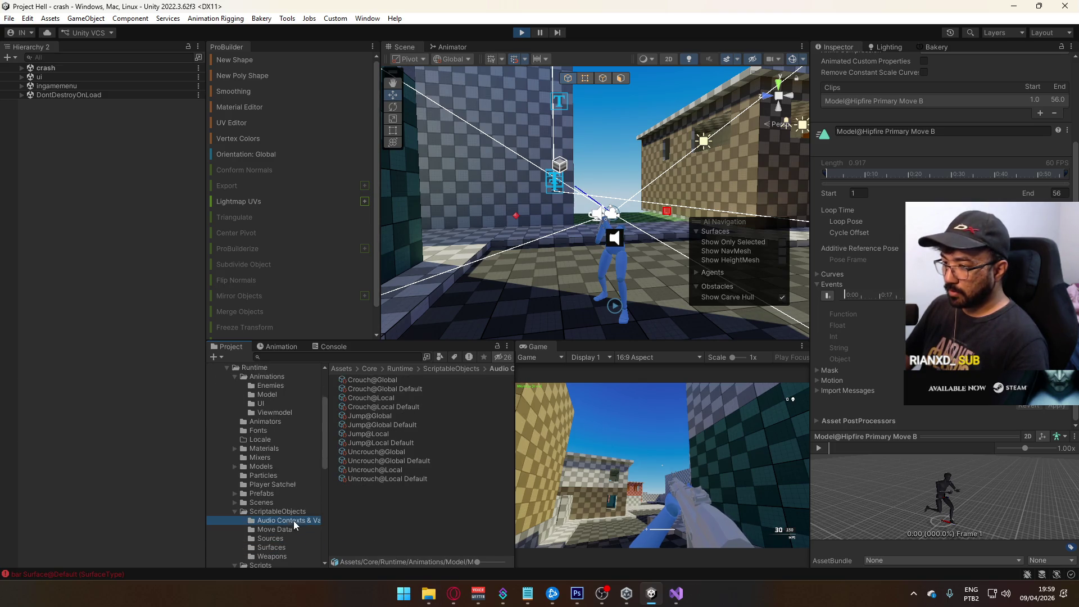
pyautogui.click(284, 543)
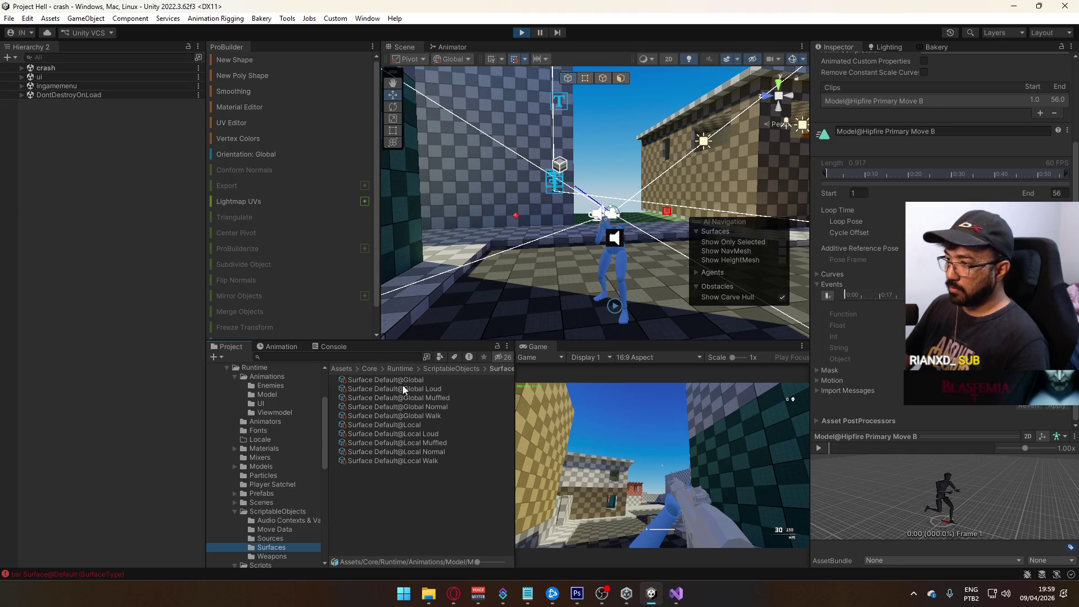
pyautogui.click(407, 381)
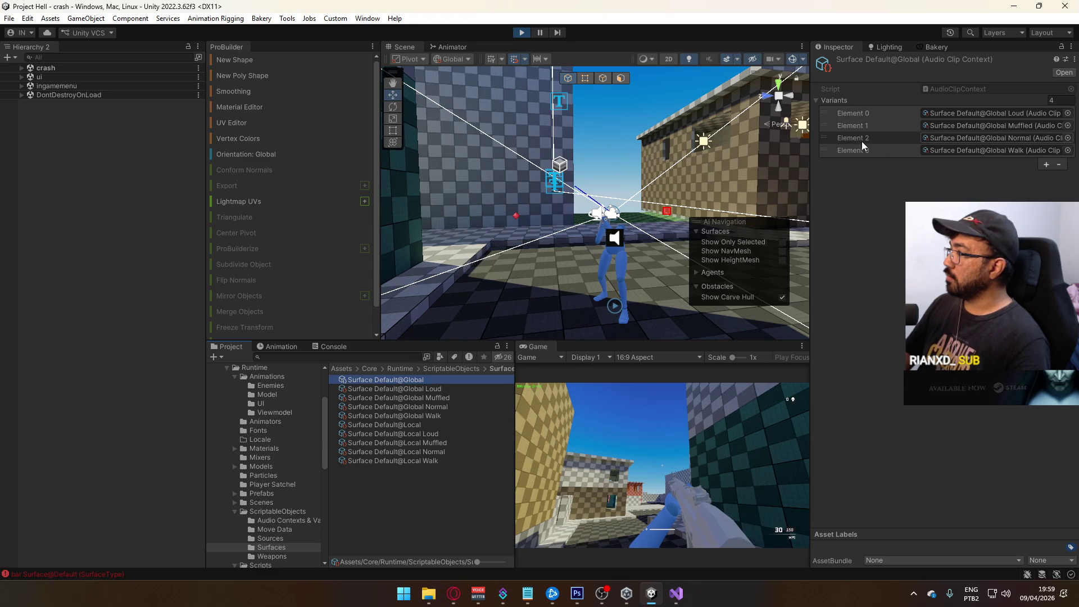
pyautogui.moveTo(839, 140)
pyautogui.mouseDown()
pyautogui.moveTo(838, 116)
pyautogui.moveTo(853, 133)
pyautogui.mouseUp()
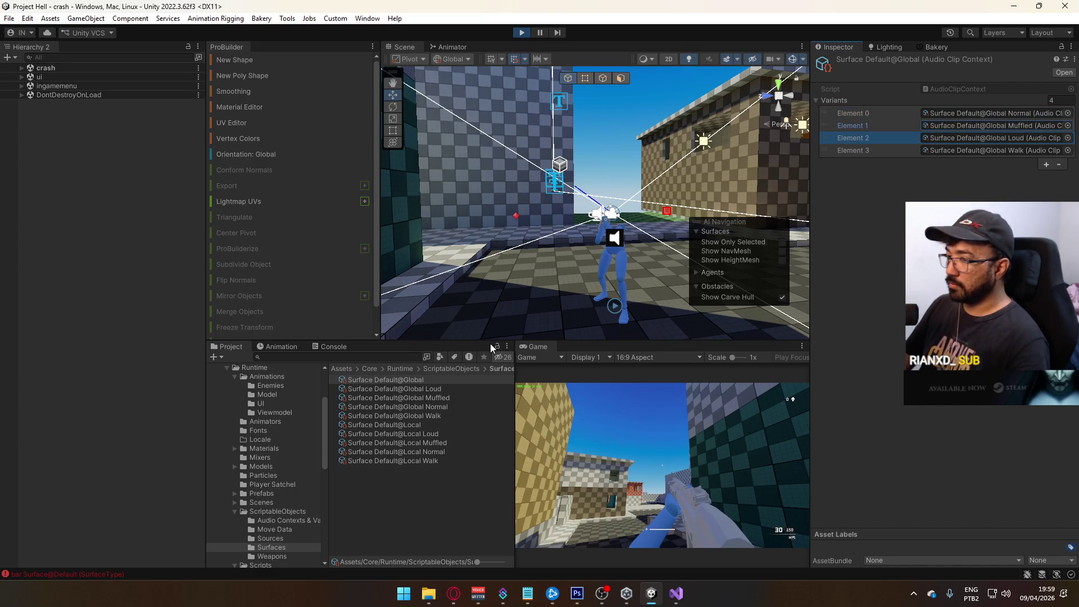
pyautogui.click(399, 424)
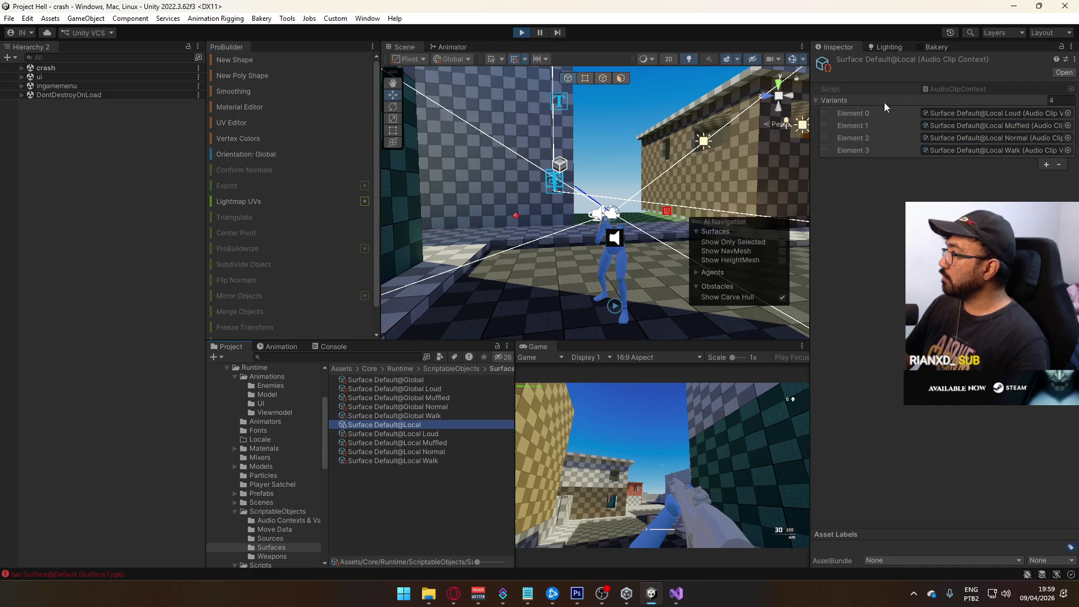
pyautogui.moveTo(844, 137)
pyautogui.mouseDown()
pyautogui.moveTo(831, 140)
pyautogui.moveTo(841, 116)
pyautogui.moveTo(835, 146)
pyautogui.moveTo(841, 140)
pyautogui.mouseUp()
pyautogui.click(731, 427)
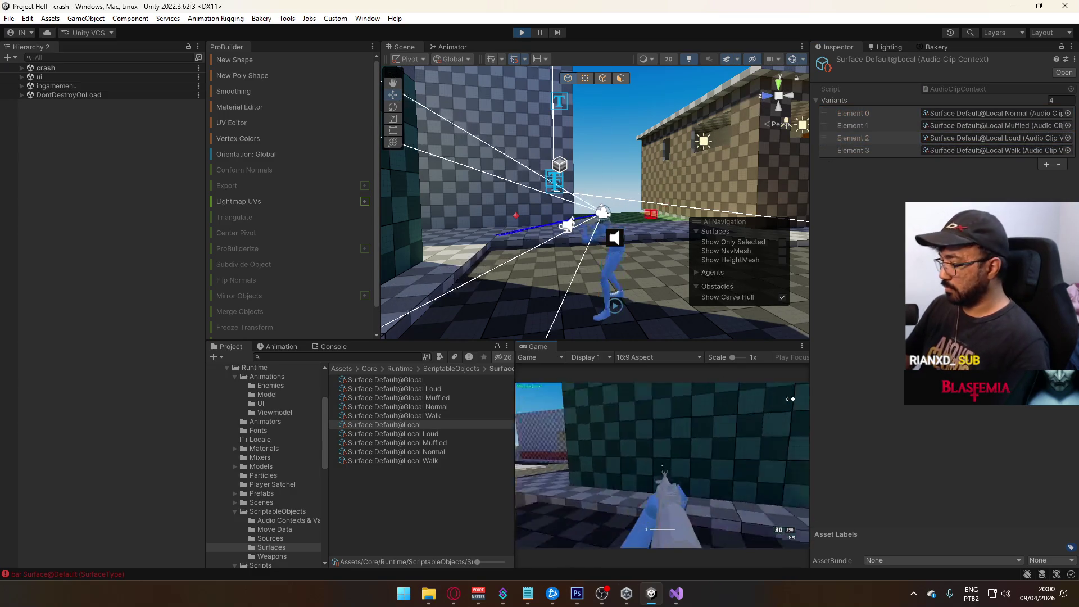
pyautogui.press('w')
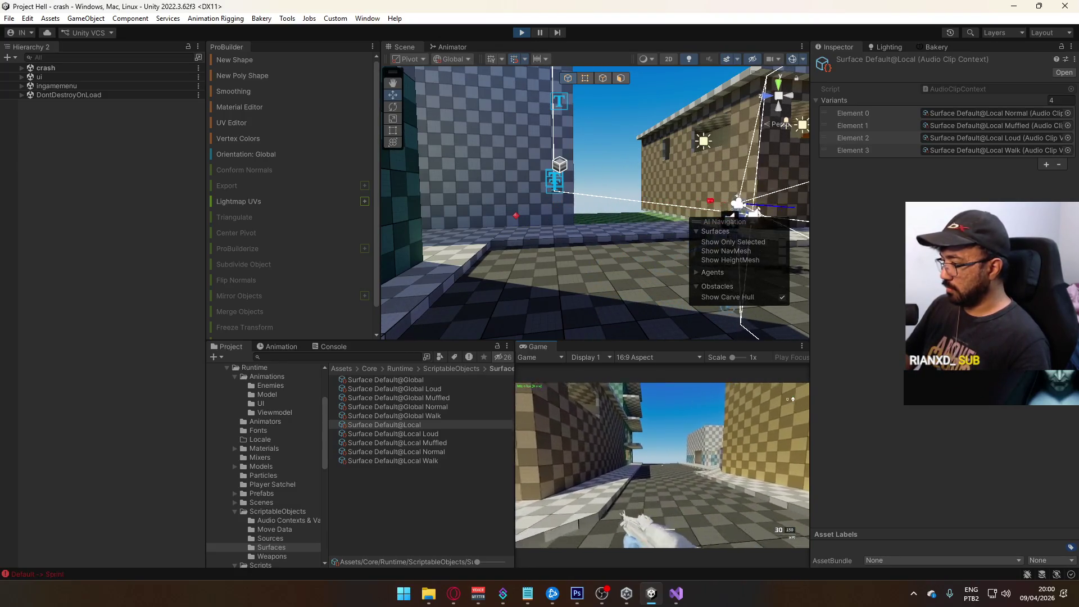
pyautogui.press('w')
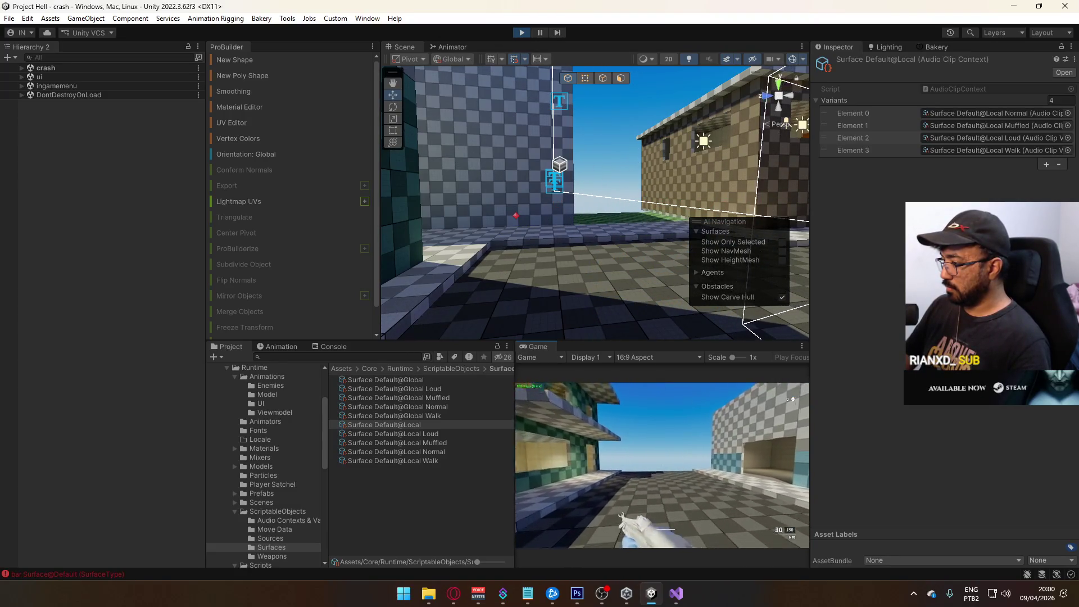
pyautogui.hotkey('shift', 'w')
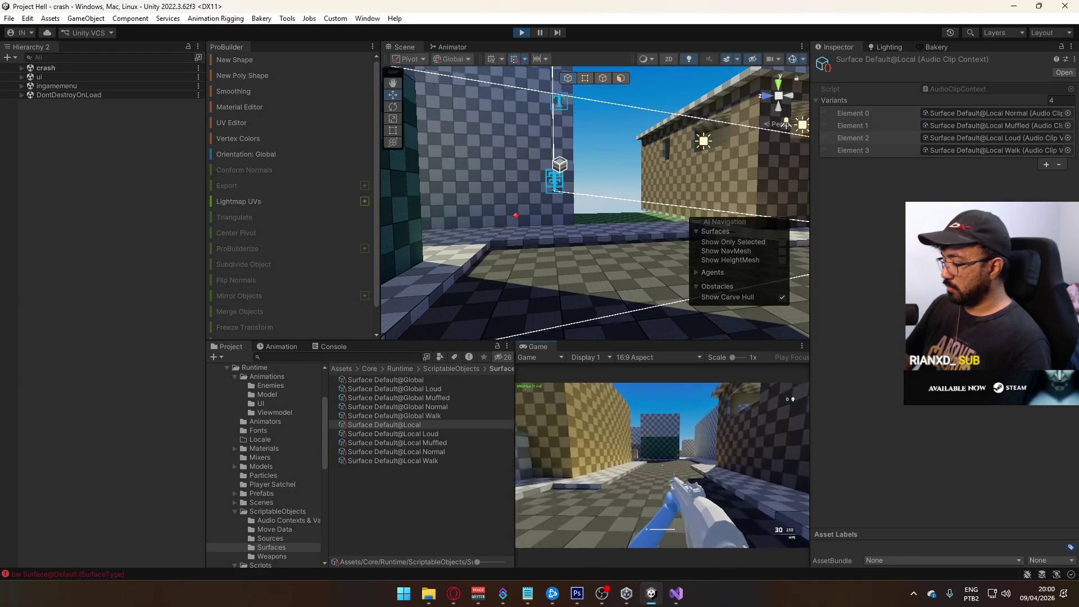
pyautogui.press('w')
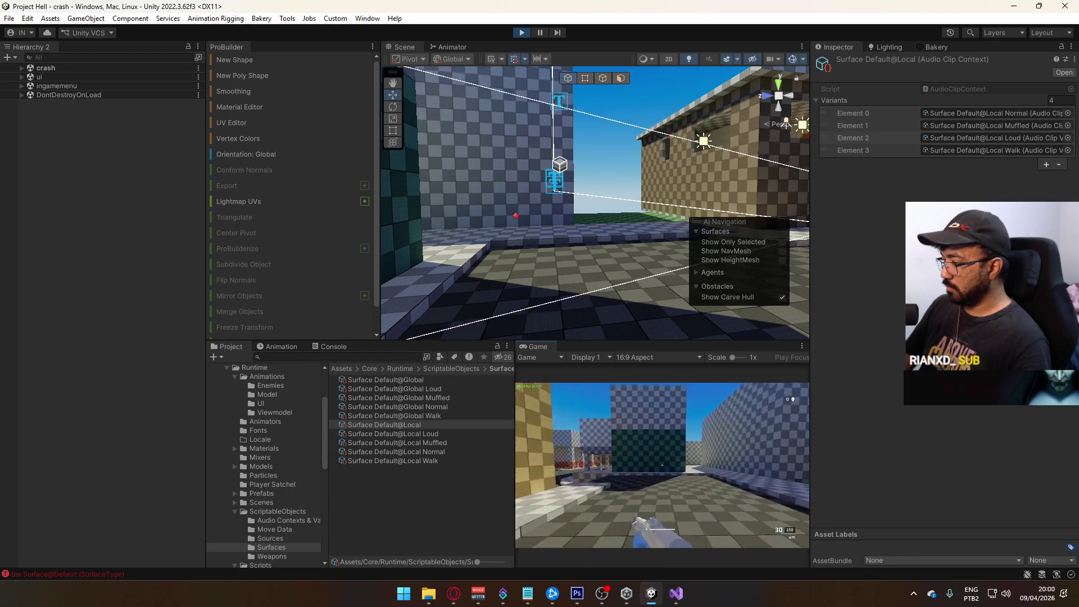
pyautogui.press('w')
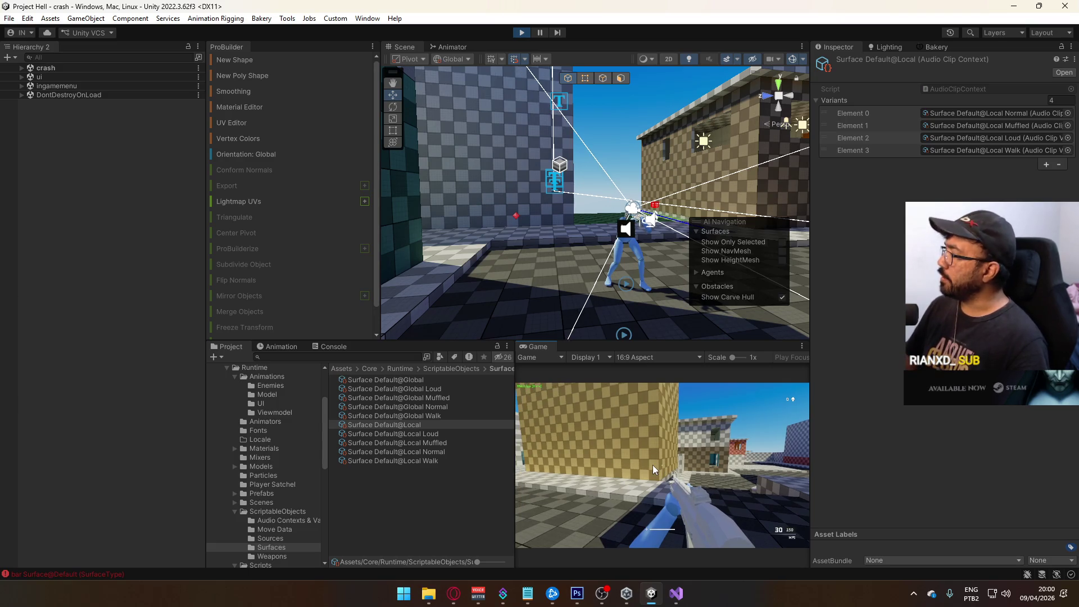
pyautogui.press('super')
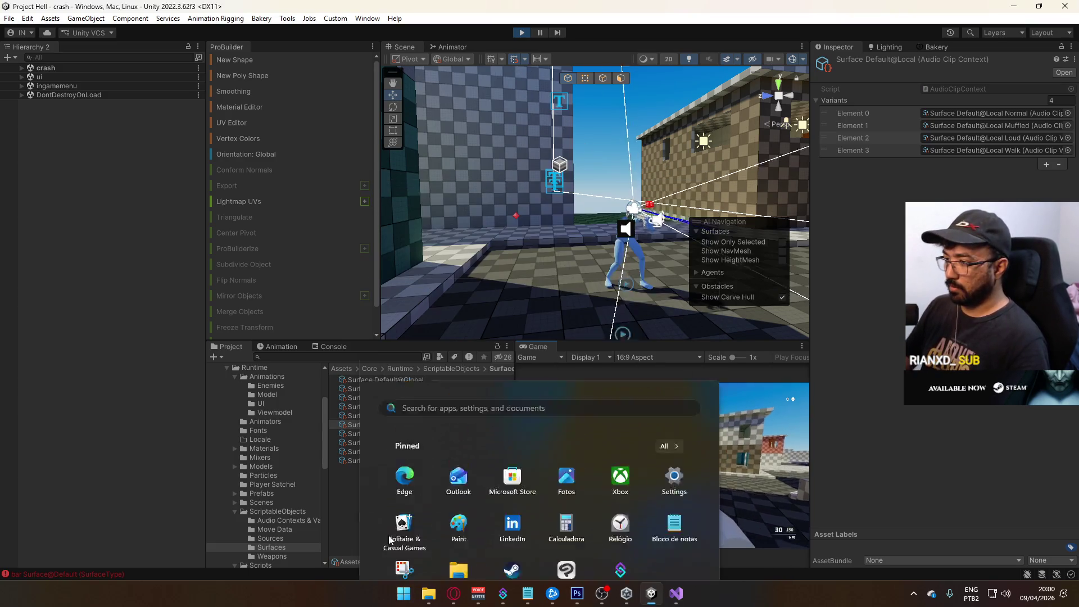
pyautogui.click(352, 458)
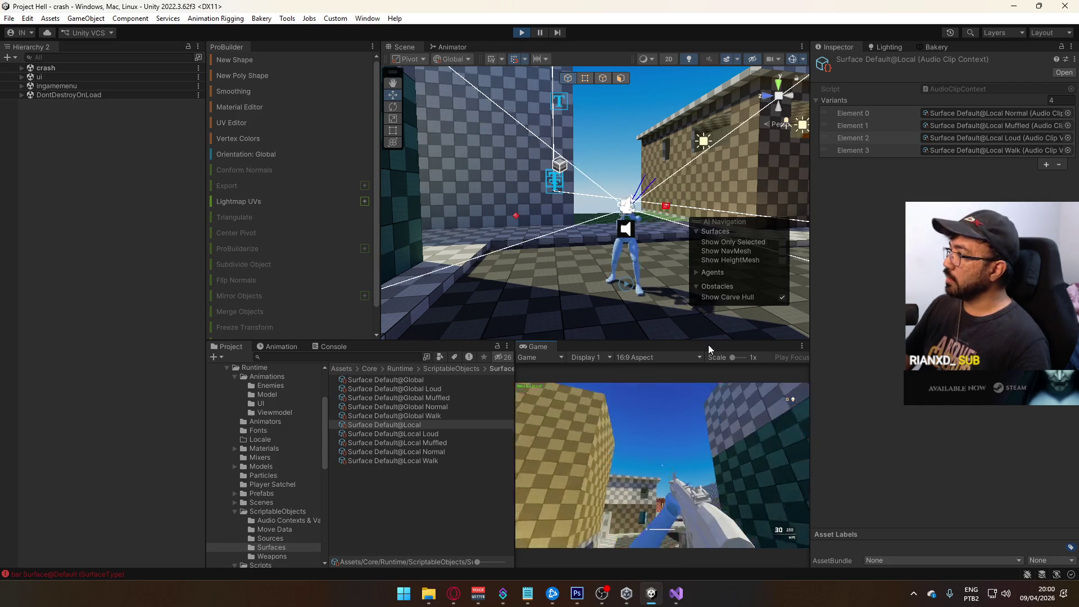
pyautogui.click(677, 594)
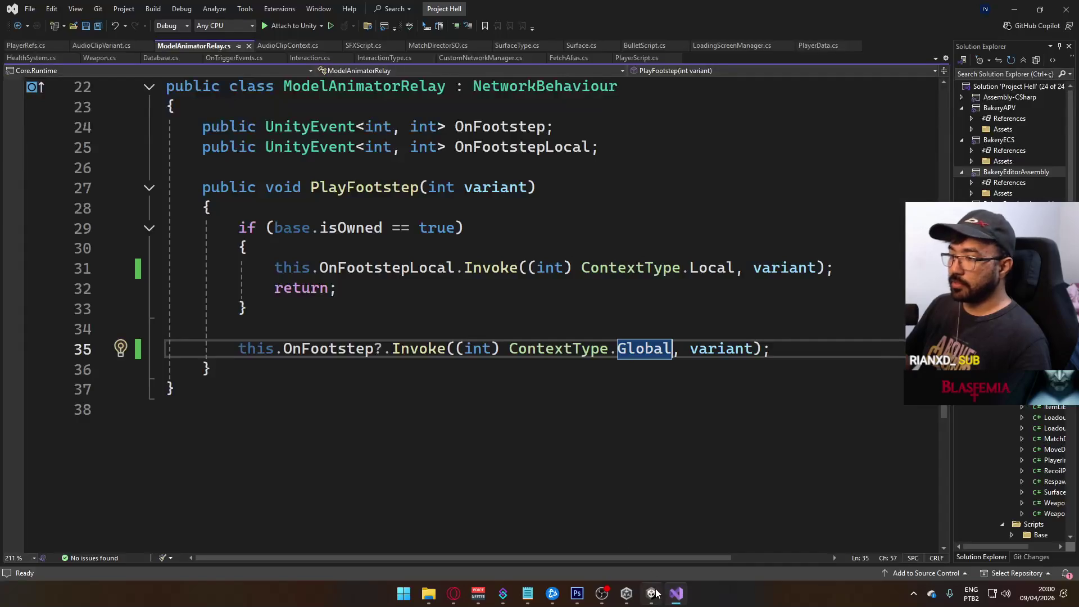
pyautogui.click(676, 593)
pyautogui.click(651, 594)
pyautogui.click(647, 597)
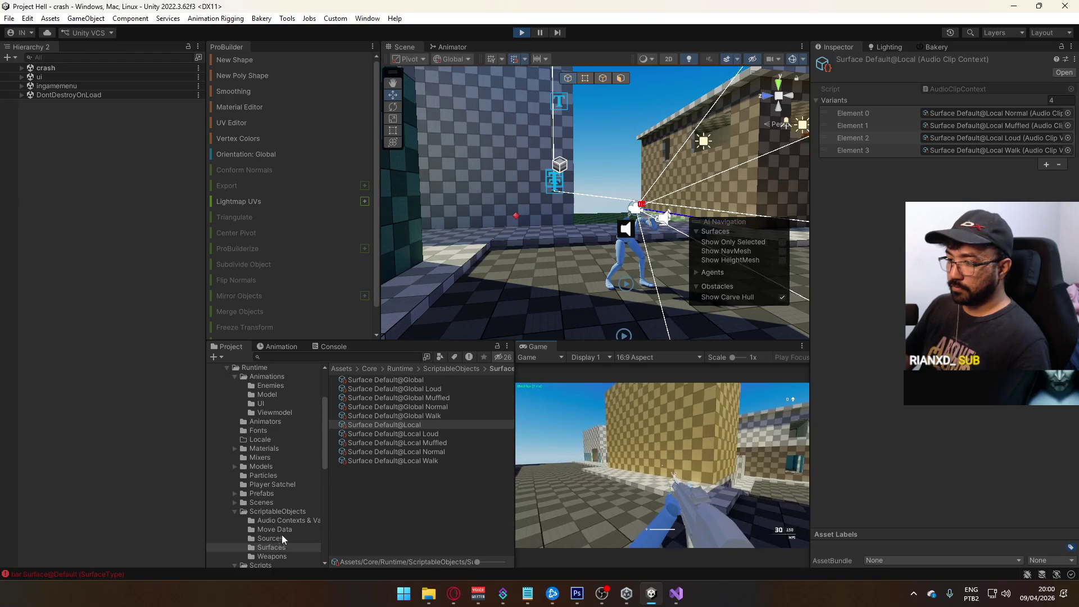
# Open the Model@Primary Sprint clip's import settings and look through its events.
pyautogui.click(269, 395)
pyautogui.scroll(-3, 444, 428)
pyautogui.scroll(-15, 452, 441)
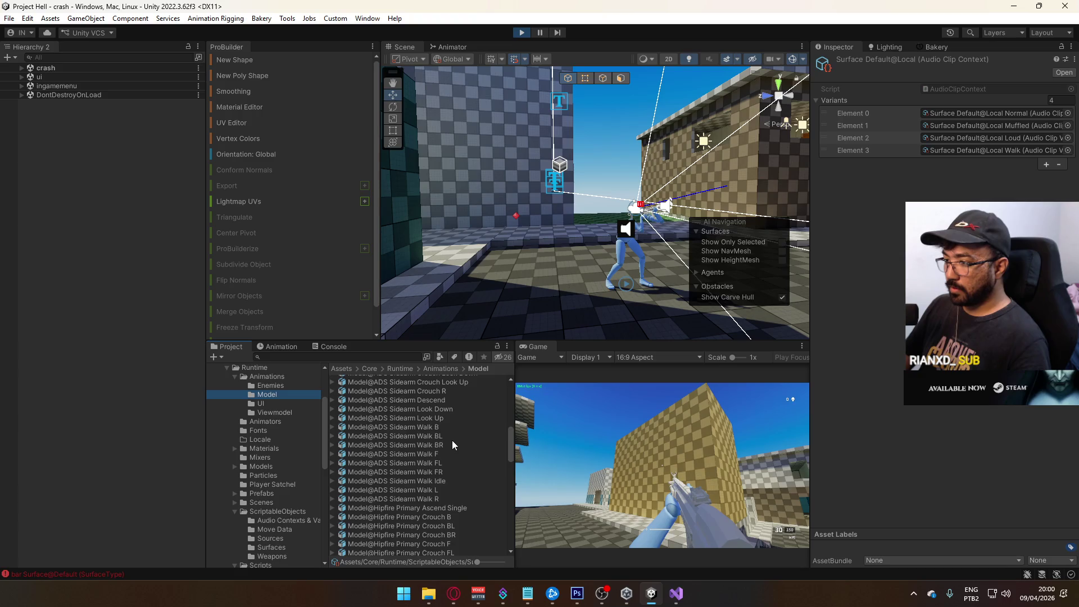
pyautogui.scroll(-4, 452, 443)
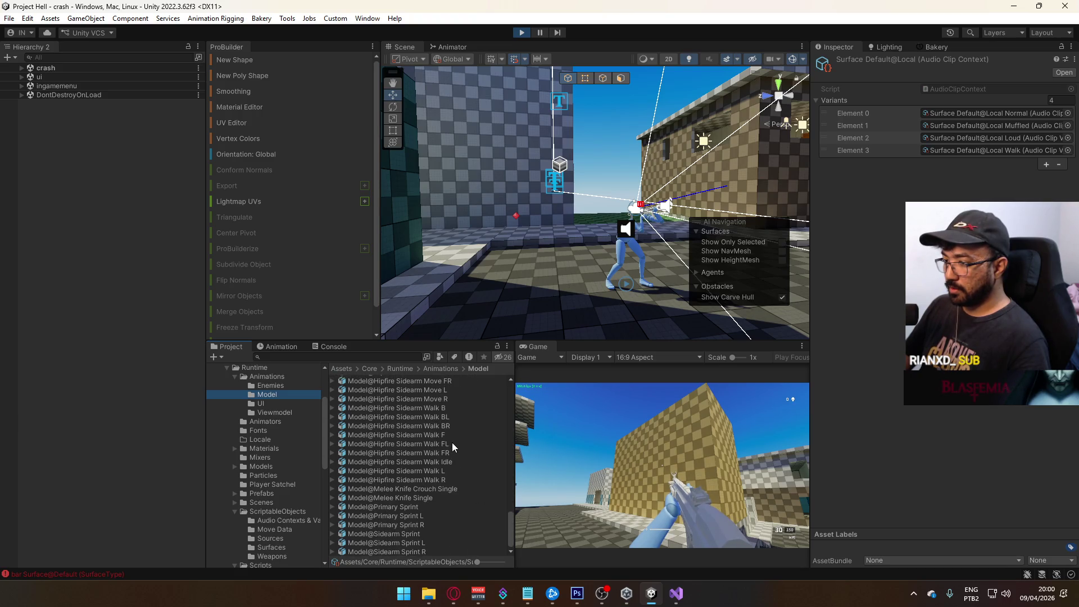
pyautogui.click(421, 506)
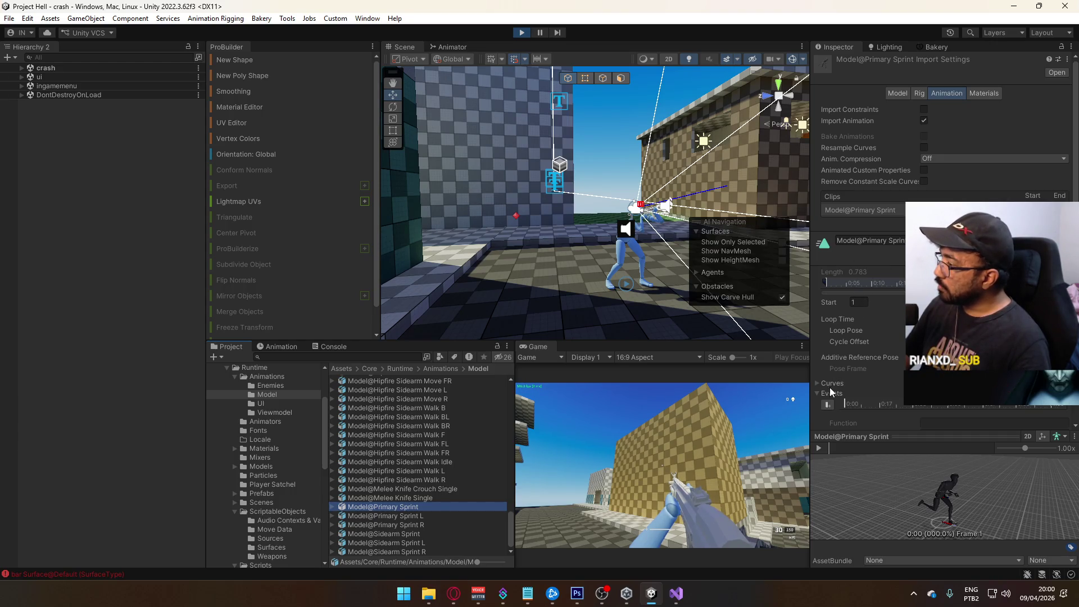
pyautogui.click(945, 405)
pyautogui.scroll(-4, 950, 405)
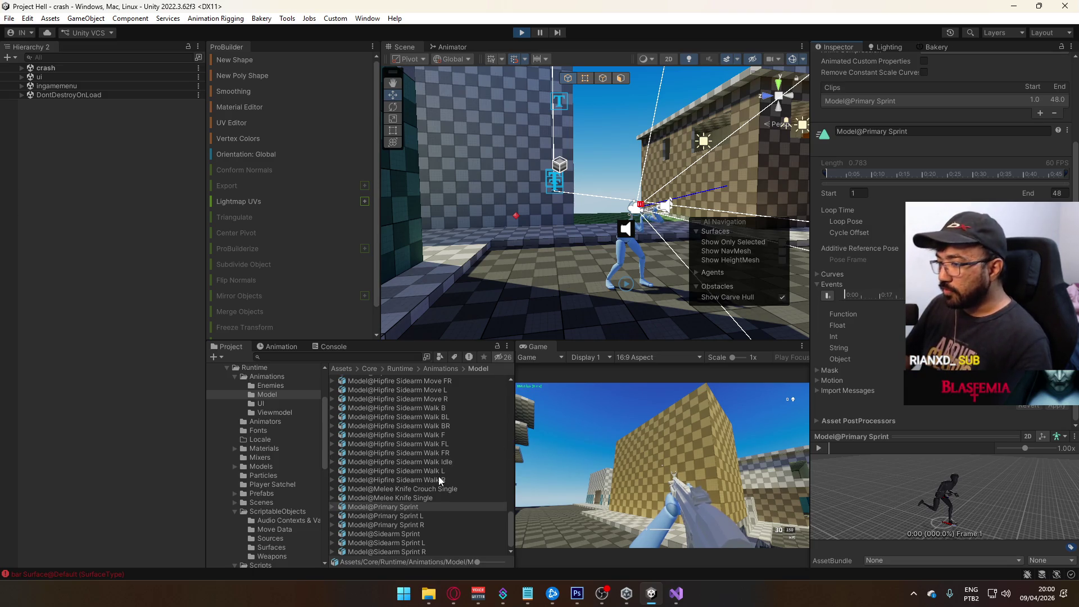
pyautogui.scroll(8, 435, 497)
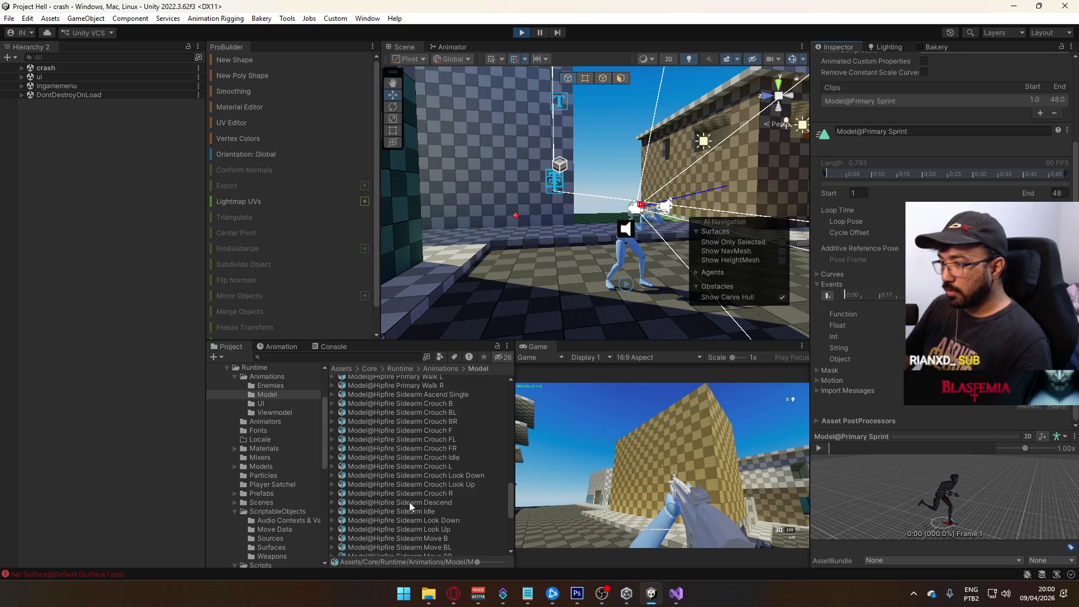
# Preview Hipfire Sidearm Crouch B, then Hipfire Primary Crouch B, and return to the running game.
pyautogui.click(441, 403)
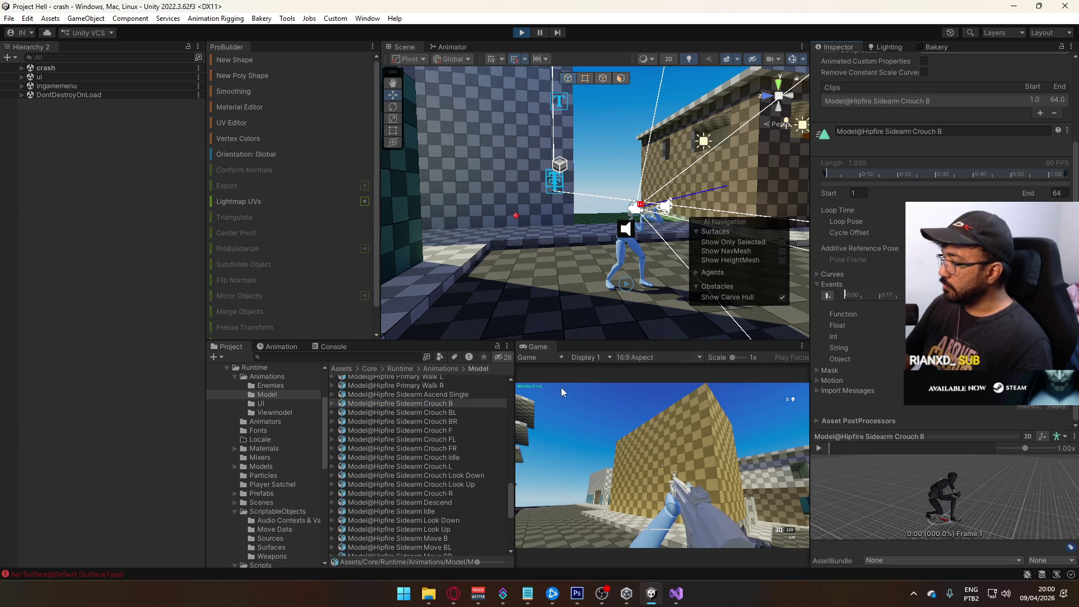
pyautogui.scroll(10, 438, 456)
pyautogui.scroll(2, 437, 437)
pyautogui.click(450, 386)
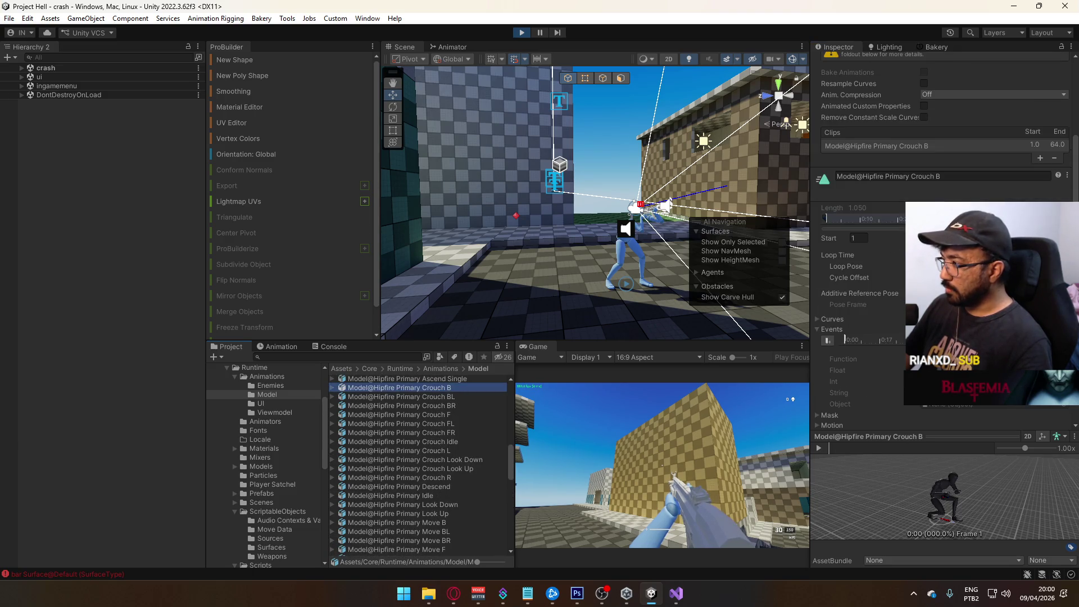
pyautogui.click(663, 442)
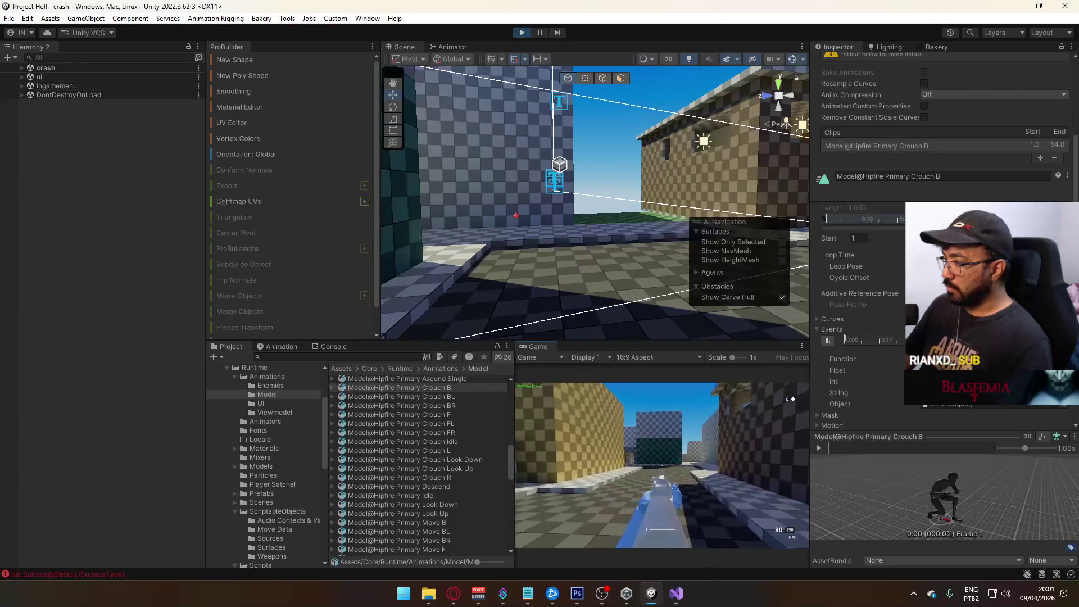
# Maximize the Game view to fill the editor for play-testing.
pyautogui.press('super')
pyautogui.press('super')
pyautogui.moveTo(579, 185); pyautogui.dragTo(585, 191)
pyautogui.rightClick(542, 346)
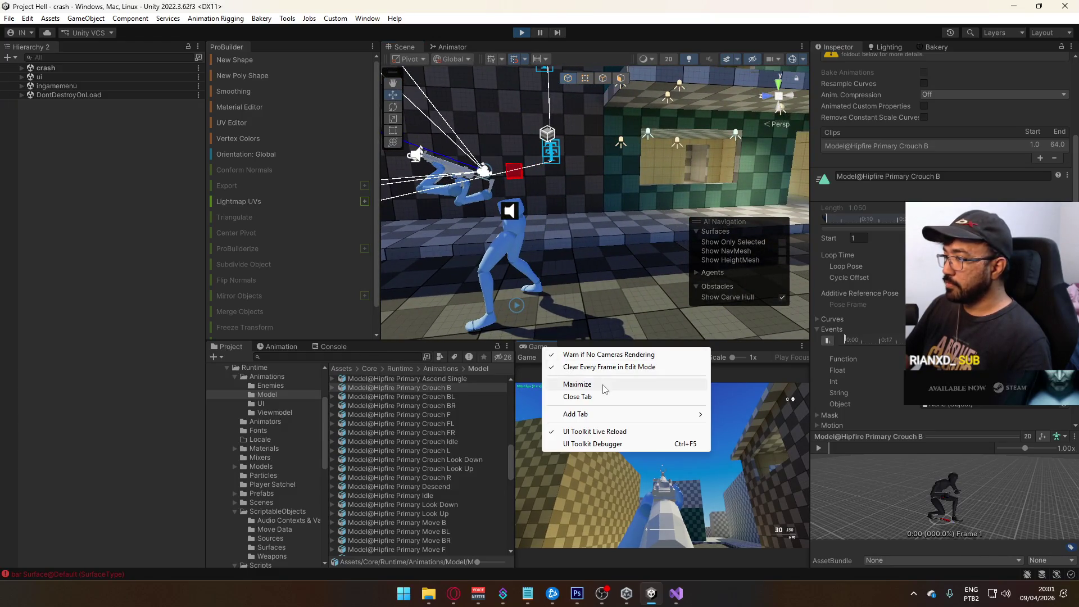
pyautogui.press('Escape')
pyautogui.press('super')
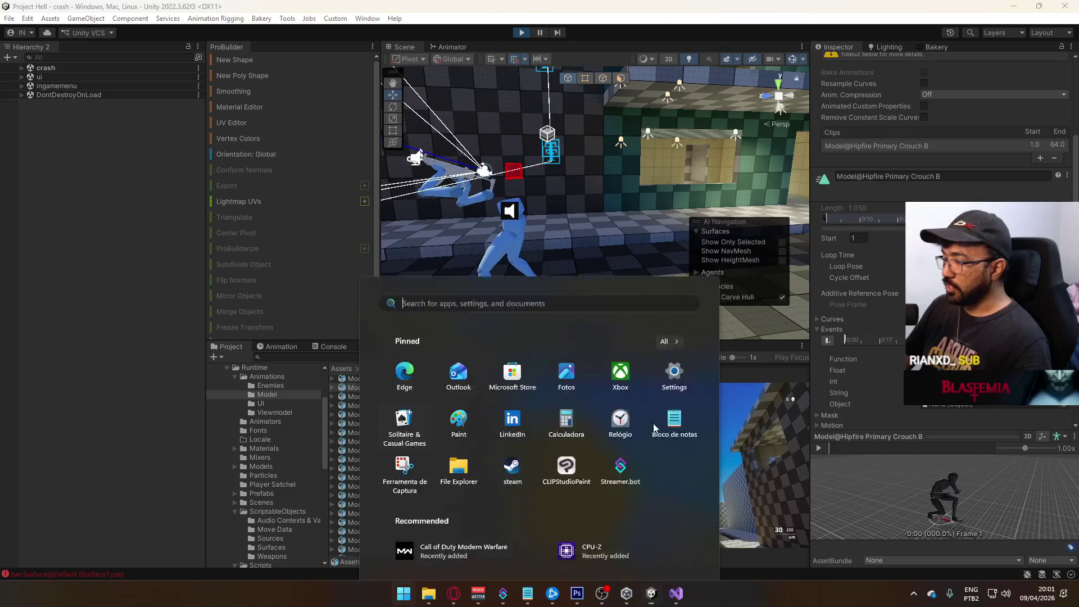
pyautogui.click(547, 348)
pyautogui.rightClick(547, 348)
pyautogui.click(581, 387)
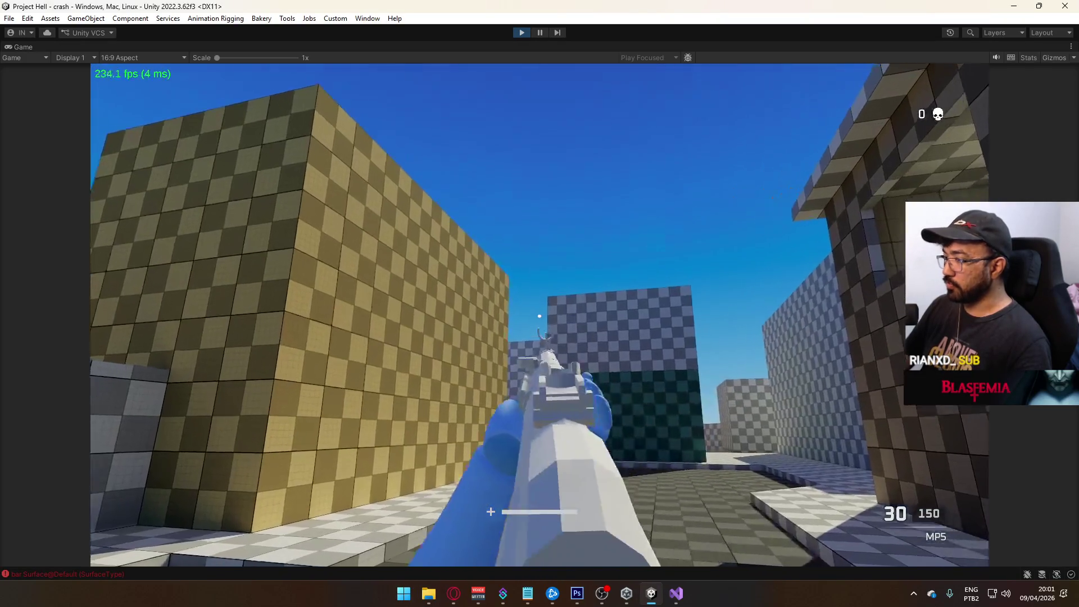
# Walk through the corridors and courtyard toward the checkered buildings.
pyautogui.press('w')
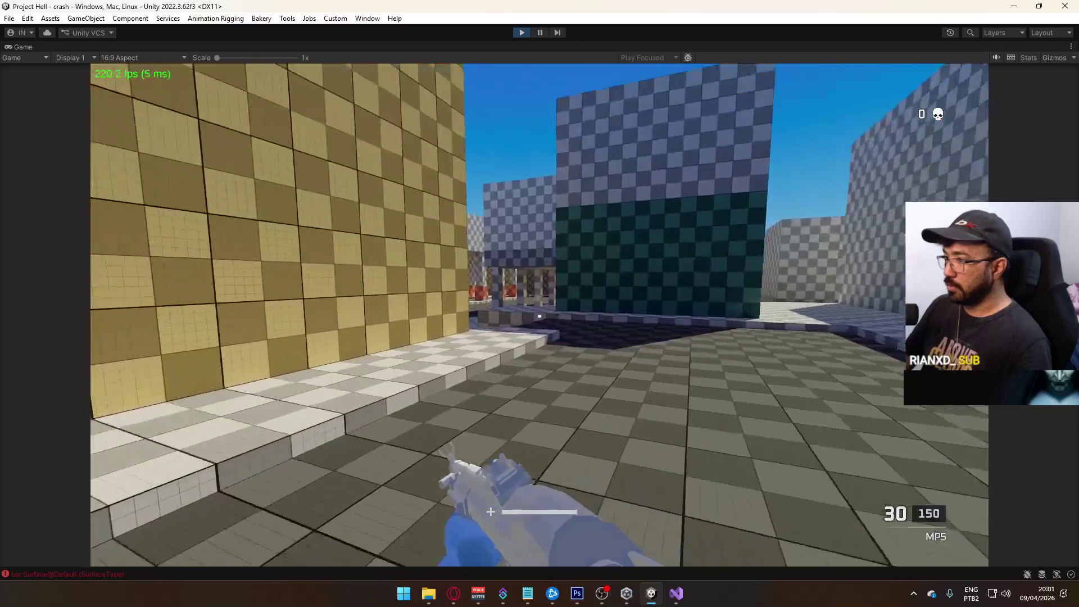
pyautogui.press('w')
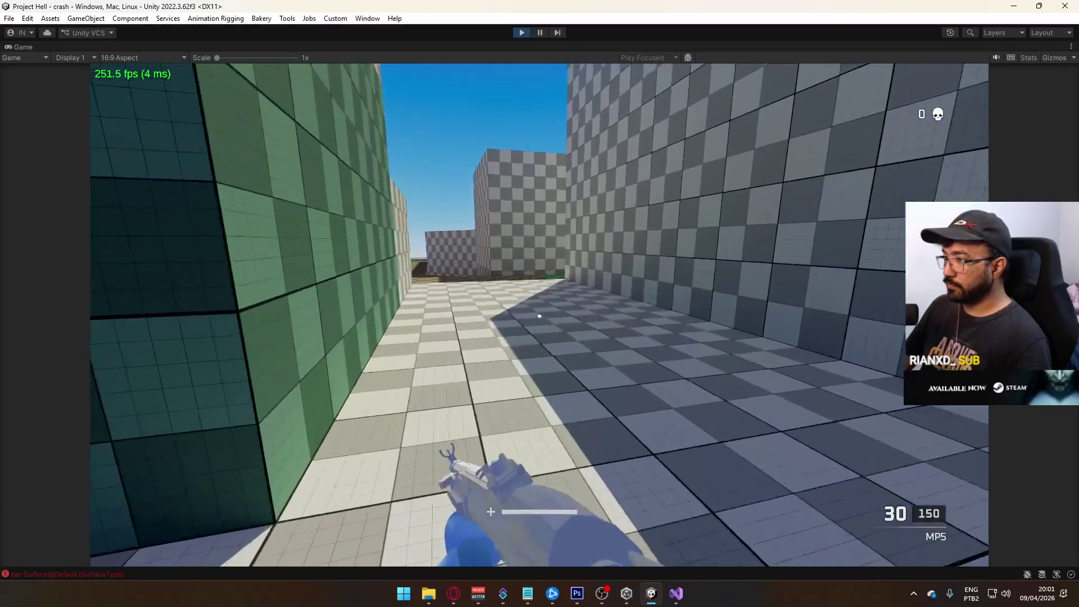
pyautogui.press('w')
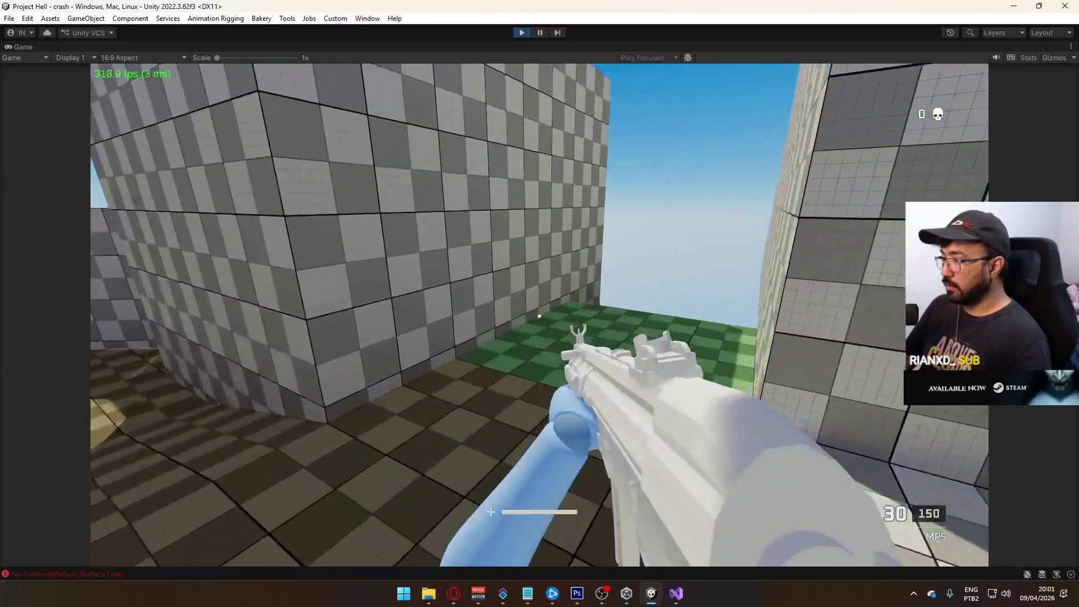
pyautogui.press('w')
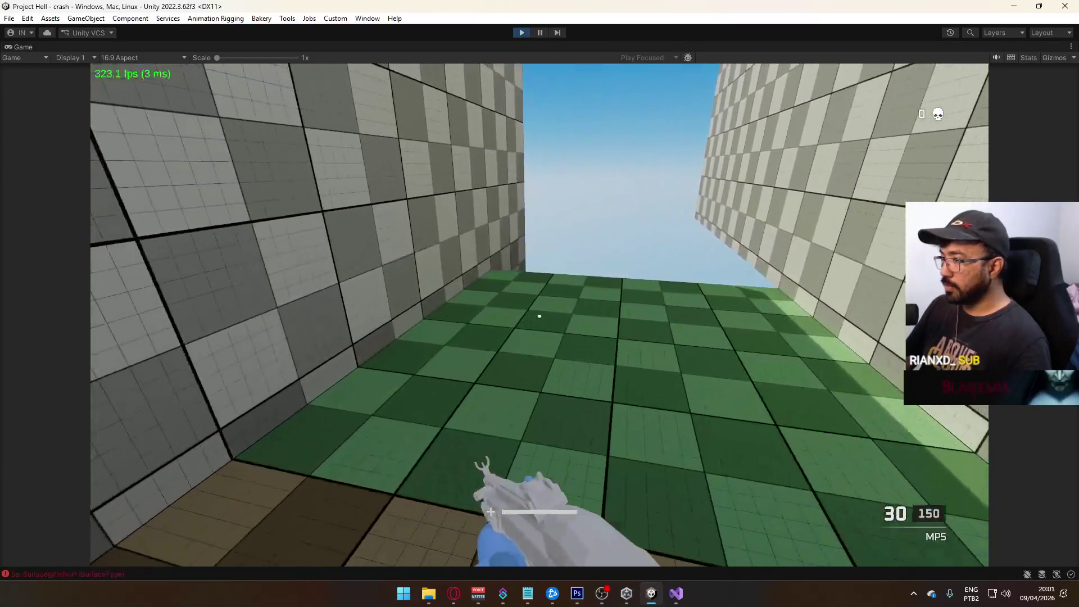
pyautogui.press('w')
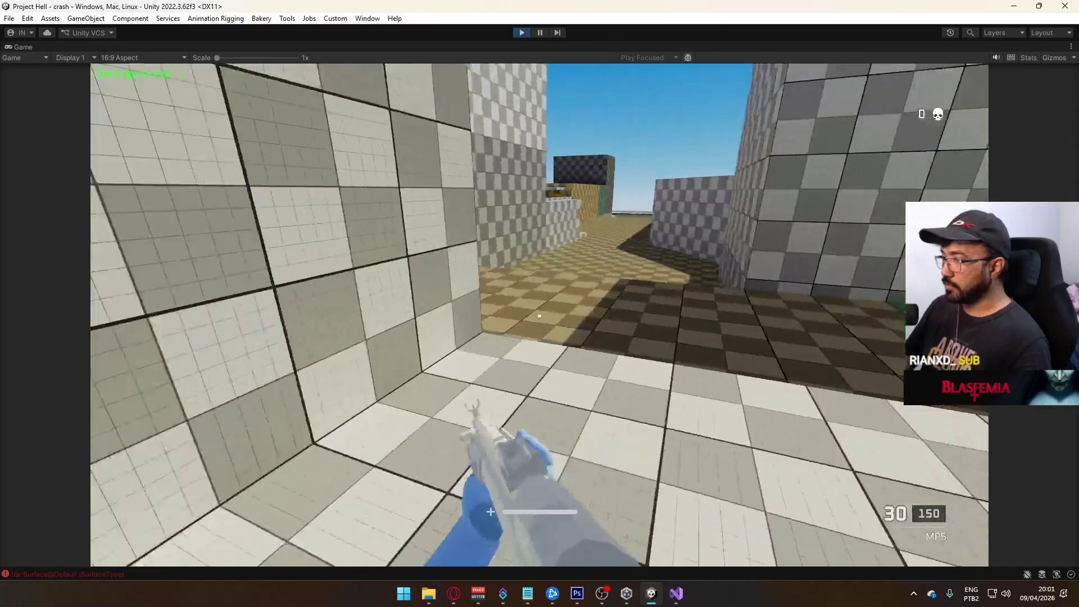
pyautogui.press('w')
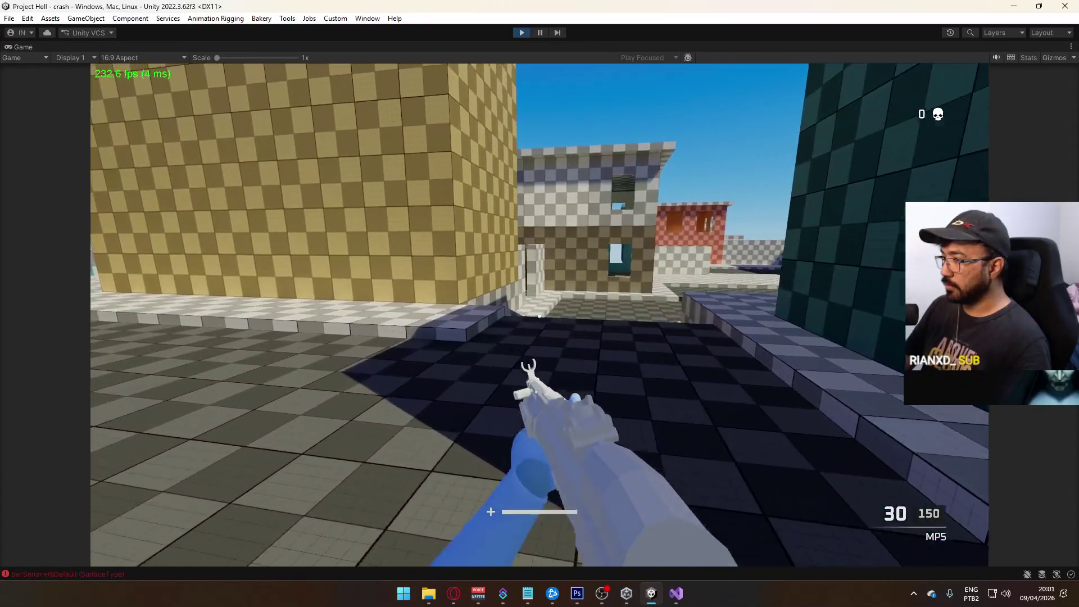
pyautogui.press('w')
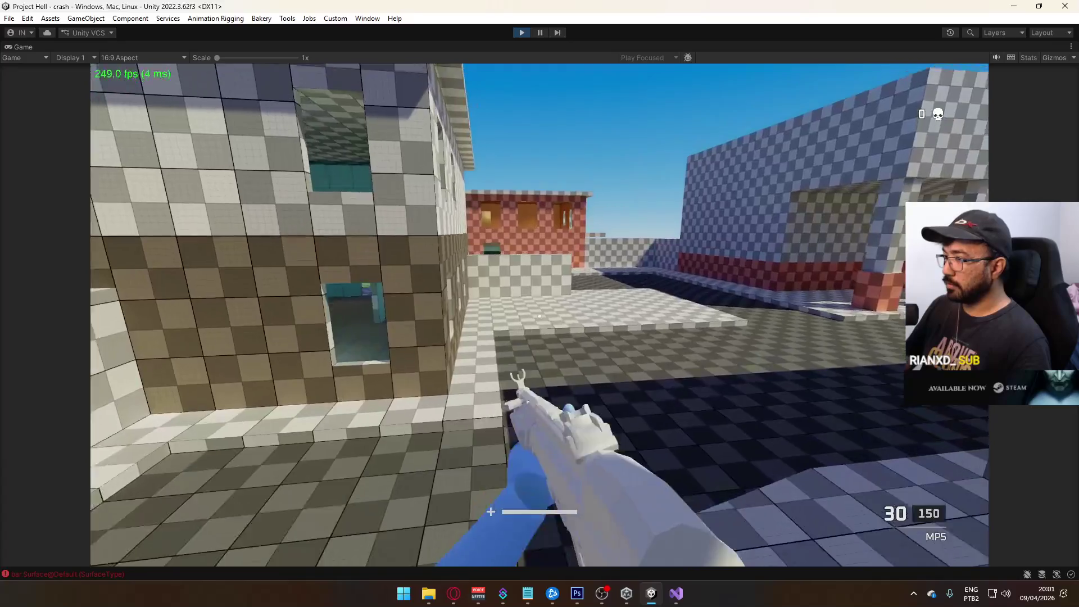
pyautogui.press('w')
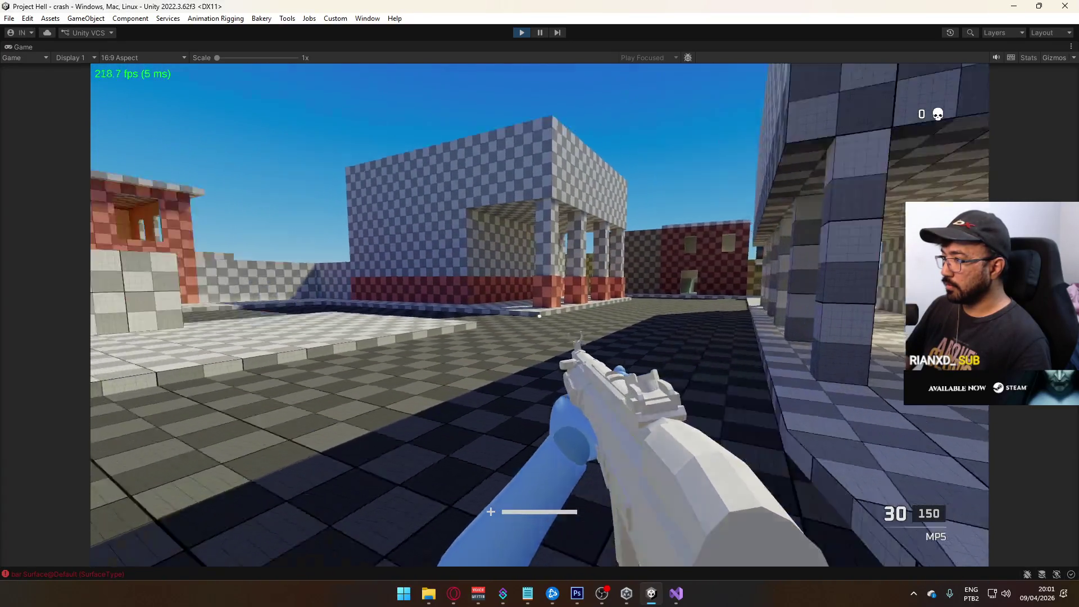
pyautogui.press('w')
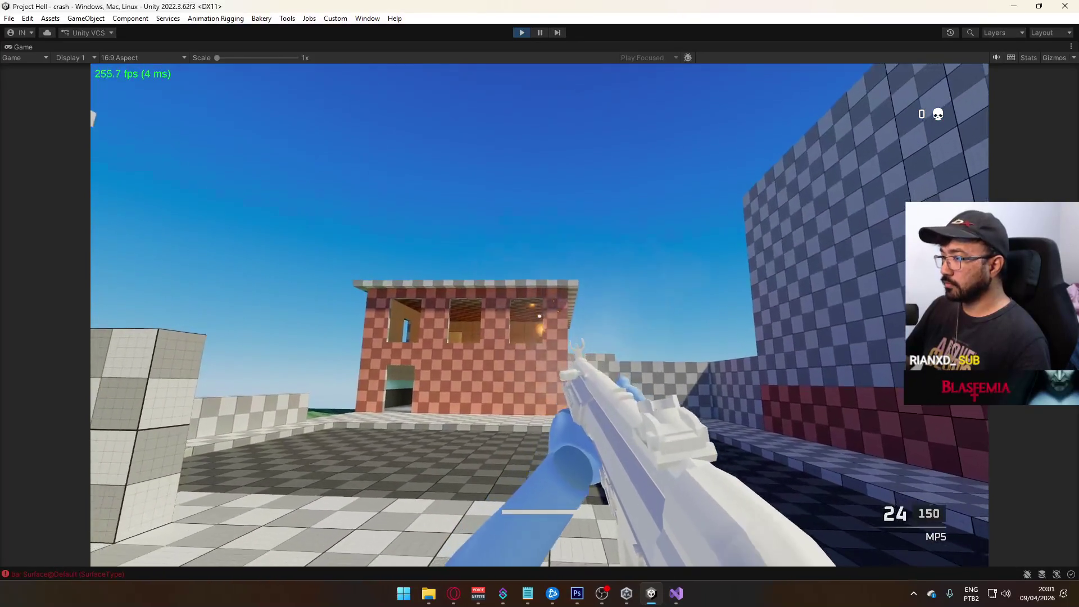
# Fire shots at the floor to check bullet impacts, then stop play mode.
pyautogui.press('super')
pyautogui.press('Escape')
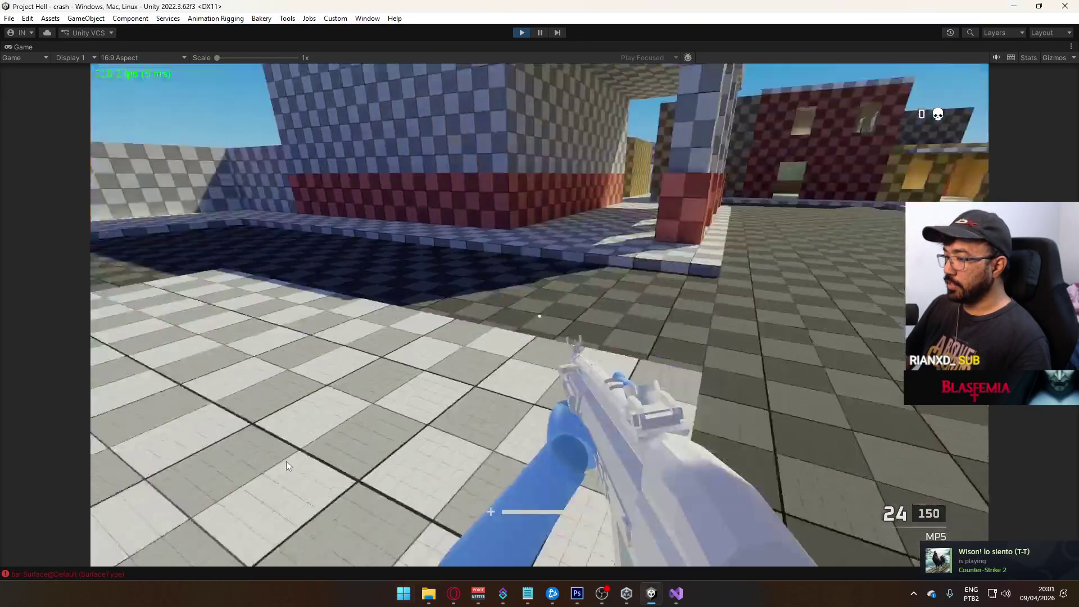
pyautogui.click(223, 557)
pyautogui.click(540, 316)
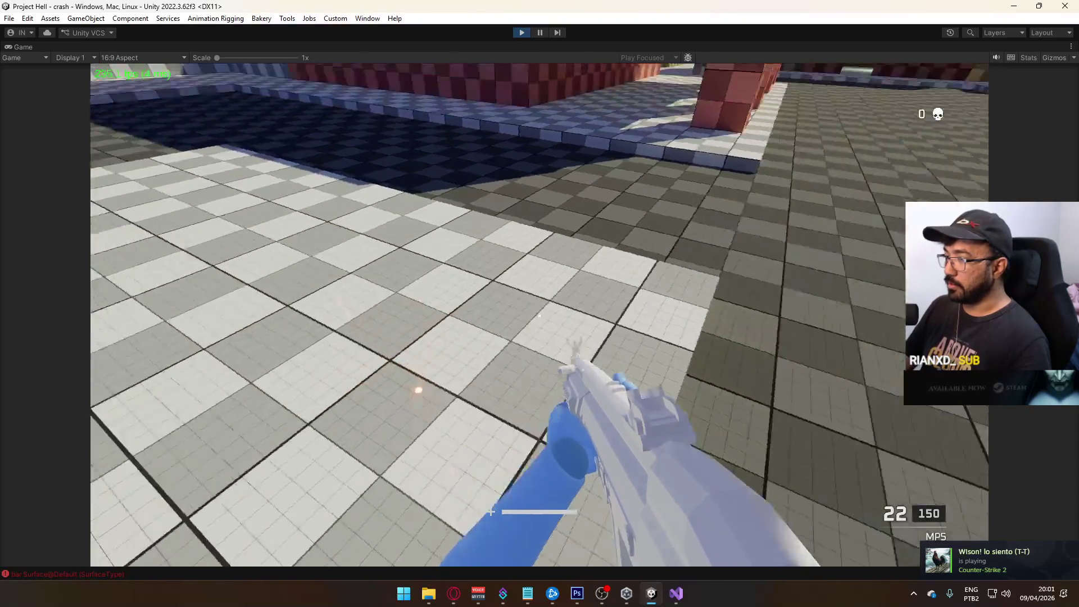
pyautogui.press('super')
pyautogui.press('Escape')
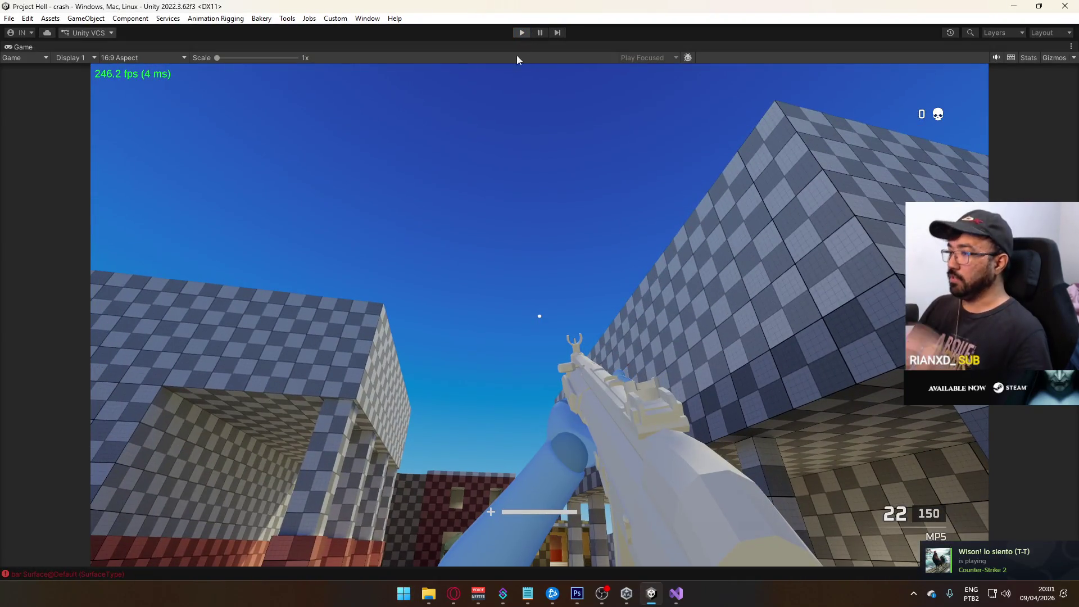
pyautogui.click(522, 32)
pyautogui.moveTo(673, 593)
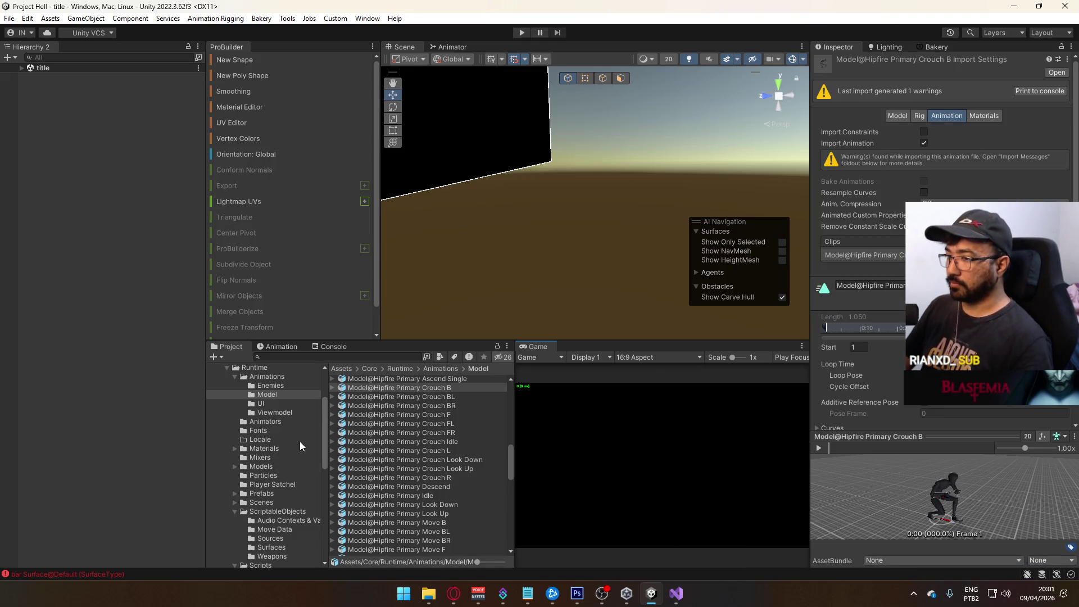
# Load the crash scene via the dev scene, select floor Cube (50), and show ScriptableObjects.
pyautogui.click(267, 501)
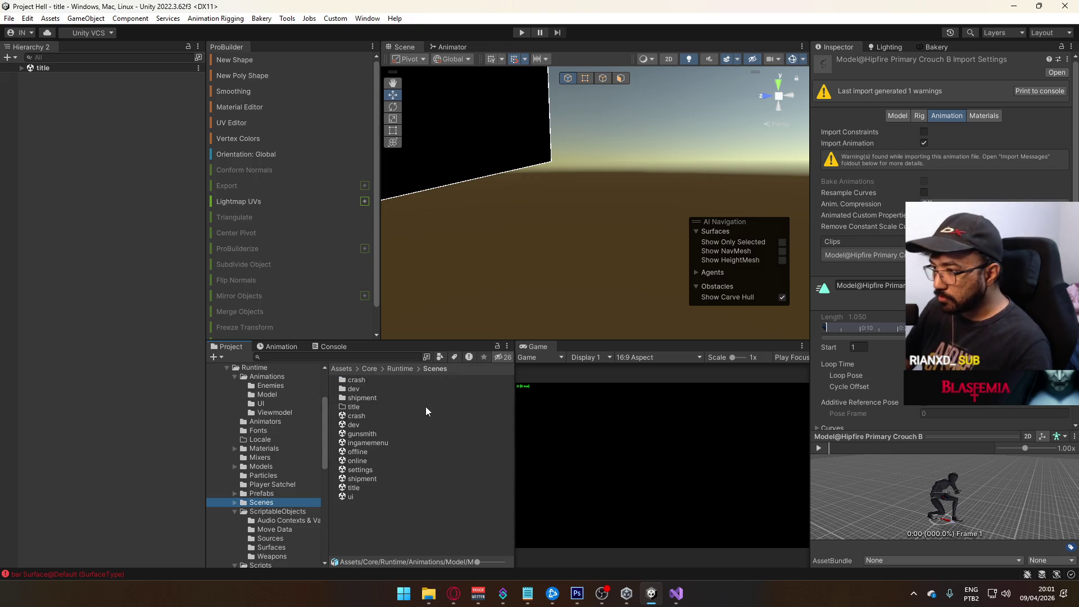
pyautogui.doubleClick(363, 424)
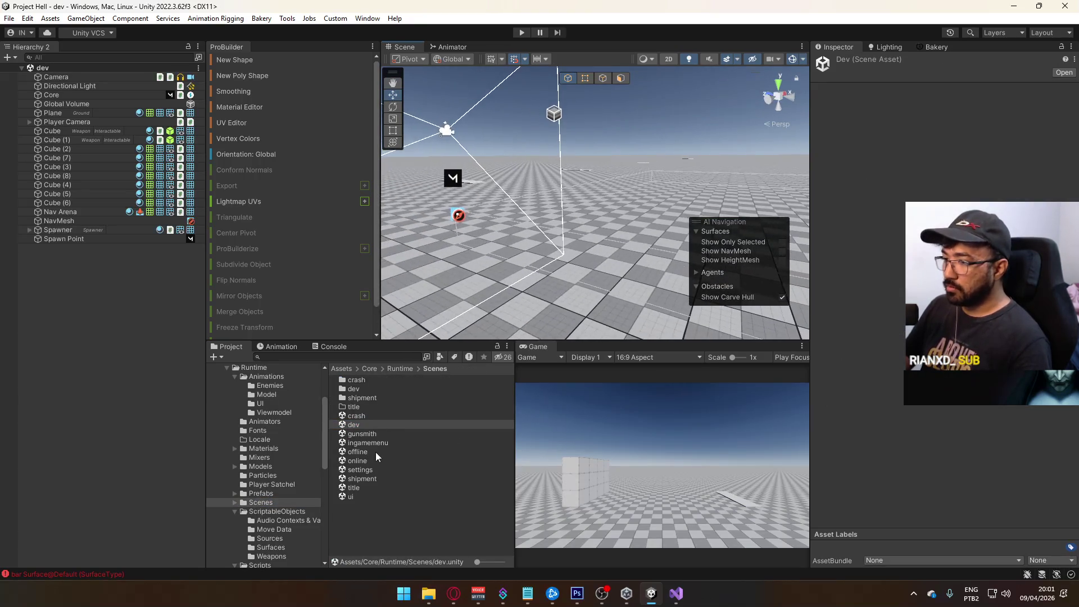
pyautogui.doubleClick(359, 416)
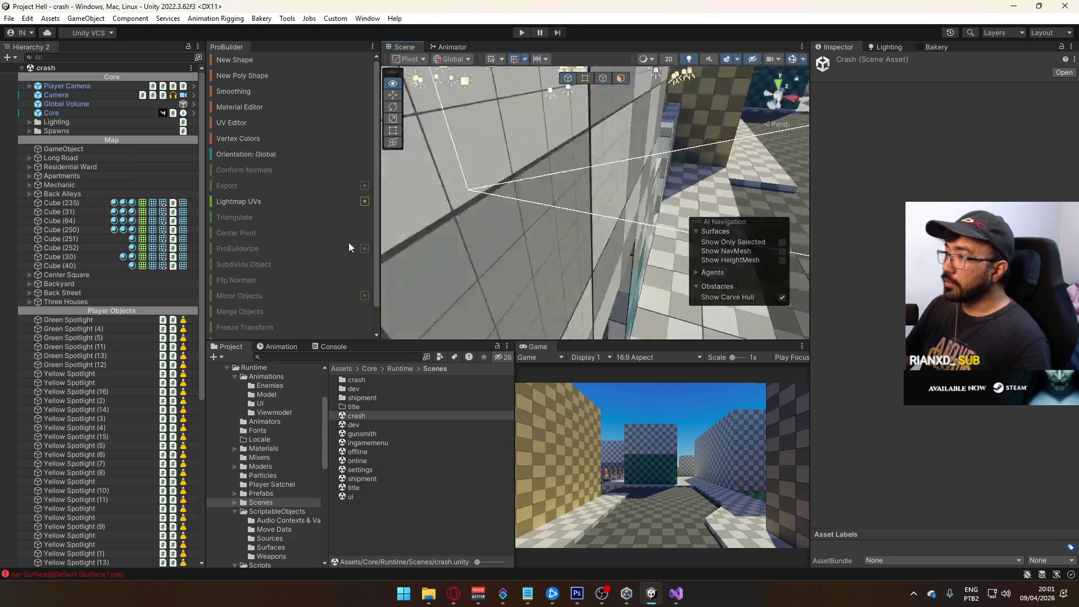
pyautogui.moveTo(506, 241)
pyautogui.mouseDown()
pyautogui.moveTo(489, 205)
pyautogui.moveTo(514, 246)
pyautogui.moveTo(656, 205)
pyautogui.moveTo(613, 240)
pyautogui.moveTo(538, 234)
pyautogui.mouseUp()
pyautogui.click(539, 233)
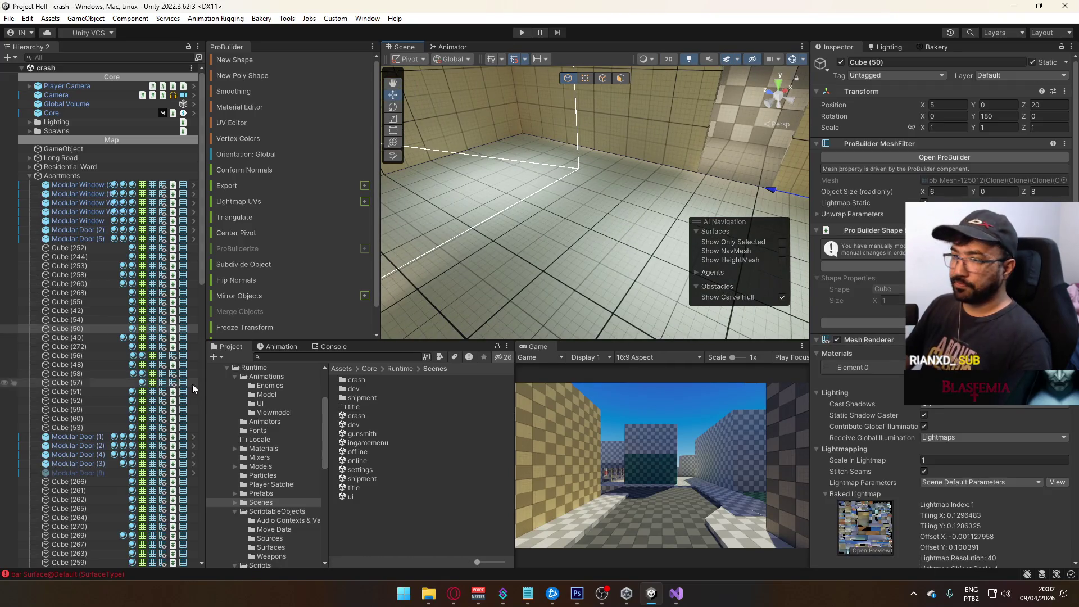
pyautogui.click(287, 512)
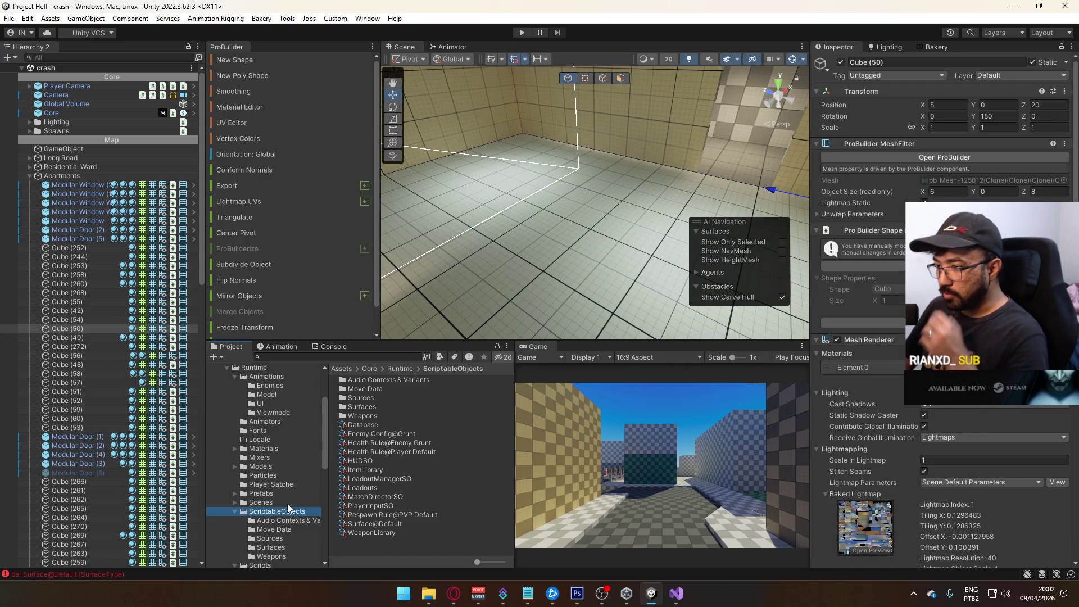
# Duplicate the ten Surface Default clip assets in the Surfaces folder.
pyautogui.doubleClick(375, 406)
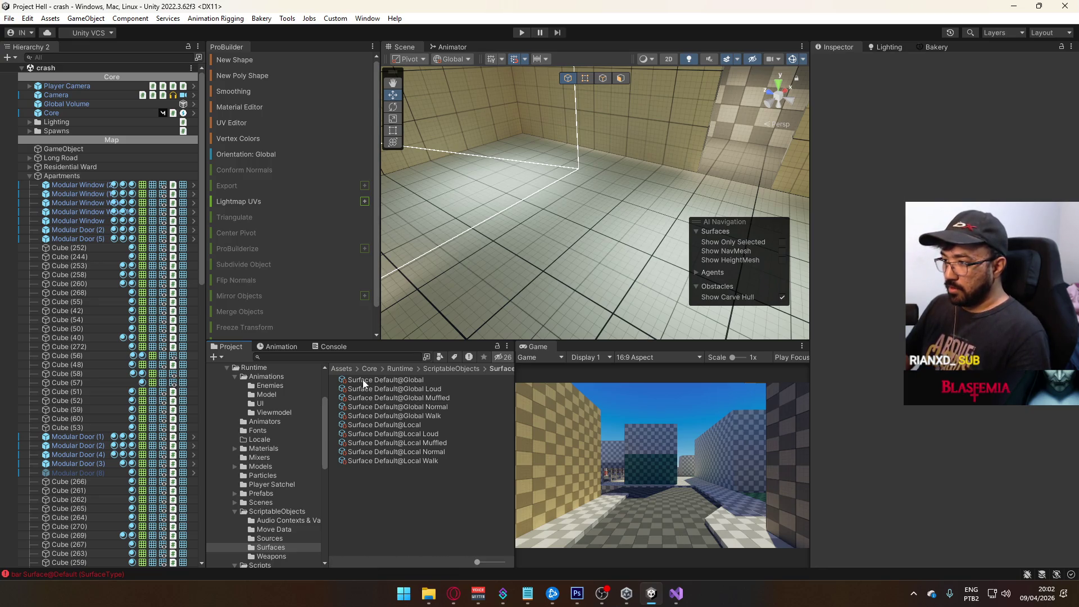
pyautogui.click(387, 382)
pyautogui.keyDown('shift'); pyautogui.click(446, 458); pyautogui.keyUp('shift')
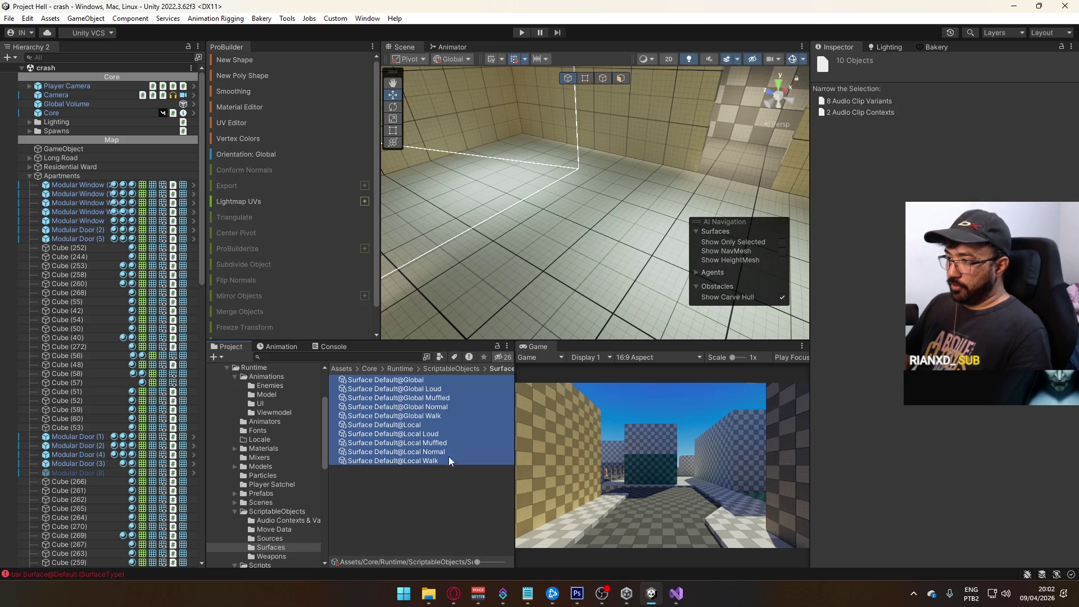
pyautogui.hotkey('ctrl', 'd')
# Rename the first two copies to Surface Wooden@Global and Surface Wooden@Global Loud.
pyautogui.click(397, 389)
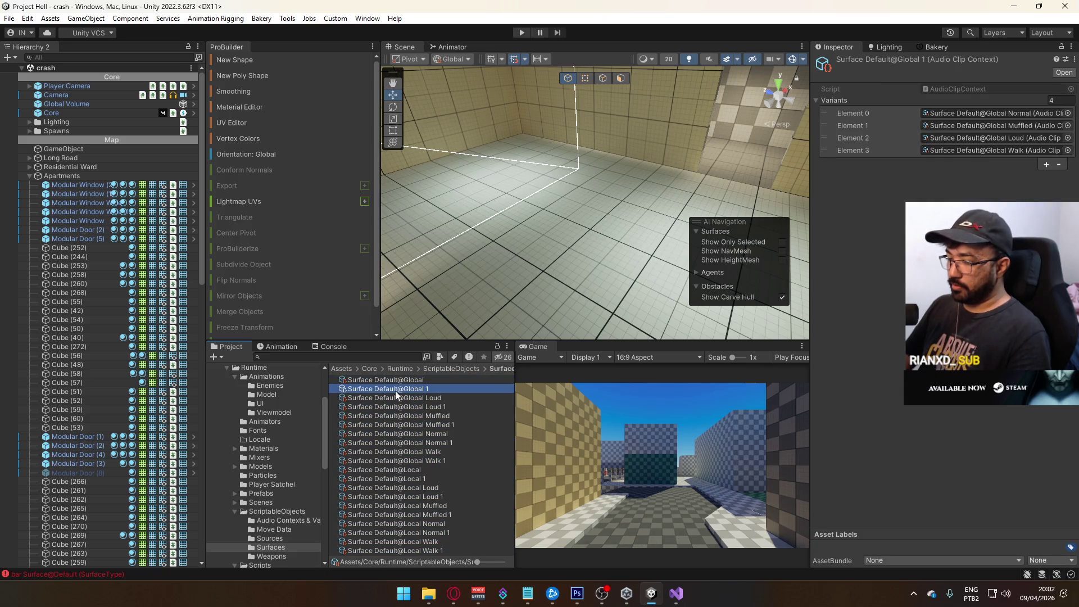
pyautogui.write('Wooden')
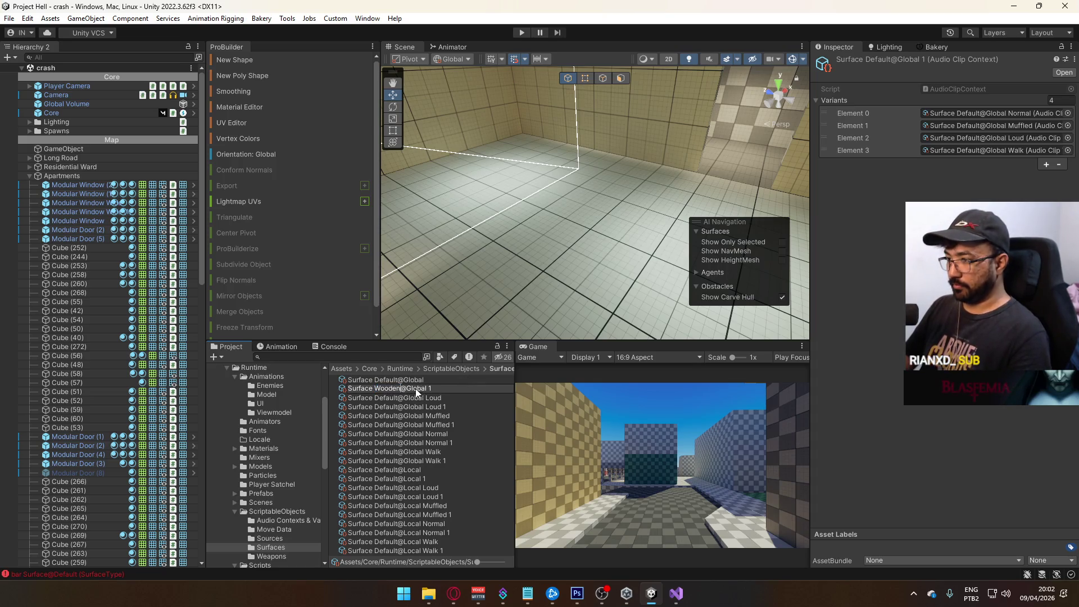
pyautogui.doubleClick(384, 390)
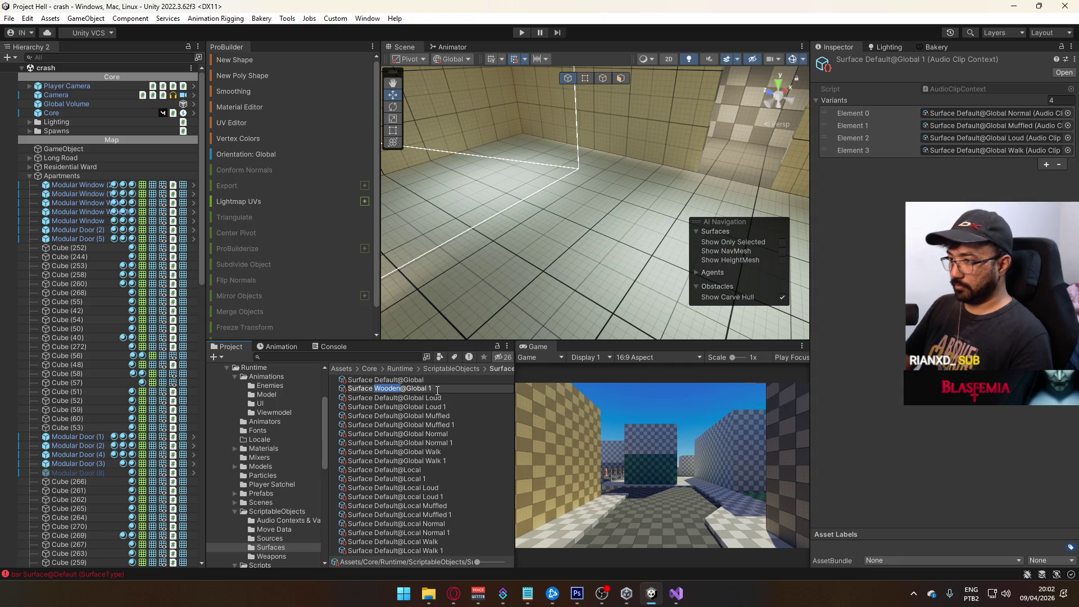
pyautogui.press('Return')
pyautogui.click(455, 401)
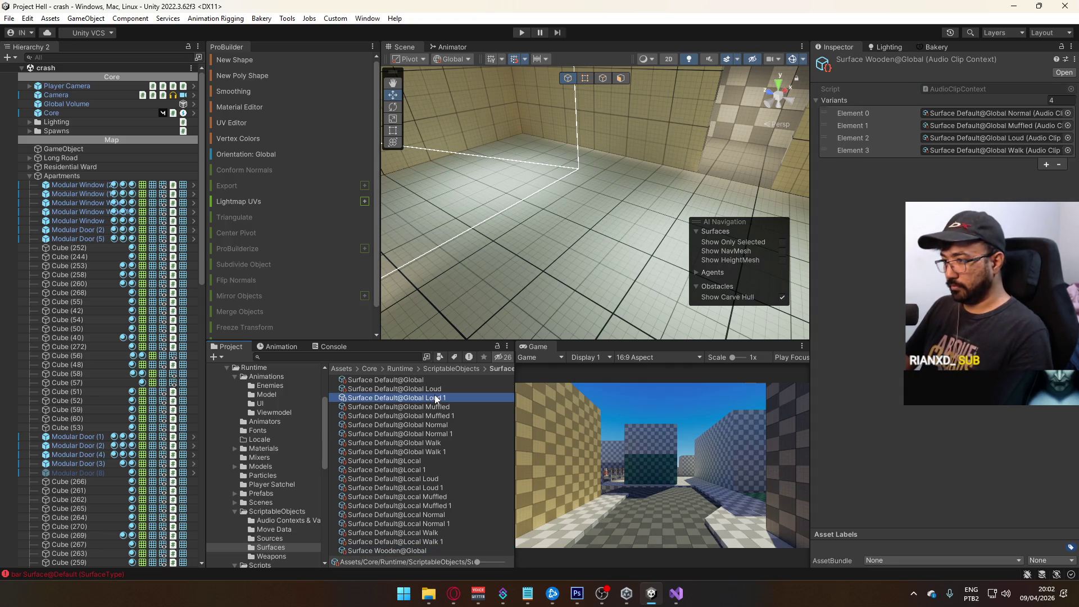
pyautogui.click(389, 397)
pyautogui.write('Wooden')
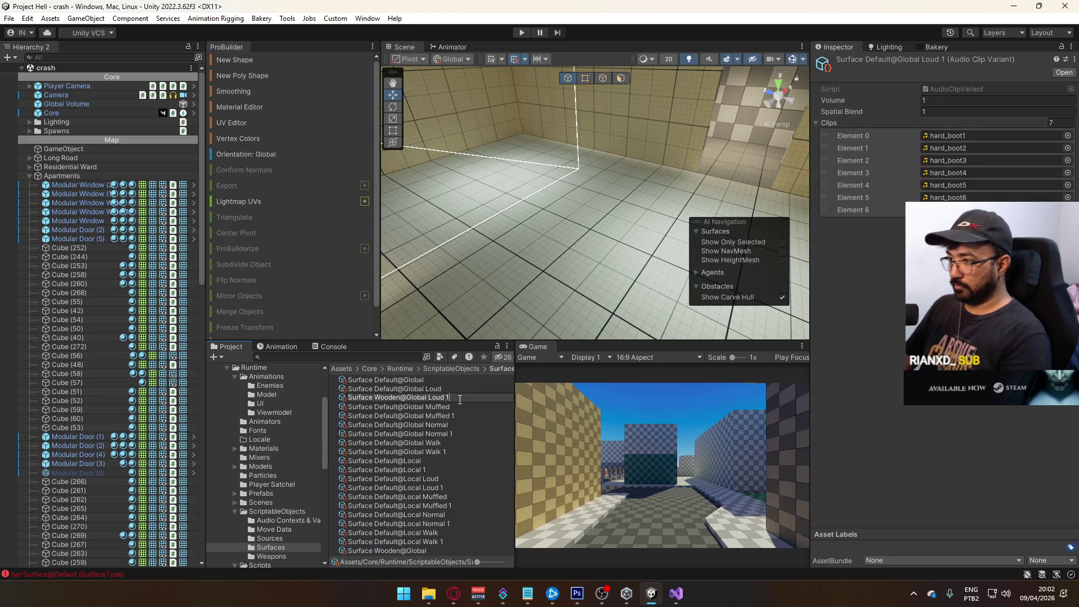
pyautogui.press('BackSpace')
pyautogui.press('BackSpace')
pyautogui.press('Return')
# Rename the Global Muffled, Normal and Walk copies to Wooden, dropping the trailing 1.
pyautogui.click(437, 407)
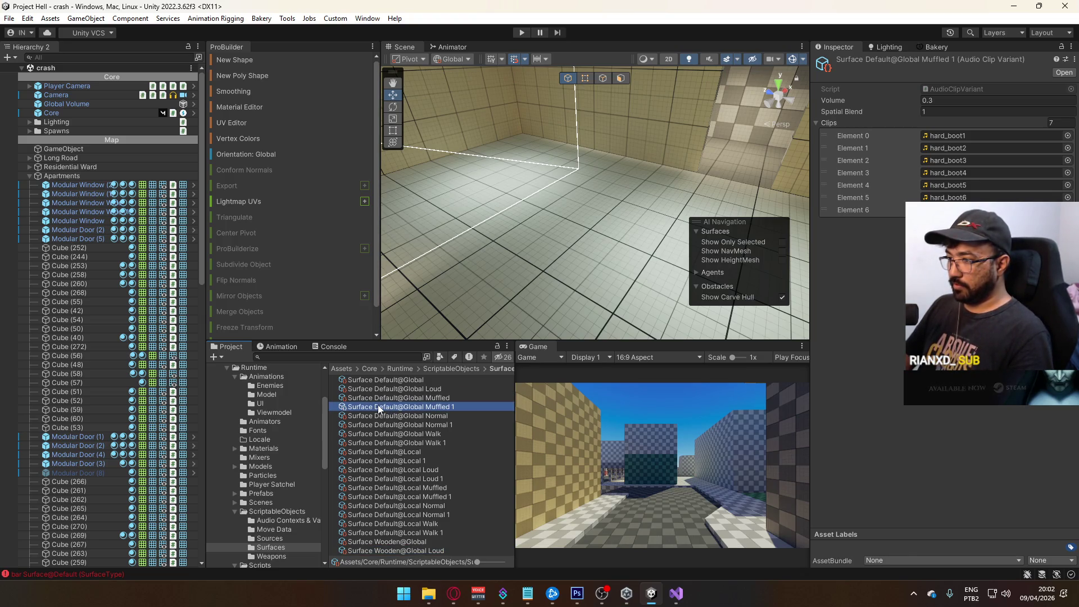
pyautogui.click(378, 405)
pyautogui.doubleClick(384, 406)
pyautogui.write('Wooden')
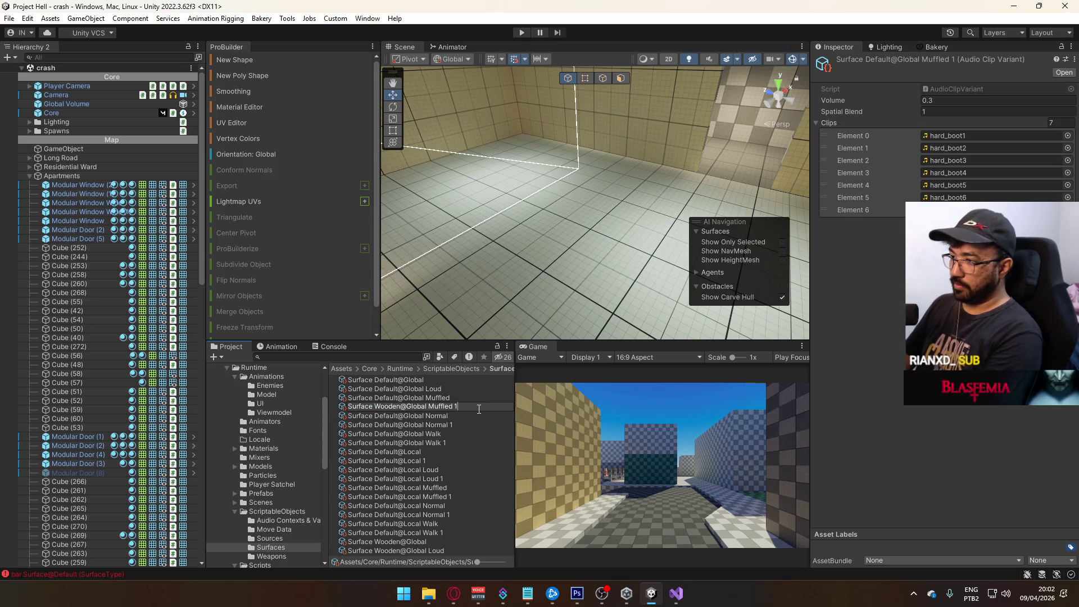
pyautogui.press('BackSpace')
pyautogui.press('BackSpace')
pyautogui.press('Return')
pyautogui.click(417, 415)
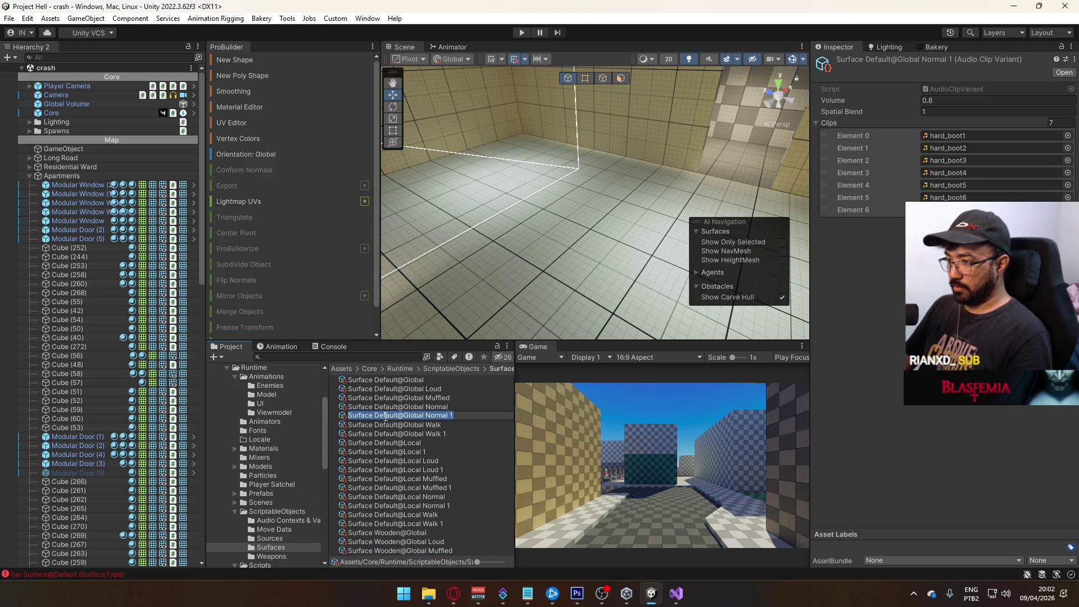
pyautogui.press('Return')
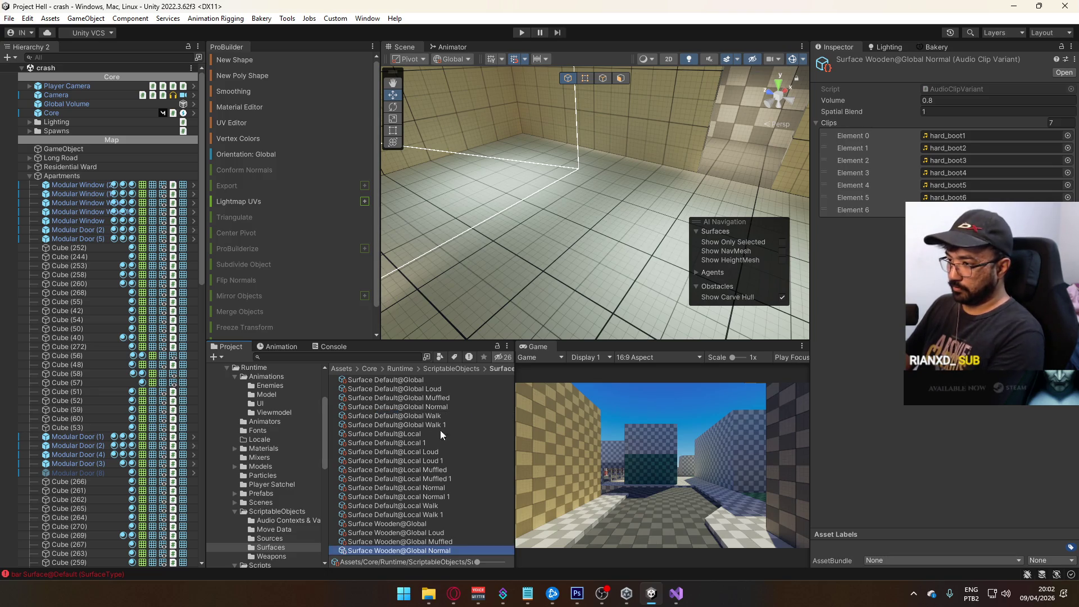
pyautogui.click(387, 426)
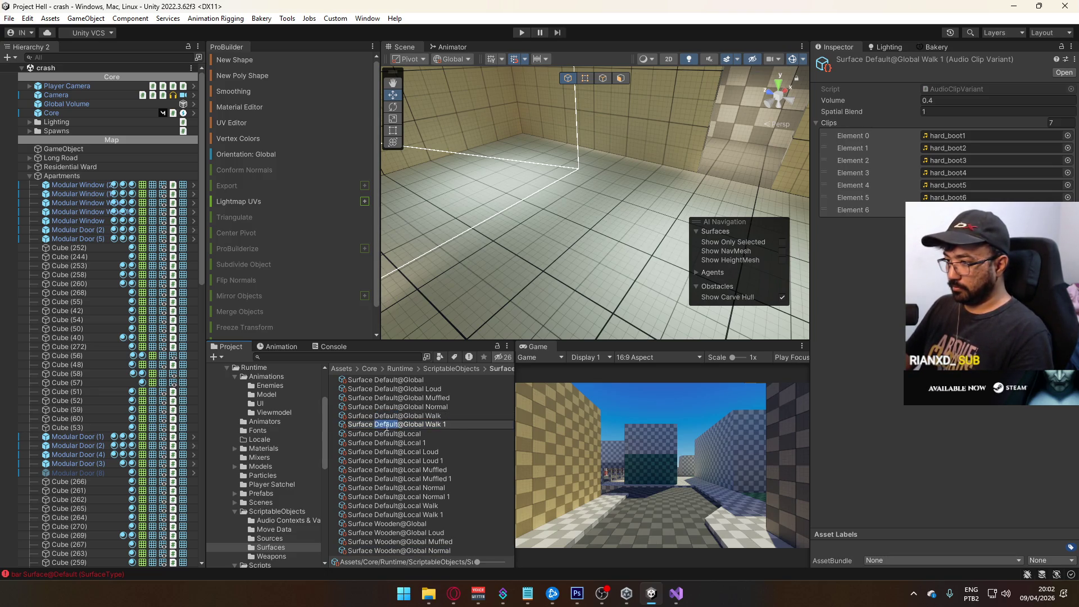
pyautogui.write('Wooden')
pyautogui.click(463, 429)
pyautogui.press('BackSpace')
pyautogui.press('BackSpace')
pyautogui.press('Return')
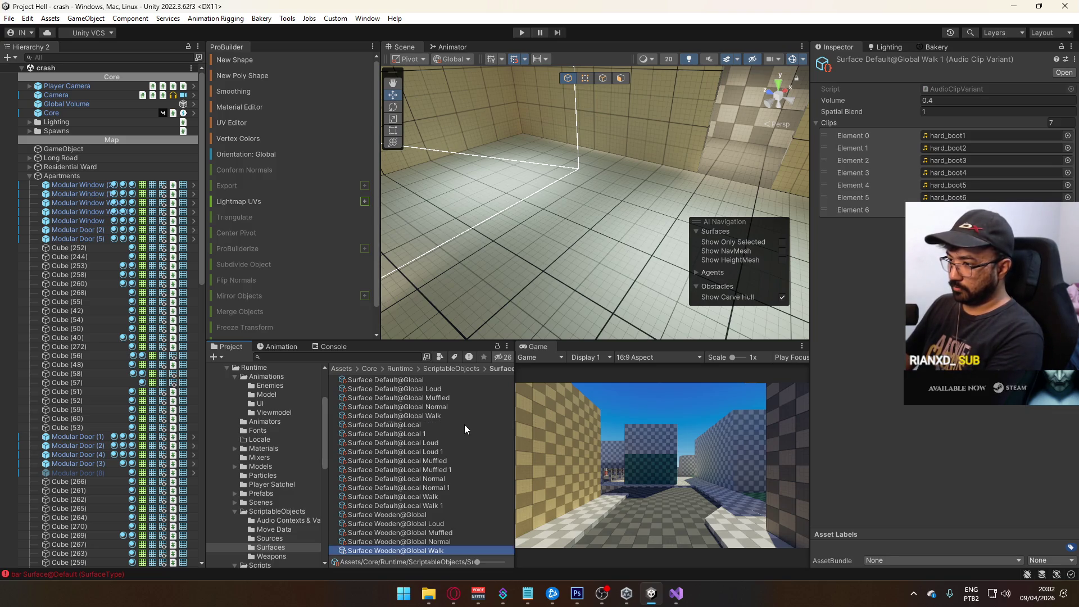
# Rename the Local copies to Surface Wooden@Local and Surface Wooden@Local Loud.
pyautogui.click(387, 433)
pyautogui.click(393, 435)
pyautogui.doubleClick(396, 434)
pyautogui.write('Wooden')
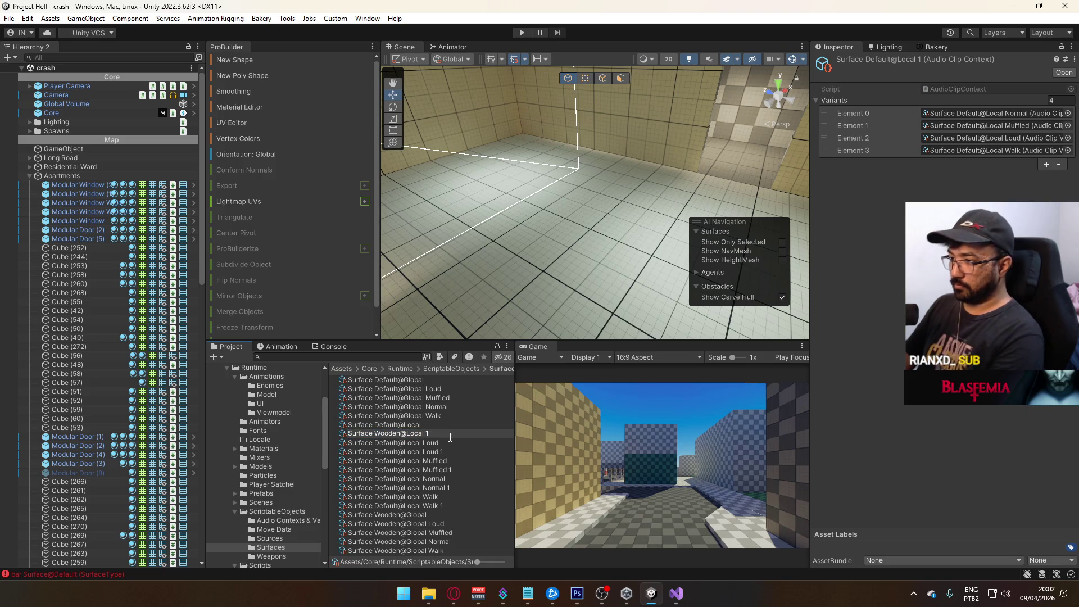
pyautogui.press('Return')
pyautogui.click(387, 443)
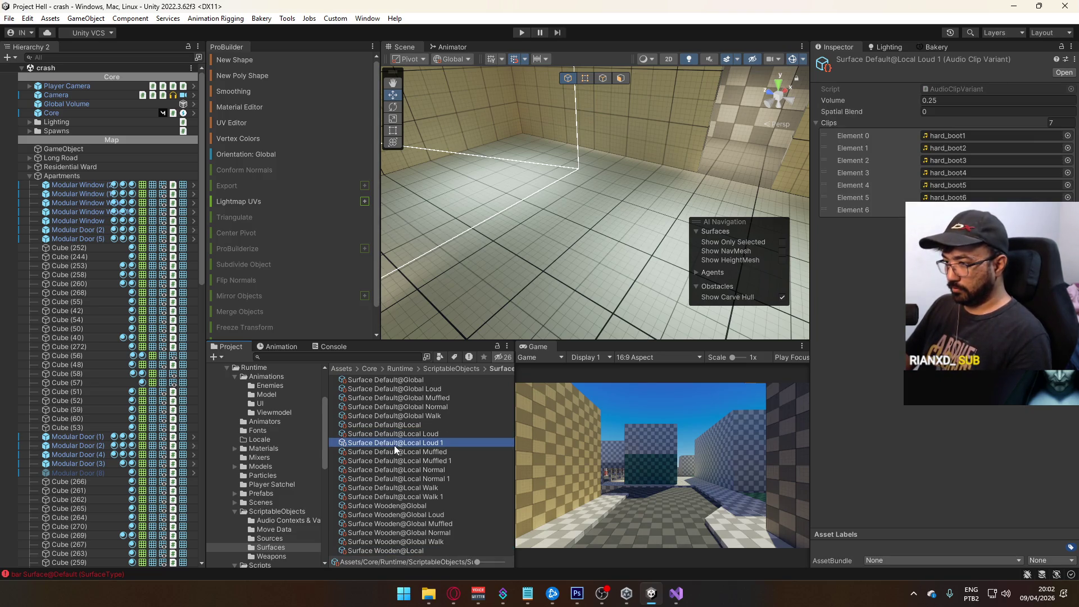
pyautogui.write('Wooden')
pyautogui.press('Return')
# Rename the Local Muffled, Normal and Walk copies to Wooden without the trailing 1.
pyautogui.click(388, 450)
pyautogui.doubleClick(391, 450)
pyautogui.write('Wooden')
pyautogui.press('BackSpace')
pyautogui.press('BackSpace')
pyautogui.press('Return')
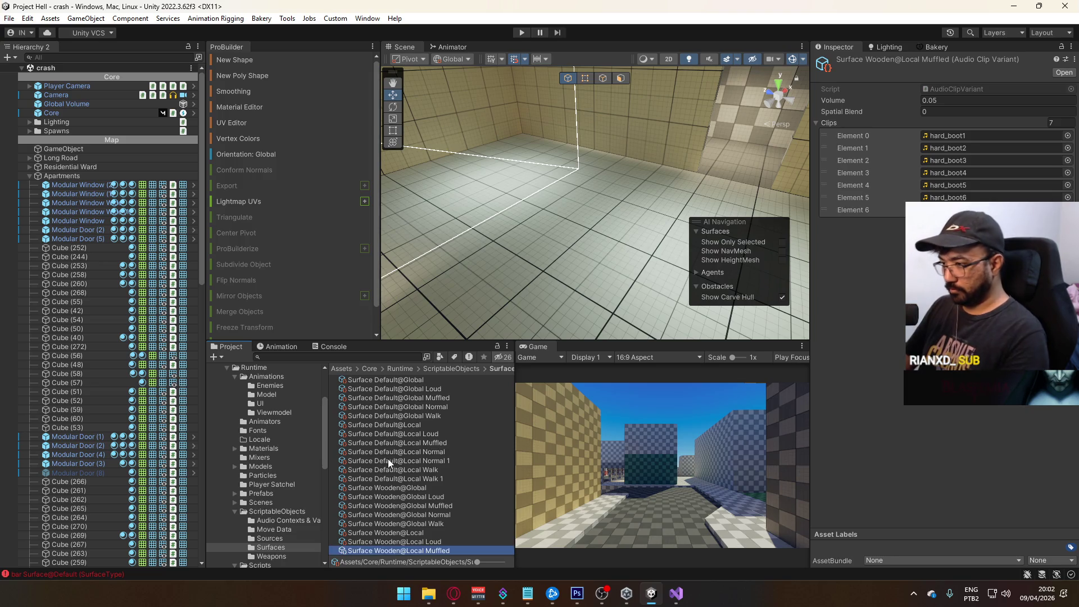
pyautogui.click(390, 461)
pyautogui.doubleClick(384, 461)
pyautogui.write('Wooden')
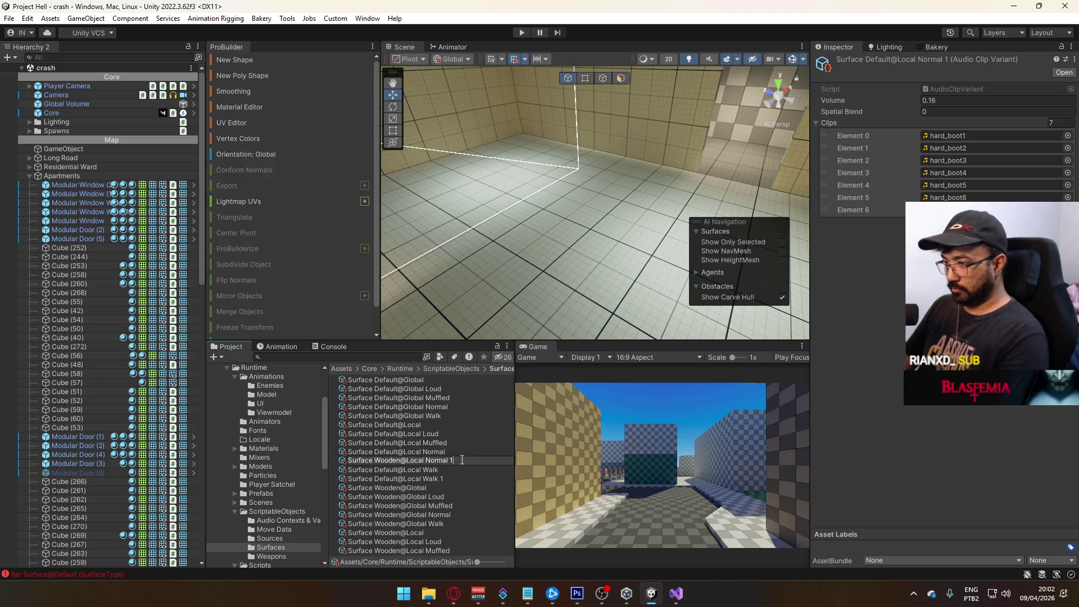
pyautogui.press('BackSpace')
pyautogui.press('Return')
pyautogui.click(388, 471)
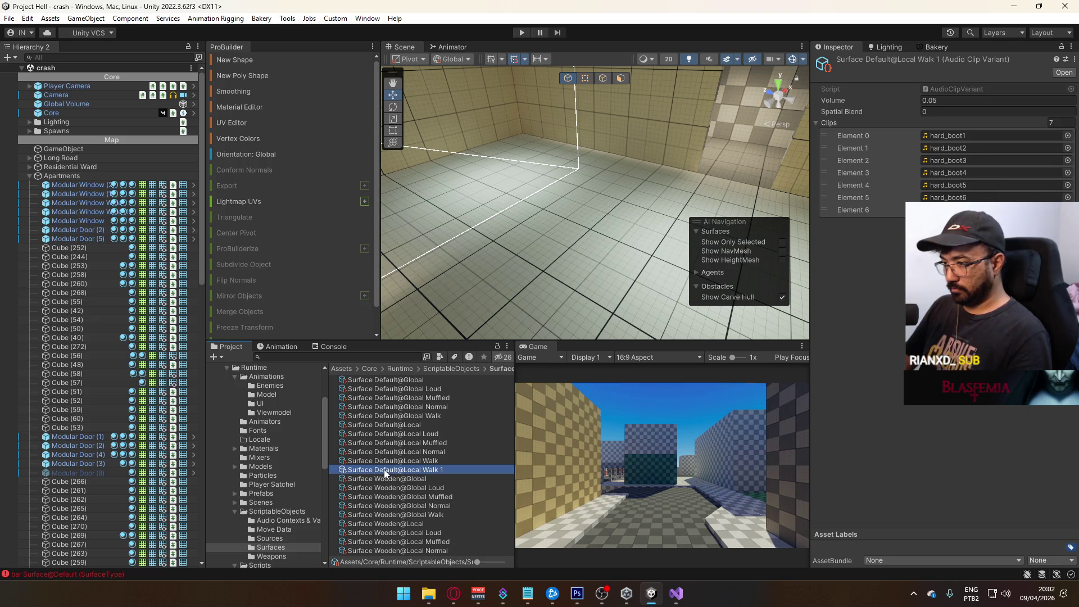
pyautogui.doubleClick(391, 469)
pyautogui.write('Wooden')
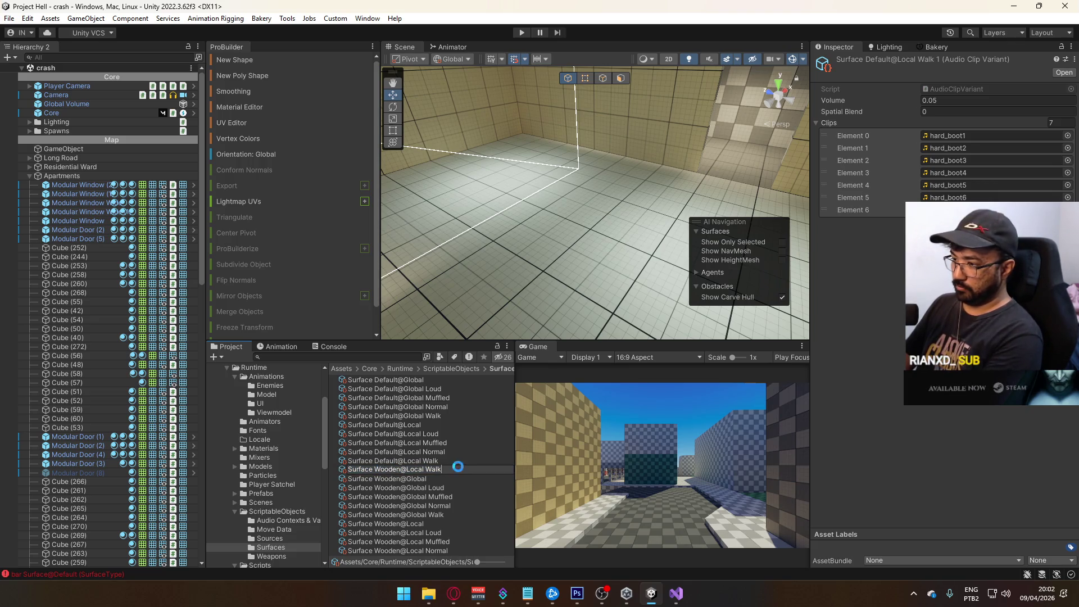
pyautogui.click(430, 473)
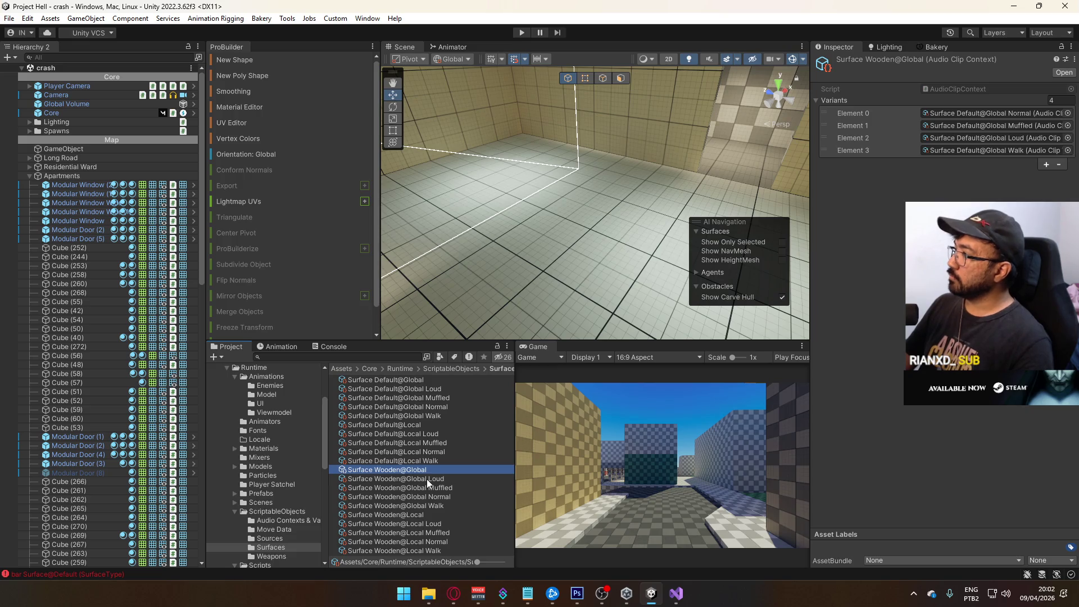
# Assign Wooden Global Normal, Muffled, Loud and Walk to Surface Wooden@Global variants 0–3.
pyautogui.moveTo(441, 497)
pyautogui.mouseDown()
pyautogui.moveTo(495, 473)
pyautogui.moveTo(960, 114)
pyautogui.mouseUp()
pyautogui.moveTo(819, 293); pyautogui.dragTo(1015, 126)
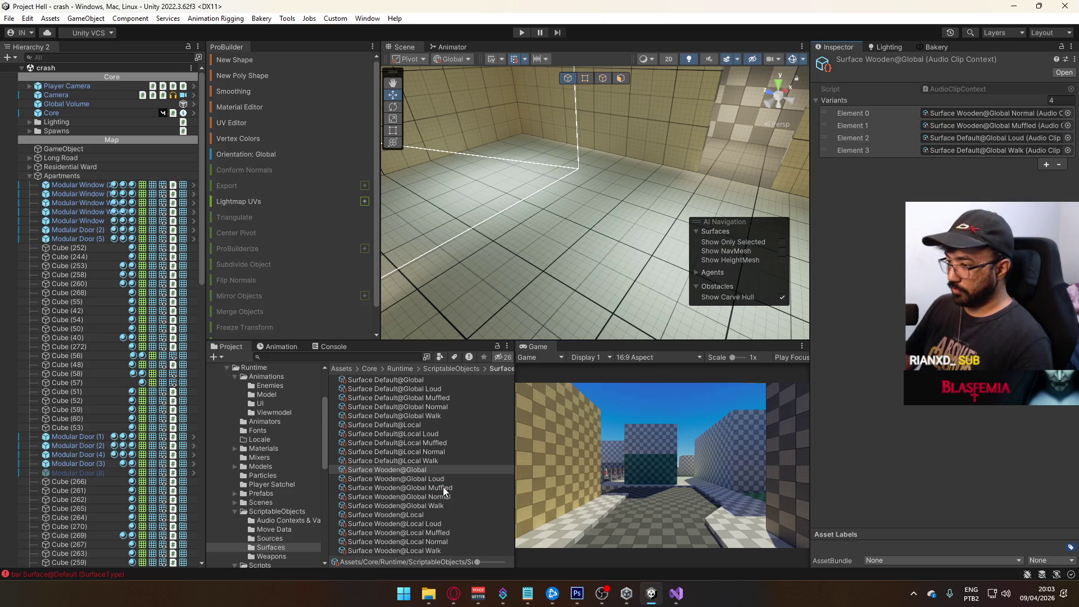
pyautogui.moveTo(441, 480)
pyautogui.mouseDown()
pyautogui.moveTo(887, 228)
pyautogui.moveTo(966, 125)
pyautogui.moveTo(983, 138)
pyautogui.mouseUp()
pyautogui.moveTo(462, 508)
pyautogui.mouseDown()
pyautogui.moveTo(438, 507)
pyautogui.moveTo(978, 150)
pyautogui.mouseUp()
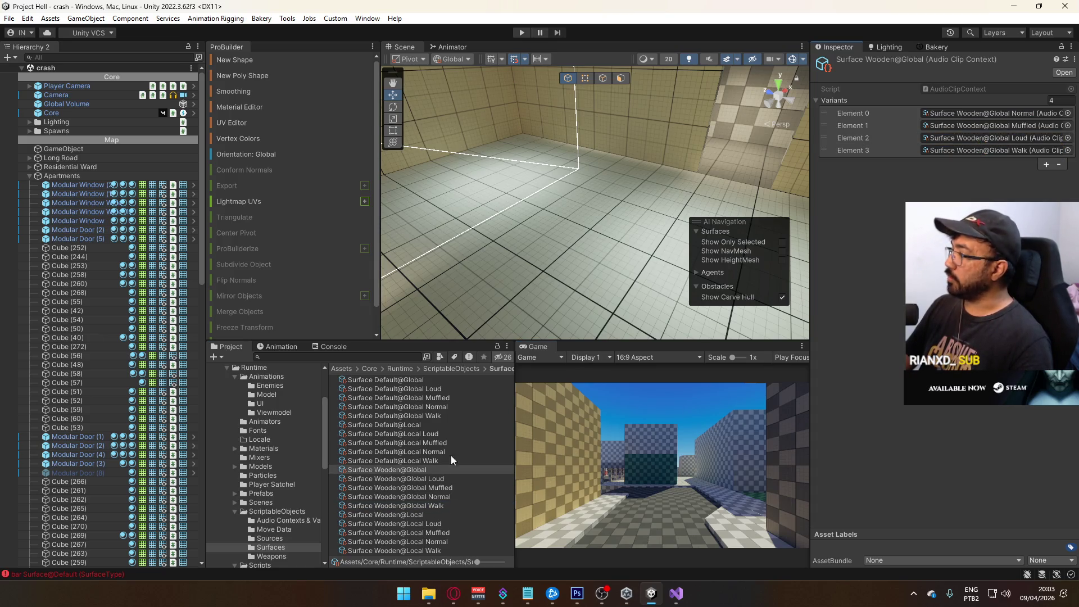
# Assign Wooden Local Normal, Muffled, Loud and Walk to Surface Wooden@Local variants 0–3.
pyautogui.click(410, 516)
pyautogui.moveTo(410, 516)
pyautogui.mouseDown()
pyautogui.moveTo(731, 337)
pyautogui.moveTo(1009, 144)
pyautogui.mouseUp()
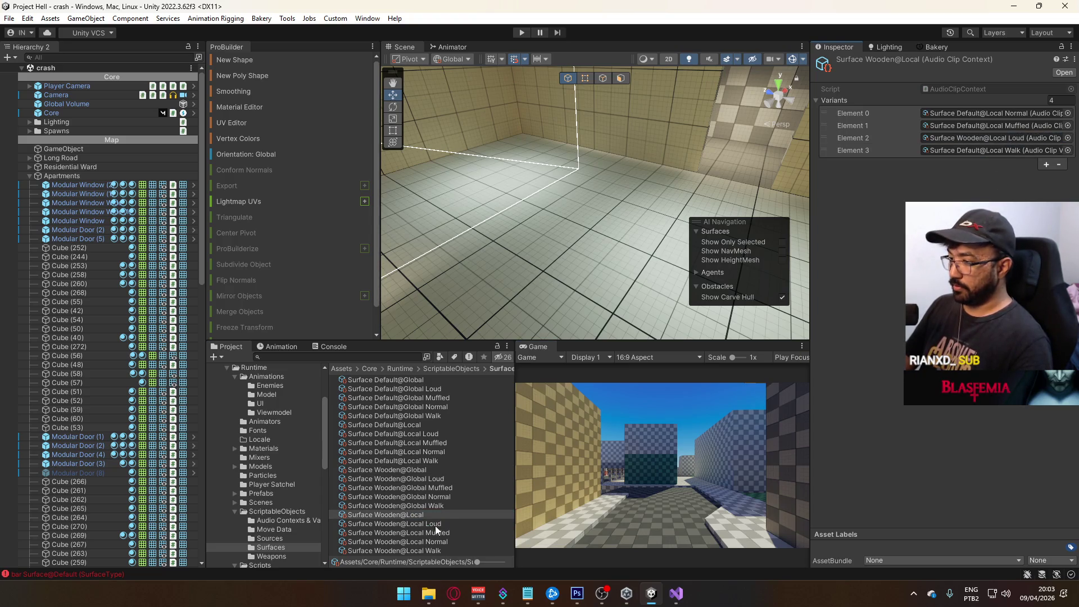
pyautogui.moveTo(393, 532)
pyautogui.mouseDown()
pyautogui.moveTo(987, 158)
pyautogui.moveTo(1002, 125)
pyautogui.mouseUp()
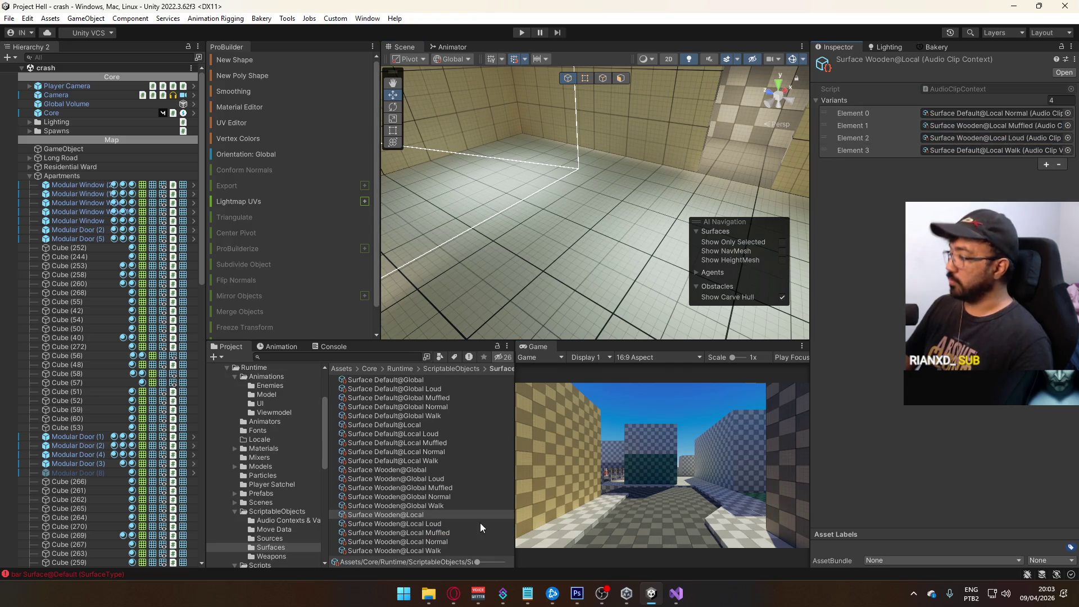
pyautogui.moveTo(433, 542)
pyautogui.mouseDown()
pyautogui.moveTo(956, 126)
pyautogui.moveTo(958, 113)
pyautogui.mouseUp()
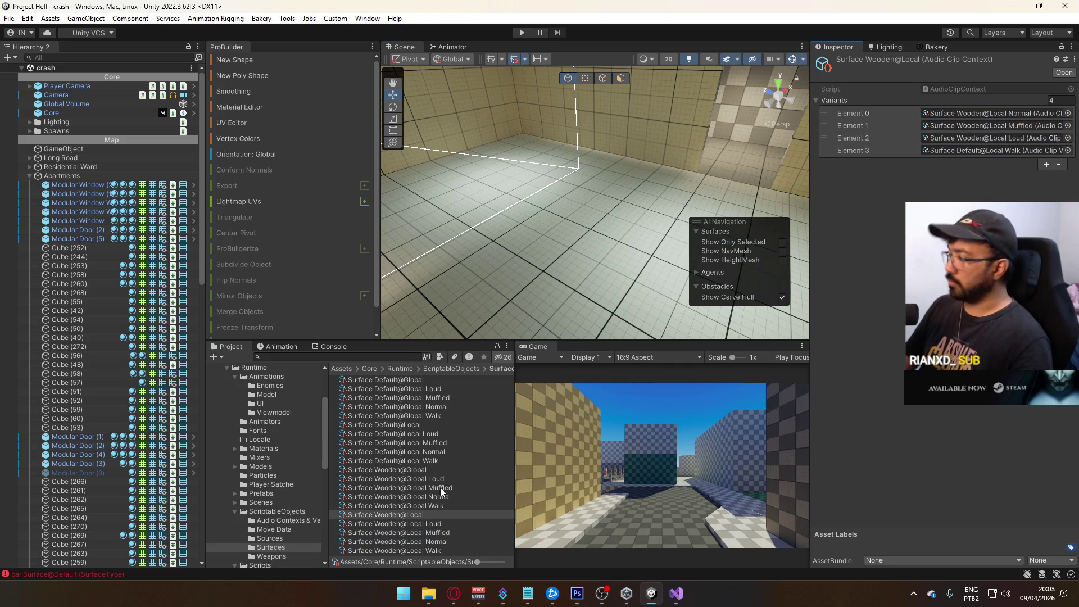
pyautogui.moveTo(439, 552); pyautogui.dragTo(995, 151)
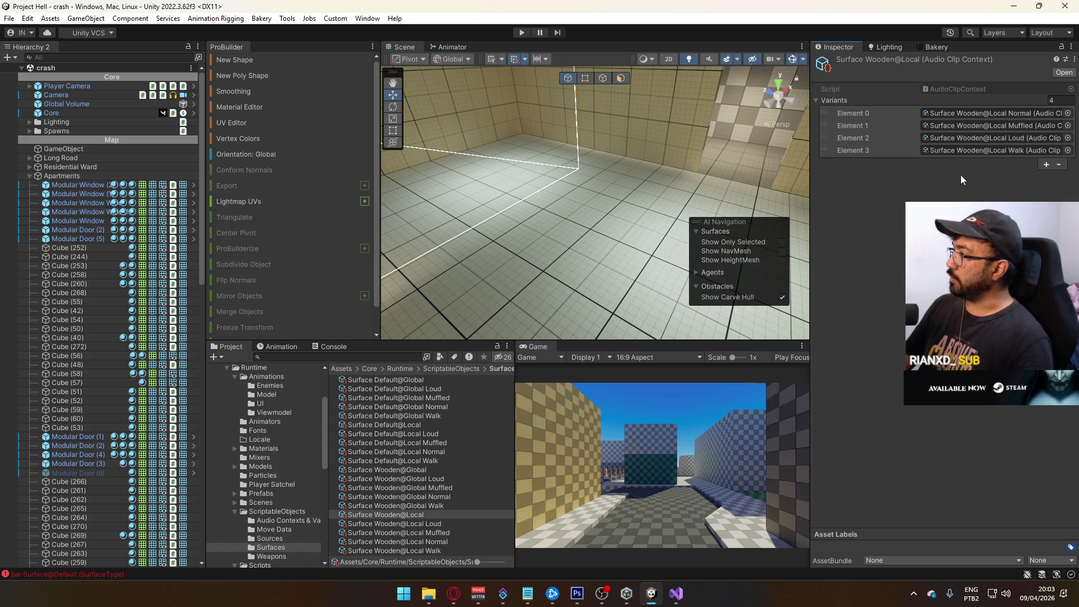
pyautogui.click(442, 479)
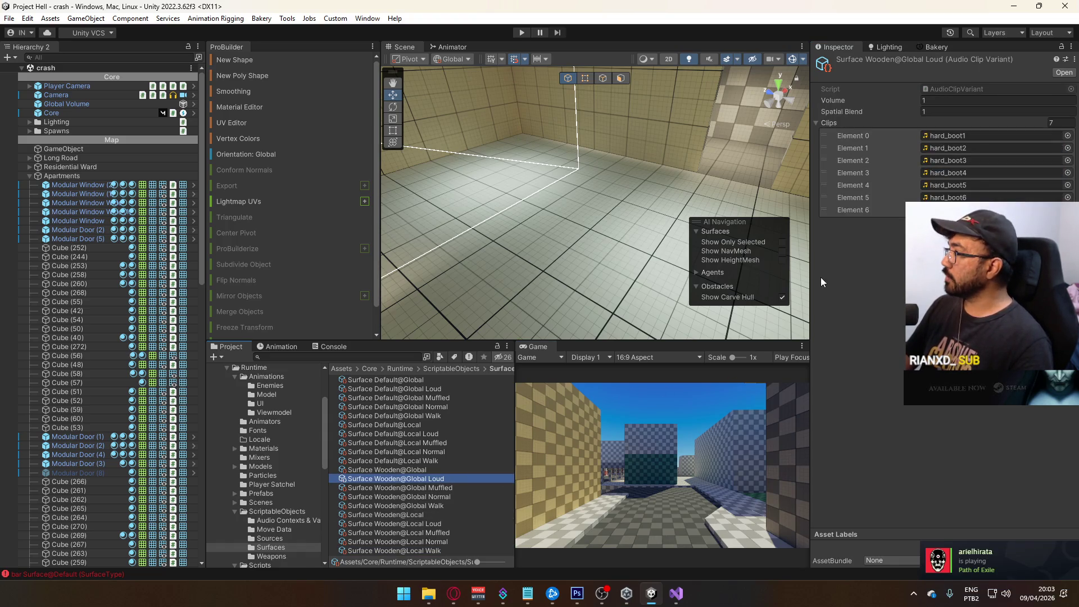
# Lock the Inspector on the Surface Wooden@Global Loud variant.
pyautogui.click(1067, 136)
pyautogui.click(1068, 125)
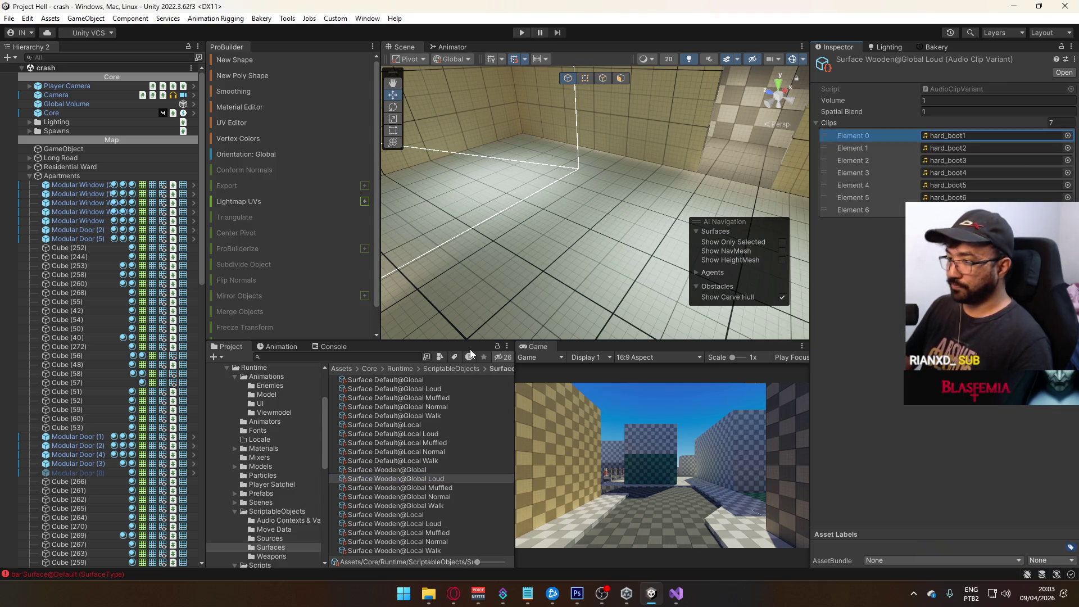
pyautogui.scroll(-10, 258, 492)
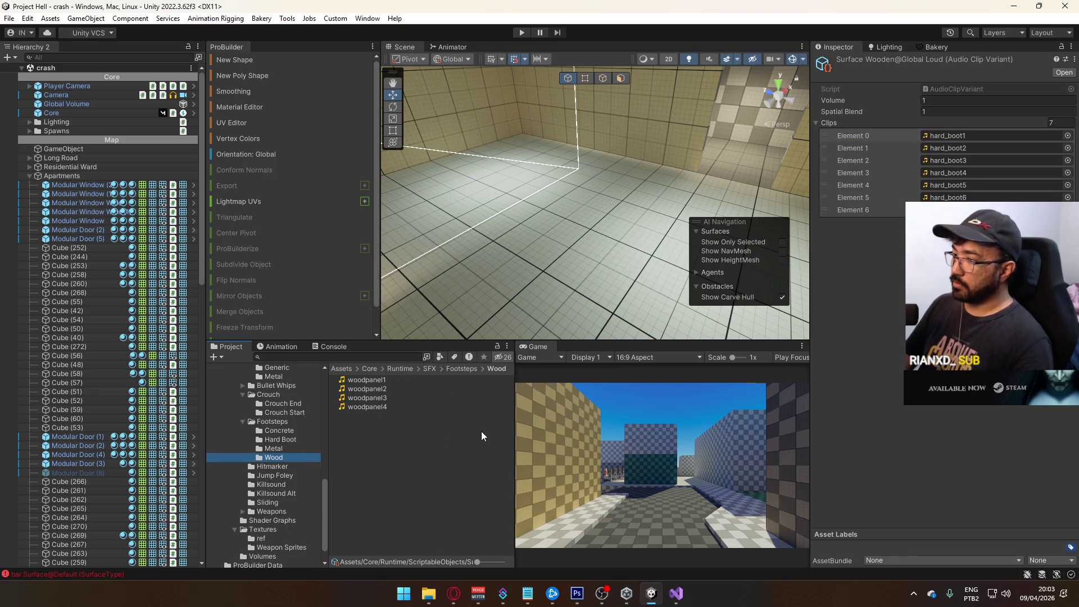
pyautogui.click(1062, 49)
# Empty the Clips list and fill it with woodpanel1 through woodpanel4.
pyautogui.moveTo(374, 413); pyautogui.dragTo(386, 383)
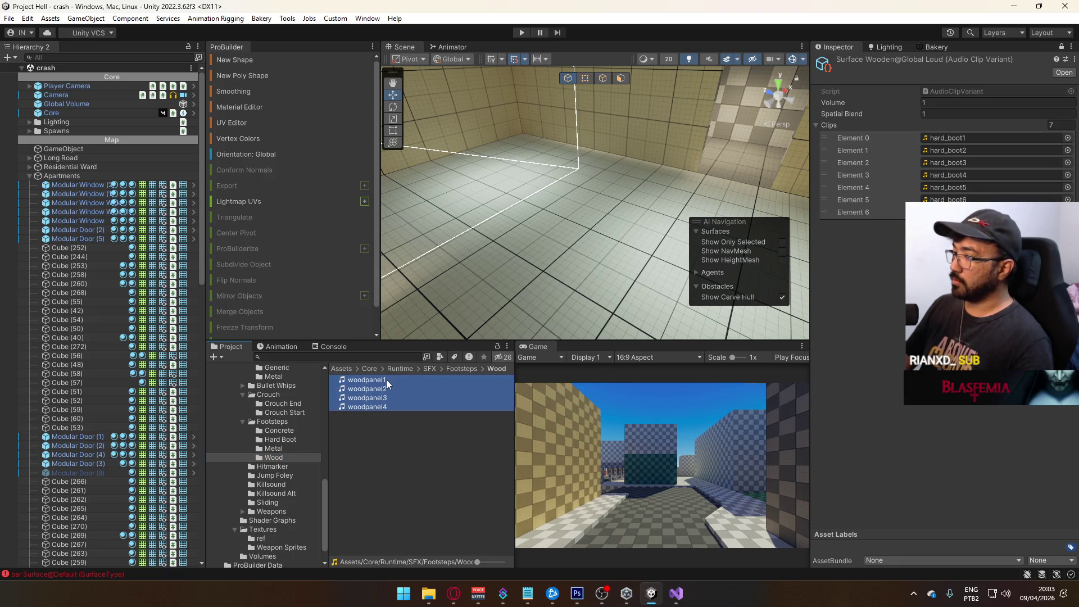
pyautogui.rightClick(865, 129)
pyautogui.click(1050, 124)
pyautogui.write('0')
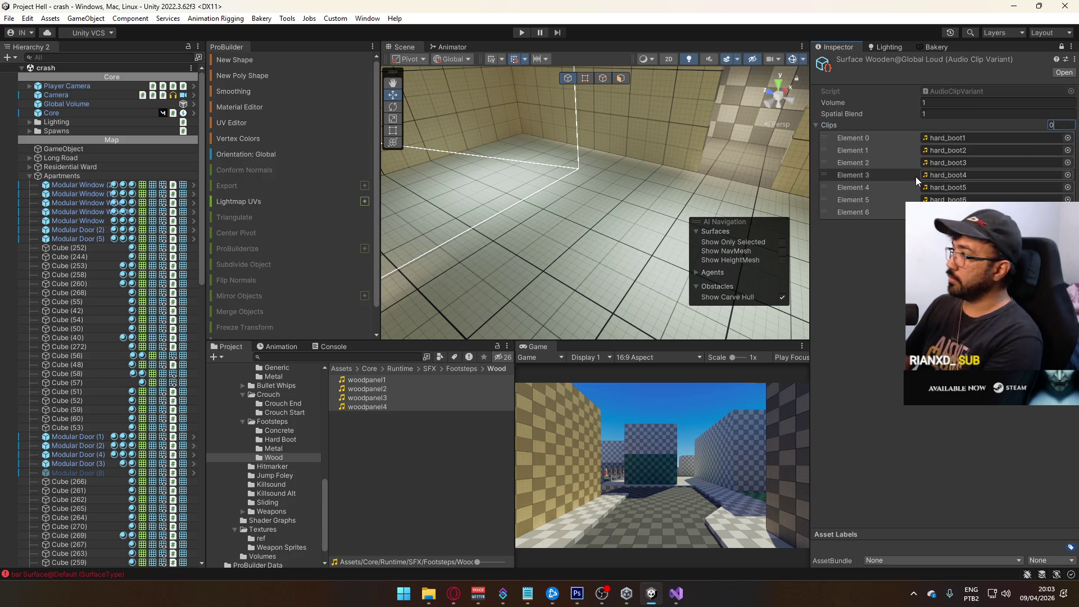
pyautogui.press('Return')
pyautogui.moveTo(354, 399)
pyautogui.mouseDown()
pyautogui.moveTo(891, 163)
pyautogui.moveTo(897, 128)
pyautogui.mouseUp()
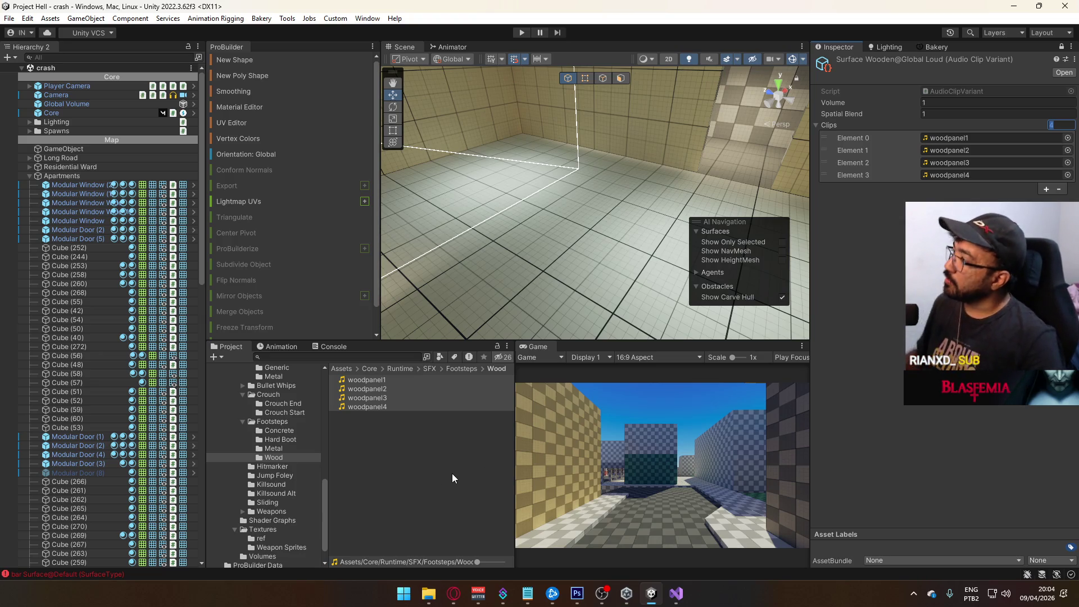
pyautogui.press('Return')
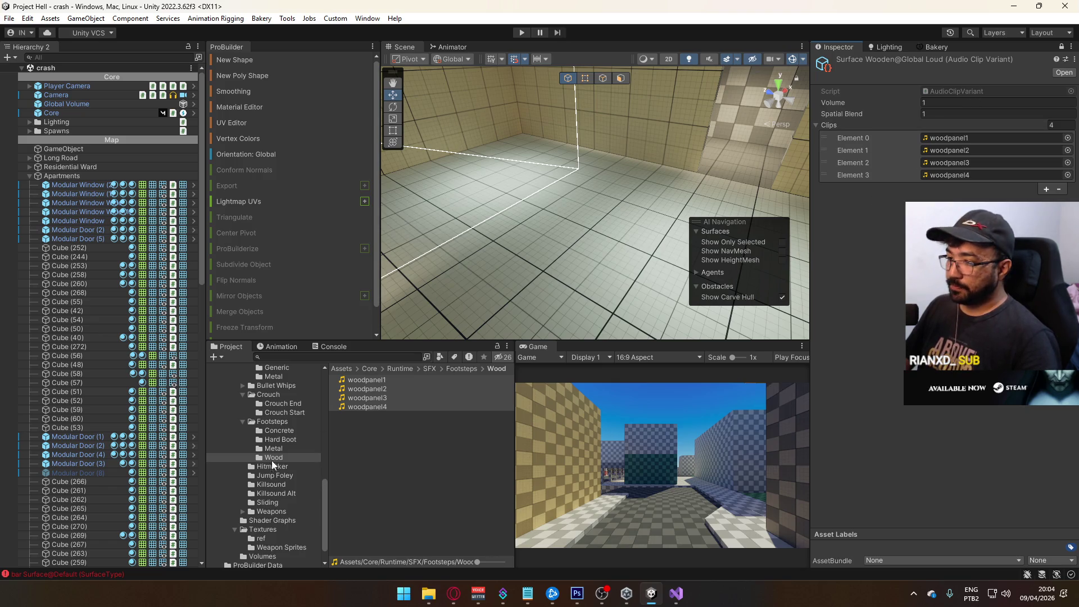
# Unlock the Inspector and inspect the woodpanel4 clip in Footsteps/Wood.
pyautogui.click(285, 425)
pyautogui.click(274, 457)
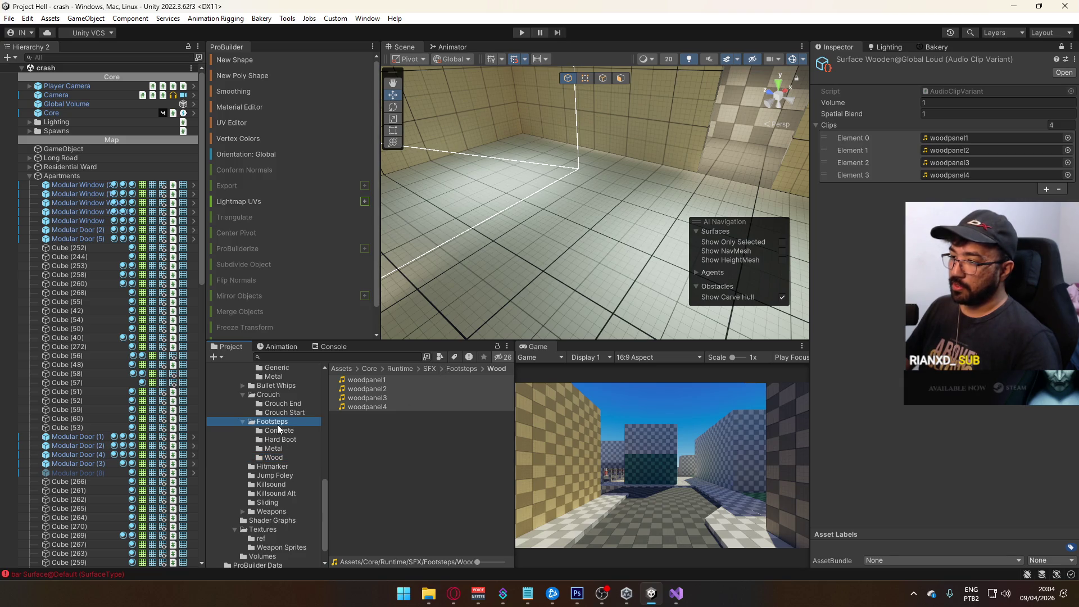
pyautogui.click(1060, 45)
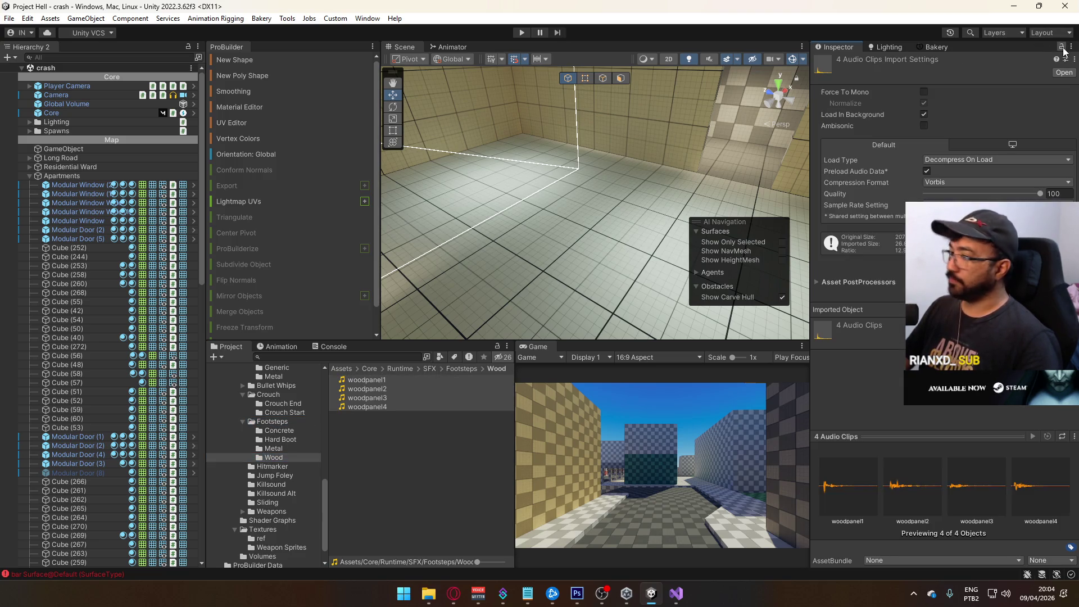
pyautogui.click(272, 422)
pyautogui.doubleClick(384, 407)
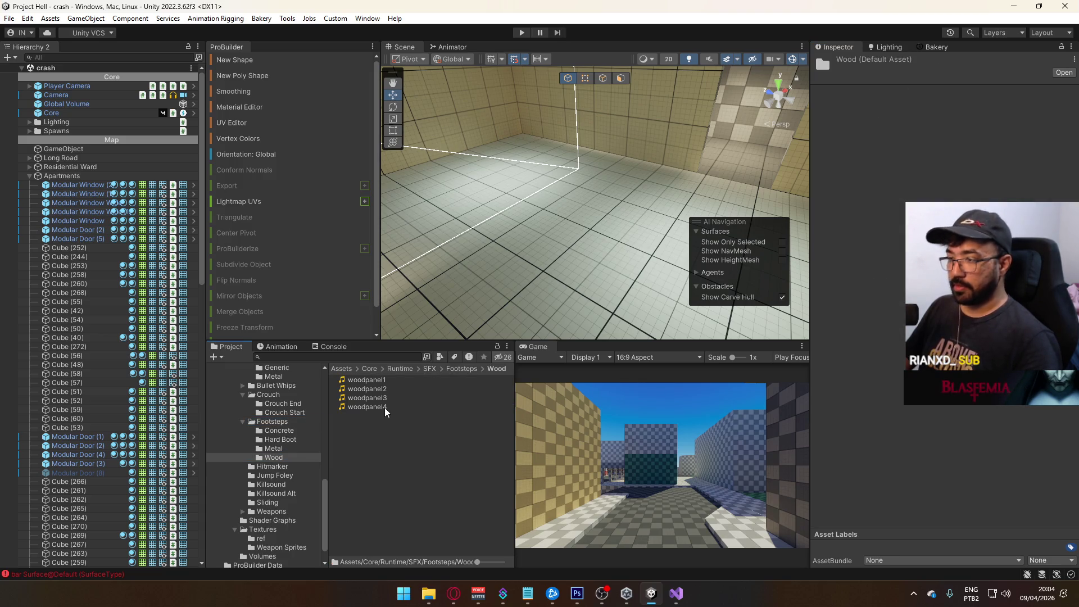
pyautogui.click(400, 379)
pyautogui.click(394, 388)
pyautogui.click(391, 407)
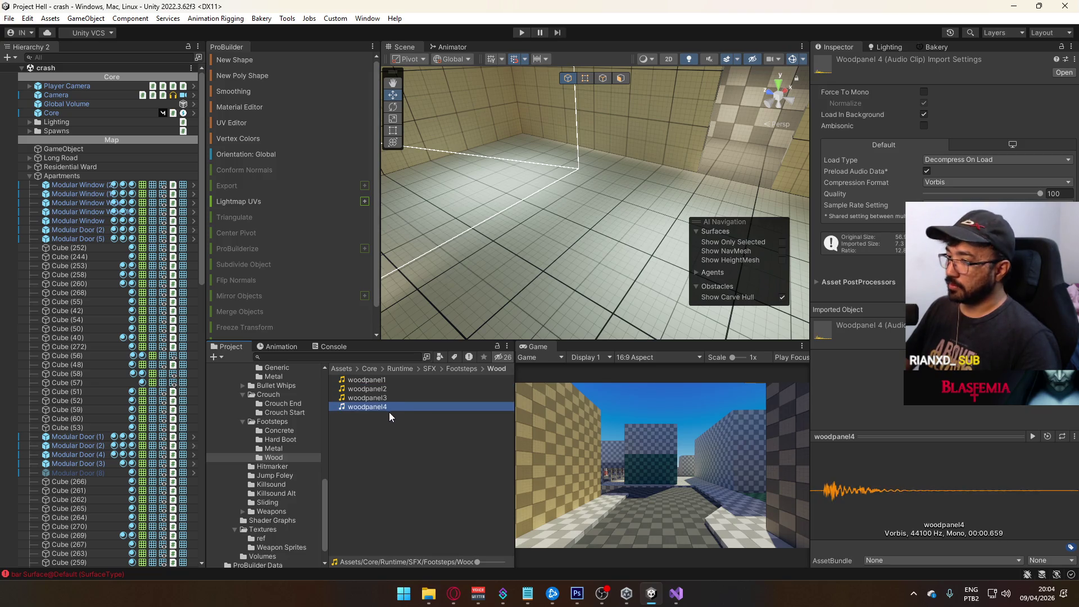
# Navigate from the Footsteps folder back up to the ScriptableObjects folder.
pyautogui.click(278, 422)
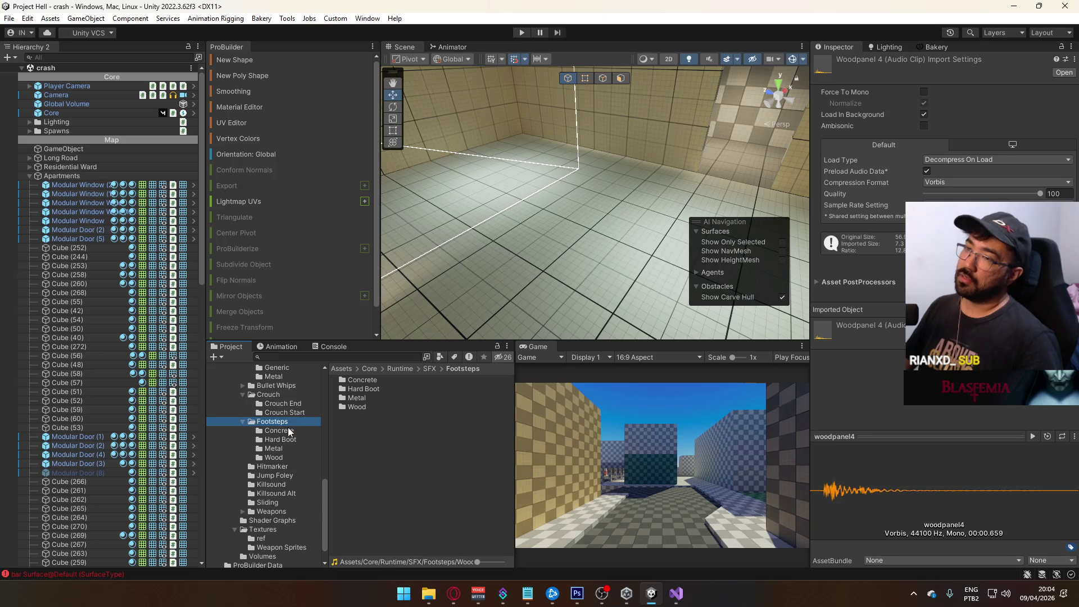
pyautogui.scroll(1, 295, 474)
pyautogui.scroll(3, 307, 474)
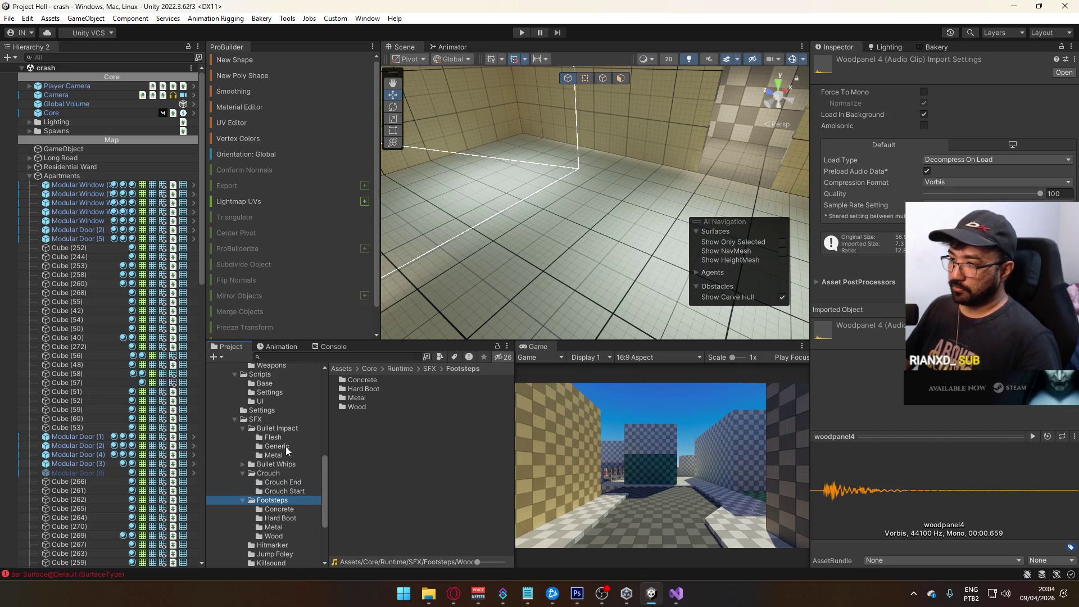
pyautogui.scroll(-4, 285, 447)
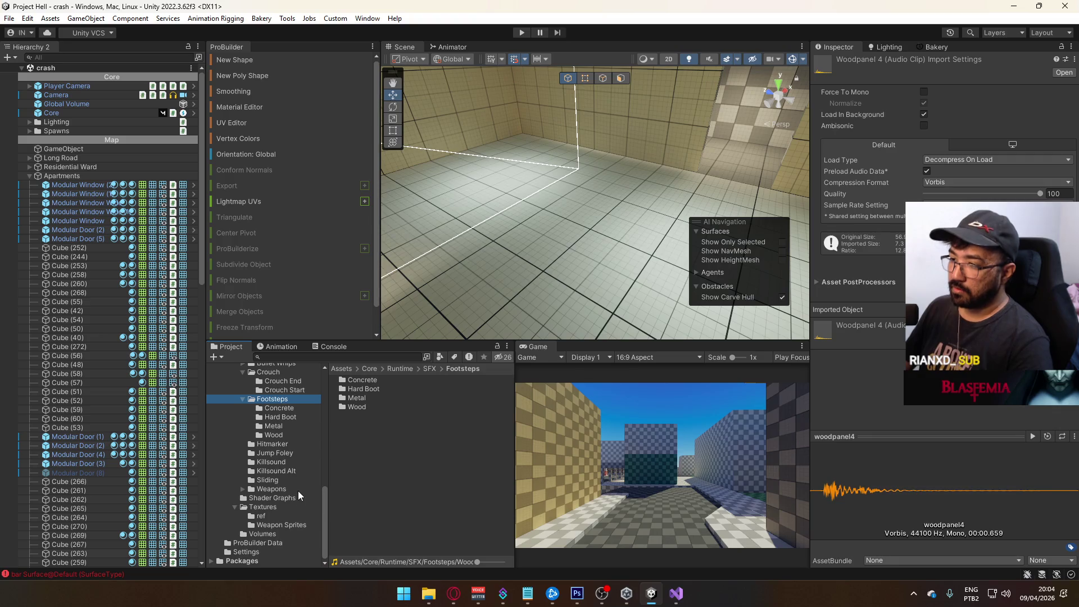
pyautogui.scroll(3, 270, 482)
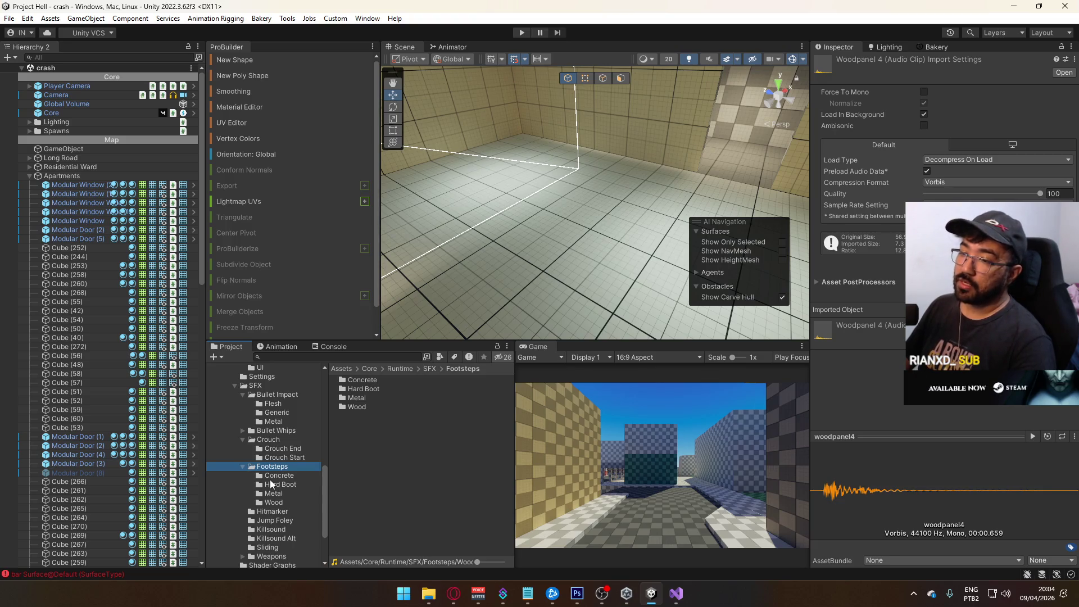
pyautogui.scroll(5, 279, 481)
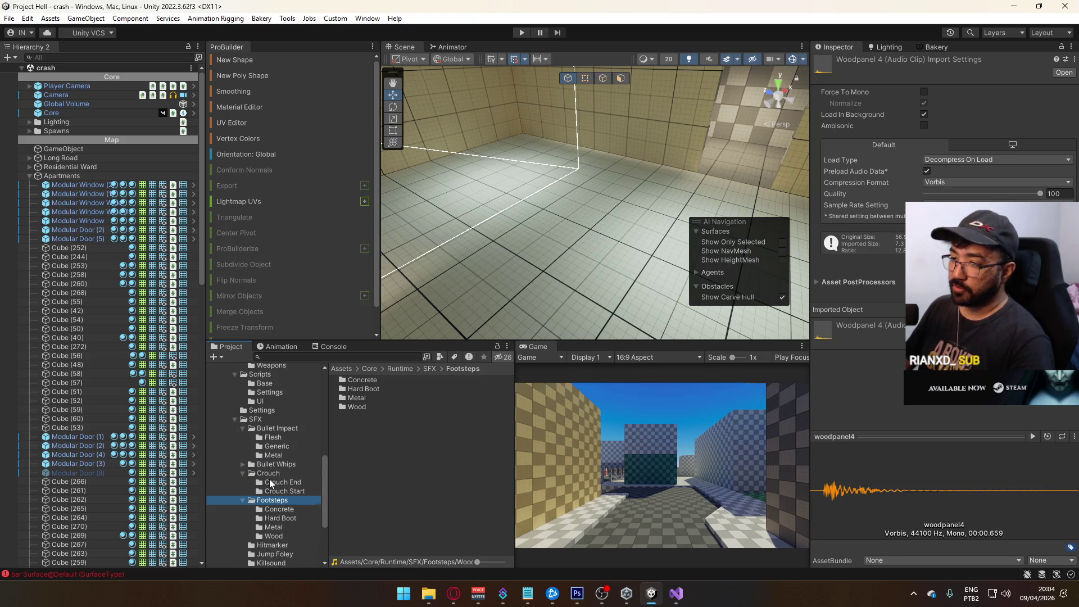
pyautogui.click(281, 389)
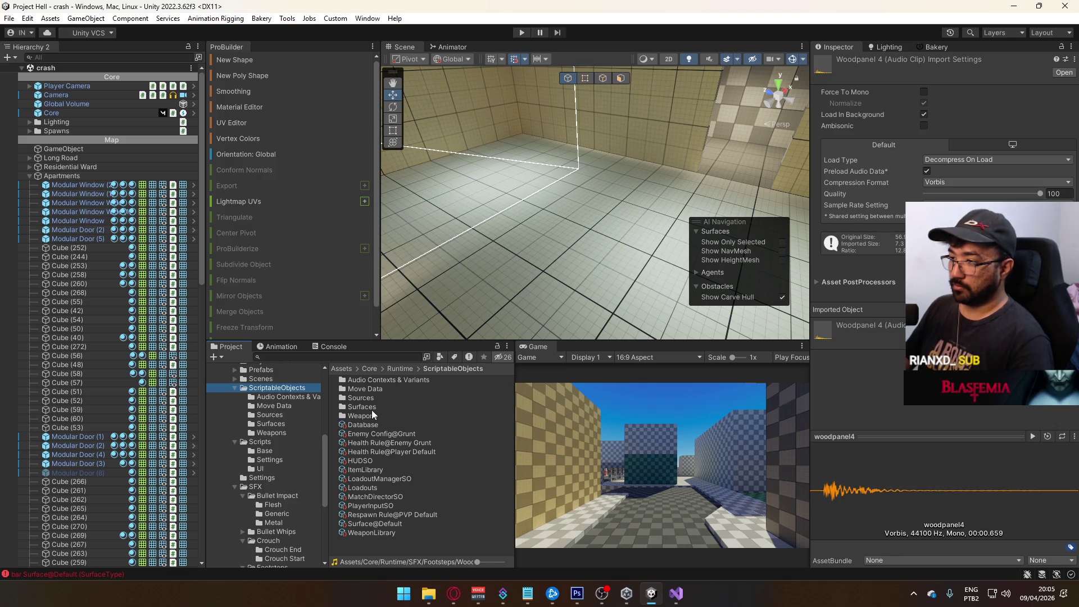
# Copy the woodpanel clips list from Surface Wooden@Global Loud.
pyautogui.doubleClick(406, 382)
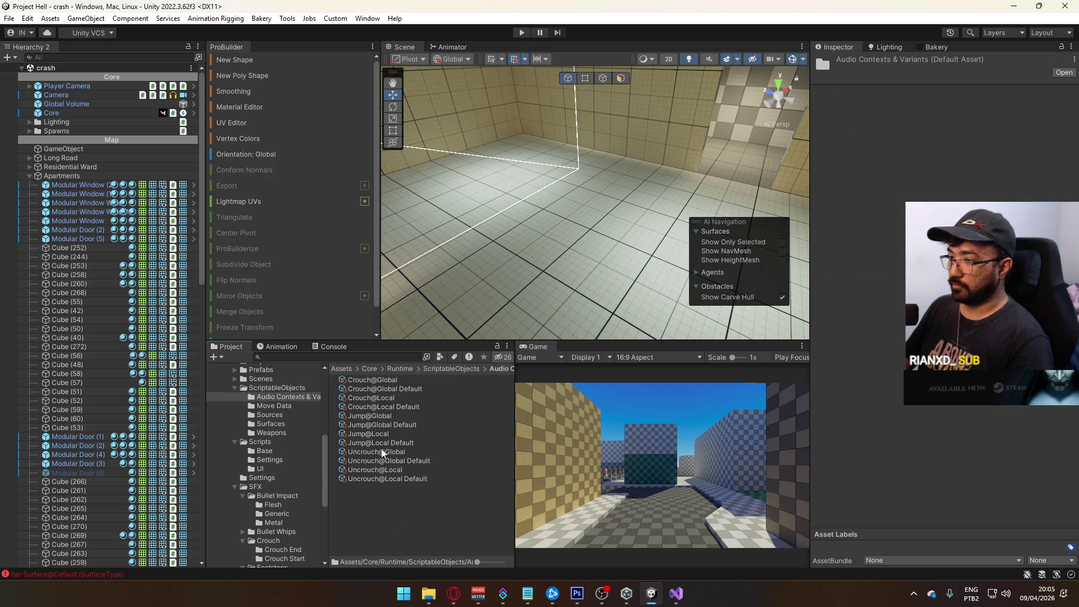
pyautogui.click(442, 370)
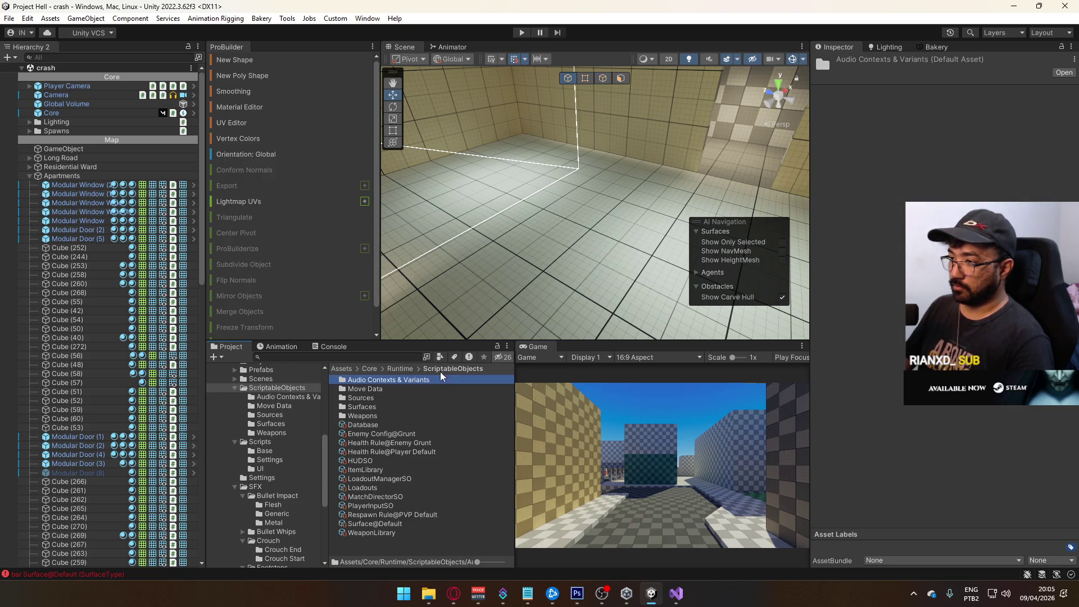
pyautogui.doubleClick(384, 407)
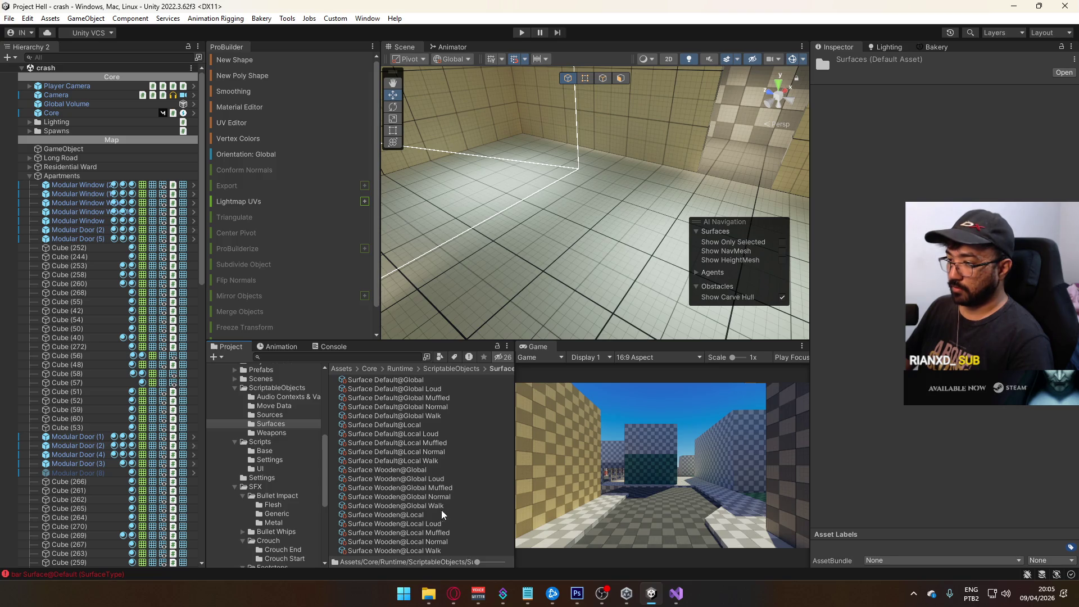
pyautogui.click(423, 479)
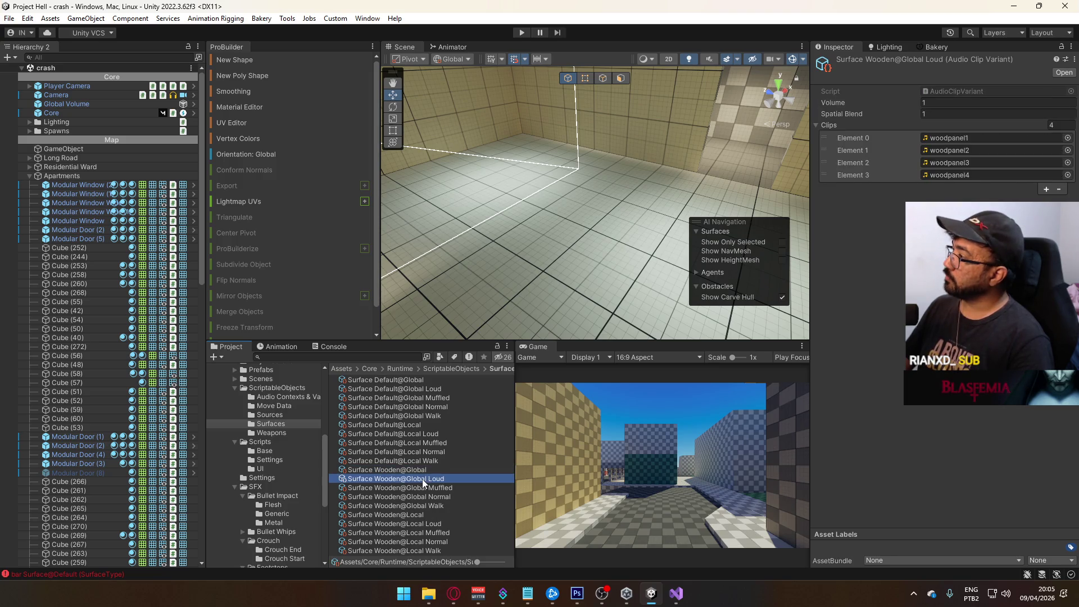
pyautogui.rightClick(843, 123)
pyautogui.click(905, 151)
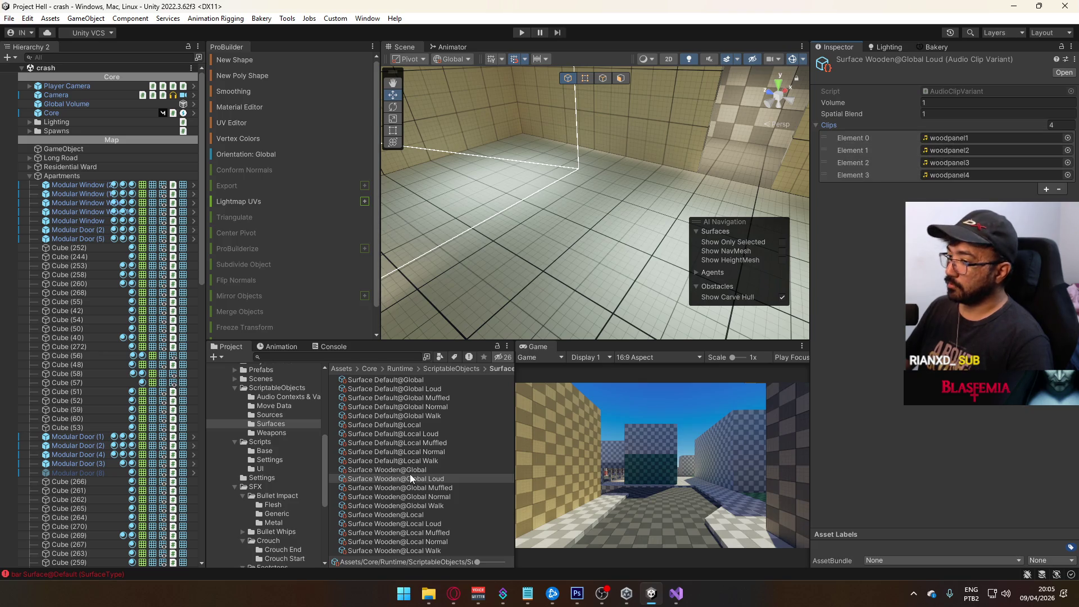
# Paste the woodpanel clips into Global Muffled and the remaining six Wooden variants.
pyautogui.click(419, 489)
pyautogui.rightClick(829, 123)
pyautogui.click(849, 163)
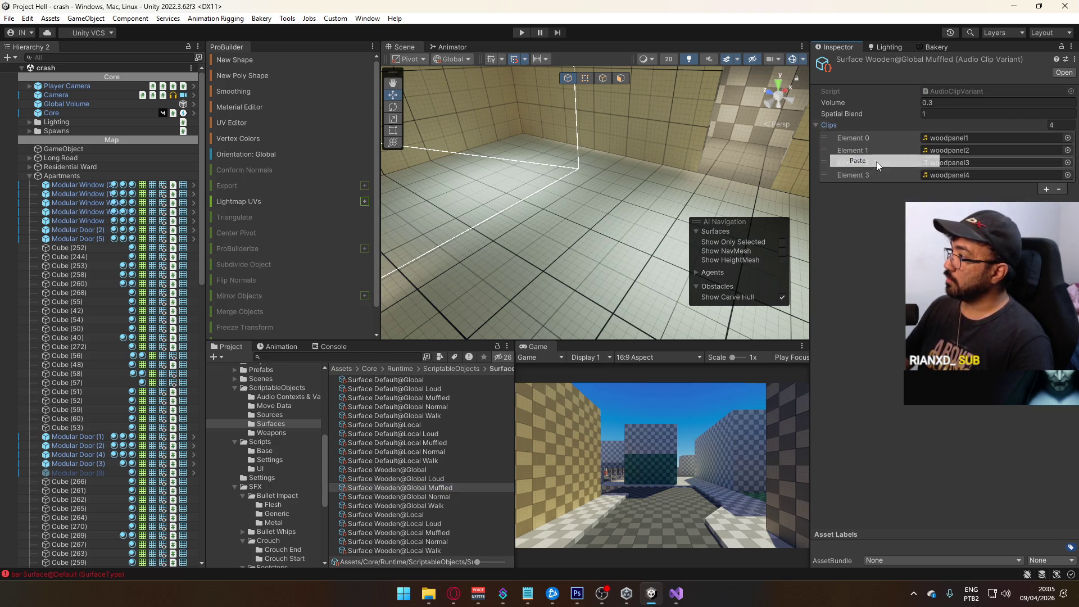
pyautogui.click(435, 498)
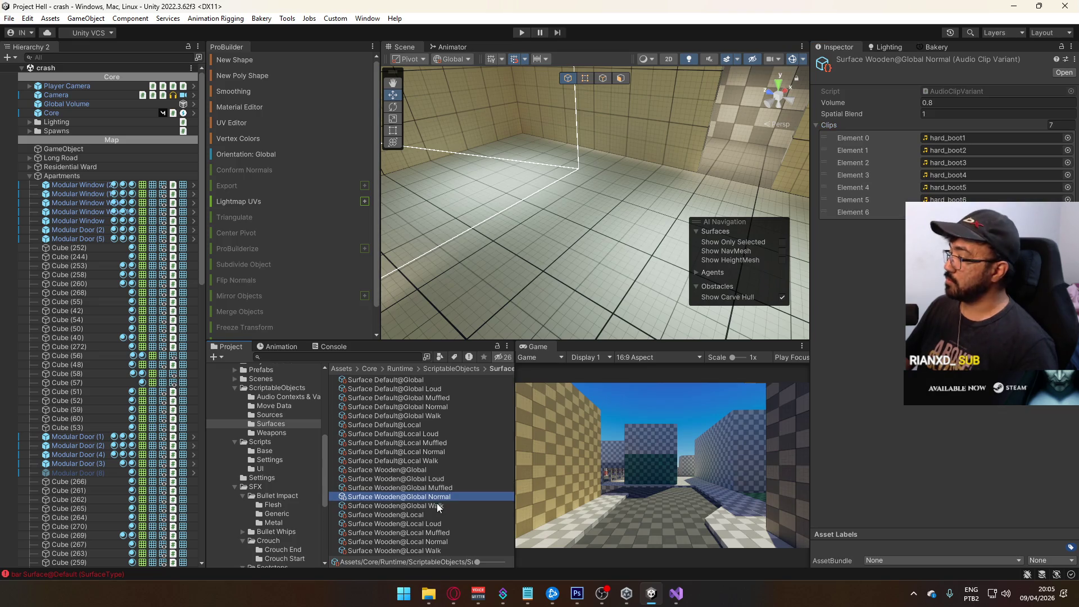
pyautogui.keyDown('ctrl'); pyautogui.click(437, 505); pyautogui.keyUp('ctrl')
pyautogui.keyDown('ctrl'); pyautogui.click(434, 524); pyautogui.keyUp('ctrl')
pyautogui.keyDown('ctrl'); pyautogui.click(434, 533); pyautogui.keyUp('ctrl')
pyautogui.keyDown('ctrl'); pyautogui.click(436, 541); pyautogui.keyUp('ctrl')
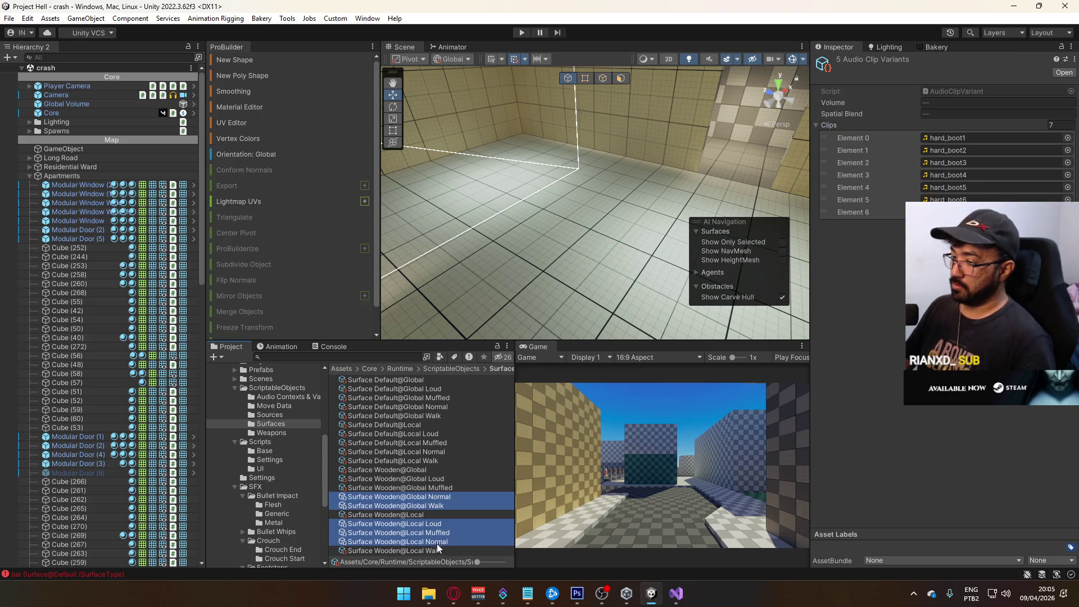
pyautogui.keyDown('ctrl'); pyautogui.click(437, 550); pyautogui.keyUp('ctrl')
pyautogui.rightClick(825, 123)
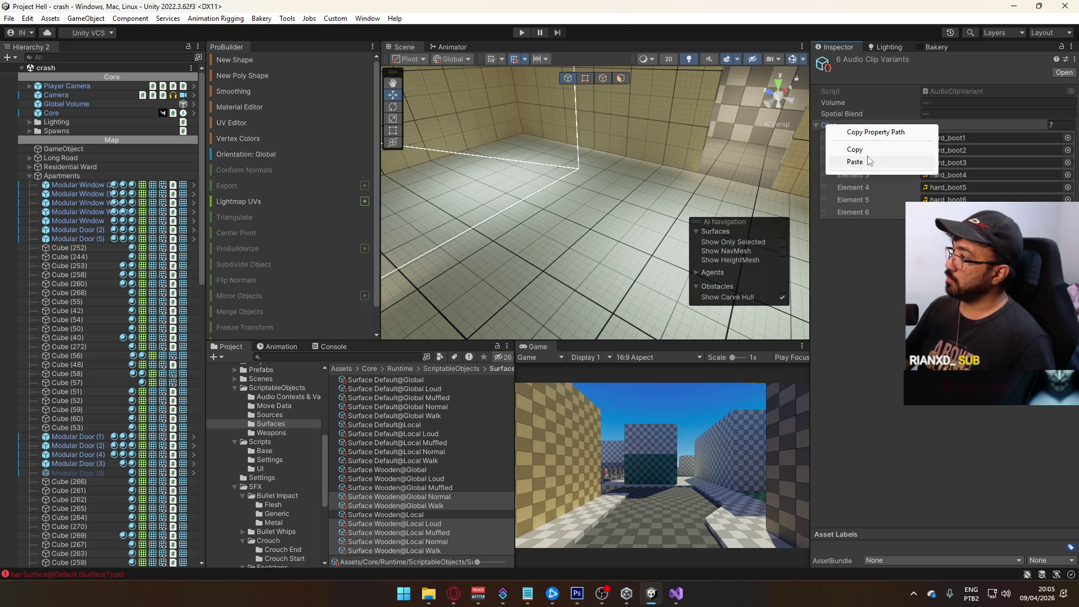
pyautogui.click(849, 163)
# Select the floor Cube (50) in the Scene view.
pyautogui.moveTo(444, 236)
pyautogui.mouseDown()
pyautogui.moveTo(454, 249)
pyautogui.moveTo(635, 291)
pyautogui.moveTo(739, 158)
pyautogui.moveTo(723, 197)
pyautogui.mouseUp()
pyautogui.click(633, 291)
pyautogui.moveTo(660, 246); pyautogui.dragTo(669, 256)
pyautogui.scroll(-8, 943, 421)
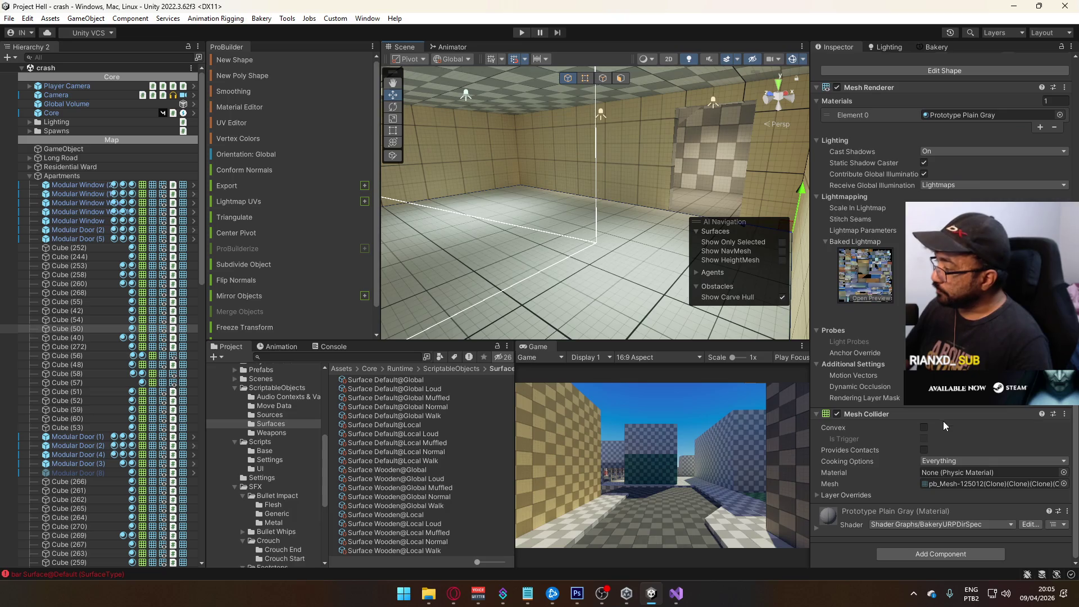
# Add a Surface component to Cube (50) with type Surface@Default.
pyautogui.click(903, 554)
pyautogui.write('sur')
pyautogui.press('Return')
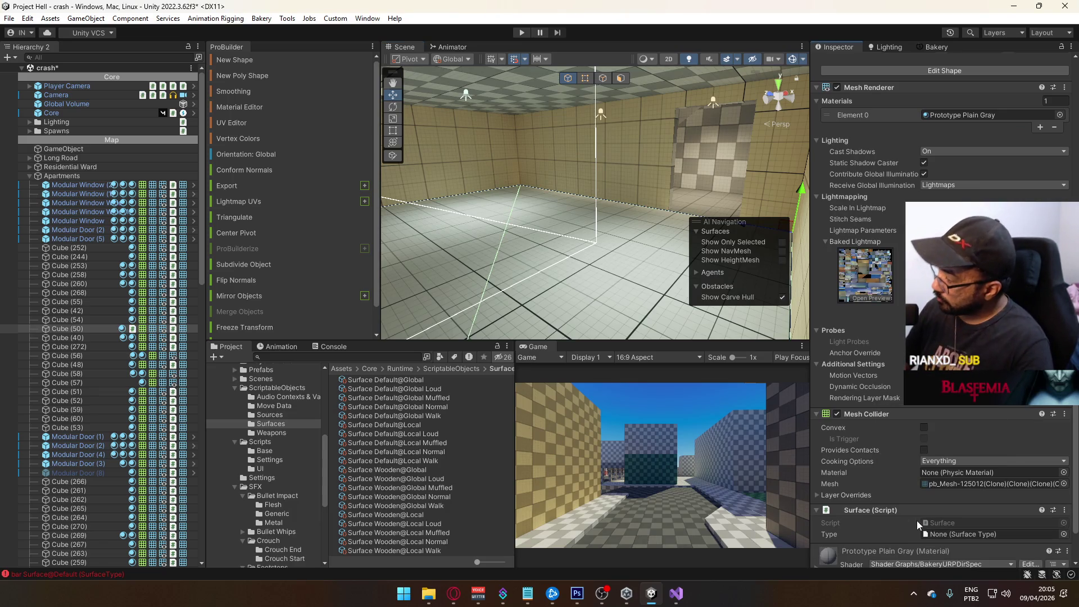
pyautogui.scroll(-2, 978, 509)
pyautogui.click(1064, 494)
pyautogui.click(818, 393)
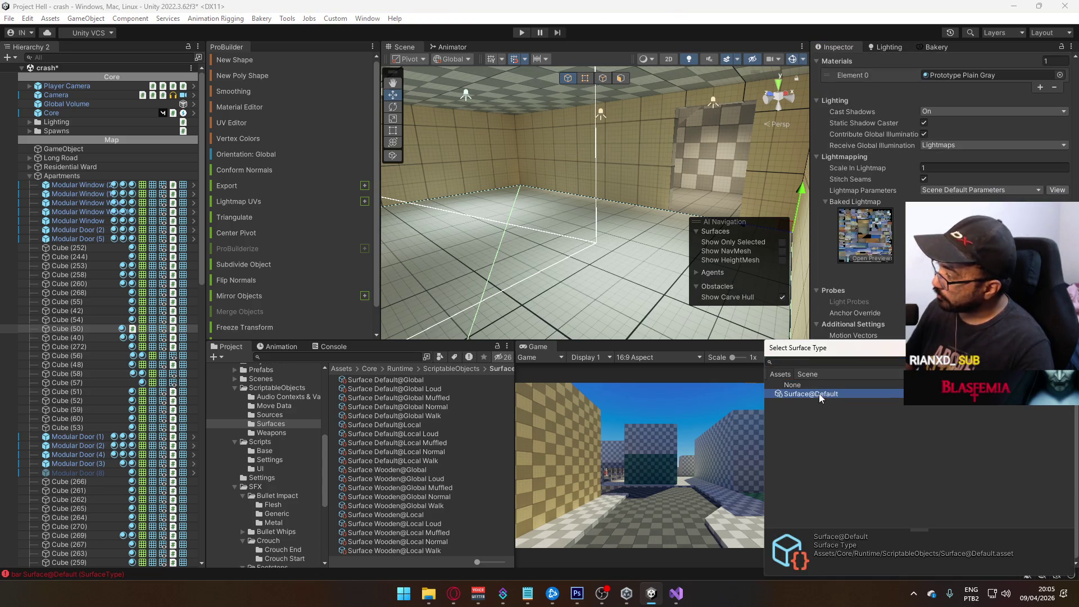
pyautogui.doubleClick(818, 394)
# Duplicate the Surface@Default asset and rename the copy Surface@Wooden.
pyautogui.click(868, 491)
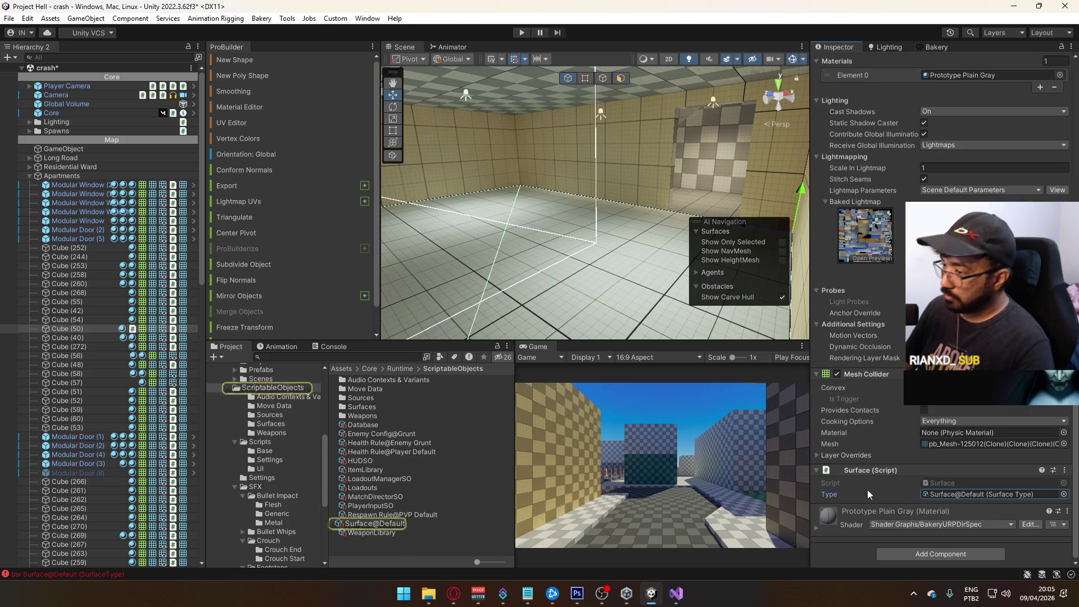
pyautogui.click(382, 524)
pyautogui.hotkey('ctrl', 'd')
pyautogui.click(379, 533)
pyautogui.moveTo(378, 532); pyautogui.dragTo(455, 535)
pyautogui.write('Wooden')
pyautogui.press('Return')
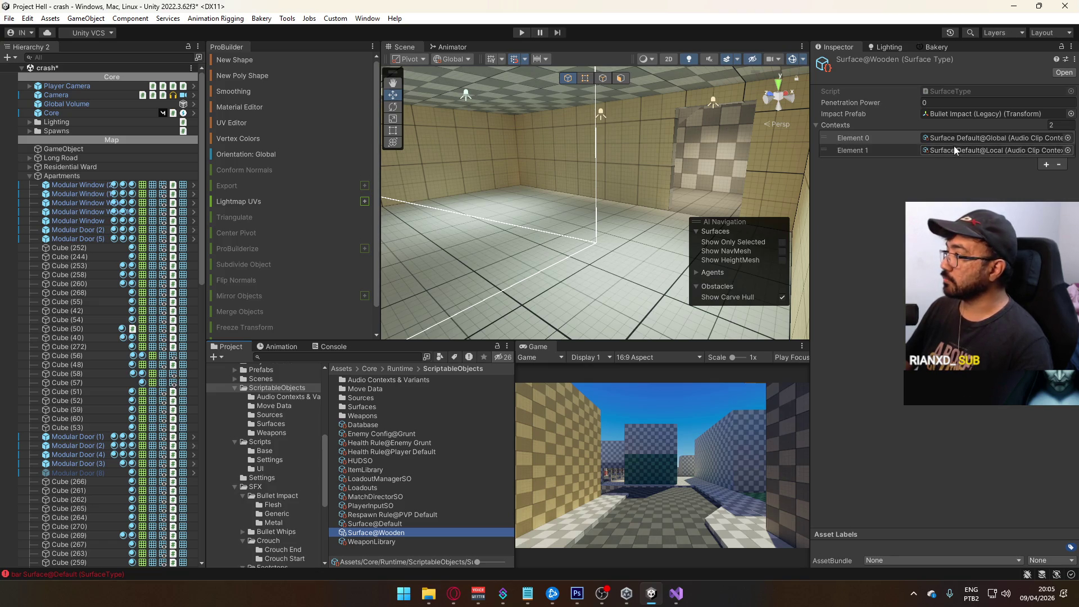
# Set Surface@Wooden contexts to Surface Wooden@Global and Surface Wooden@Local, then save.
pyautogui.click(1068, 138)
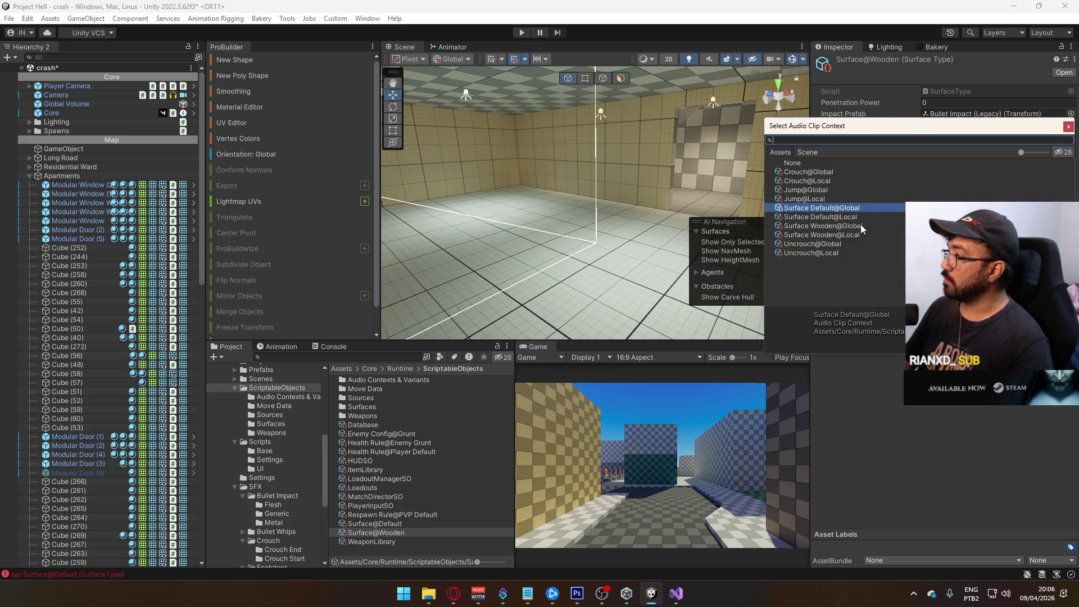
pyautogui.click(859, 226)
pyautogui.doubleClick(859, 226)
pyautogui.click(1068, 148)
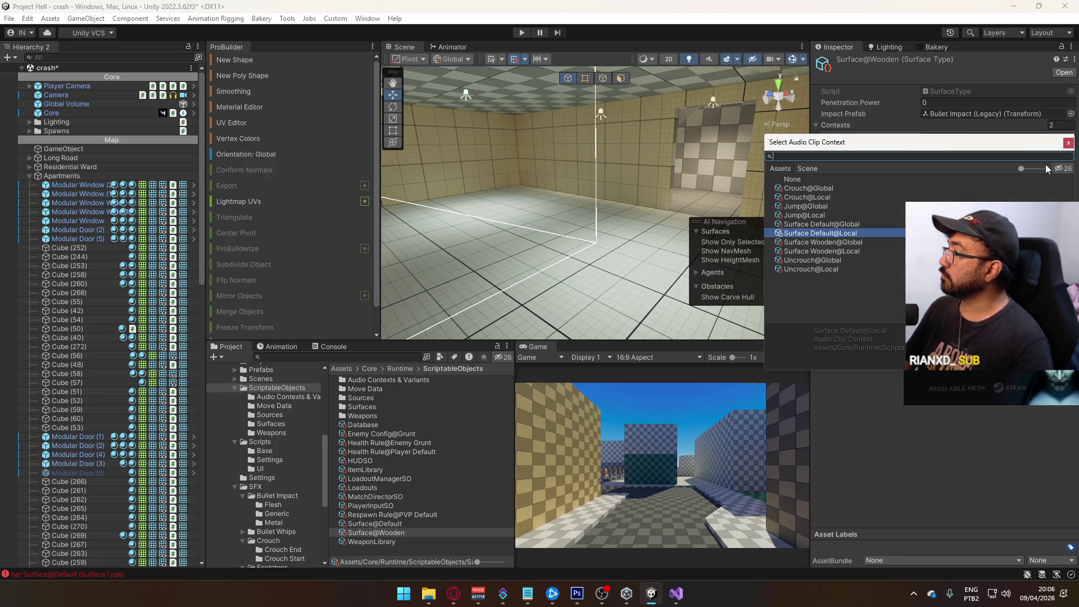
pyautogui.doubleClick(864, 252)
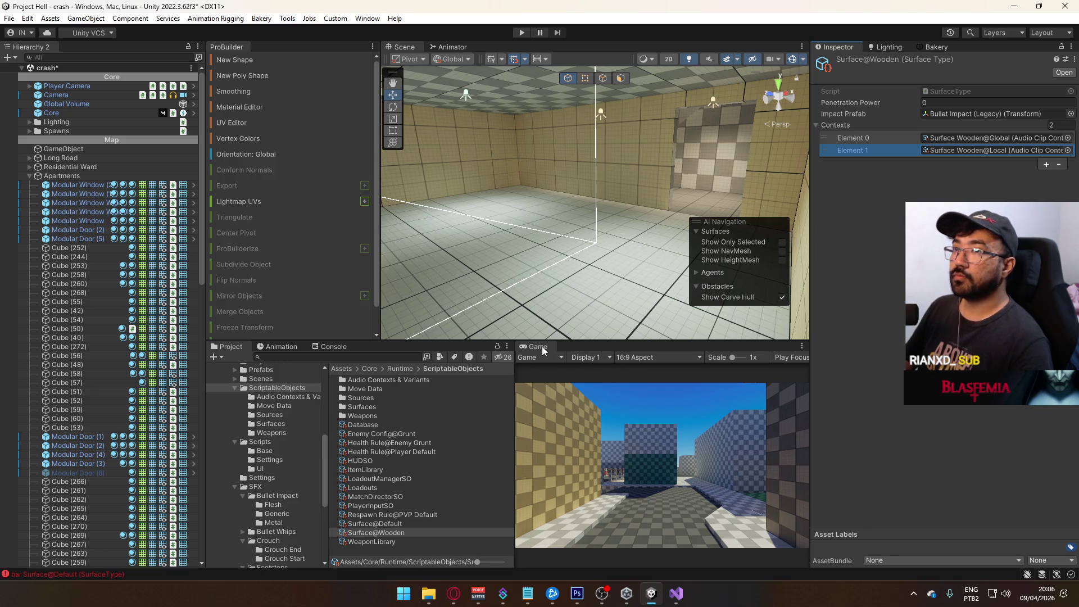
pyautogui.hotkey('ctrl', 's')
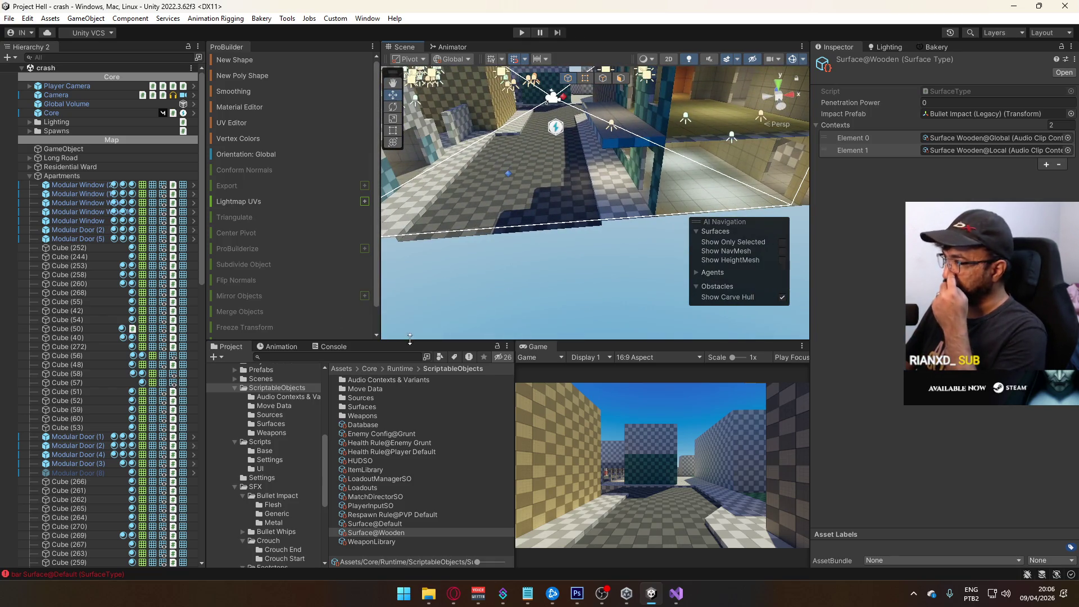
# Locate and inspect the Bullet Impact (Legacy) prefab in the project.
pyautogui.click(956, 115)
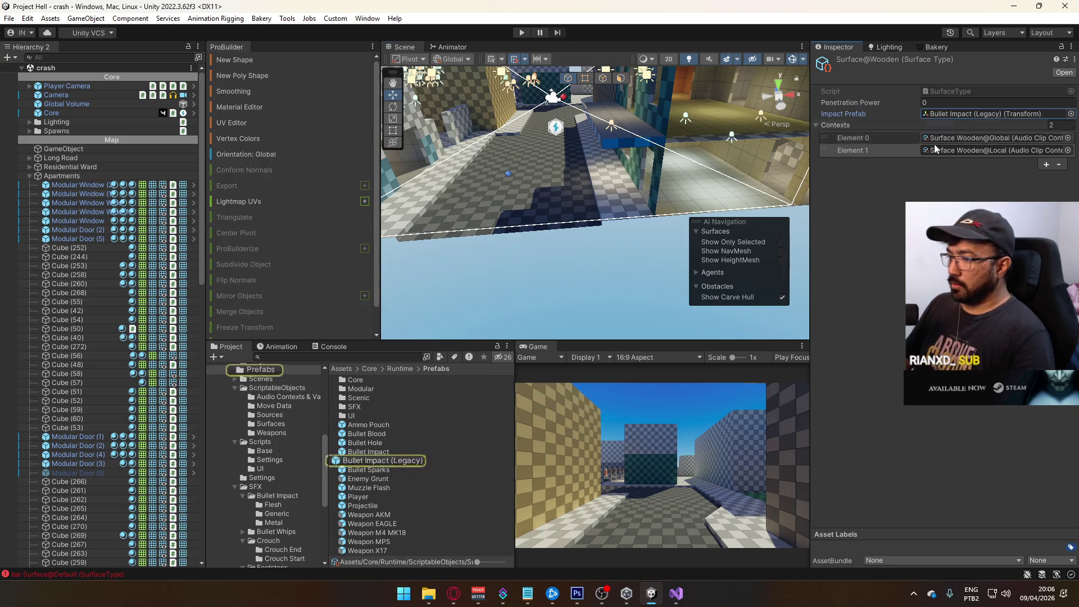
pyautogui.click(409, 462)
pyautogui.click(676, 593)
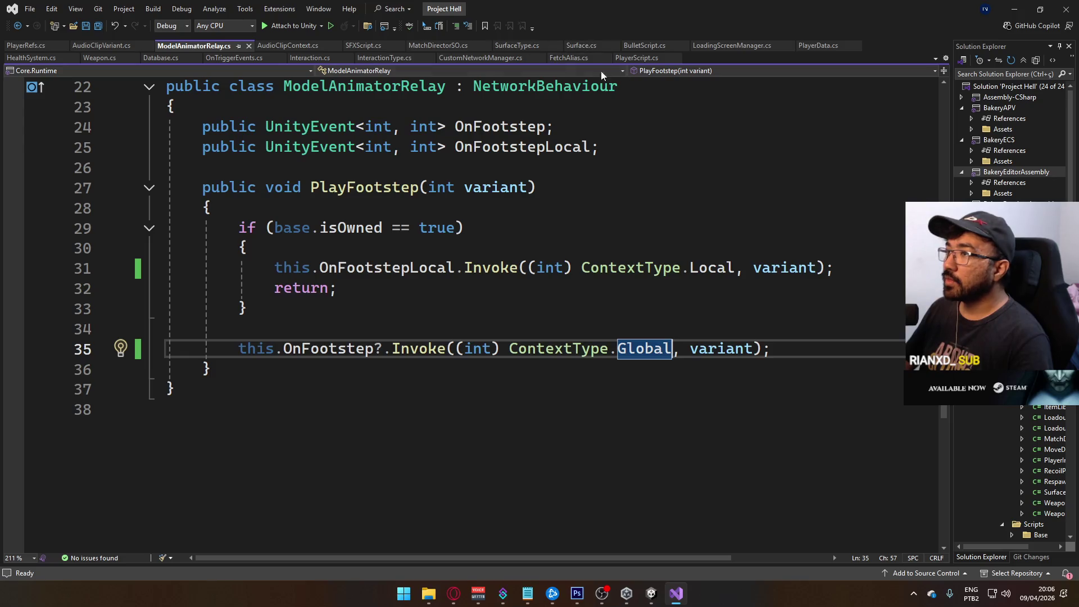
# Wrap lines 117–131 of BulletScript.cs in /* */ and save the file.
pyautogui.click(639, 46)
pyautogui.scroll(-20, 544, 347)
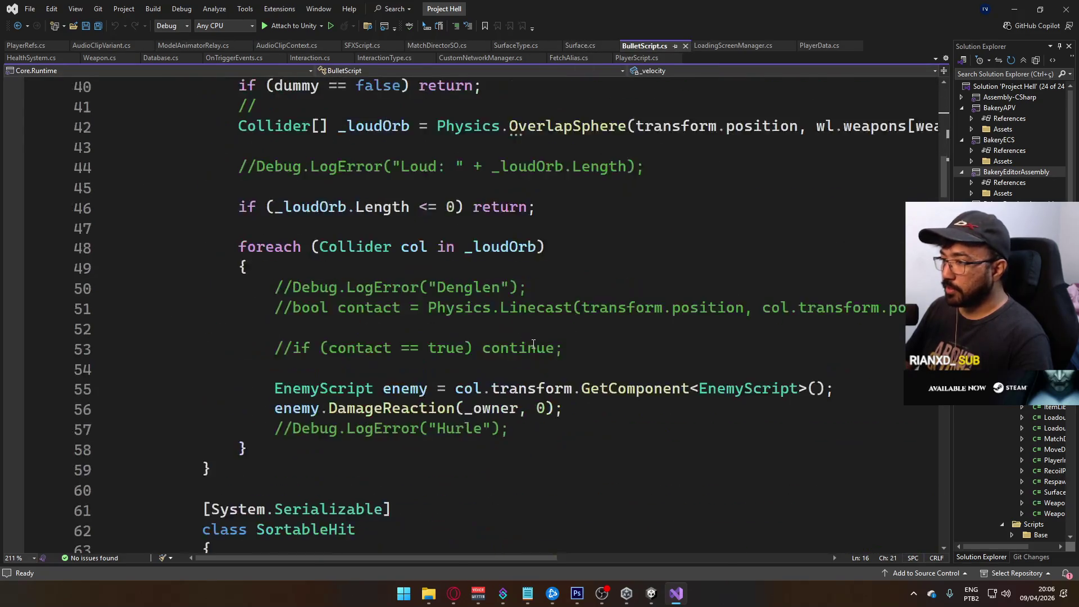
pyautogui.scroll(-17, 544, 347)
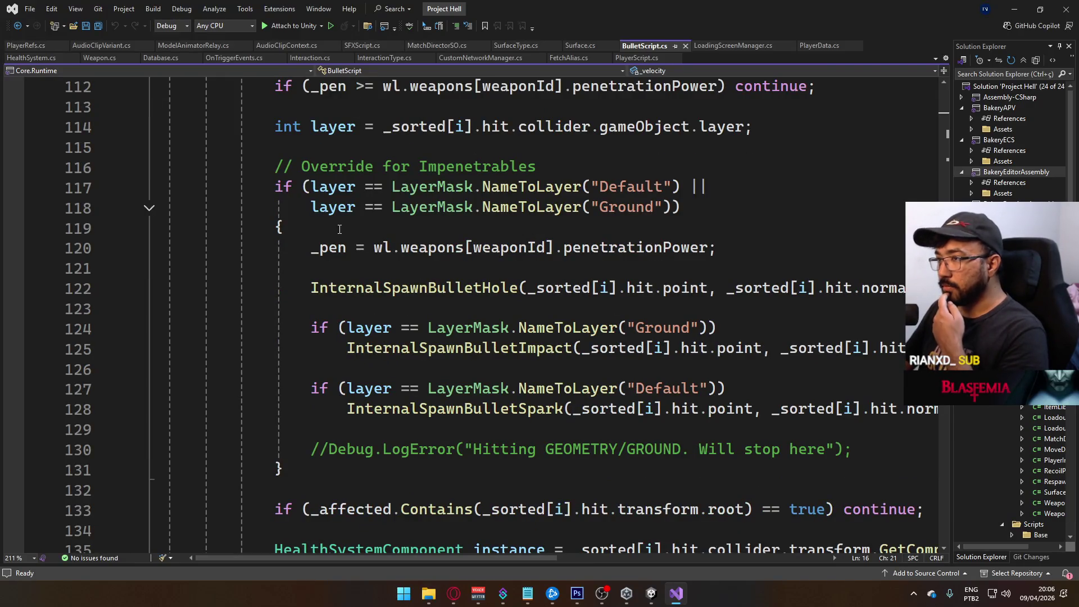
pyautogui.click(276, 186)
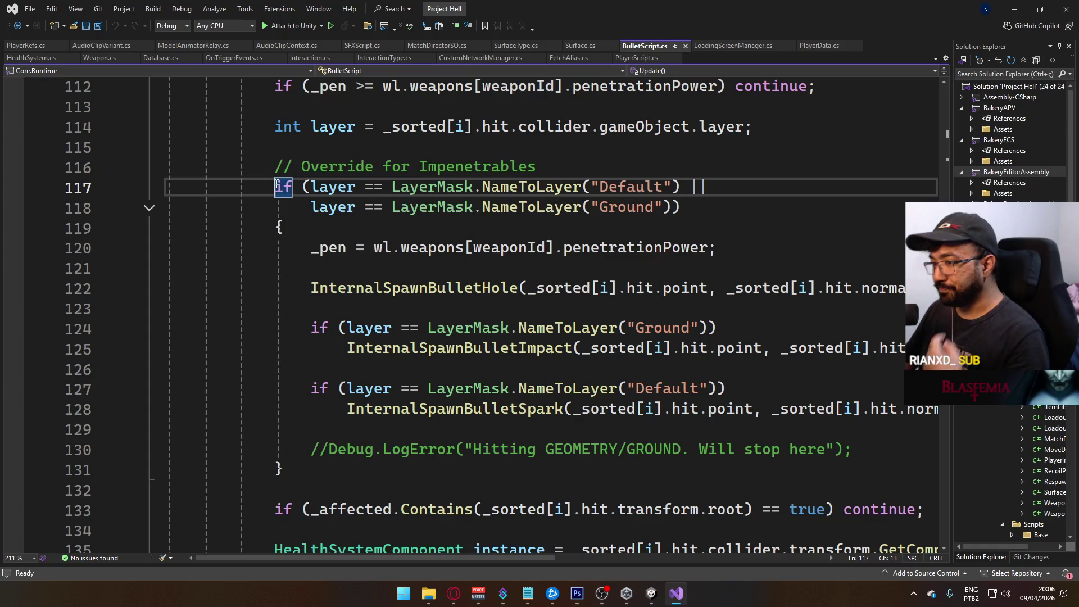
pyautogui.write('/')
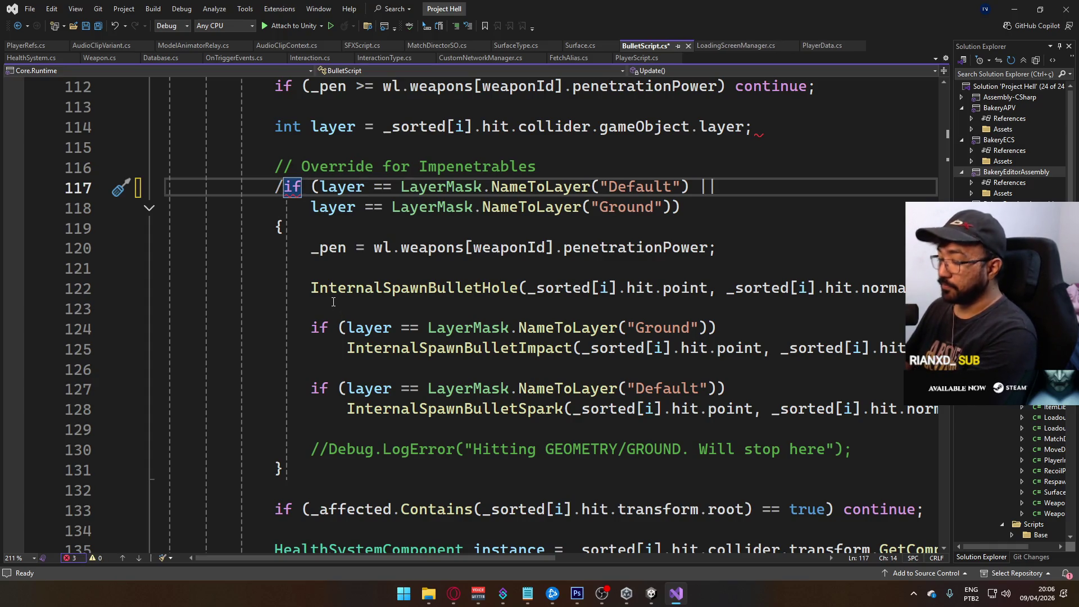
pyautogui.write('*')
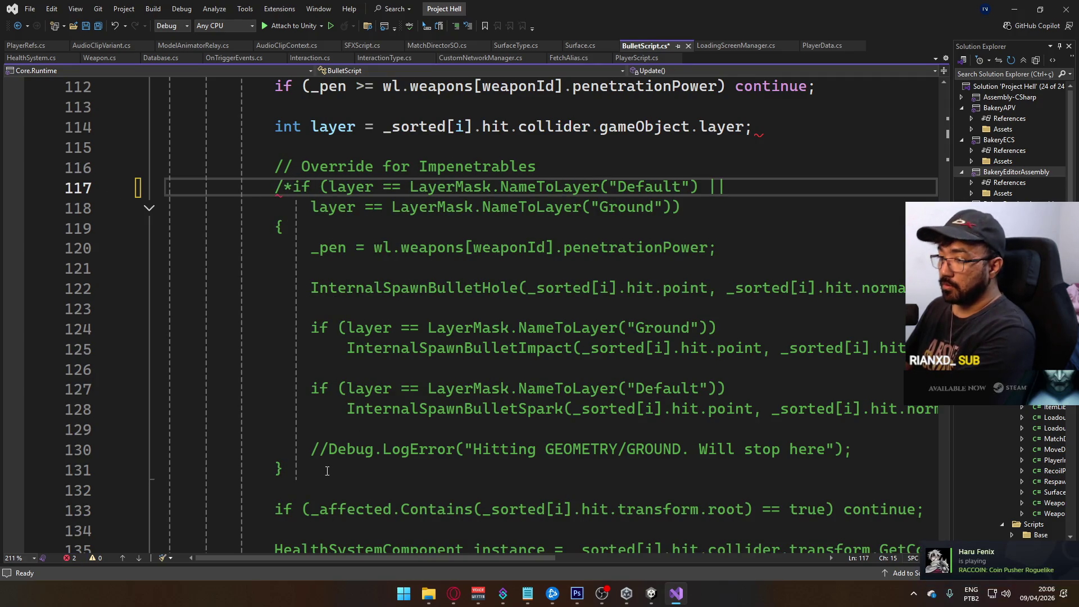
pyautogui.click(288, 470)
pyautogui.write('*/')
pyautogui.hotkey('ctrl', 's')
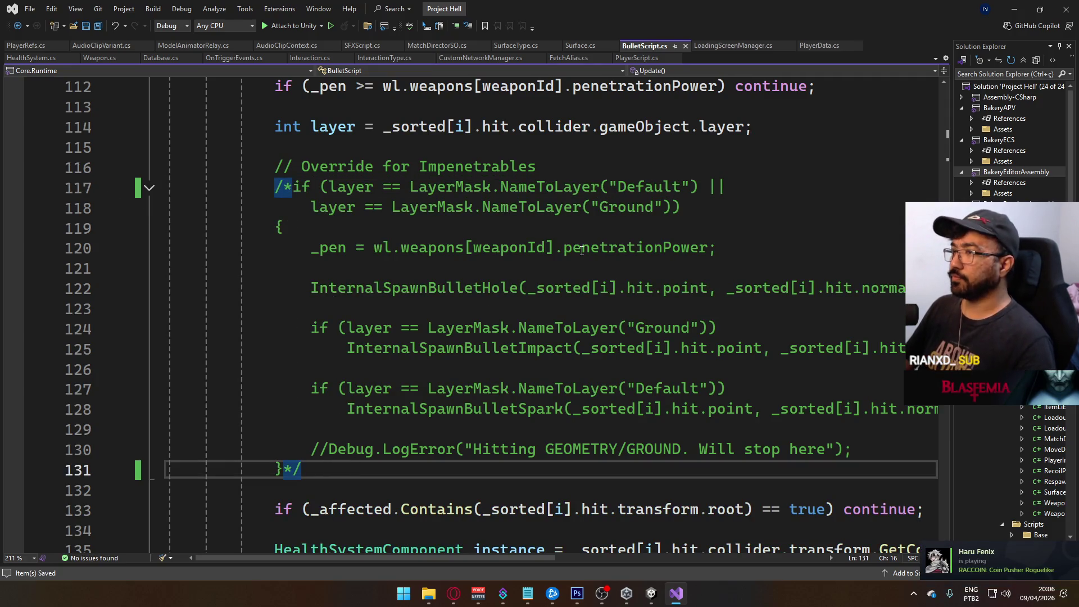
pyautogui.scroll(2, 522, 322)
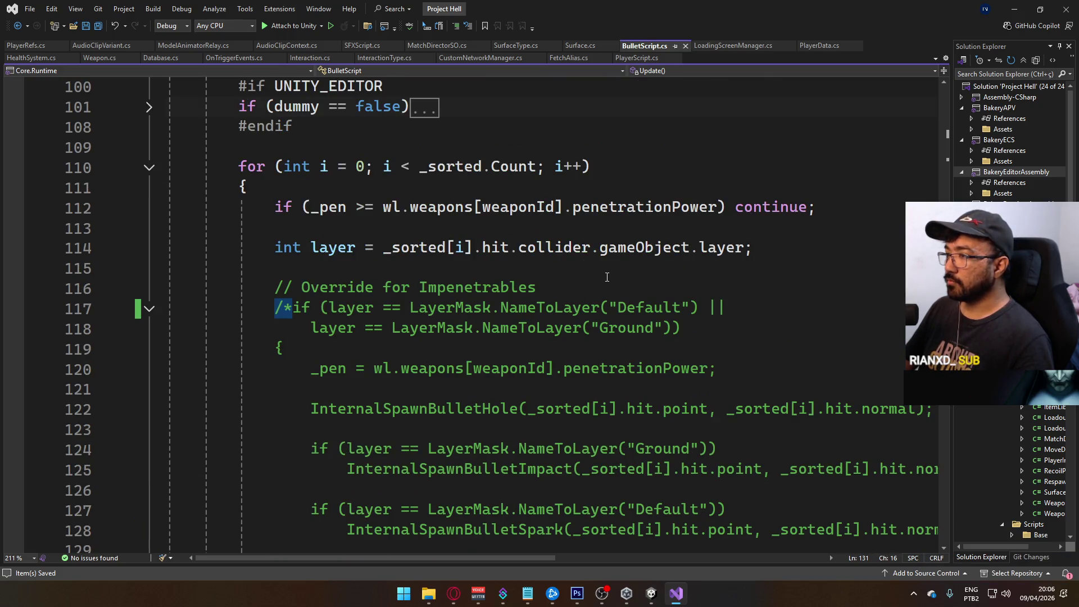
pyautogui.click(622, 267)
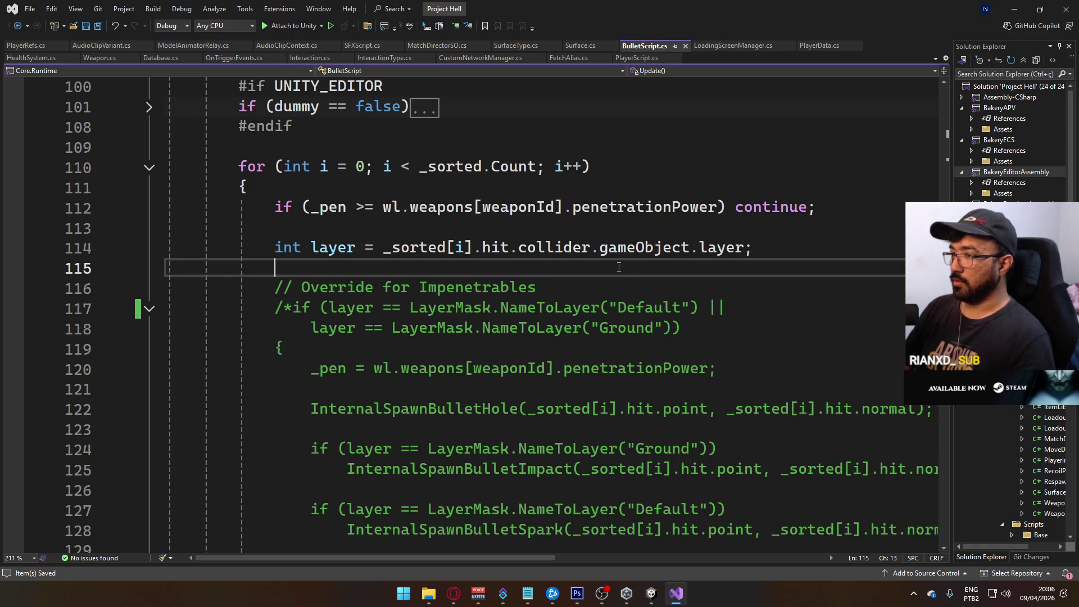
# Add 'SurfaceType surface = db.surfaceTypeFallback;' and comment out the int layer line with //.
pyautogui.press('Return')
pyautogui.hotkey('ctrl', 'Return')
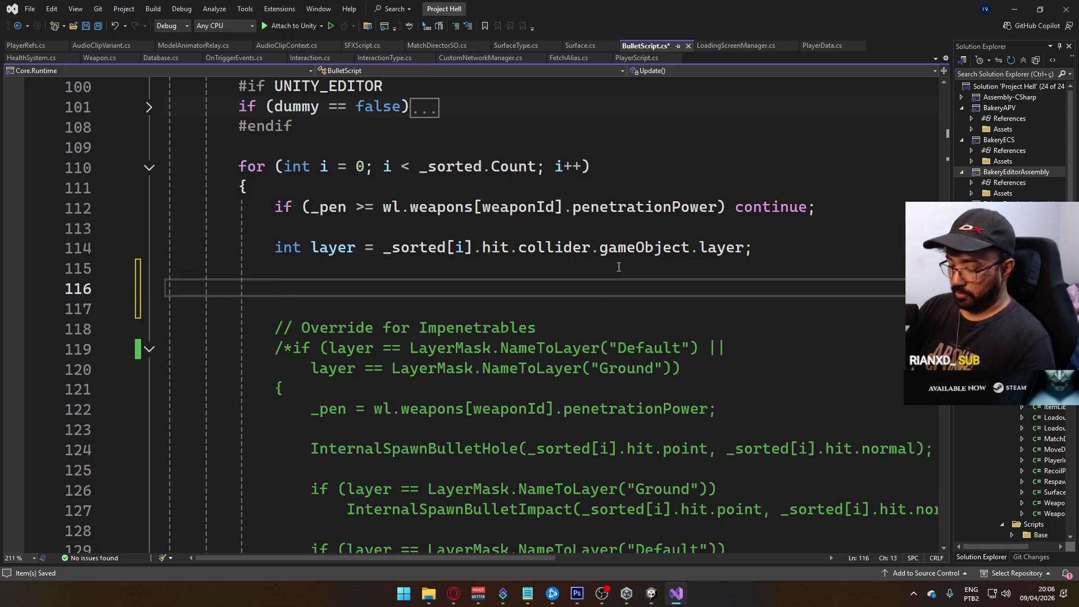
pyautogui.write('Surface')
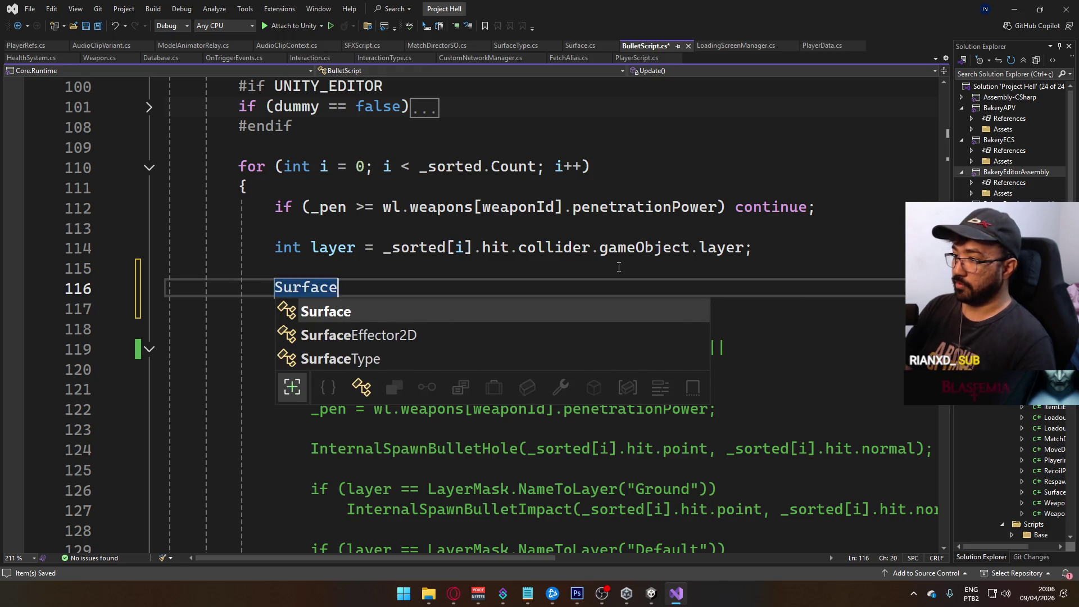
pyautogui.write('ty')
pyautogui.press('Tab')
pyautogui.write('surface =')
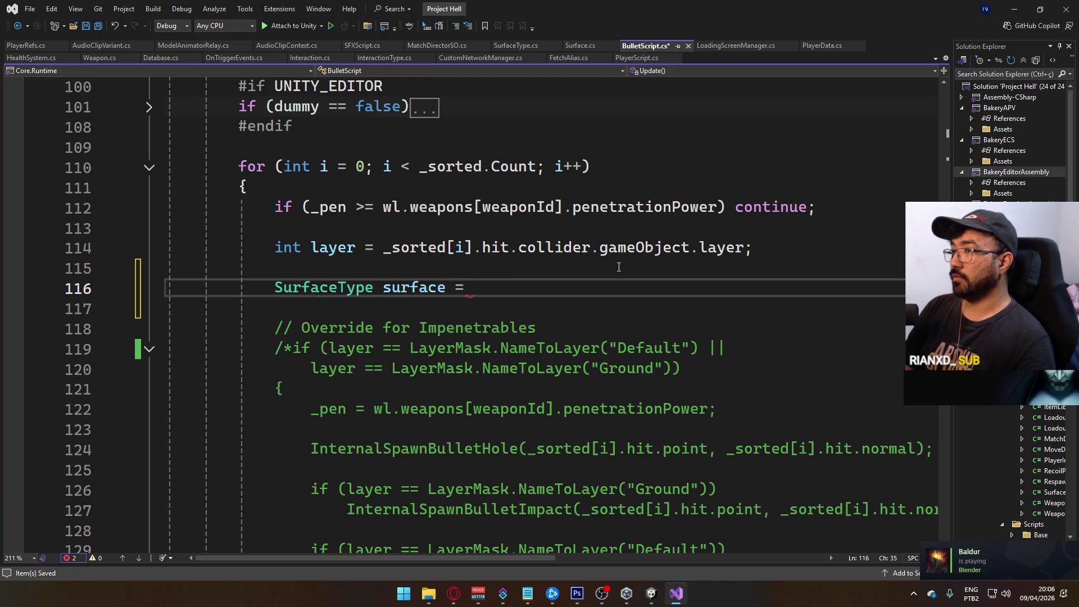
pyautogui.write('_d')
pyautogui.press('BackSpace')
pyautogui.press('BackSpace')
pyautogui.write('dat')
pyautogui.press('BackSpace')
pyautogui.press('BackSpace')
pyautogui.press('BackSpace')
pyautogui.press('Escape')
pyautogui.scroll(20, 388, 246)
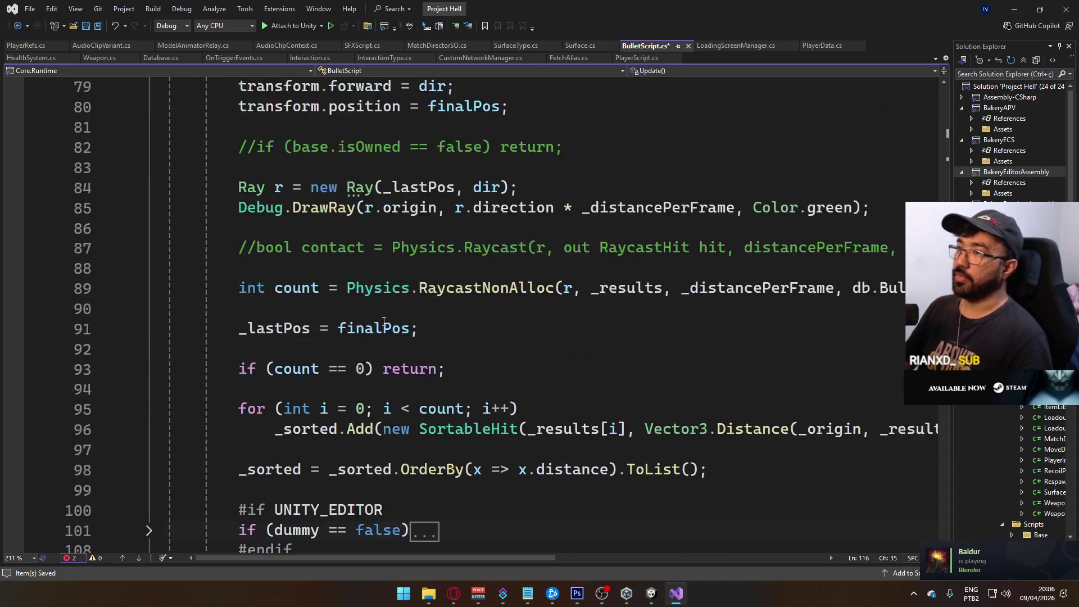
pyautogui.scroll(4, 367, 344)
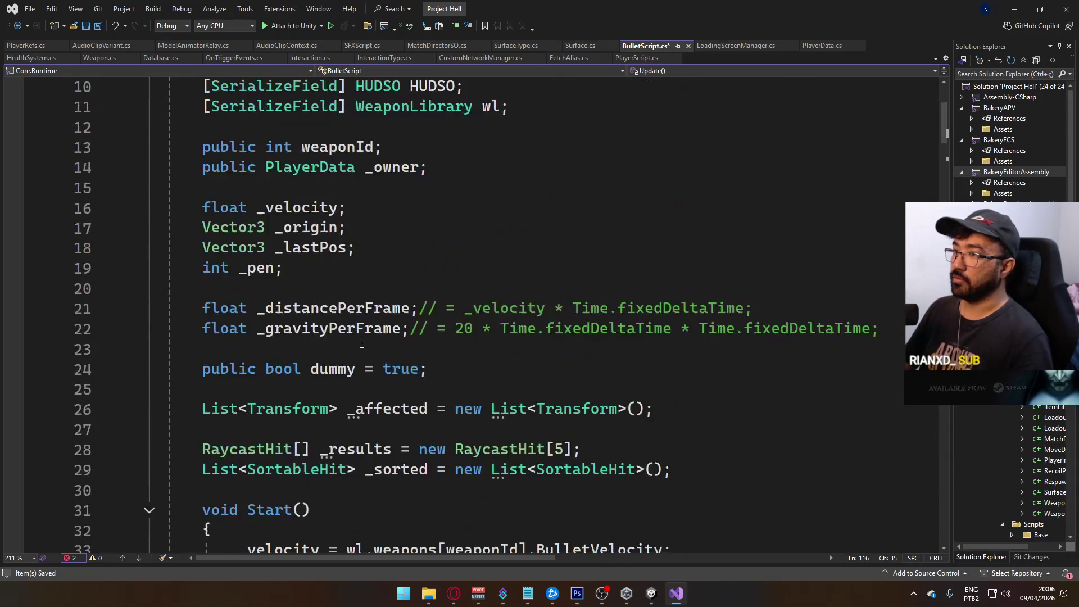
pyautogui.scroll(2, 353, 344)
pyautogui.scroll(-18, 360, 338)
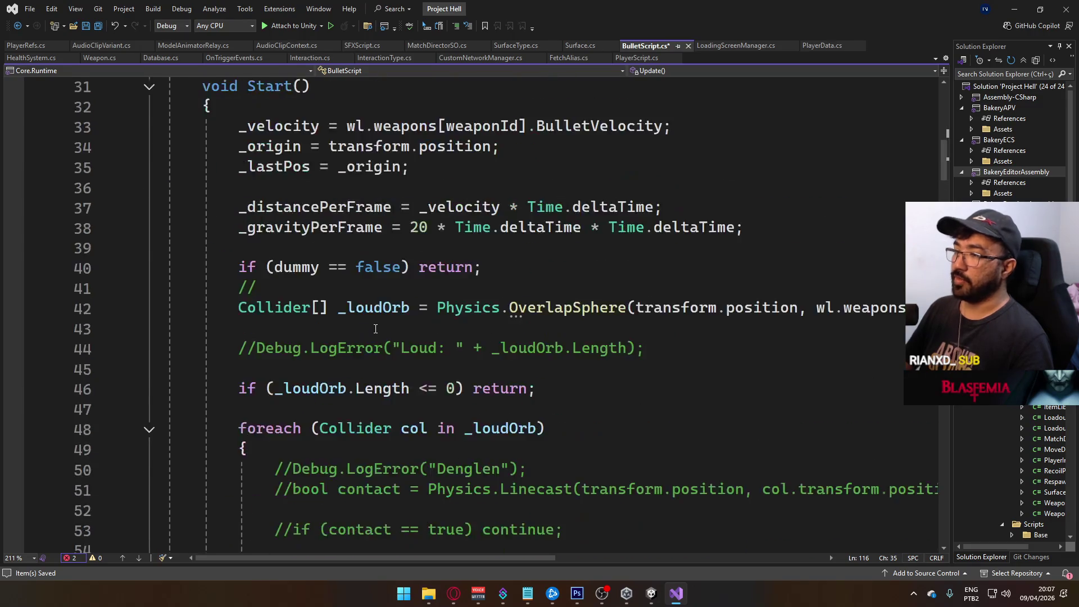
pyautogui.scroll(-18, 376, 329)
pyautogui.scroll(1, 375, 315)
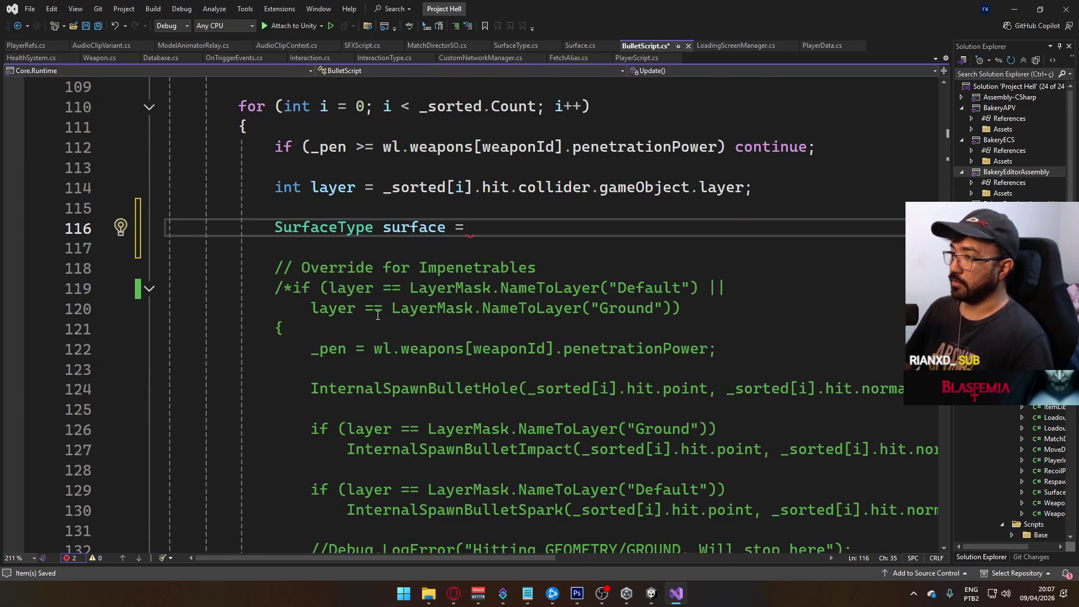
pyautogui.write('db.')
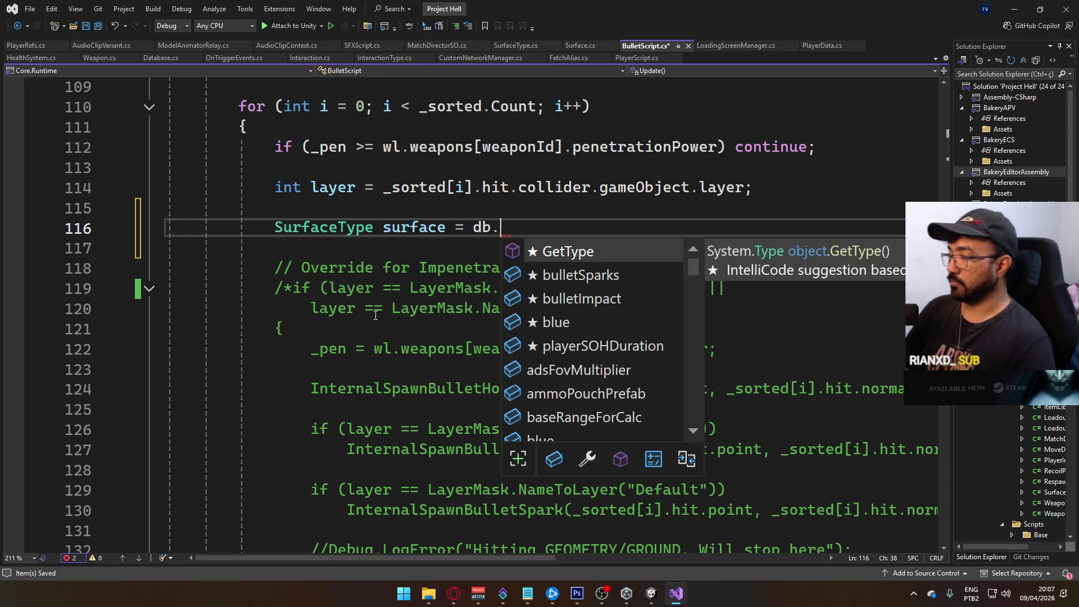
pyautogui.write('surf')
pyautogui.press('Tab')
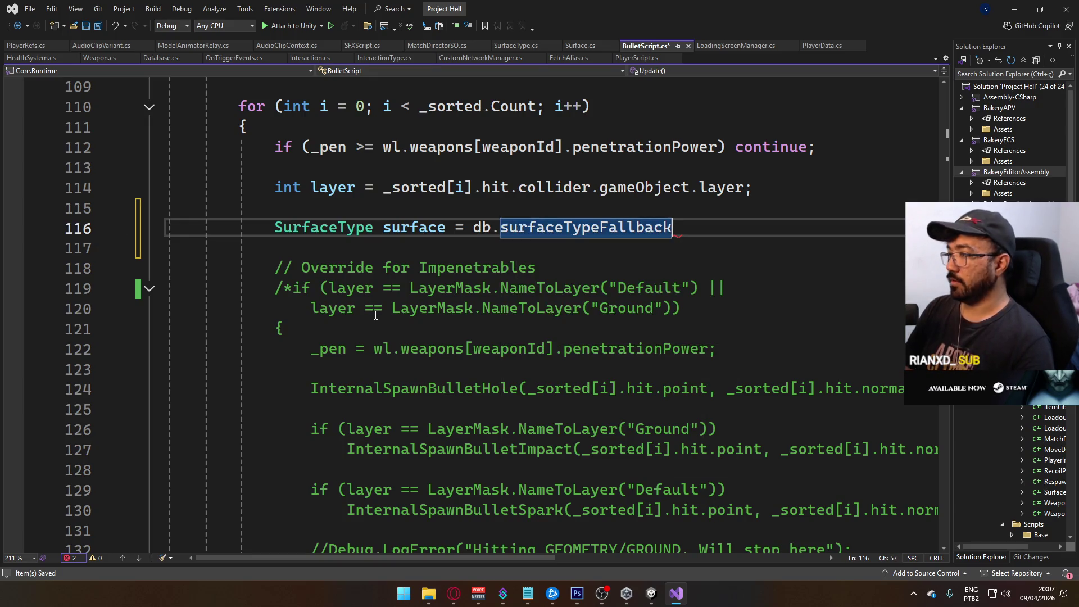
pyautogui.write(';')
pyautogui.press('Return')
pyautogui.press('Return')
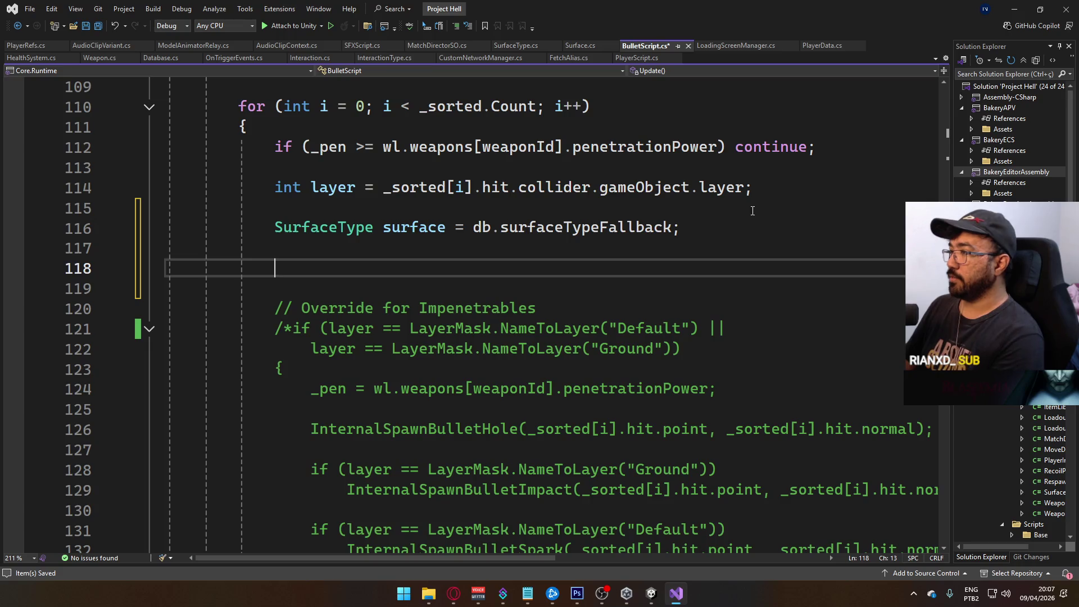
pyautogui.click(277, 188)
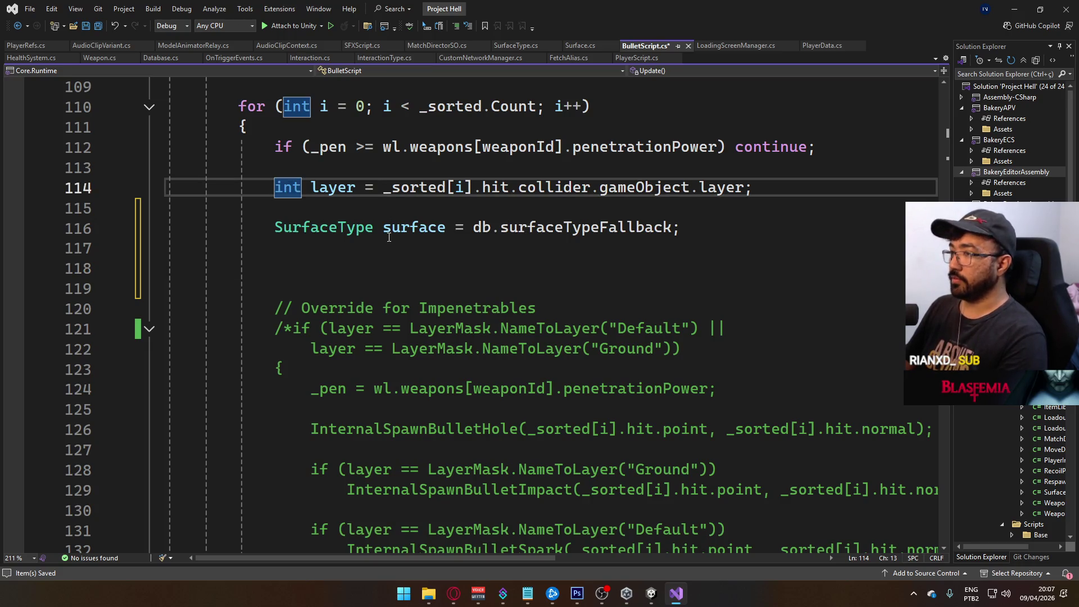
pyautogui.write('//')
# Add 'SurfaceType target = _sorted[i].hit.transform.GetComponent<SurfaceType>()' on the empty line.
pyautogui.click(385, 262)
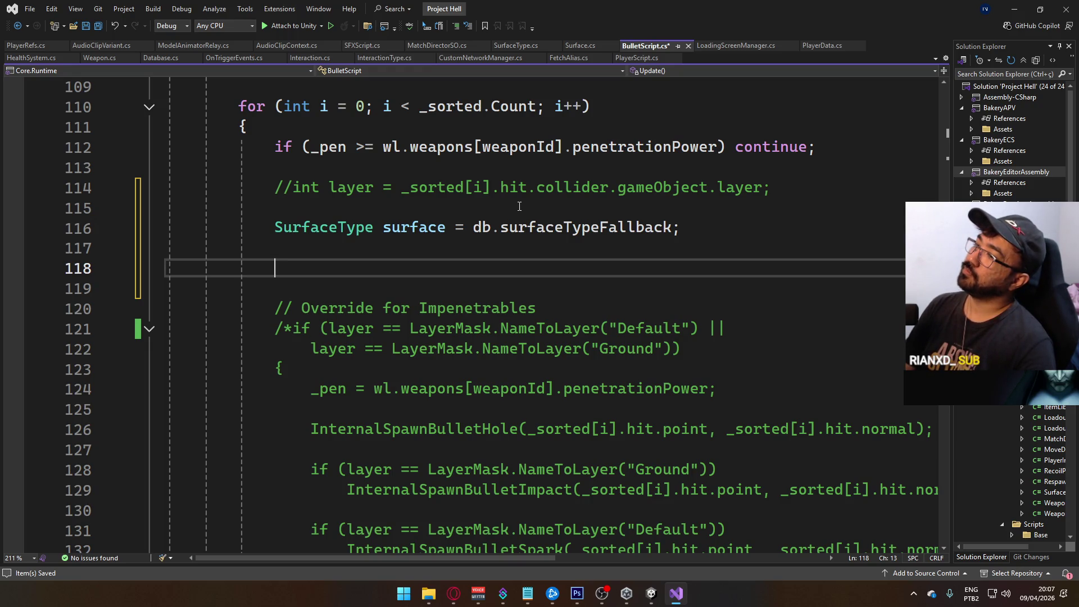
pyautogui.write('_sorted')
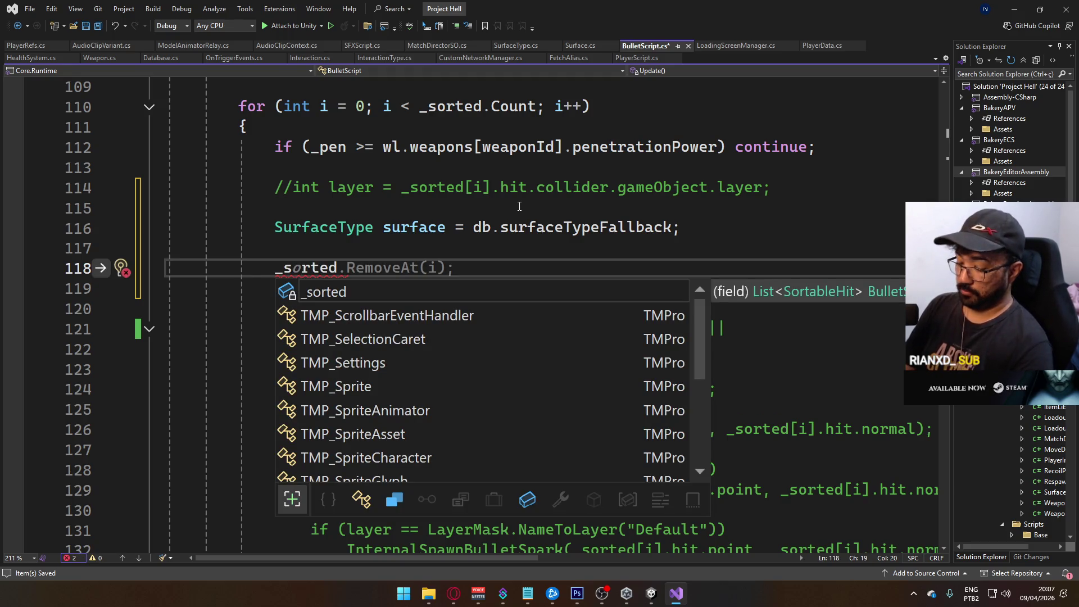
pyautogui.write('[')
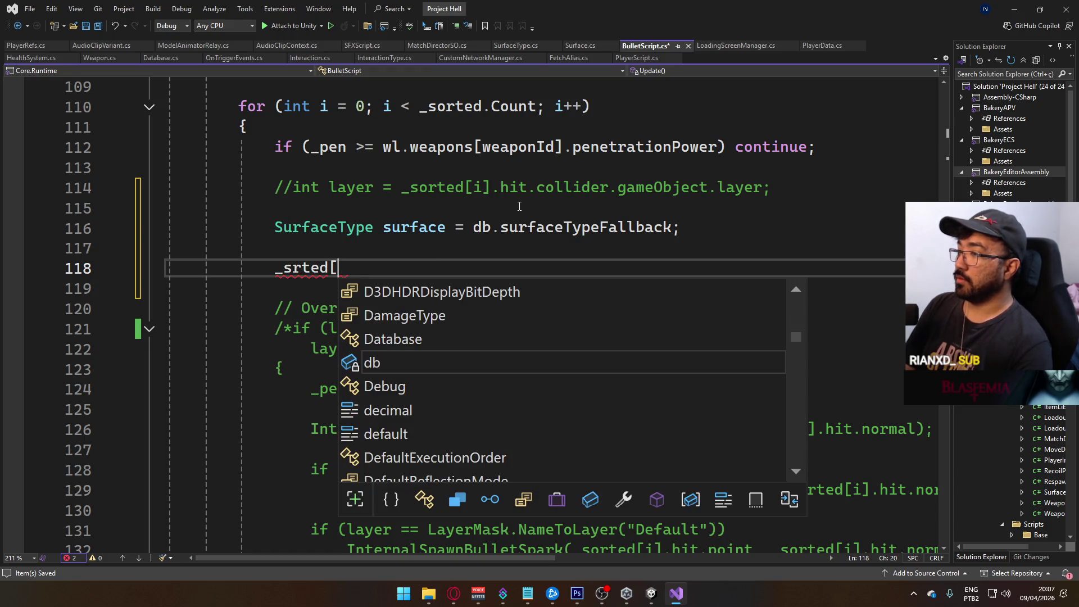
pyautogui.write('i]')
pyautogui.press('BackSpace')
pyautogui.press('BackSpace')
pyautogui.press('BackSpace')
pyautogui.write('orted[i].')
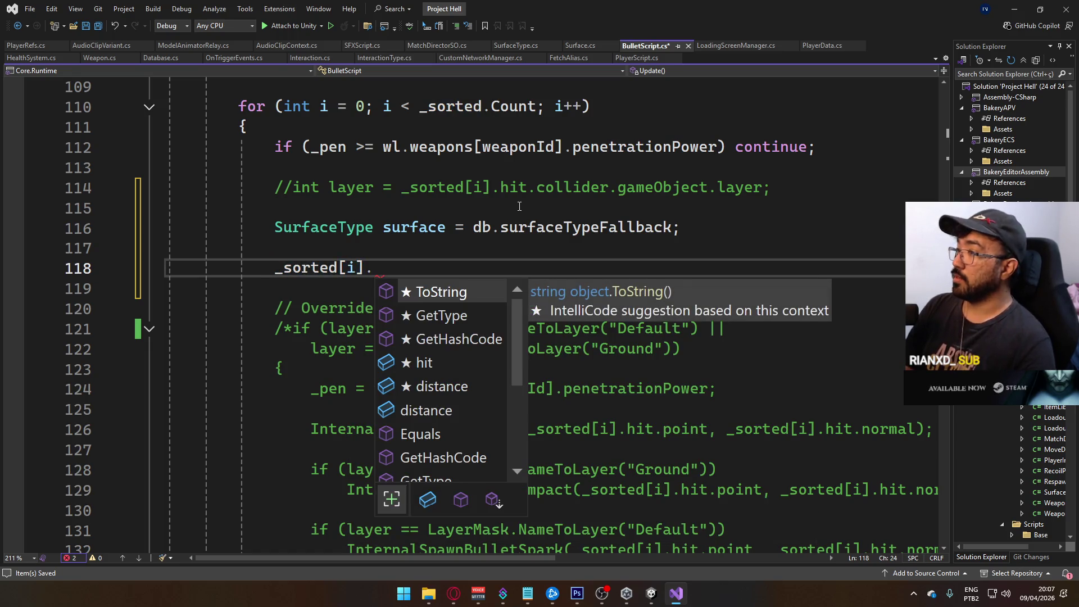
pyautogui.write('hit.co')
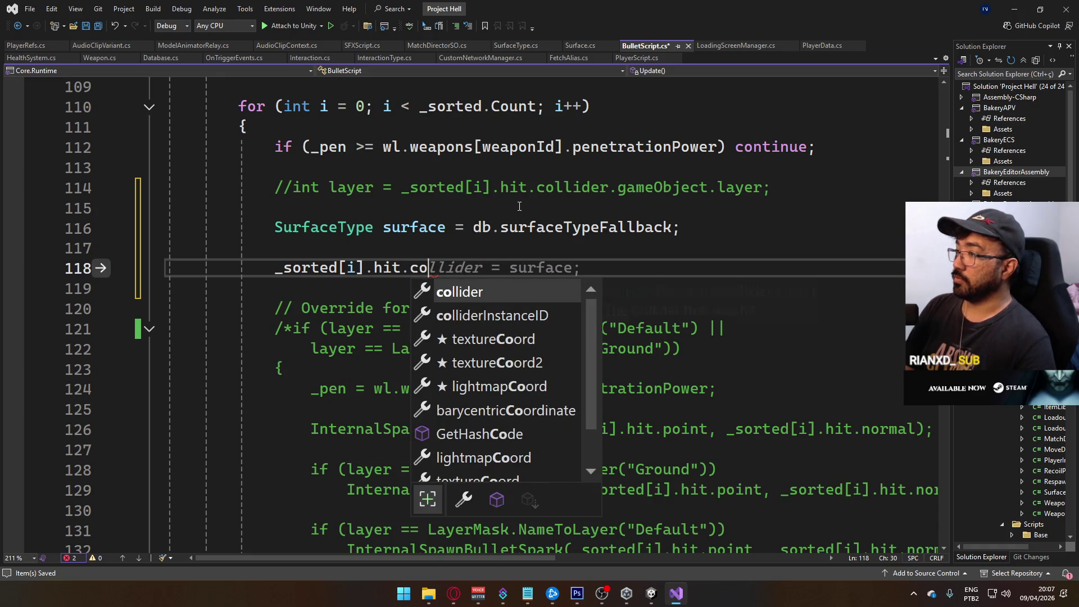
pyautogui.press('BackSpace')
pyautogui.press('BackSpace')
pyautogui.write('transform.getcom')
pyautogui.press('Tab')
pyautogui.write('<')
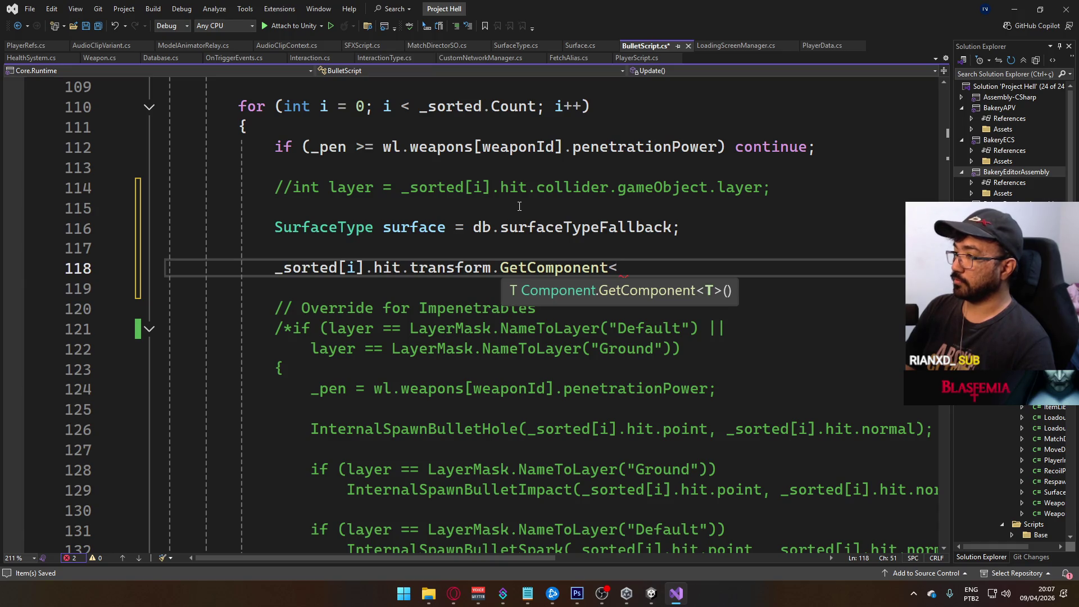
pyautogui.write('Surfa')
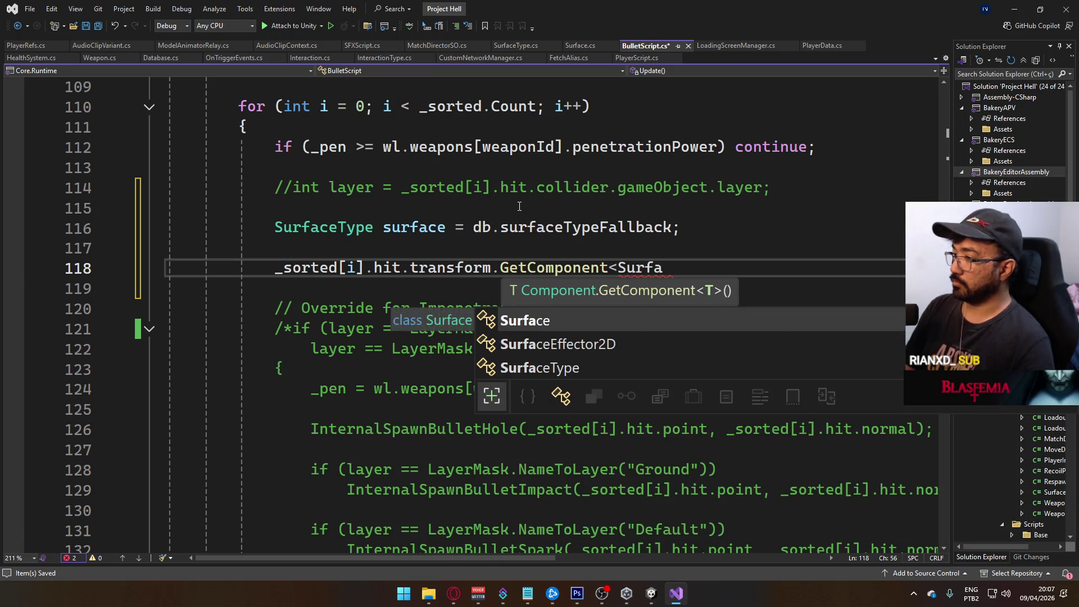
pyautogui.press('Down')
pyautogui.press('Down')
pyautogui.press('Tab')
pyautogui.write('>()')
pyautogui.press('Home')
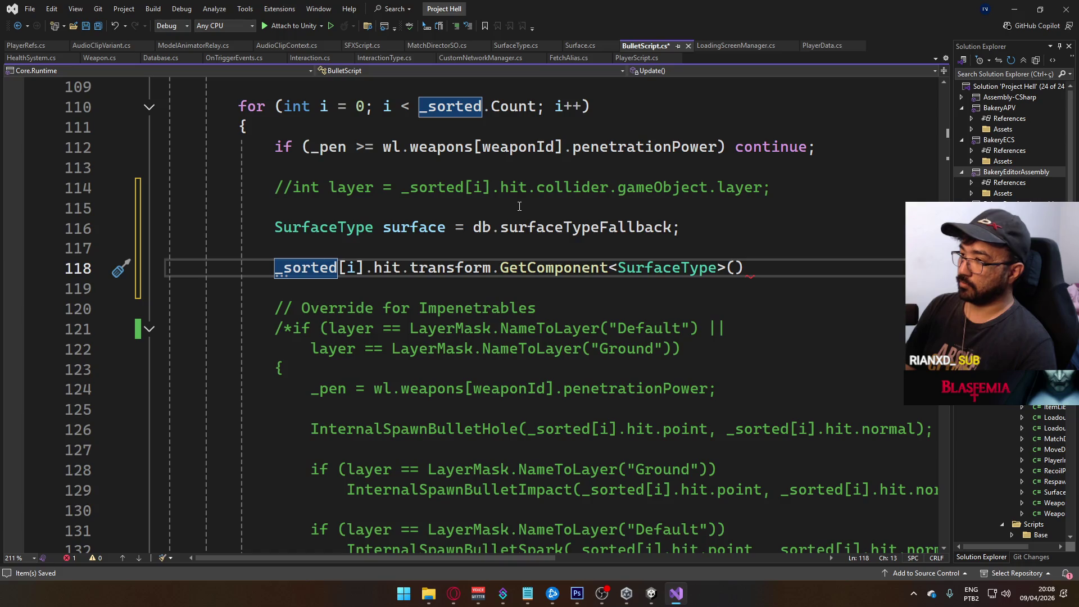
pyautogui.write('SurfaceType ta')
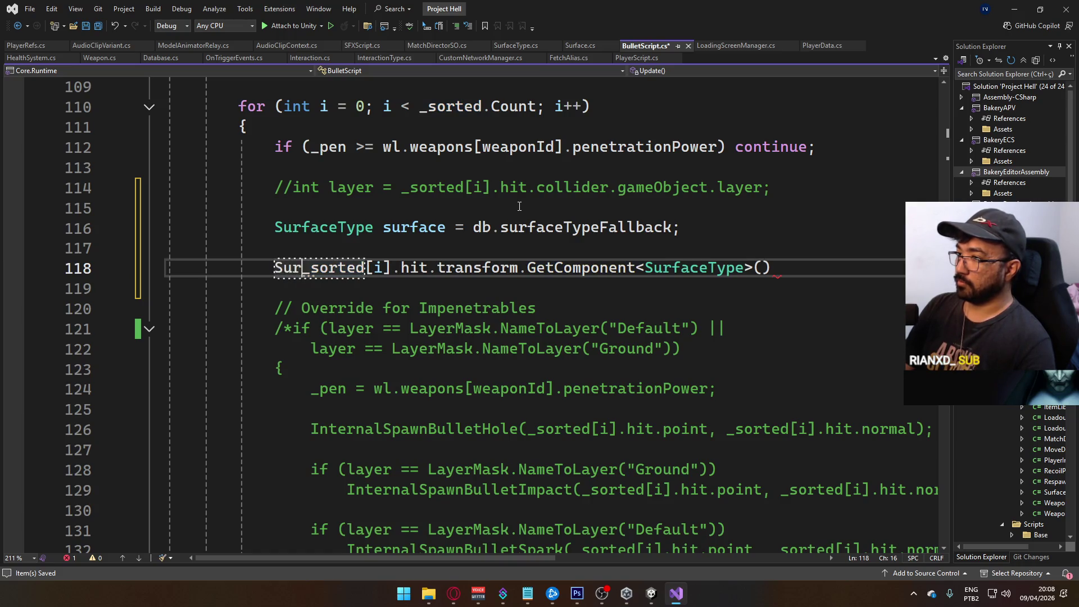
pyautogui.write('rget')
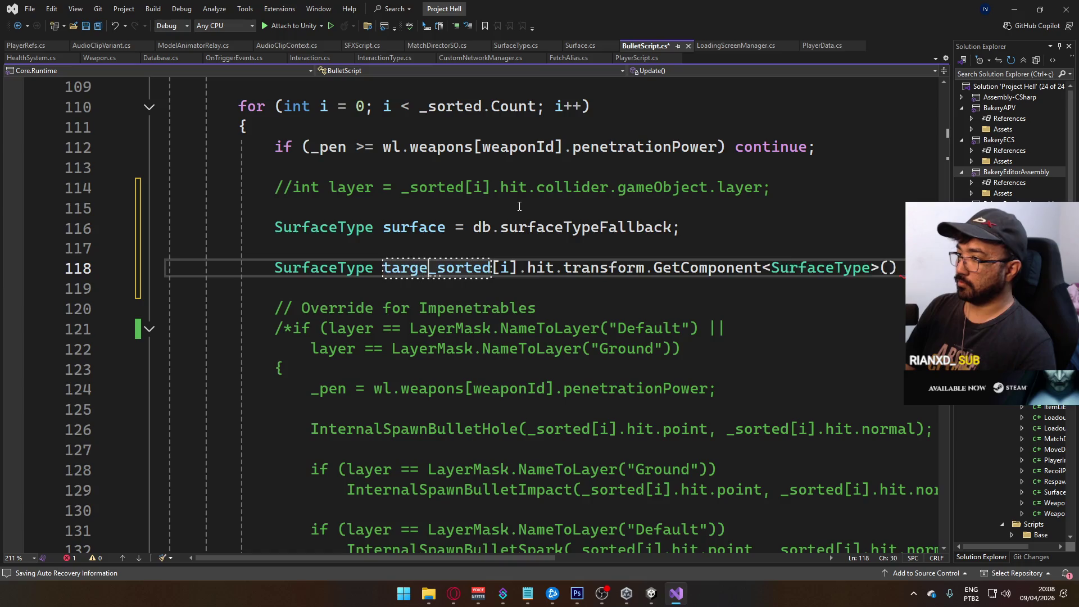
pyautogui.write(' =')
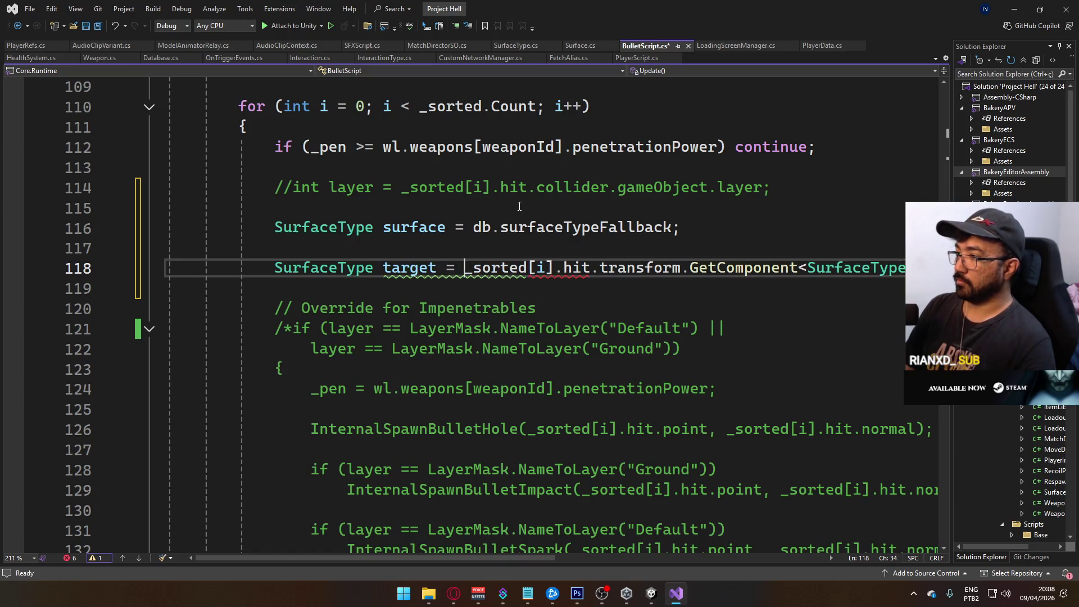
pyautogui.press('Home')
pyautogui.write(';')
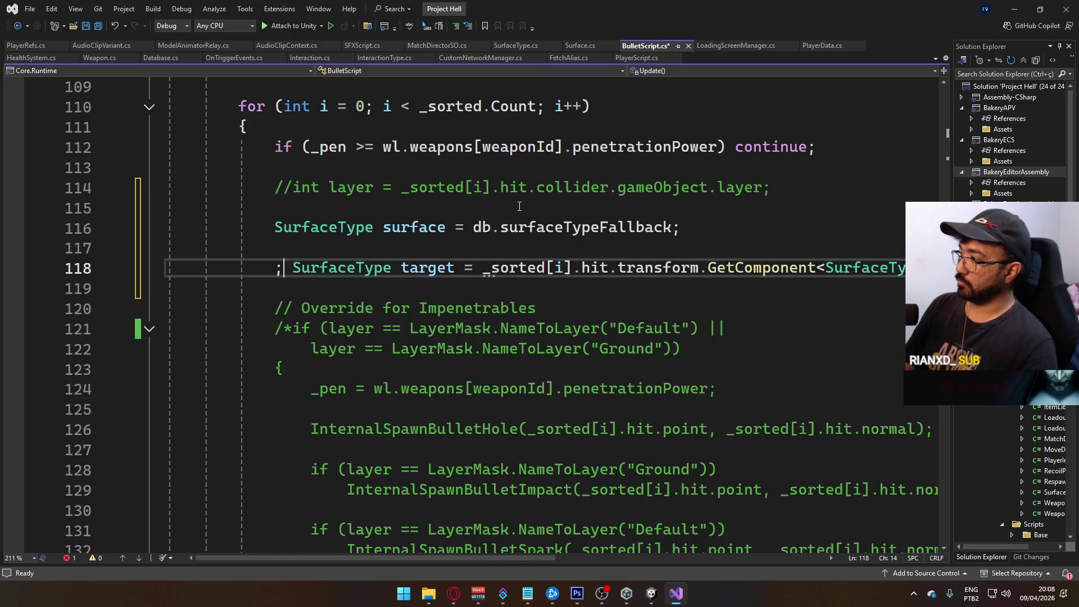
pyautogui.press('Delete')
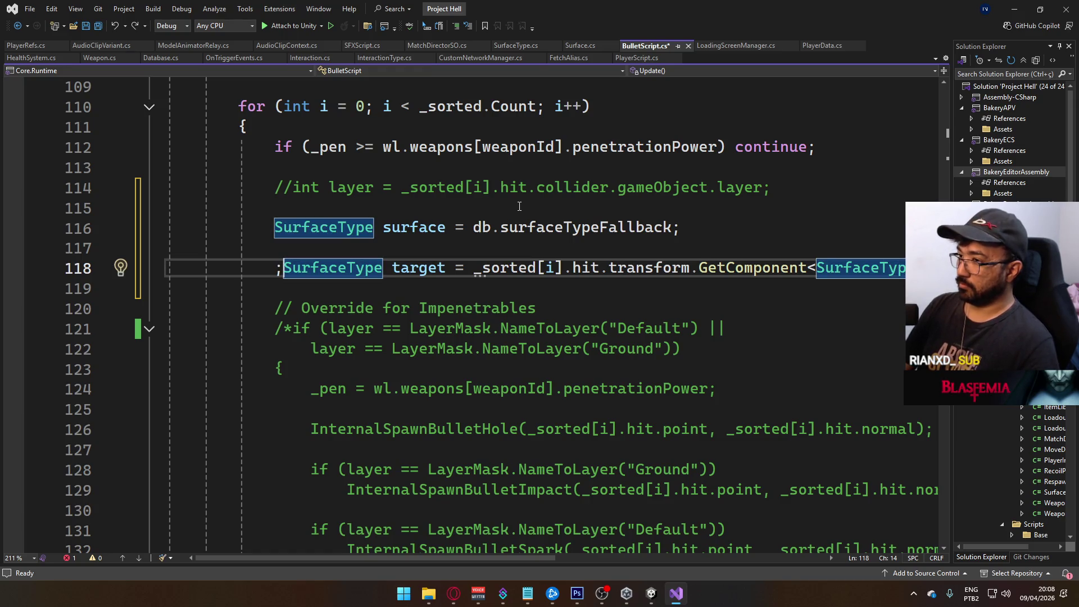
pyautogui.press('BackSpace')
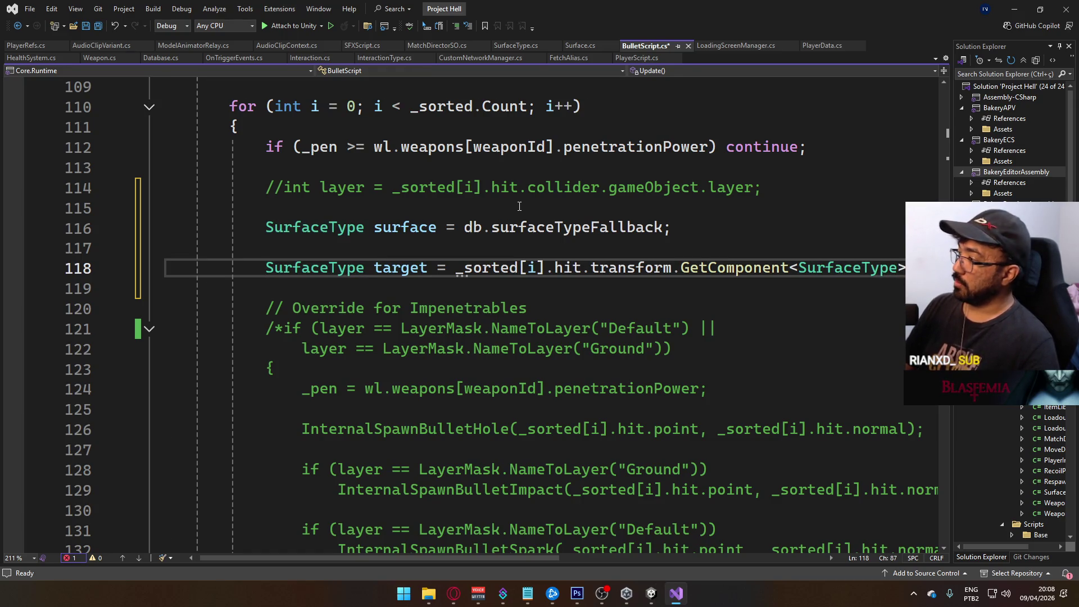
# Close the Unity forum thread tab in the browser and return to Visual Studio.
pyautogui.hotkey('alt', 'Tab')
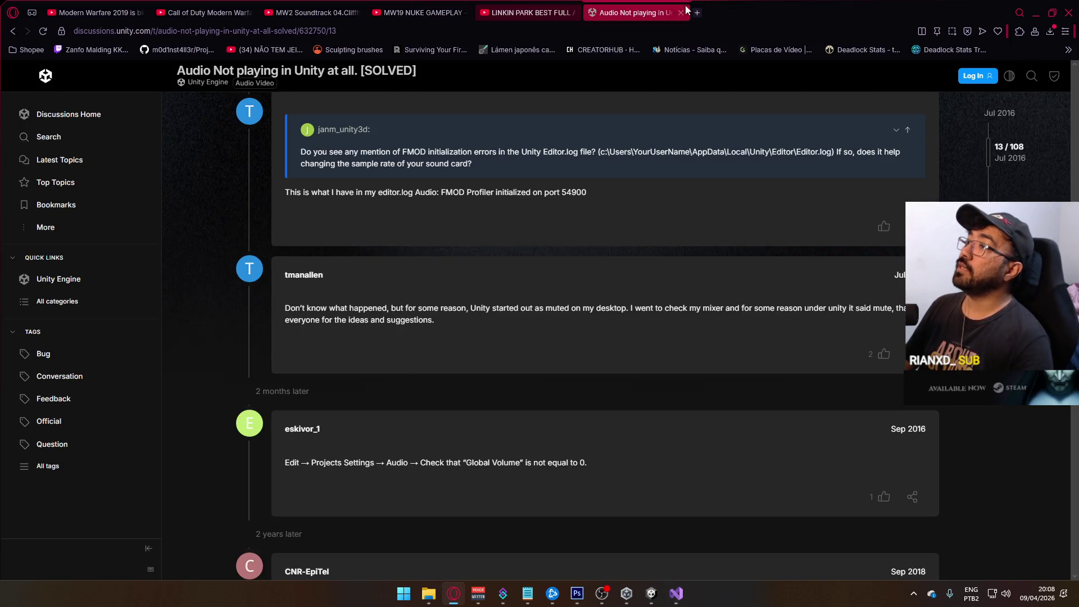
pyautogui.press('Home')
pyautogui.click(681, 12)
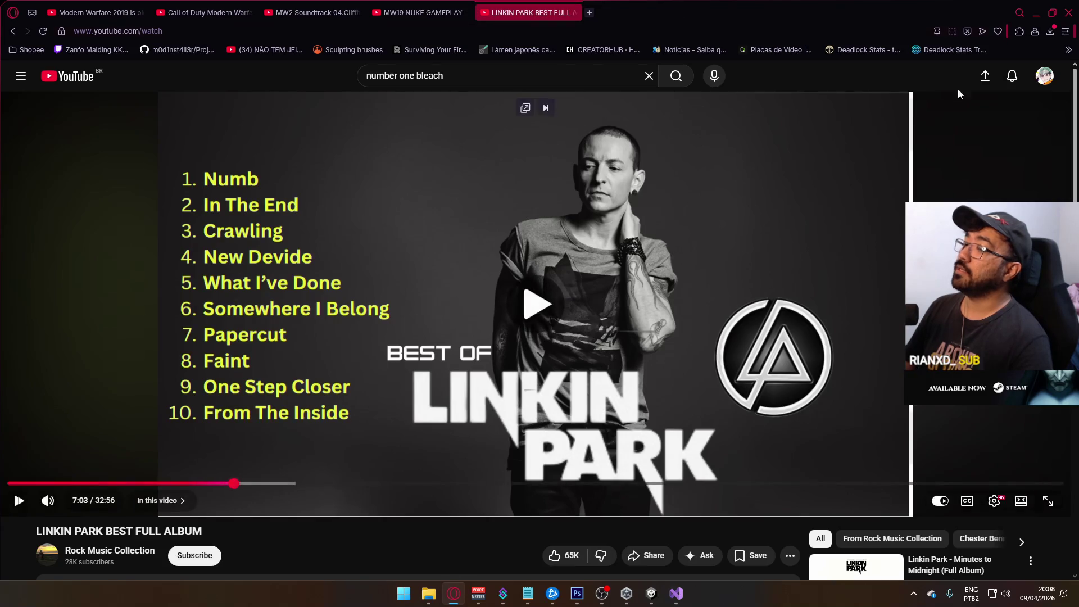
pyautogui.hotkey('alt', 'Tab')
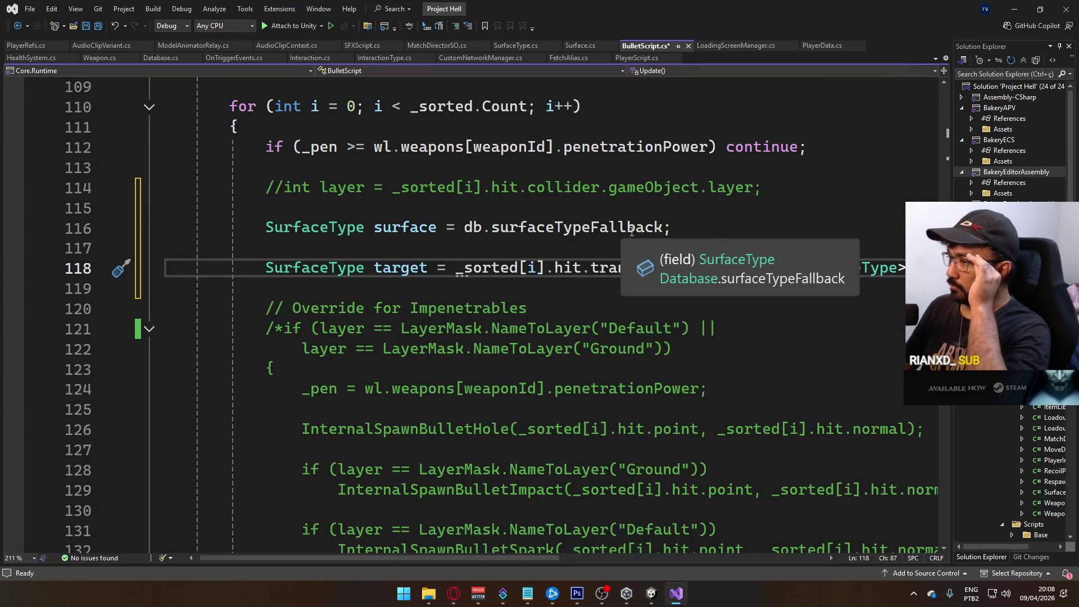
# Add 'if (target != null) surface = target;' below the GetComponent line and save.
pyautogui.press('Return')
pyautogui.press('Return')
pyautogui.write('if (target !+ n')
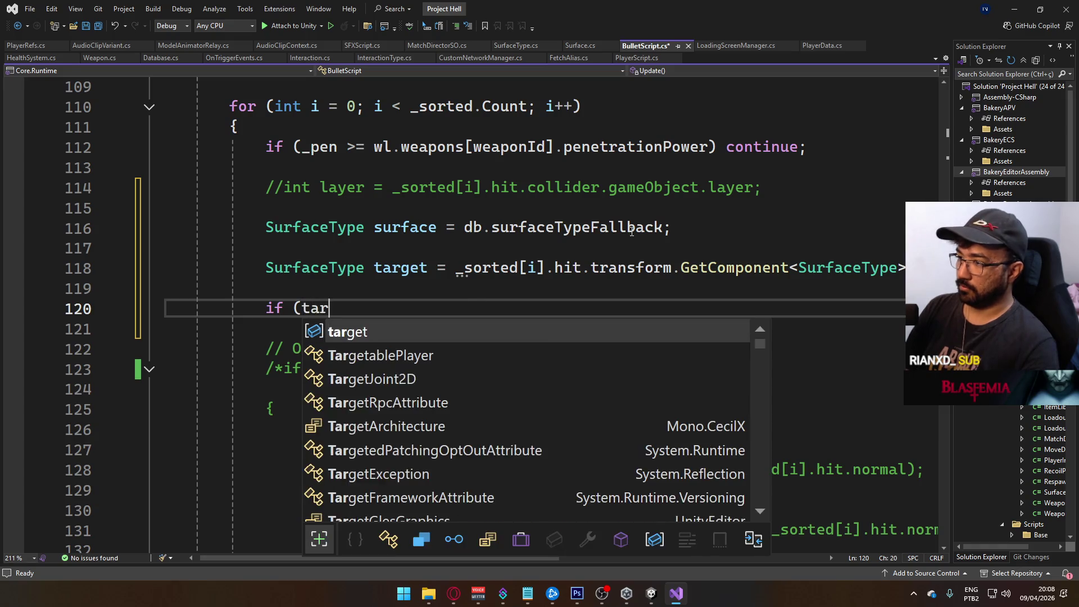
pyautogui.press('BackSpace')
pyautogui.press('BackSpace')
pyautogui.press('BackSpace')
pyautogui.write('=')
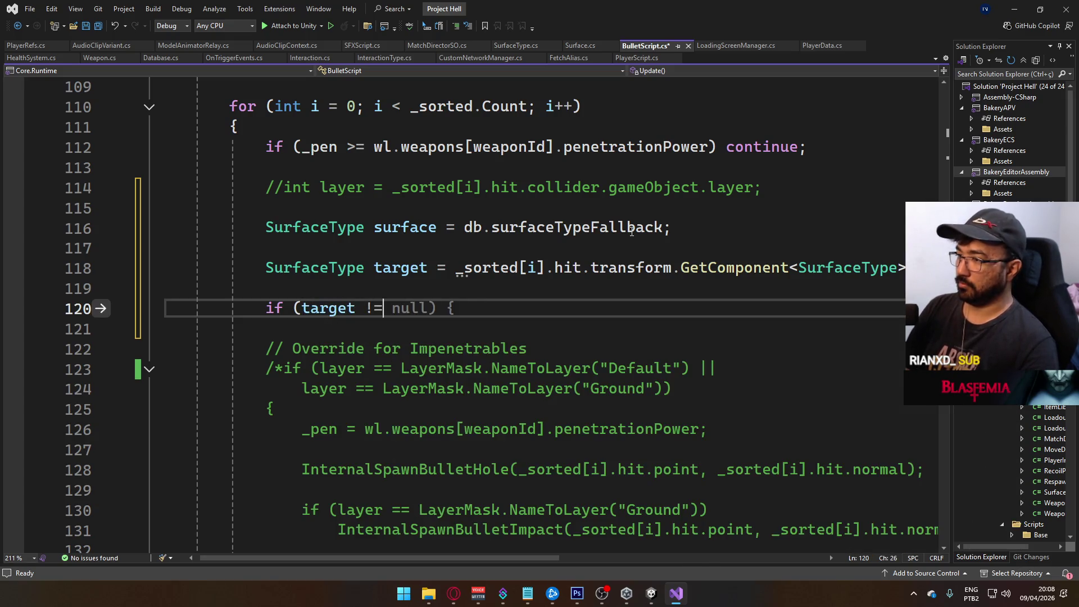
pyautogui.write(' null)')
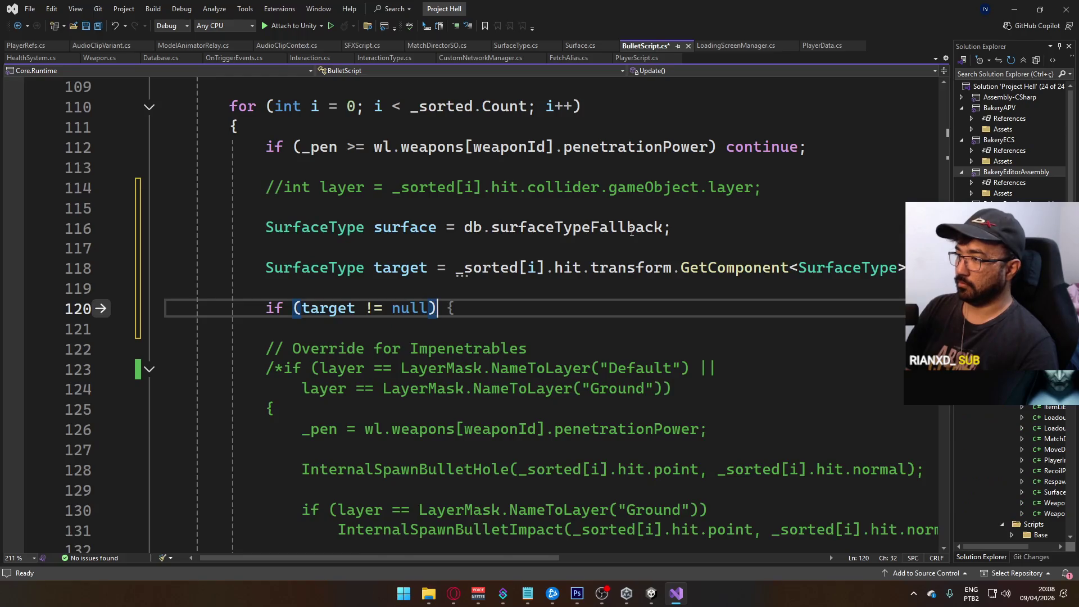
pyautogui.press('Return')
pyautogui.write('surface = target;')
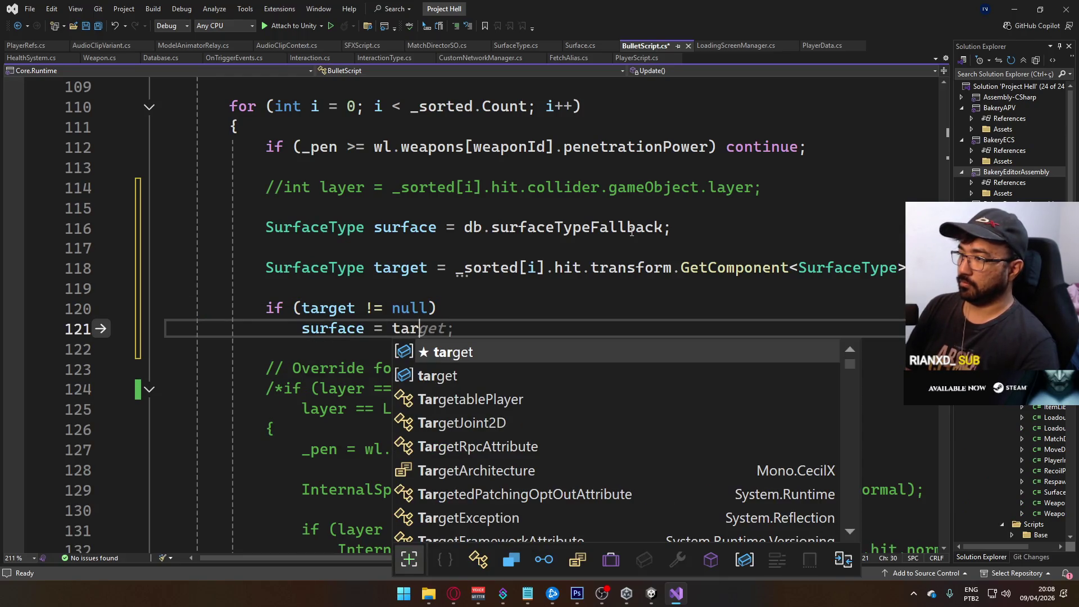
pyautogui.hotkey('ctrl', 's')
# Rename target to fetch and surface to target in those lines, then save BulletScript.
pyautogui.doubleClick(400, 267)
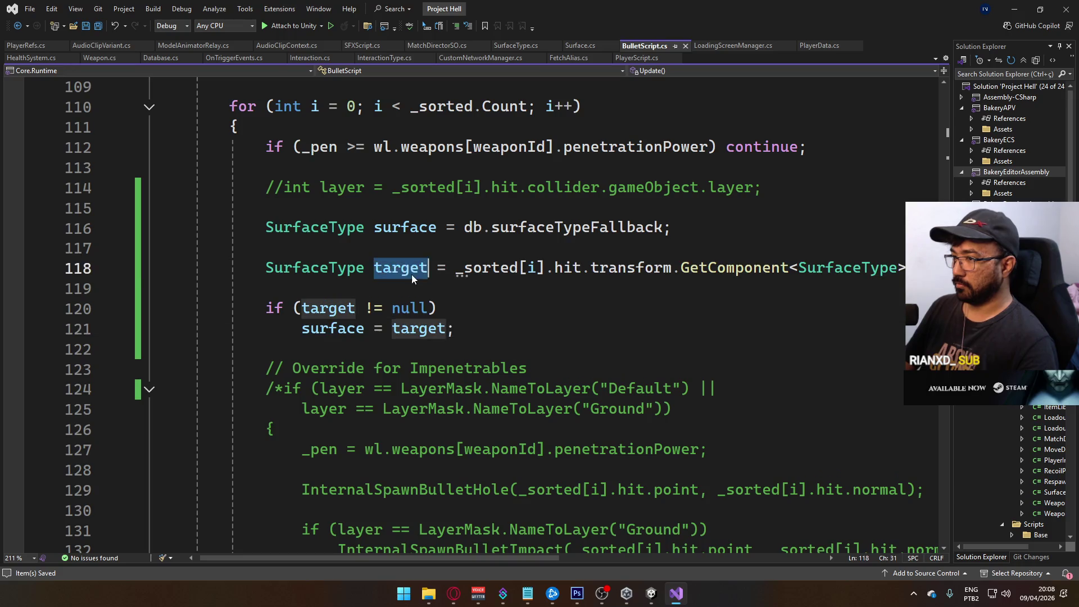
pyautogui.write('fetch')
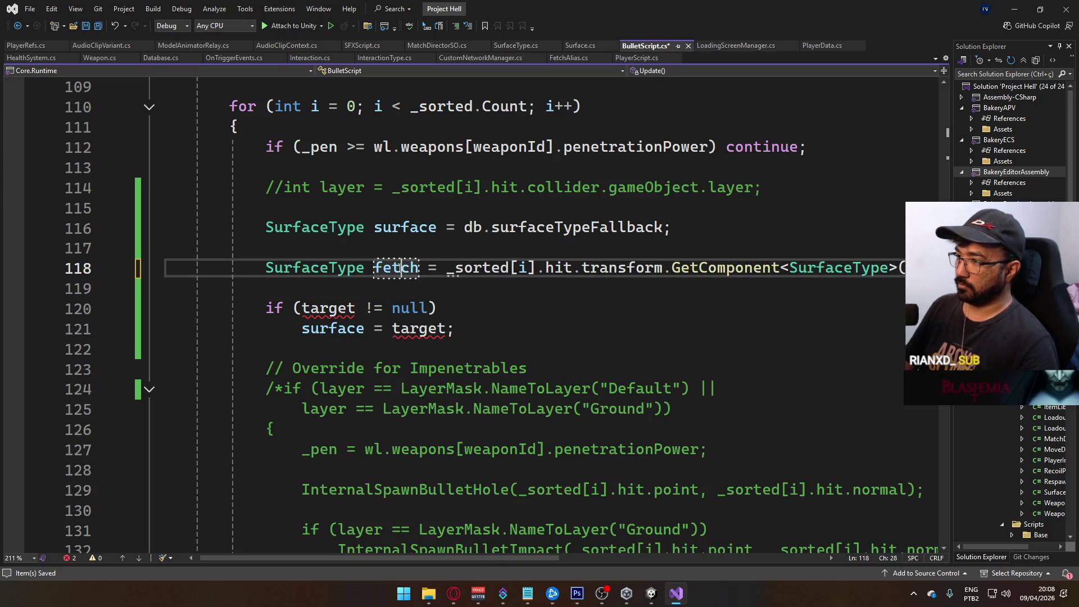
pyautogui.click(337, 309)
pyautogui.doubleClick(329, 309)
pyautogui.write('fetch')
pyautogui.doubleClick(418, 329)
pyautogui.write('fetch')
pyautogui.click(579, 289)
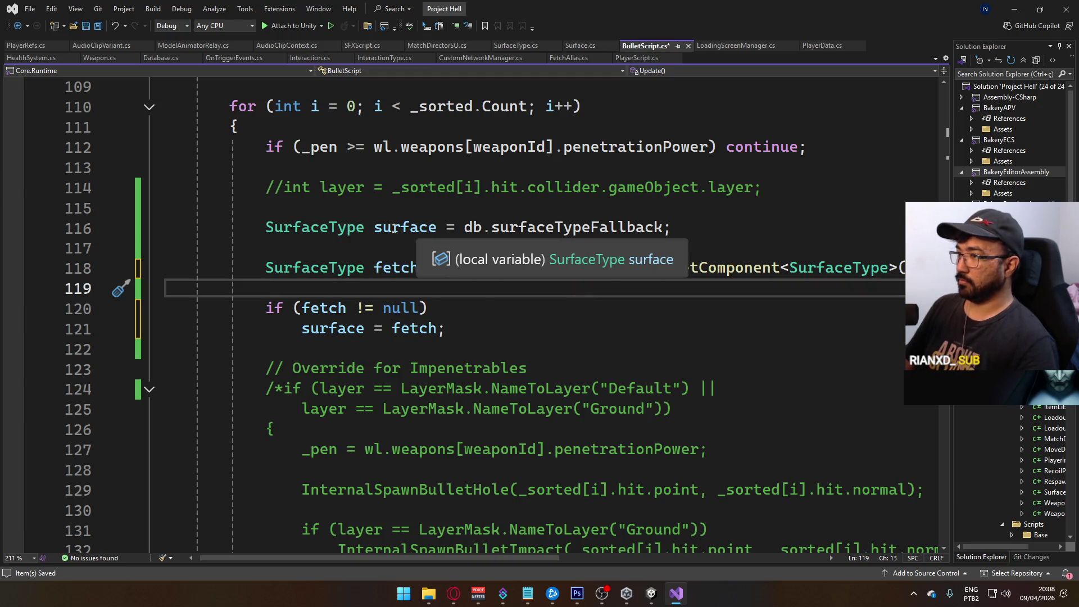
pyautogui.doubleClick(396, 229)
pyautogui.write('target')
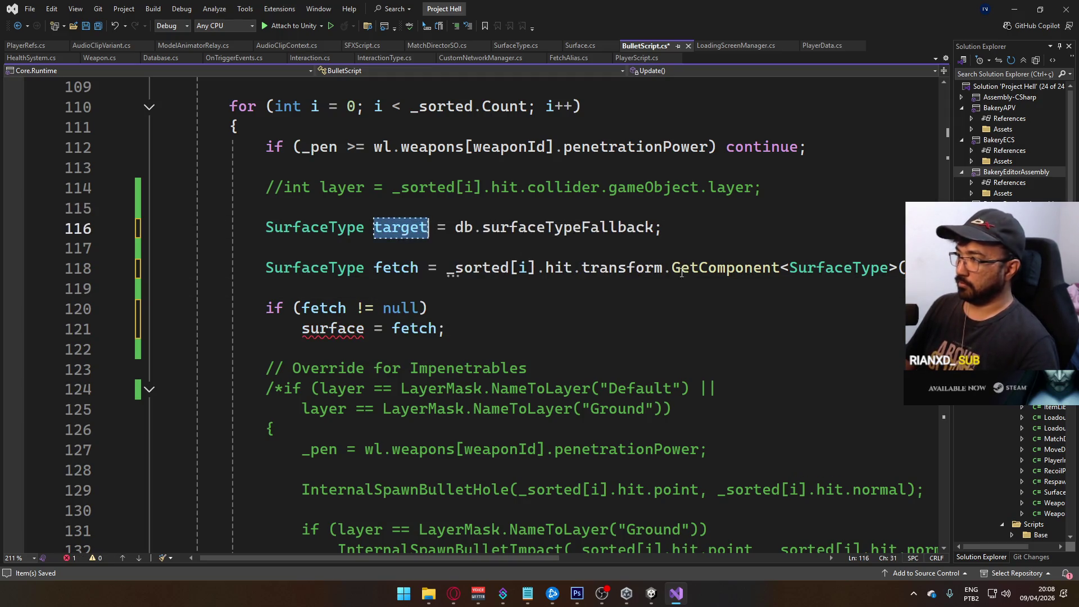
pyautogui.doubleClick(332, 329)
pyautogui.write('target')
pyautogui.hotkey('ctrl', 's')
pyautogui.scroll(-1, 538, 319)
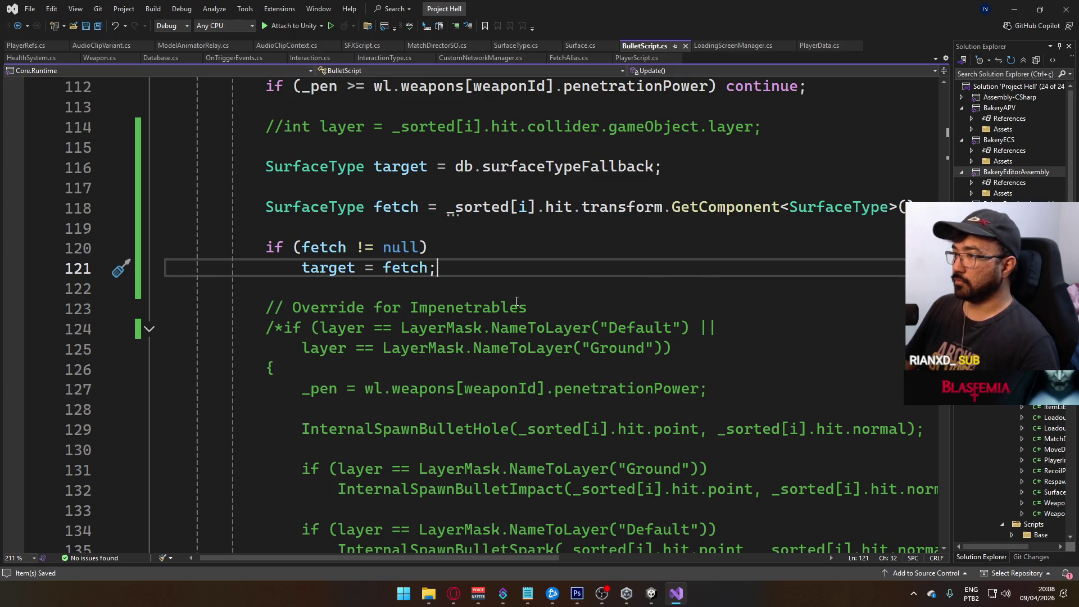
pyautogui.scroll(-1, 579, 359)
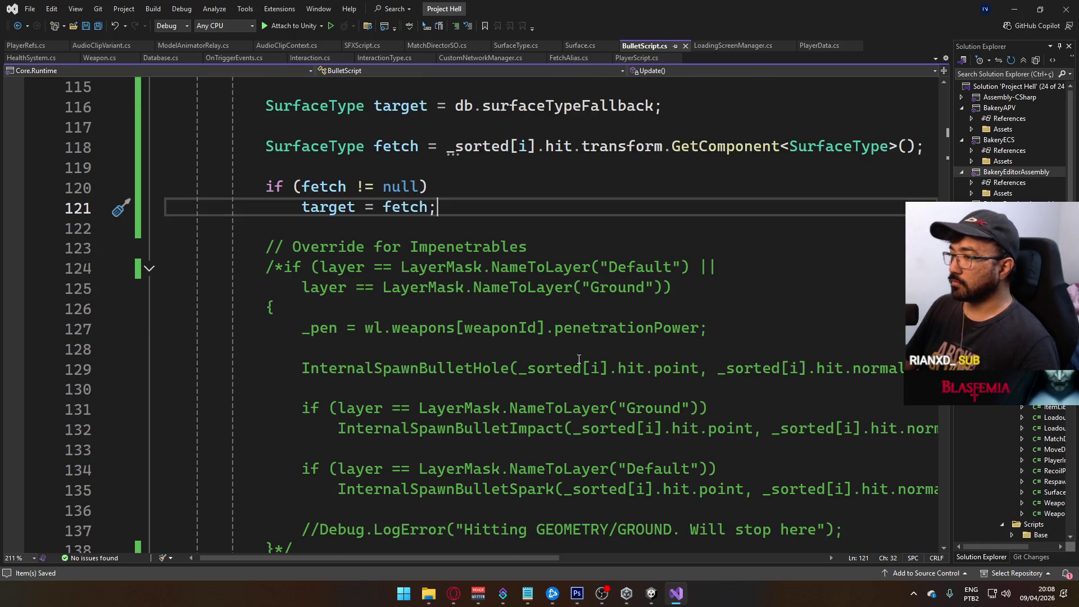
pyautogui.scroll(-1, 587, 365)
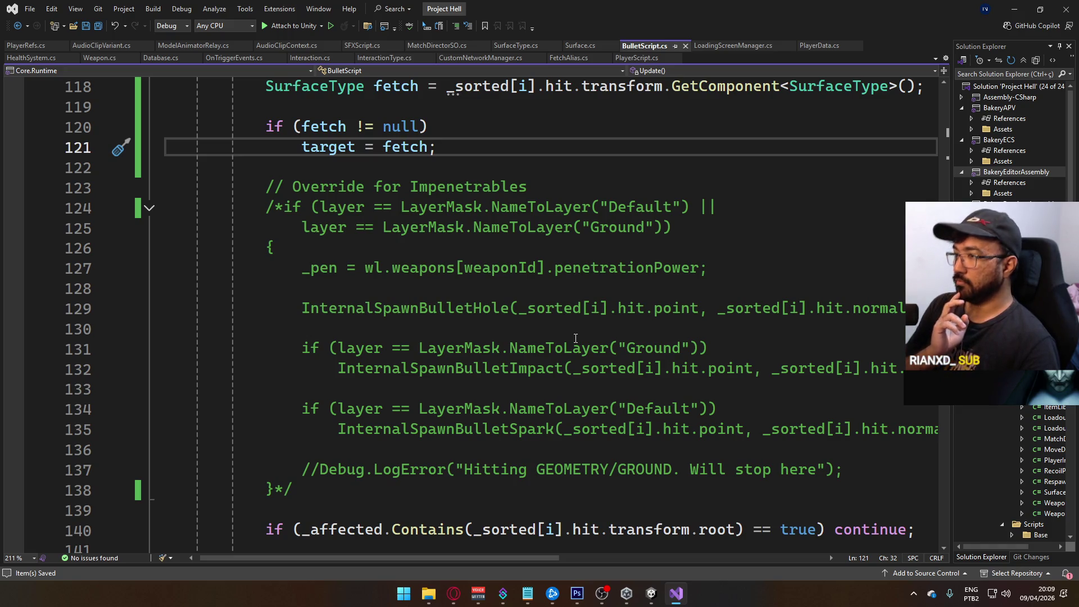
pyautogui.scroll(-4, 576, 338)
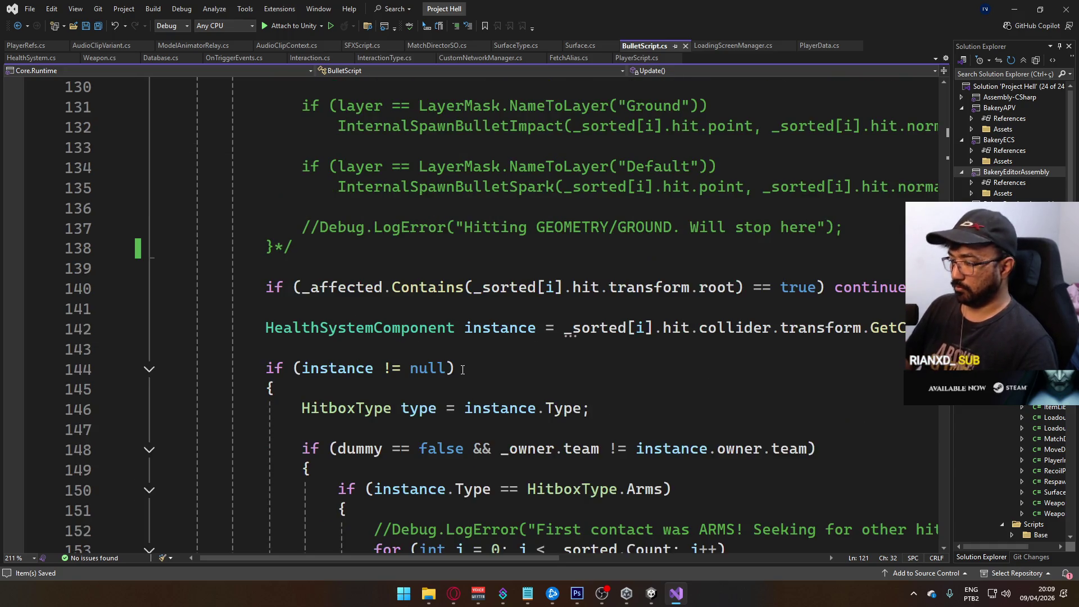
pyautogui.click(436, 192)
pyautogui.scroll(-20, 546, 405)
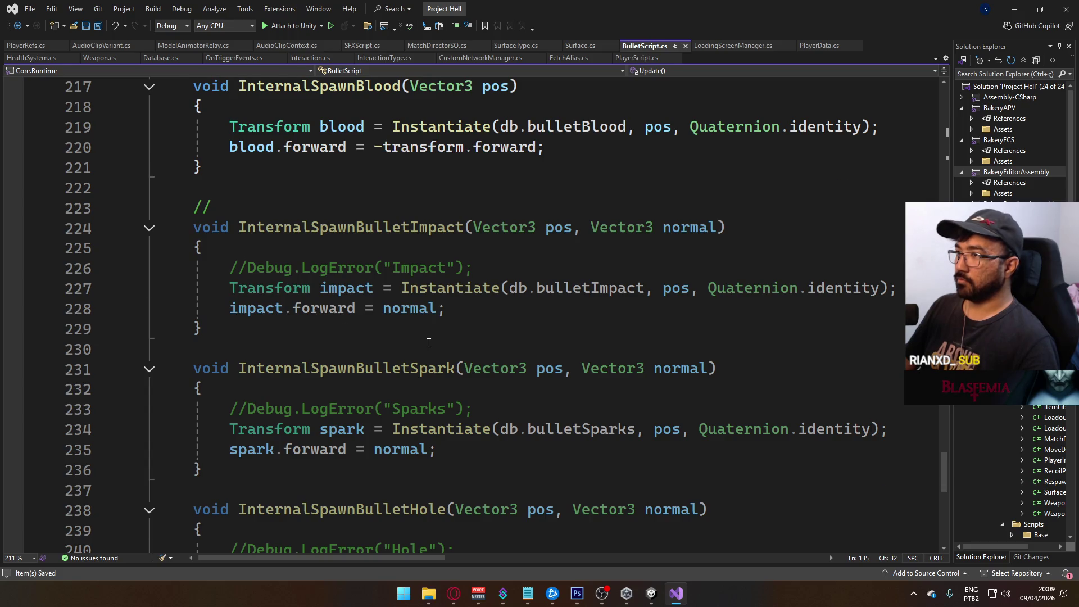
pyautogui.scroll(19, 429, 343)
pyautogui.scroll(14, 380, 358)
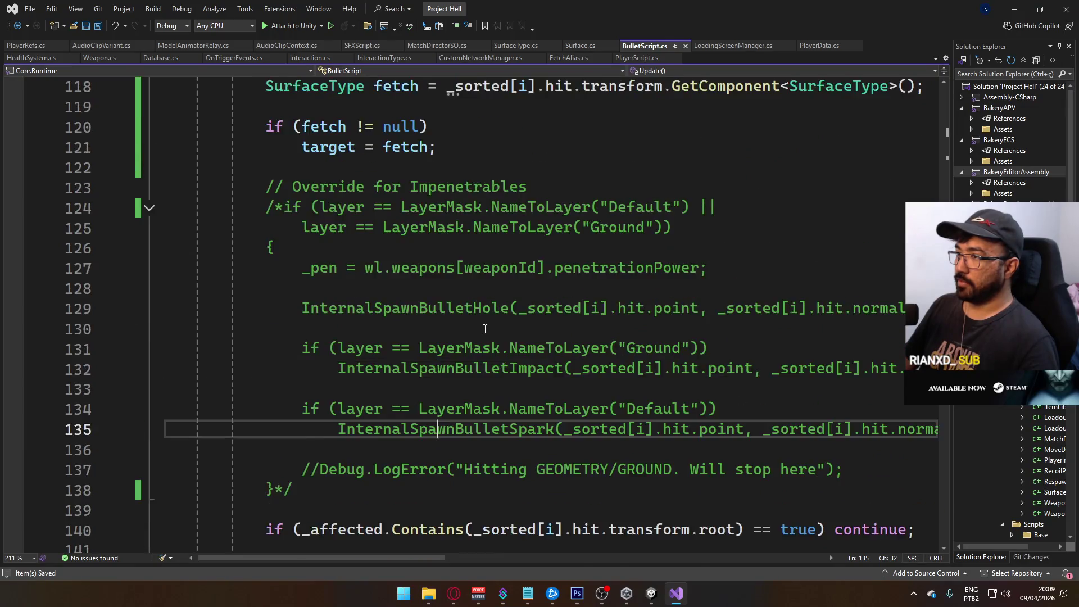
pyautogui.scroll(2, 424, 311)
pyautogui.click(518, 267)
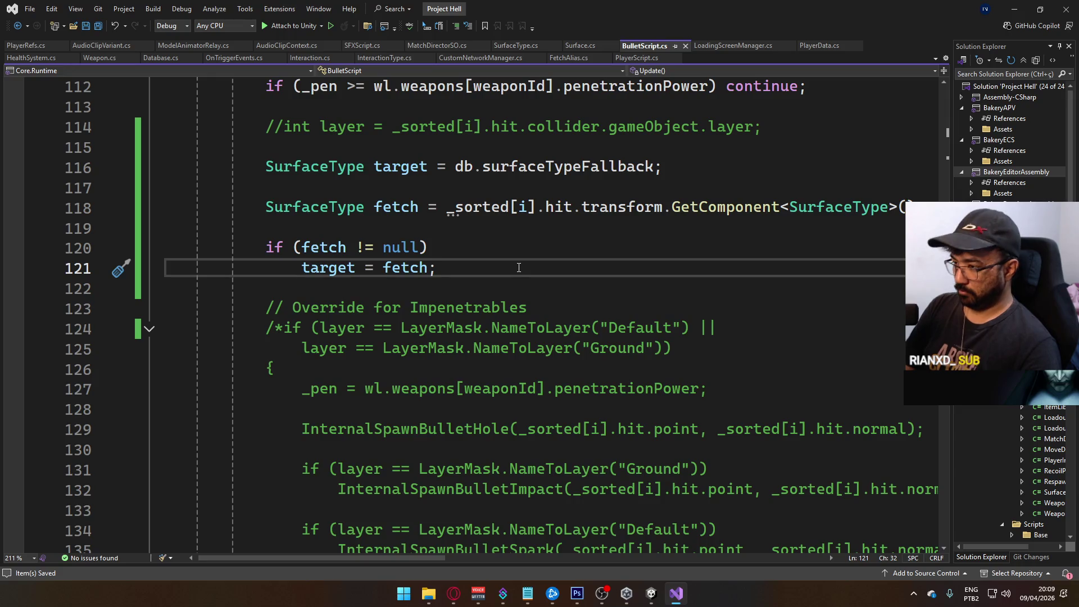
# Start 'Transform impact = Instantiate(' and paste the hit point and normal arguments from line 131.
pyautogui.press('Return')
pyautogui.press('Return')
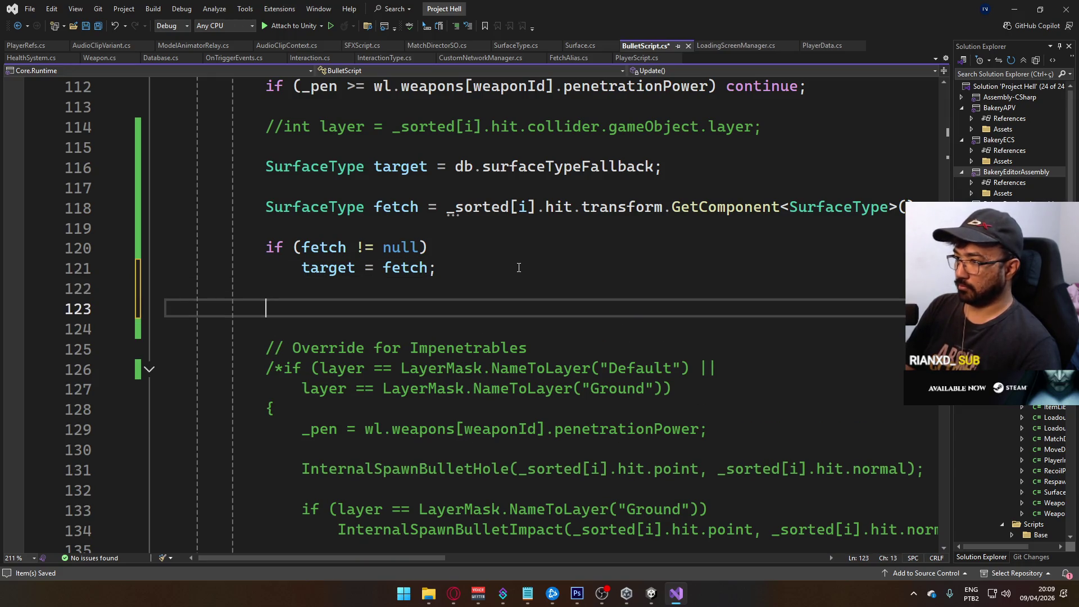
pyautogui.write('Transform impact = Insta')
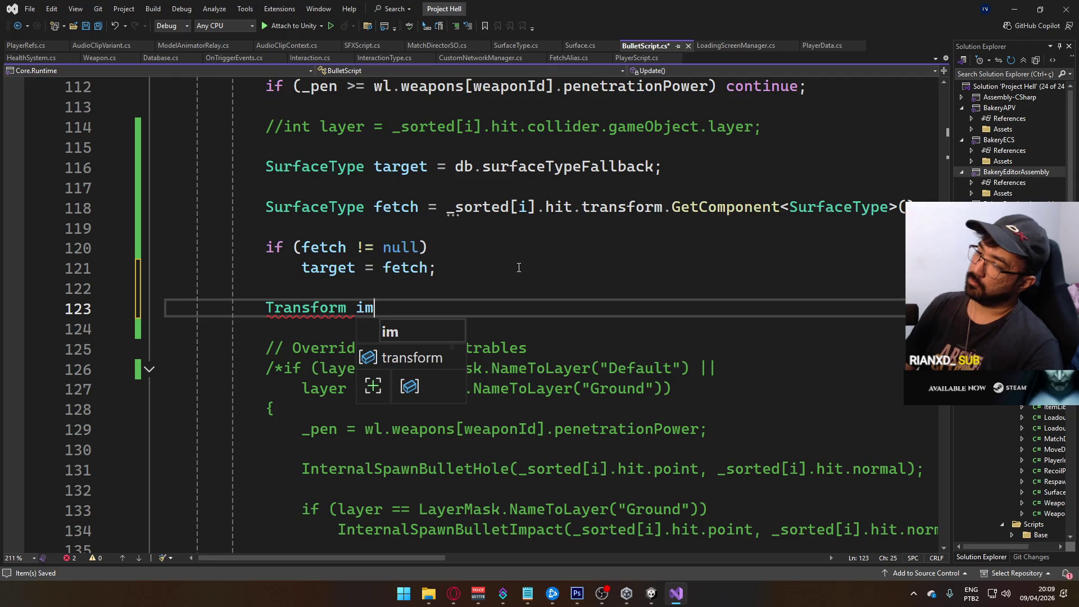
pyautogui.press('Tab')
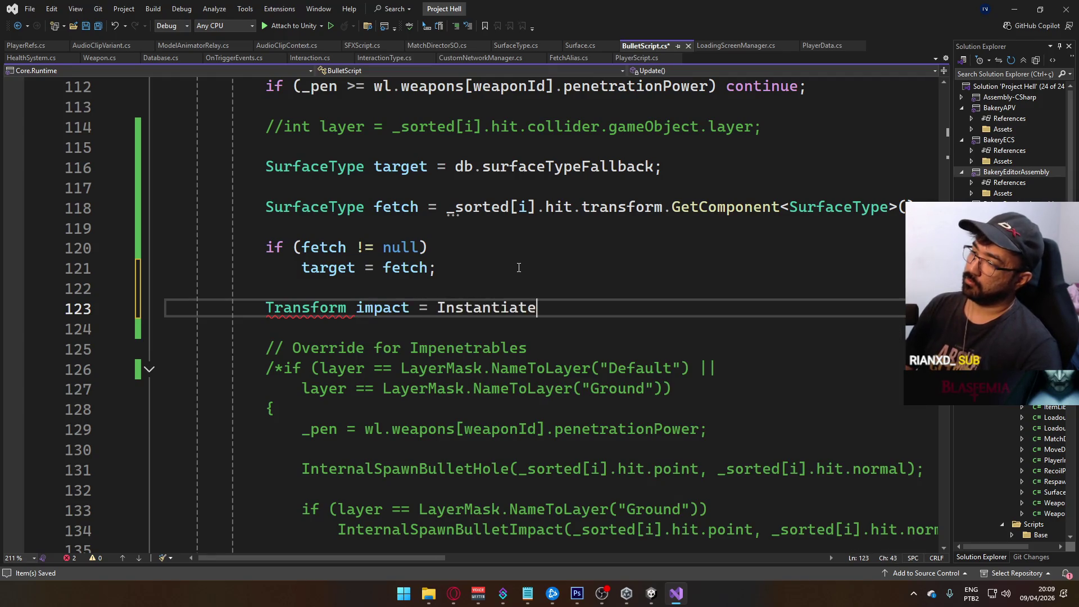
pyautogui.write('(')
pyautogui.click(519, 268)
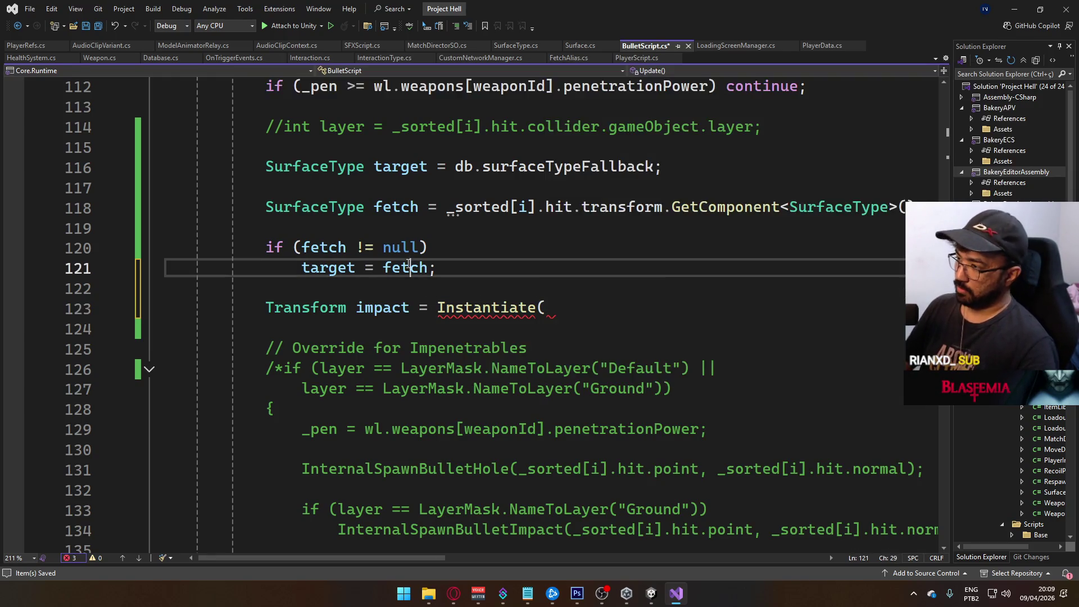
pyautogui.scroll(-8, 543, 387)
pyautogui.scroll(-15, 544, 387)
pyautogui.scroll(16, 545, 405)
pyautogui.scroll(7, 547, 429)
pyautogui.scroll(-2, 599, 452)
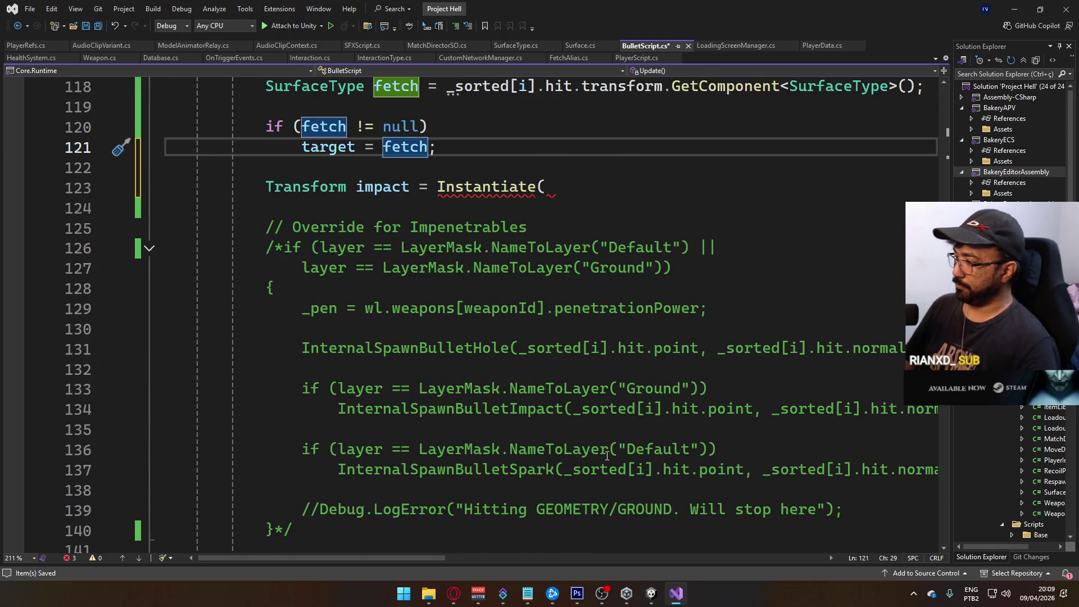
pyautogui.moveTo(899, 350); pyautogui.dragTo(521, 358)
pyautogui.hotkey('ctrl', 'c')
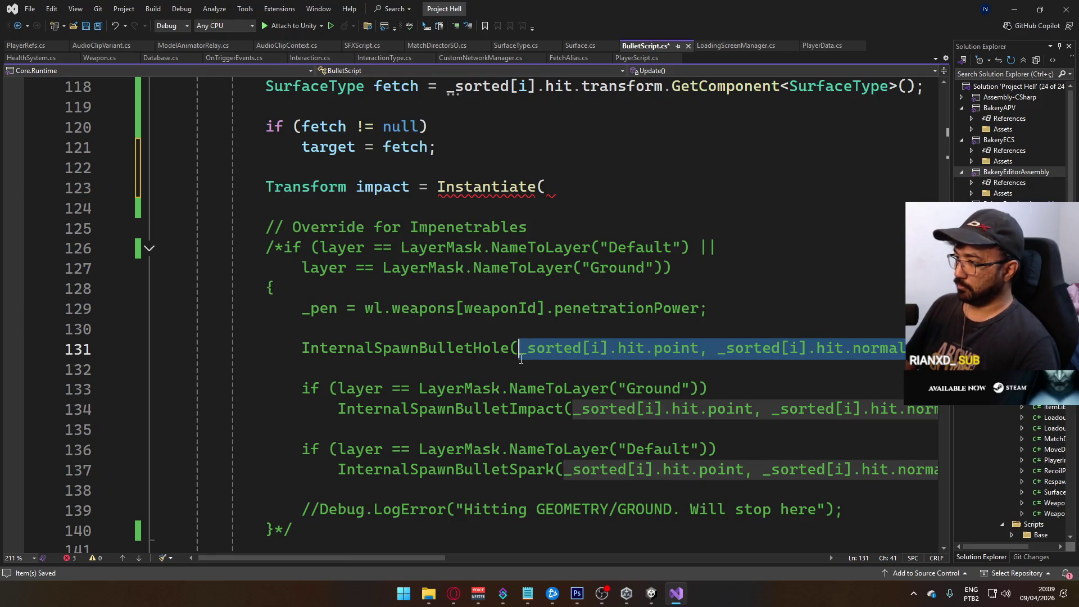
pyautogui.click(589, 191)
pyautogui.hotkey('ctrl', 'v')
# Try a Quaternion as Instantiate's second argument, undo it, and select the penetration-power reset line.
pyautogui.click(472, 170)
pyautogui.scroll(-5, 675, 394)
pyautogui.scroll(7, 692, 416)
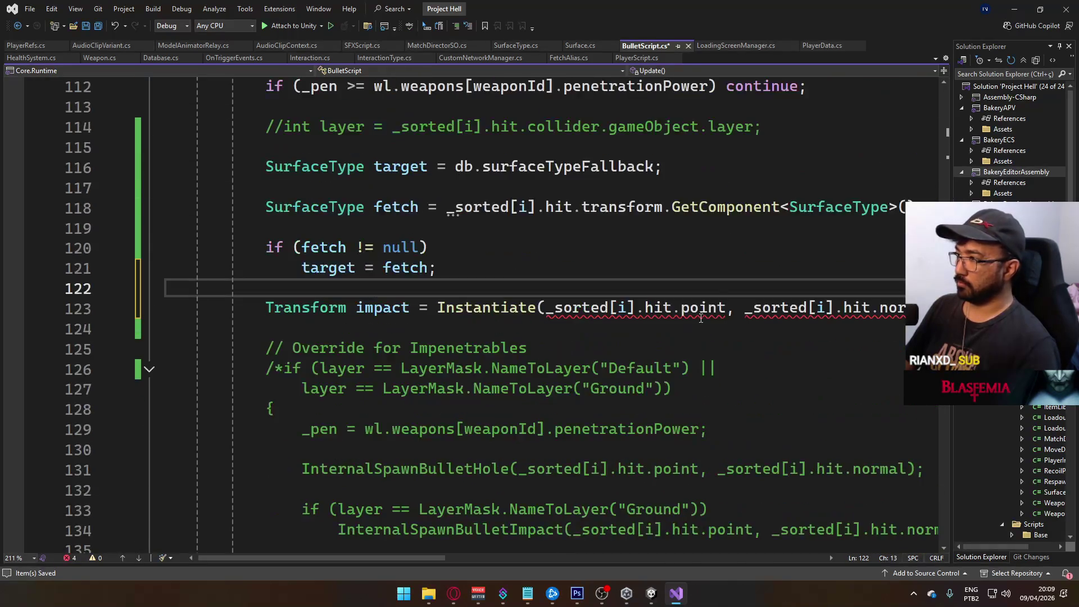
pyautogui.moveTo(750, 309)
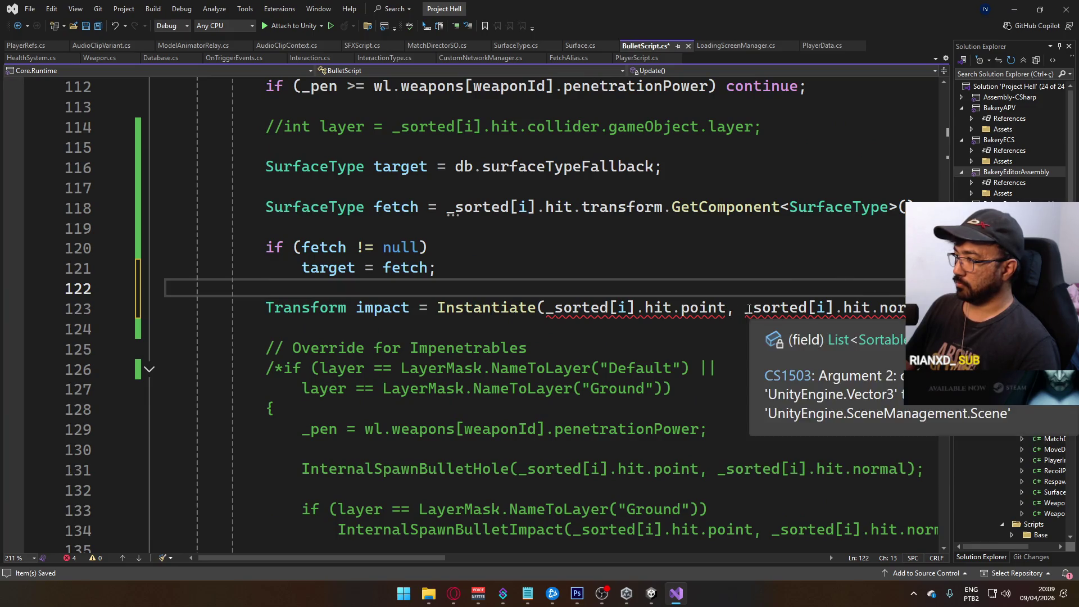
pyautogui.moveTo(749, 310); pyautogui.dragTo(934, 309)
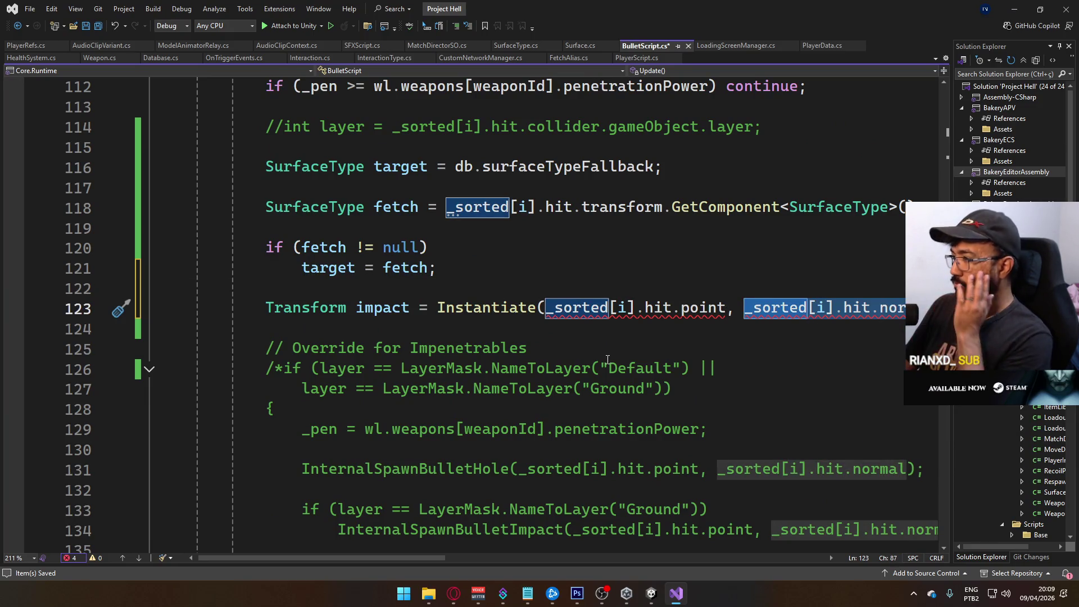
pyautogui.click(750, 310)
pyautogui.write('Quatenr')
pyautogui.hotkey('ctrl', 'z')
pyautogui.hotkey('ctrl', 'z')
pyautogui.hotkey('ctrl', 'z')
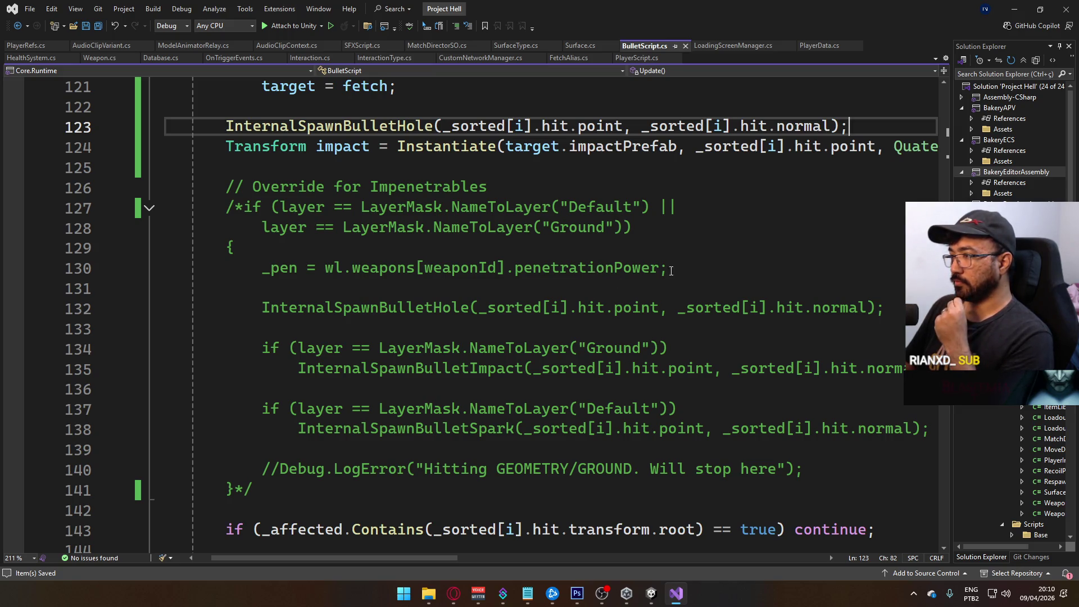
pyautogui.moveTo(679, 269); pyautogui.dragTo(267, 275)
pyautogui.hotkey('ctrl', 'c')
pyautogui.scroll(3, 444, 248)
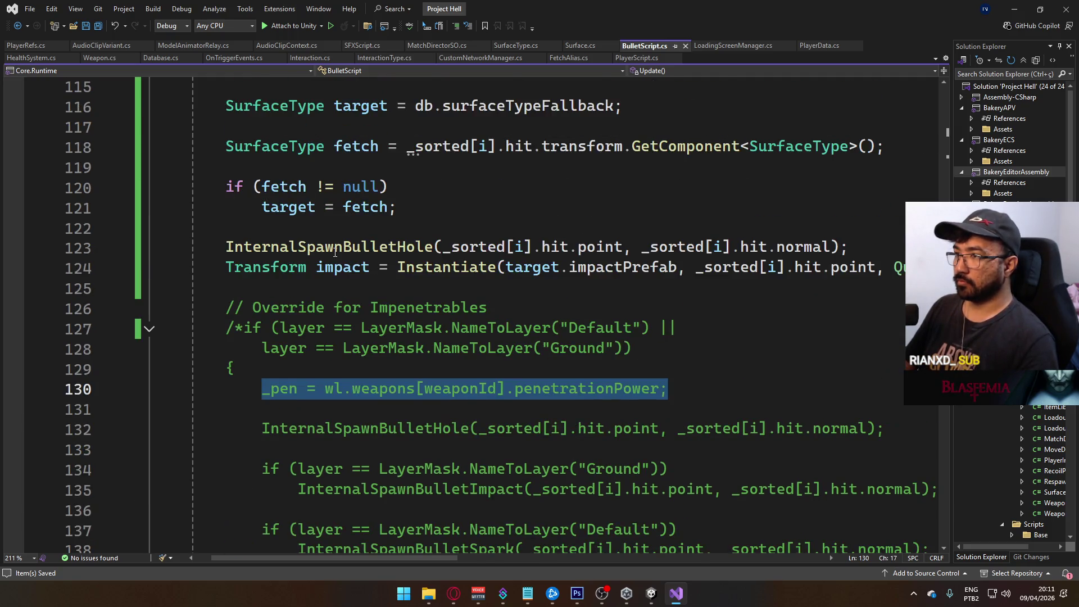
pyautogui.click(456, 281)
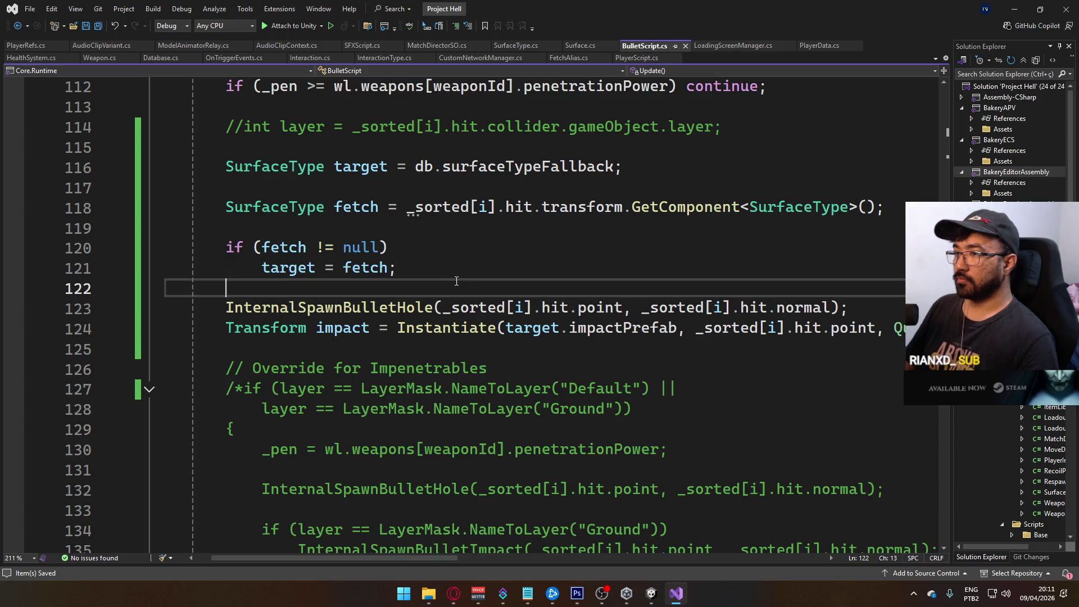
pyautogui.scroll(2, 488, 277)
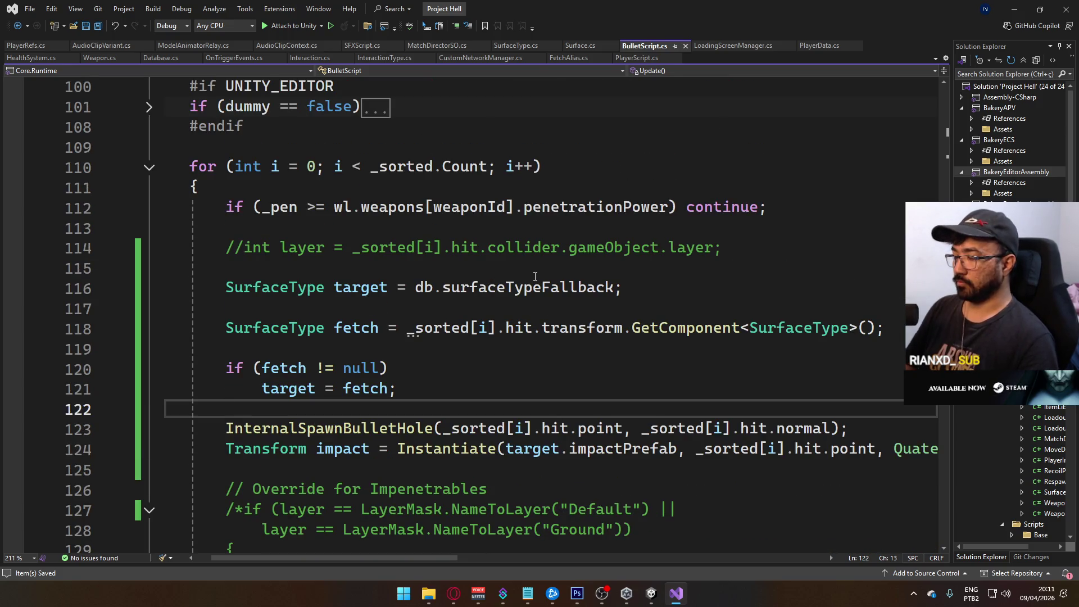
pyautogui.press('Return')
pyautogui.press('Return')
pyautogui.press('Up')
pyautogui.hotkey('ctrl', 'v')
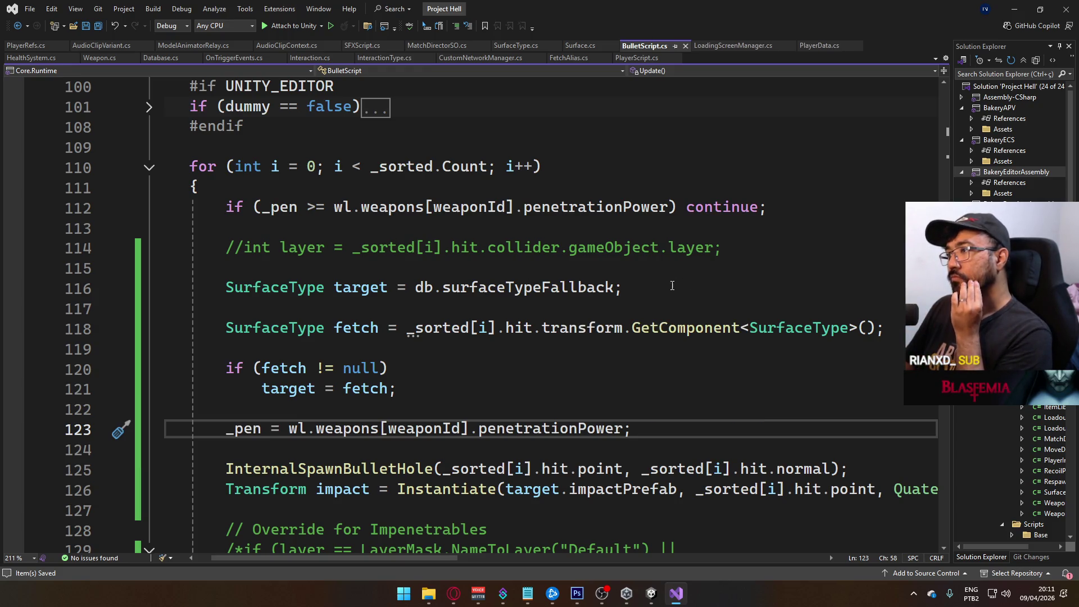
pyautogui.scroll(-3, 634, 288)
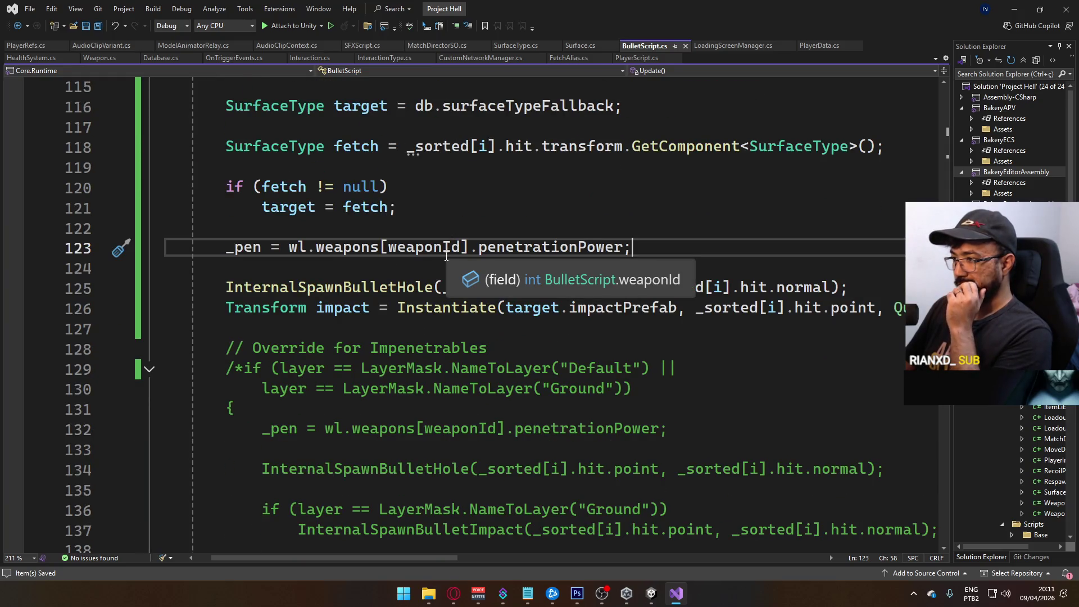
pyautogui.scroll(-3, 447, 256)
pyautogui.scroll(1, 501, 278)
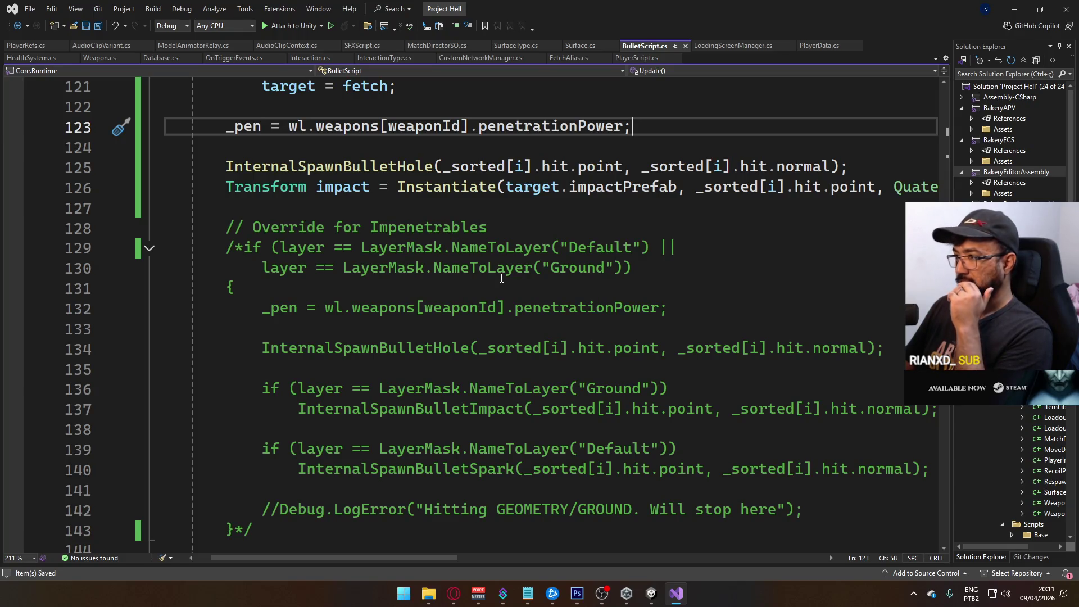
pyautogui.scroll(-1, 501, 278)
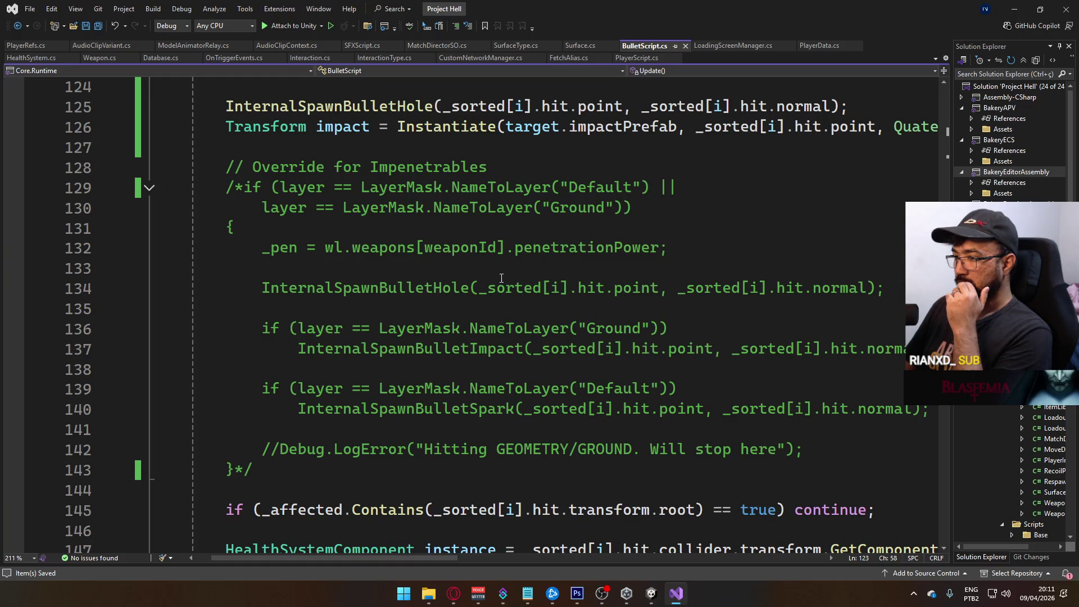
pyautogui.scroll(-2, 501, 277)
pyautogui.scroll(4, 499, 279)
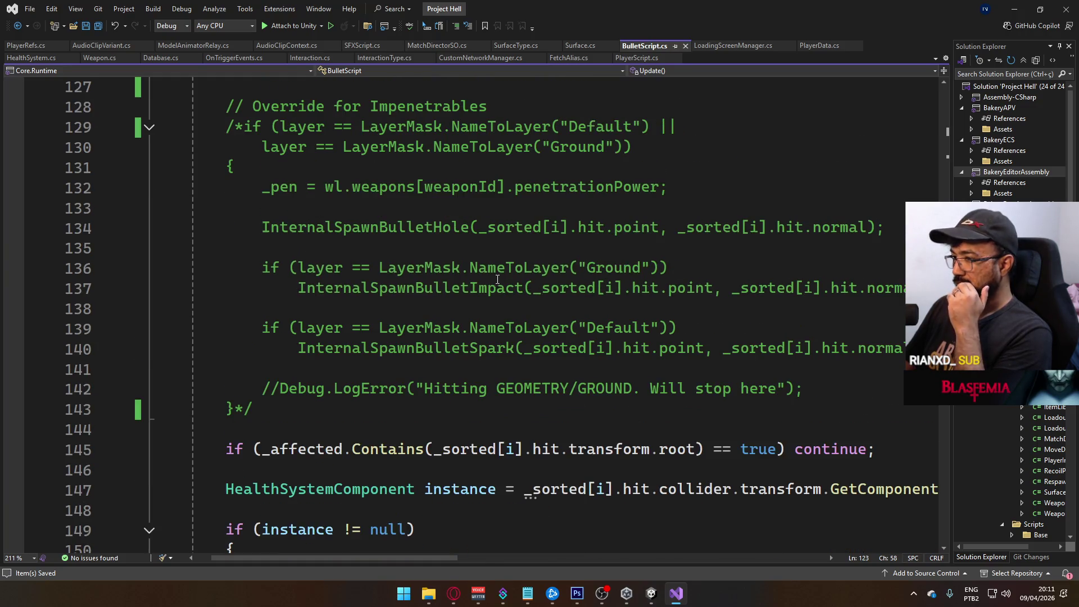
pyautogui.scroll(2, 473, 271)
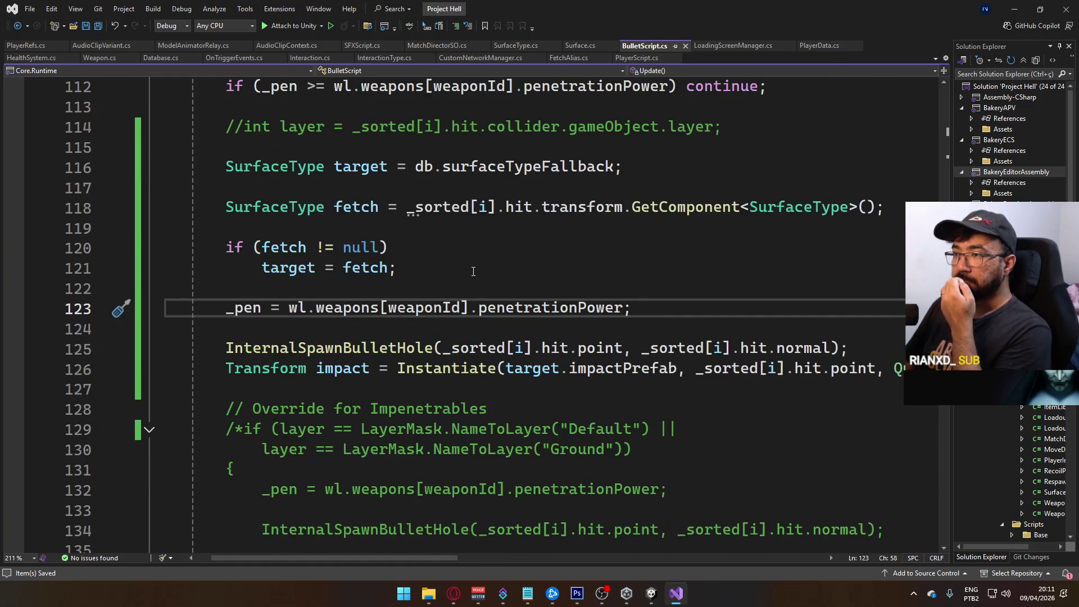
pyautogui.scroll(-3, 473, 272)
pyautogui.moveTo(636, 274)
pyautogui.mouseDown()
pyautogui.moveTo(309, 267)
pyautogui.moveTo(244, 249)
pyautogui.mouseUp()
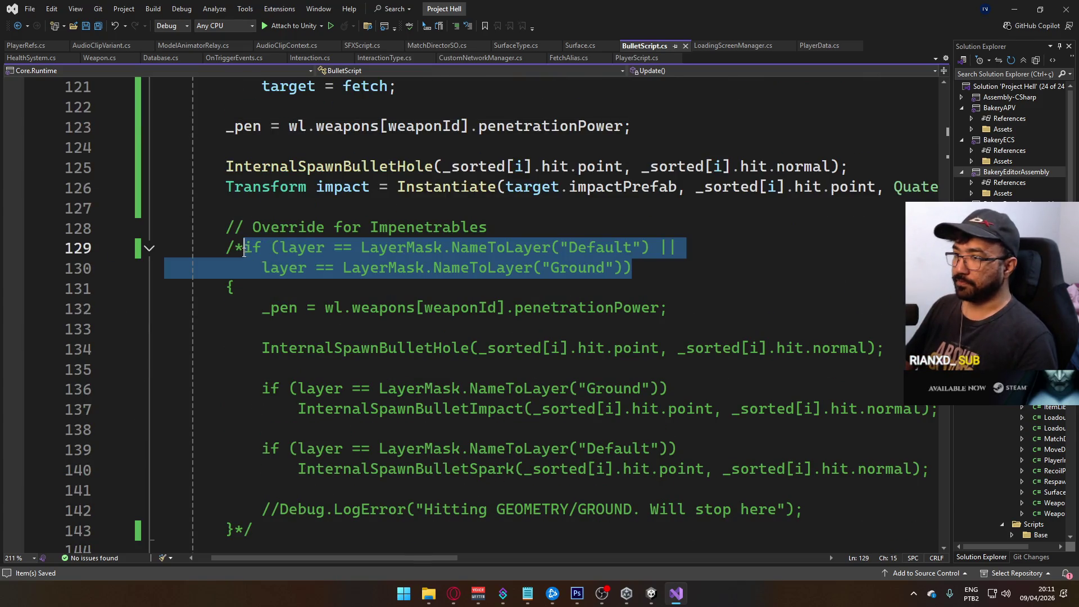
pyautogui.scroll(2, 393, 255)
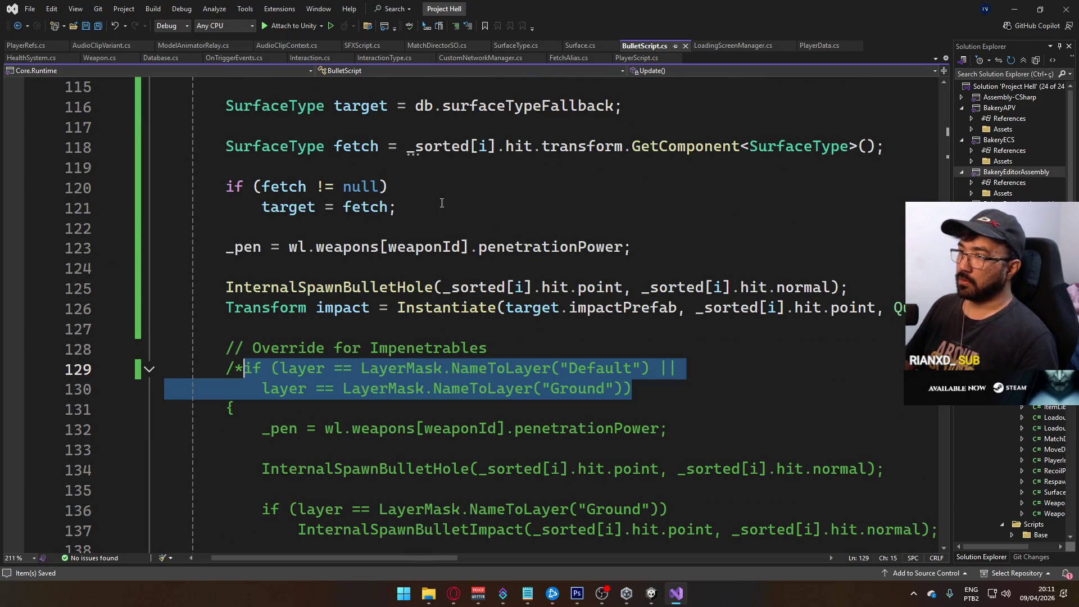
pyautogui.scroll(2, 390, 224)
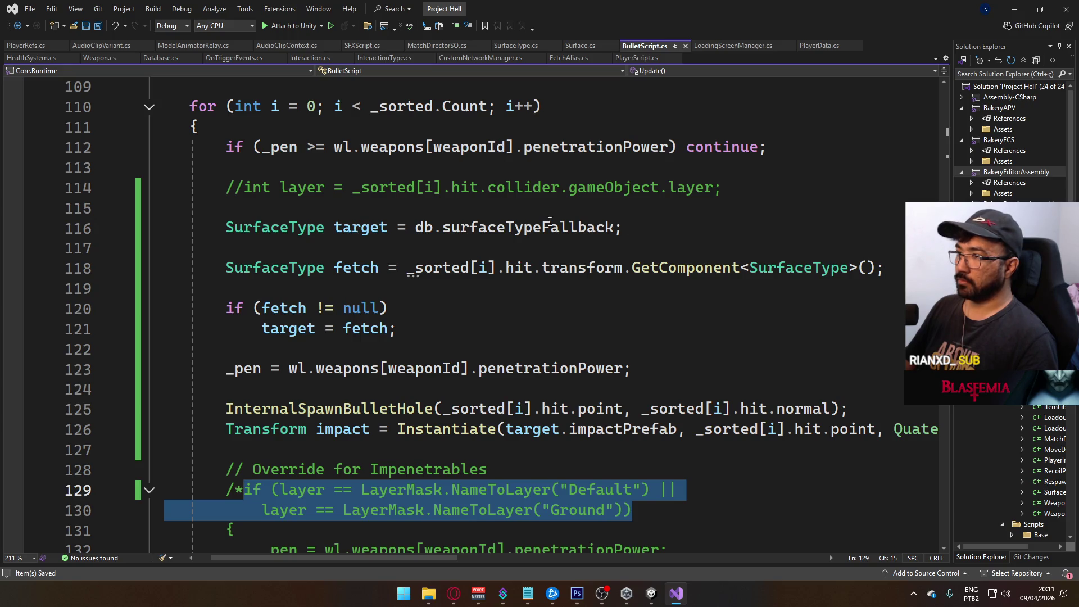
# Uncomment the layer line and paste the Default/Ground layer check below it with empty braces.
pyautogui.click(228, 192)
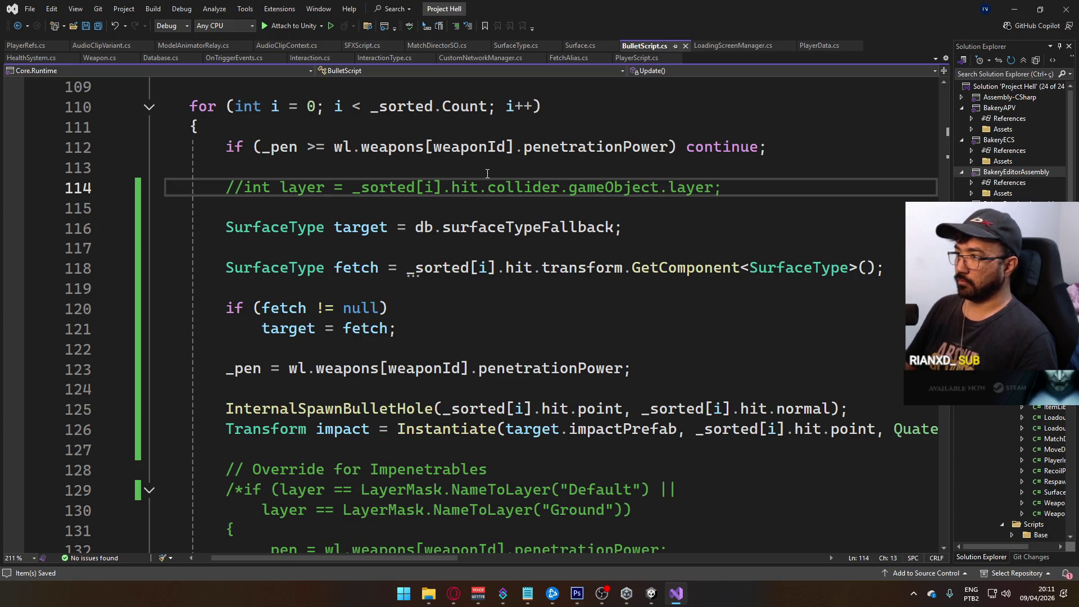
pyautogui.press('Delete')
pyautogui.press('Delete')
pyautogui.press('End')
pyautogui.press('Return')
pyautogui.press('Return')
pyautogui.write('if (layer == LayerMask.NameToLayer("Default") ||             layer == LayerMask.NameToLayer("Ground"))')
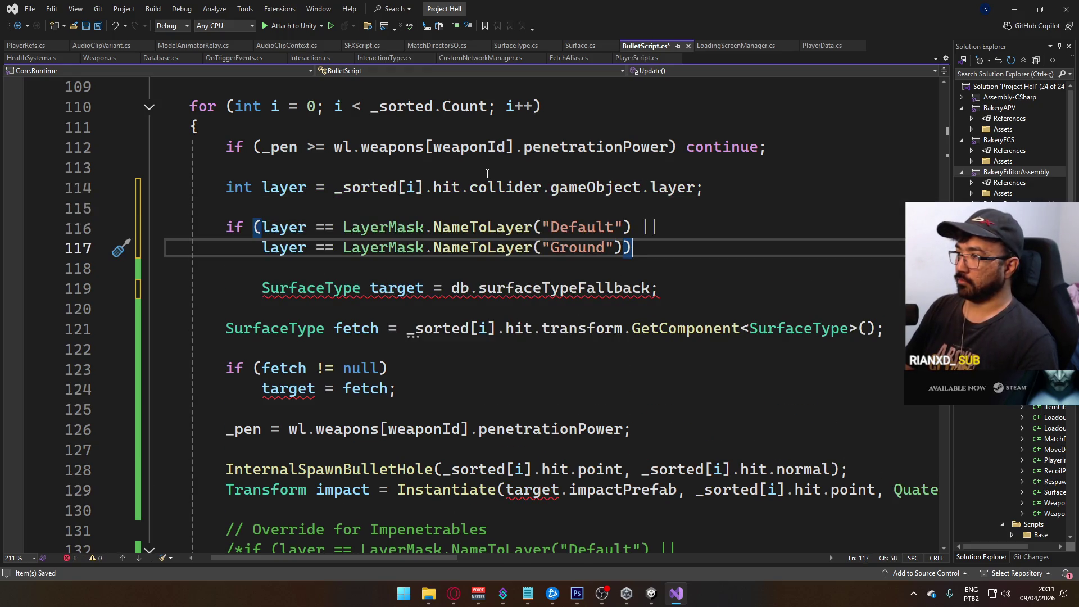
pyautogui.press('Return')
pyautogui.write('{')
pyautogui.press('Return')
pyautogui.press('Return')
pyautogui.write('}')
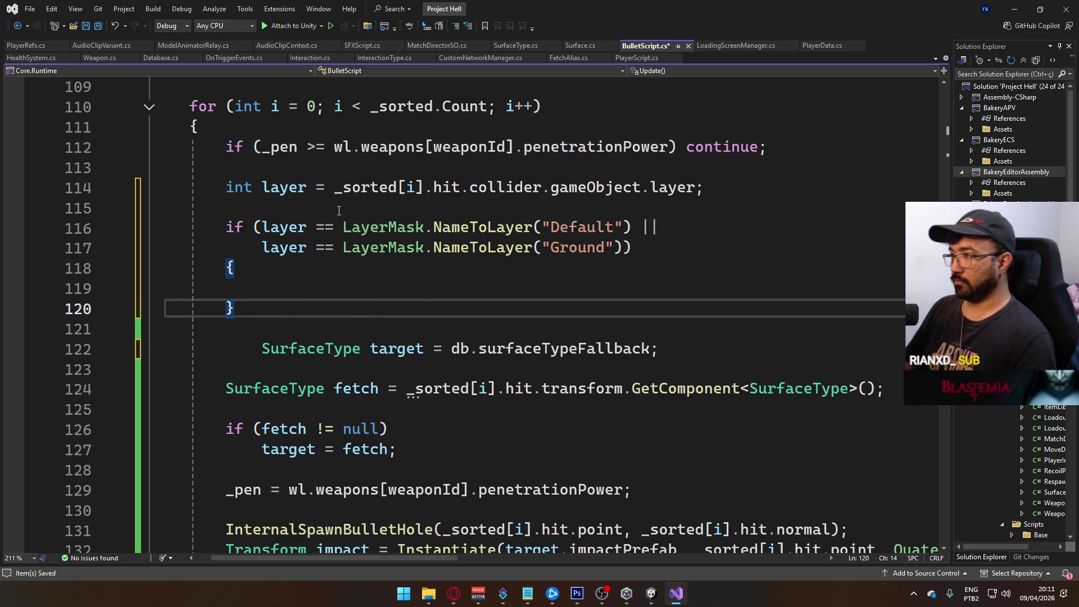
# Move the surface lookup, bullet hole and impact spawning code inside the layer check's braces.
pyautogui.scroll(-4, 338, 209)
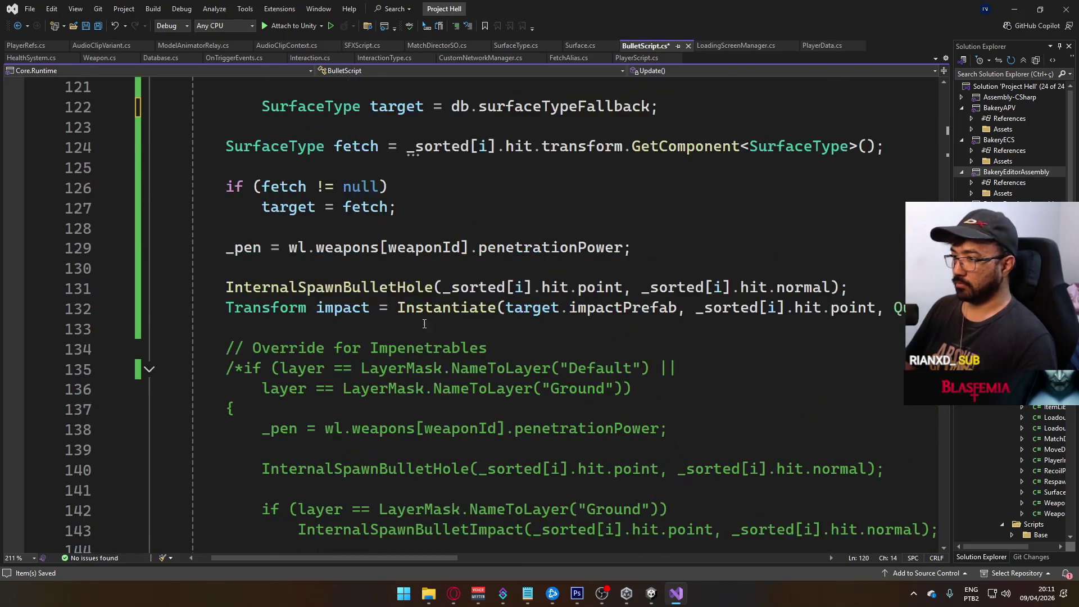
pyautogui.click(313, 314)
pyautogui.press('End')
pyautogui.press('Home')
pyautogui.hotkey('ctrl', 'shift', 'Right')
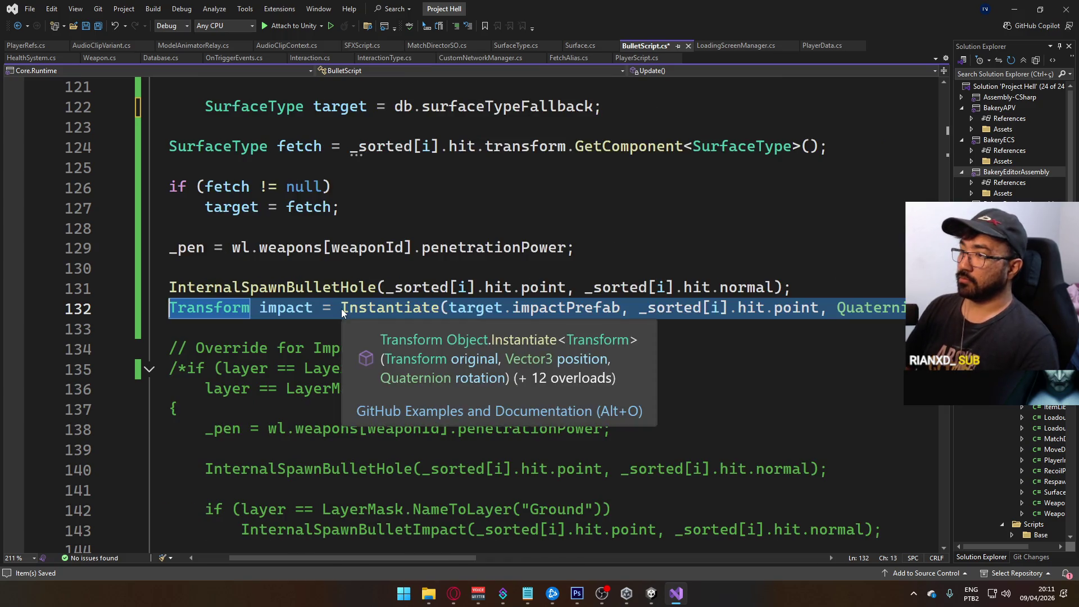
pyautogui.hscroll(-3, 444, 556)
pyautogui.scroll(2, 322, 200)
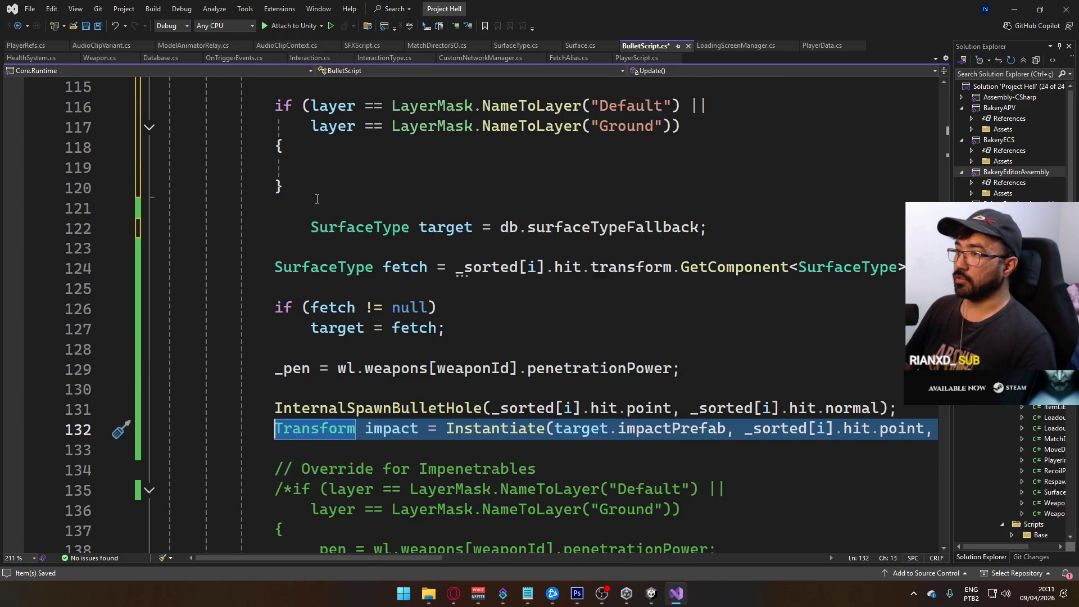
pyautogui.keyDown('shift'); pyautogui.click(312, 230); pyautogui.keyUp('shift')
pyautogui.hotkey('ctrl', 'x')
pyautogui.press('Up')
pyautogui.press('Up')
pyautogui.press('Up')
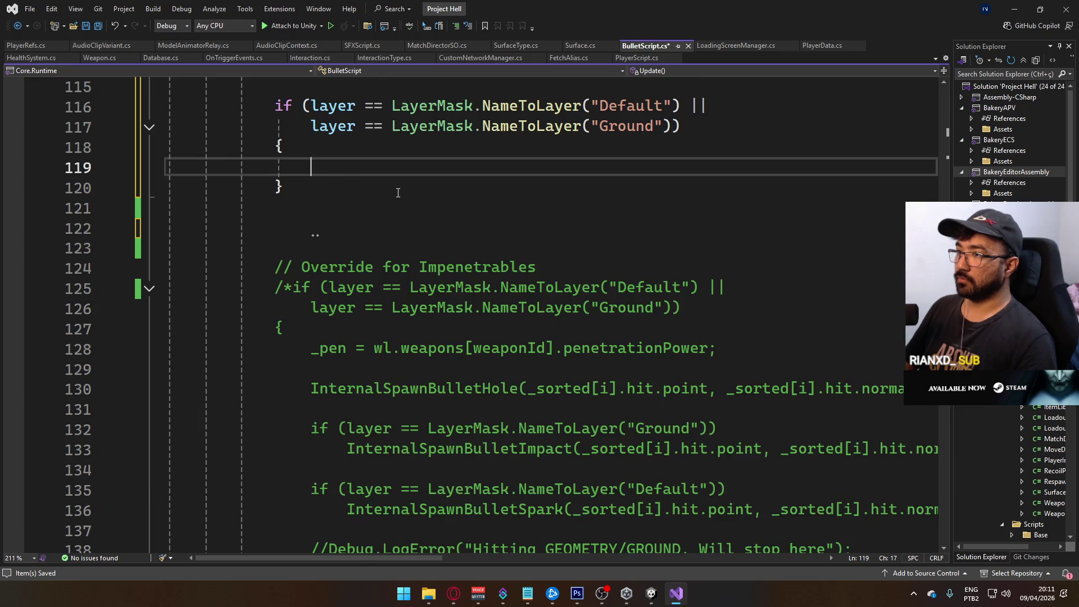
pyautogui.hotkey('ctrl', 'v')
pyautogui.hscroll(-3, 450, 558)
pyautogui.click(433, 248)
pyautogui.click(520, 387)
pyautogui.press('Delete')
pyautogui.press('Delete')
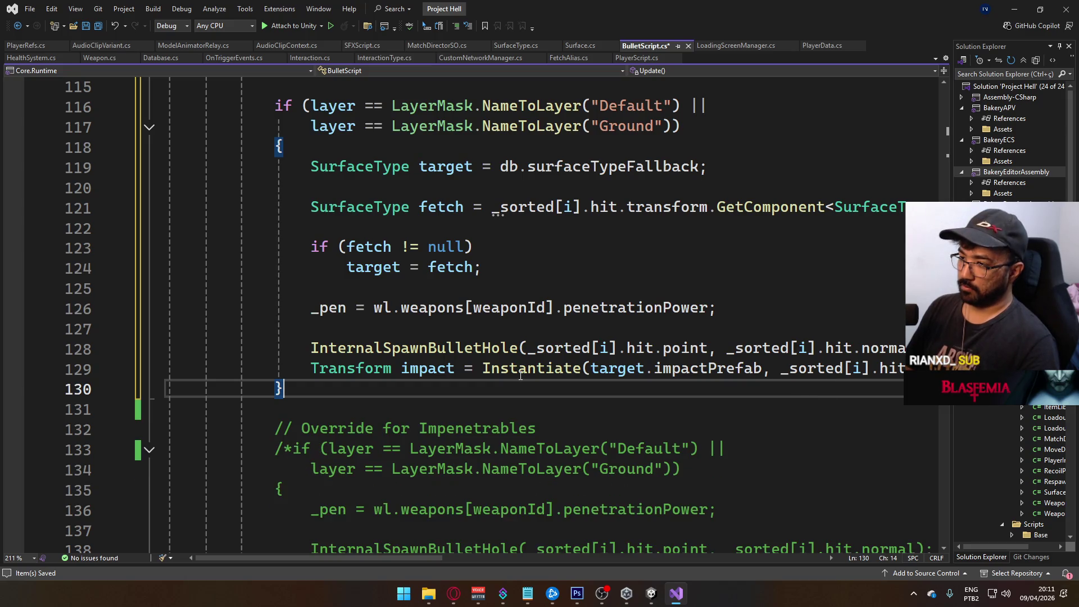
pyautogui.moveTo(537, 428); pyautogui.dragTo(275, 428)
# Paste the 'Override for Impenetrables' comment above the layer check and review the code.
pyautogui.scroll(3, 477, 264)
pyautogui.click(450, 268)
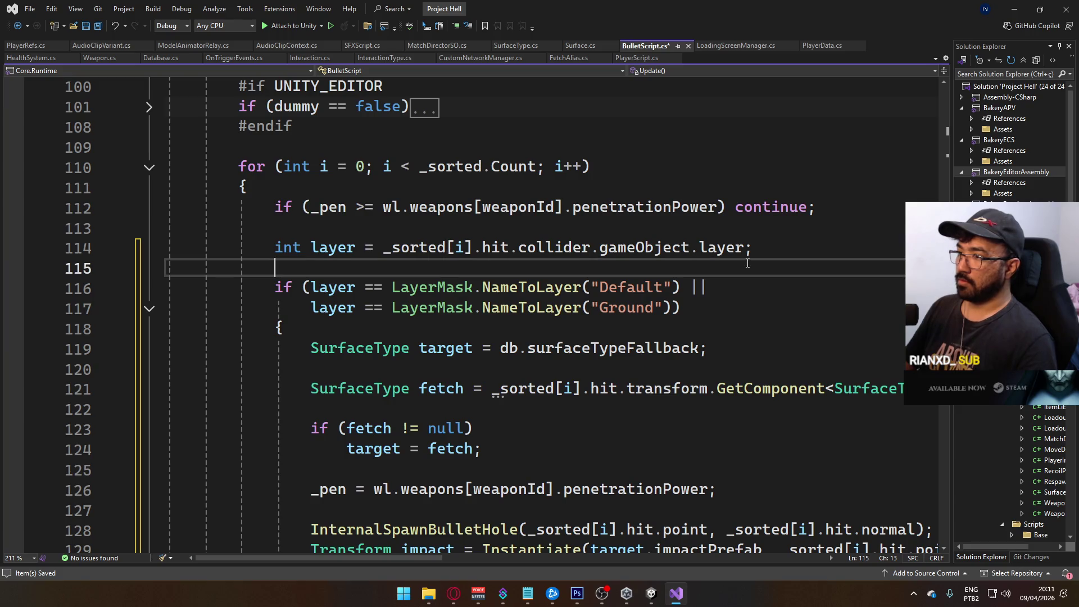
pyautogui.press('Return')
pyautogui.hotkey('ctrl', 'v')
pyautogui.scroll(-6, 554, 390)
pyautogui.scroll(-7, 554, 391)
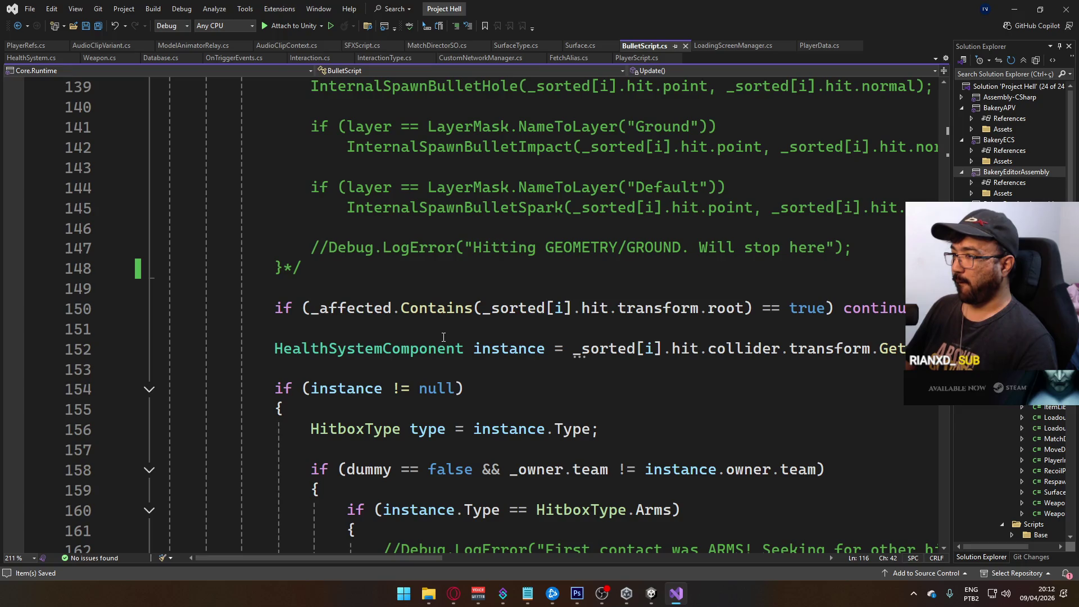
pyautogui.scroll(1, 485, 327)
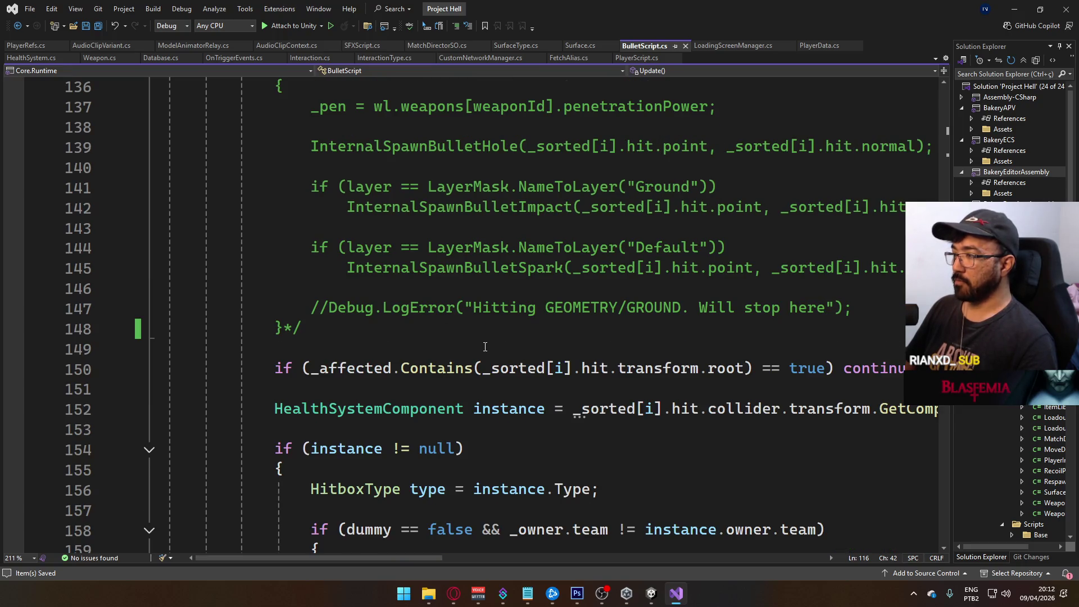
pyautogui.scroll(1, 443, 346)
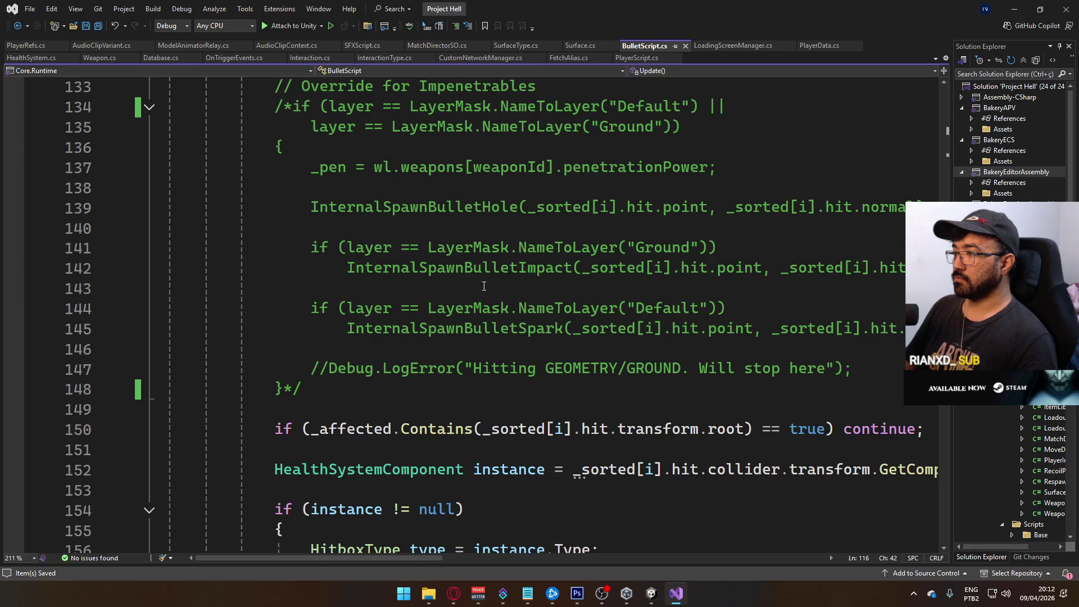
pyautogui.scroll(5, 484, 289)
pyautogui.scroll(3, 529, 308)
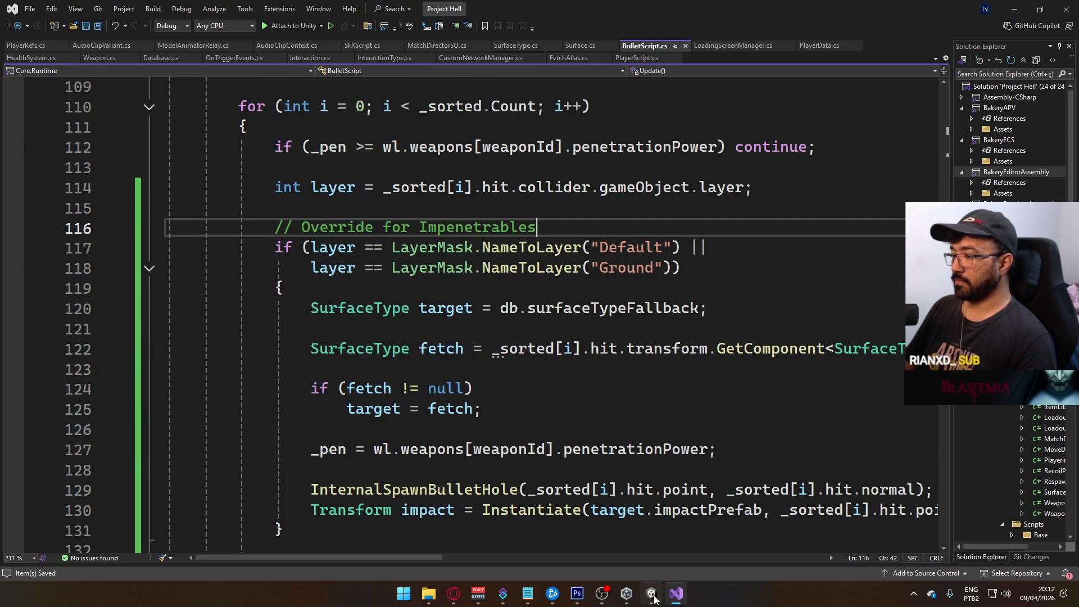
pyautogui.click(654, 596)
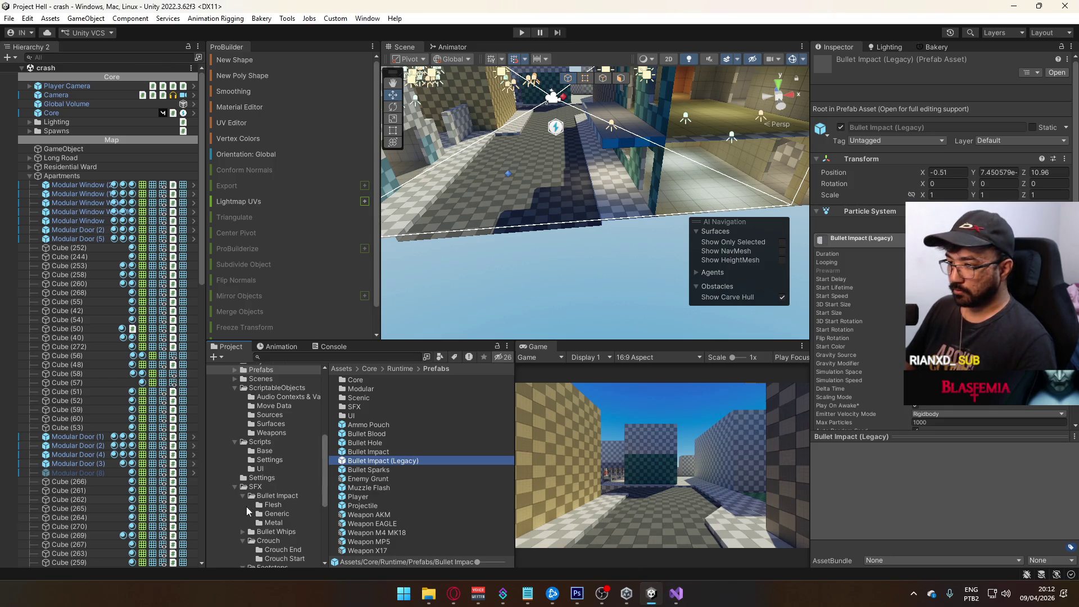
# Inspect the Surface Wooden audio contexts and the Surface@Wooden and Surface@Default surface types.
pyautogui.scroll(-5, 288, 493)
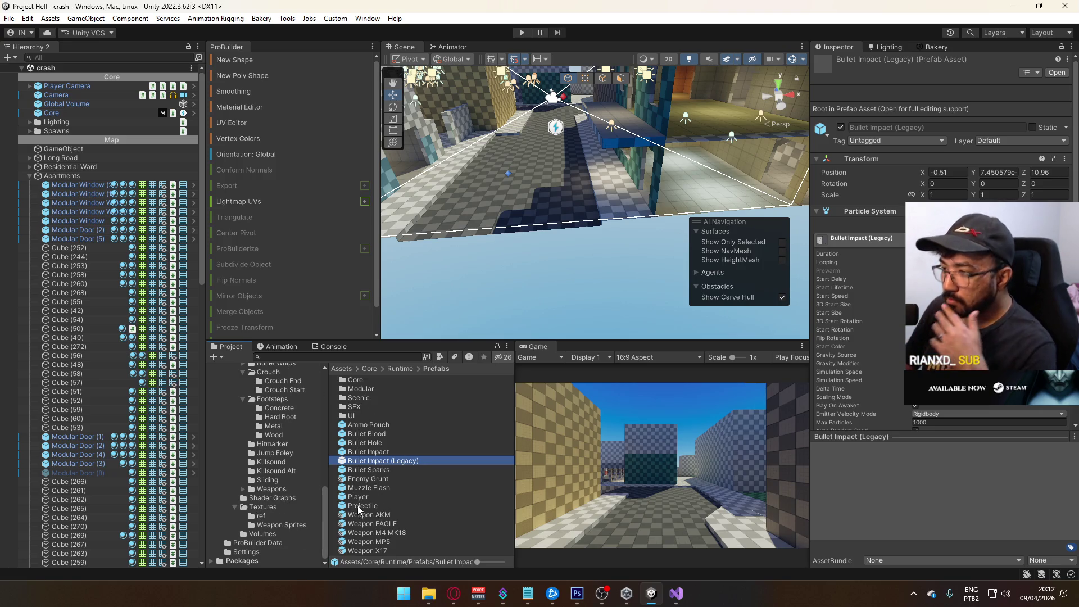
pyautogui.scroll(1, 285, 490)
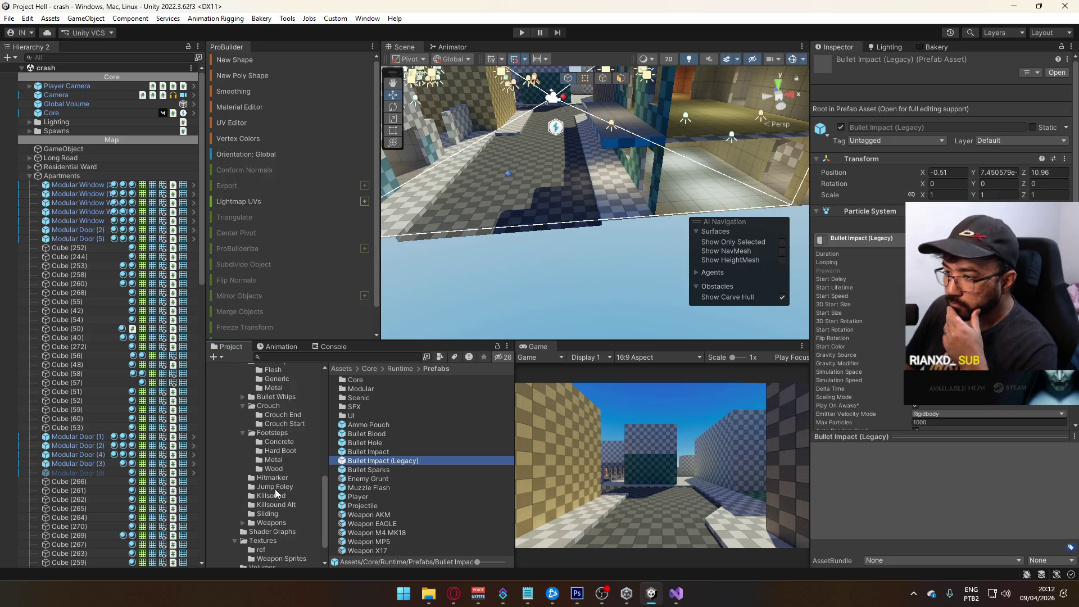
pyautogui.scroll(-1, 277, 497)
pyautogui.scroll(6, 270, 497)
pyautogui.click(271, 457)
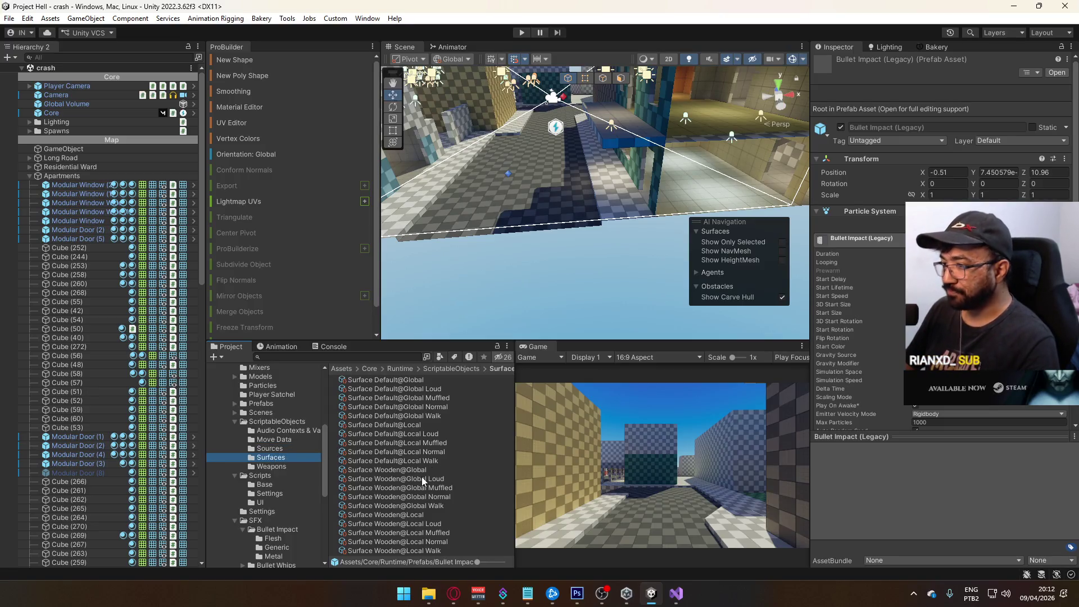
pyautogui.click(403, 516)
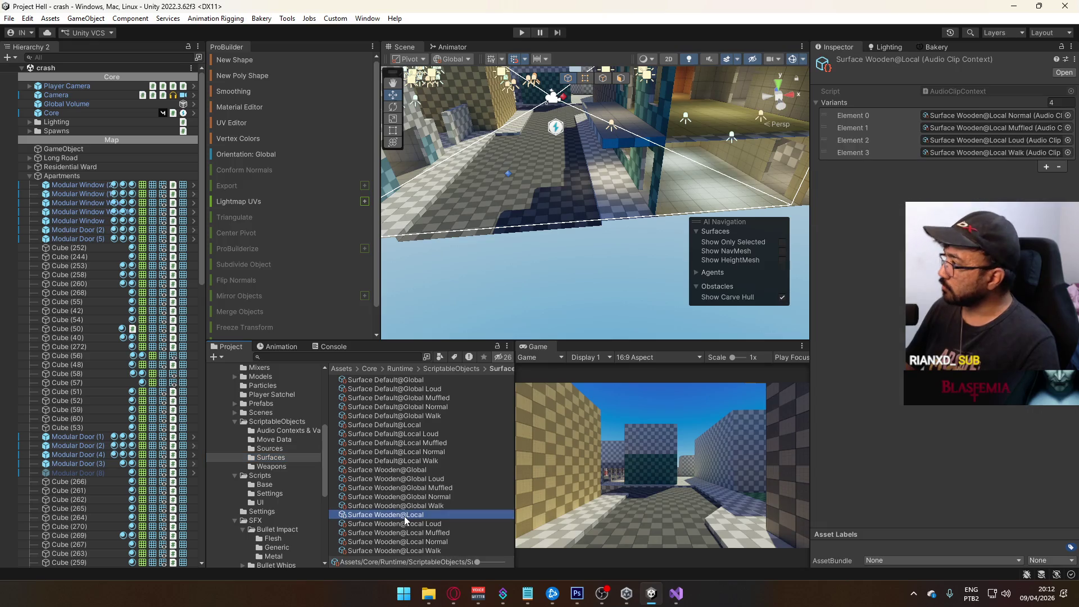
pyautogui.click(403, 534)
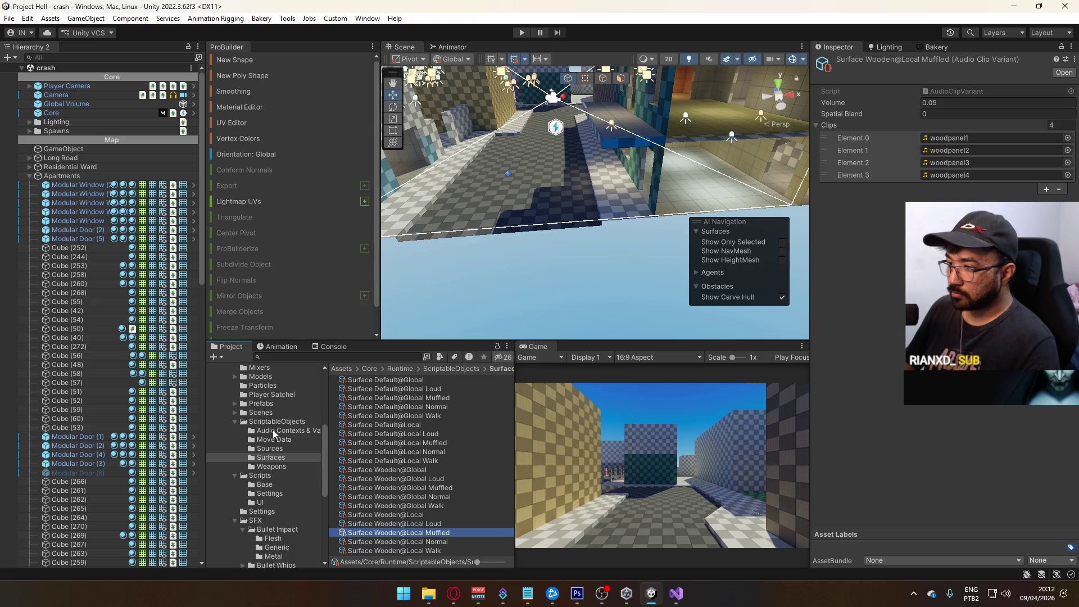
pyautogui.click(275, 422)
pyautogui.click(375, 533)
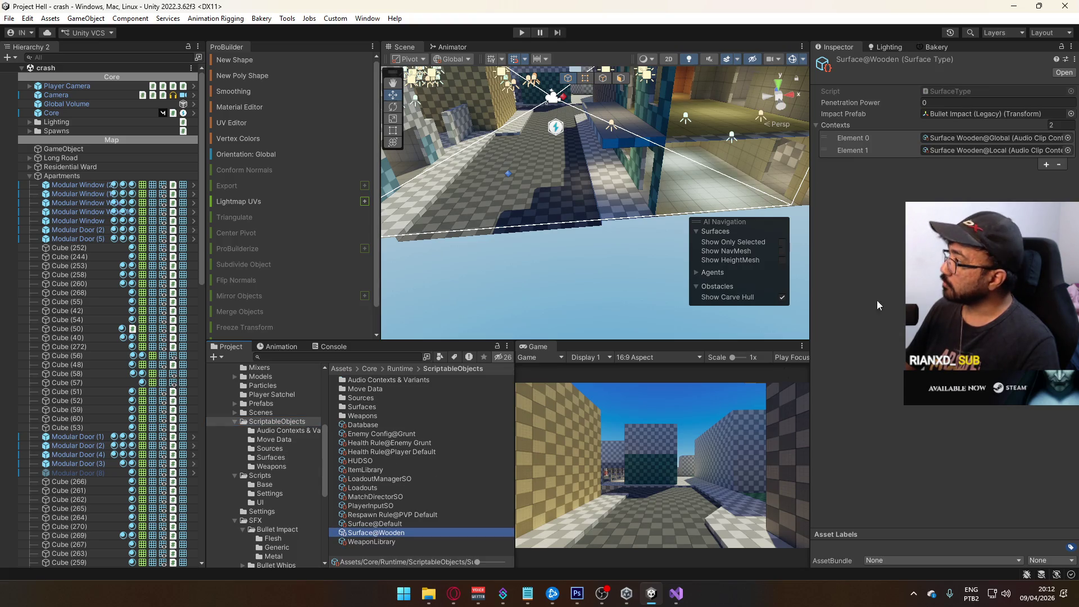
pyautogui.press('Up')
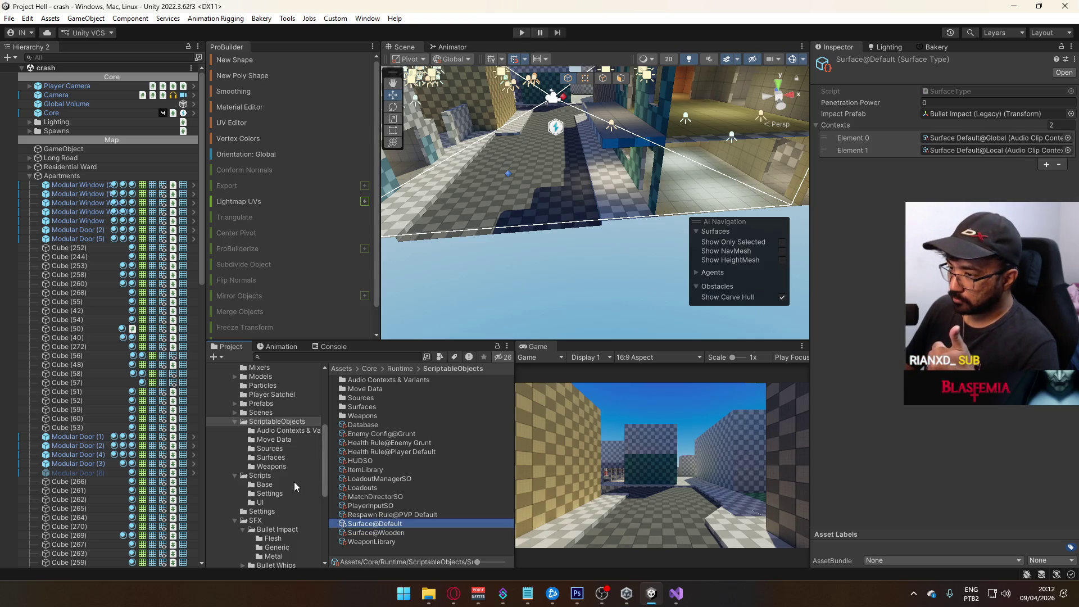
# Open Scenes/title and enter Play mode.
pyautogui.click(261, 412)
pyautogui.doubleClick(354, 487)
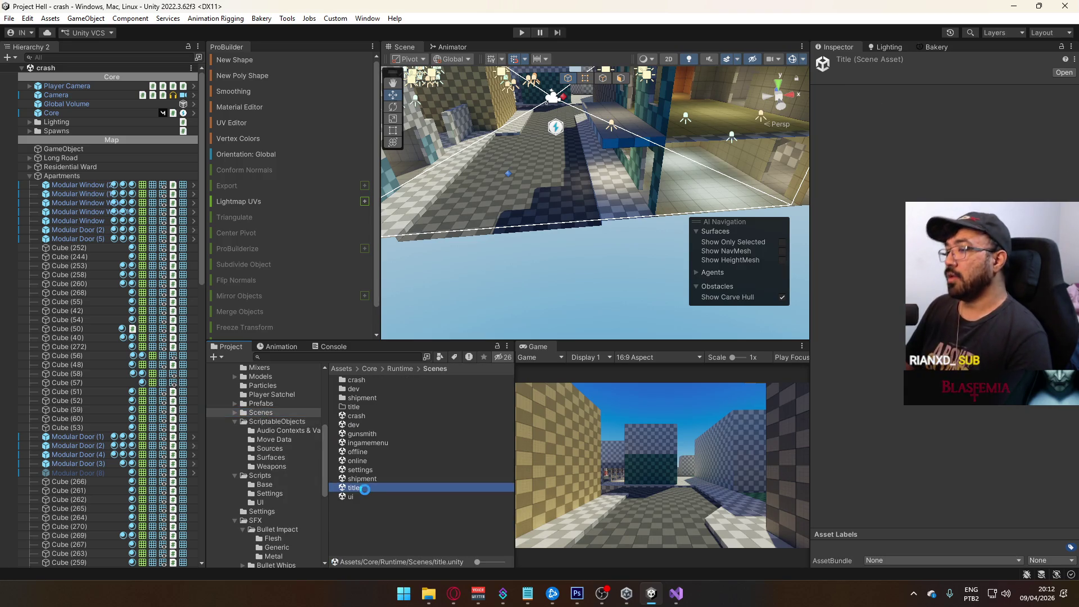
pyautogui.click(521, 32)
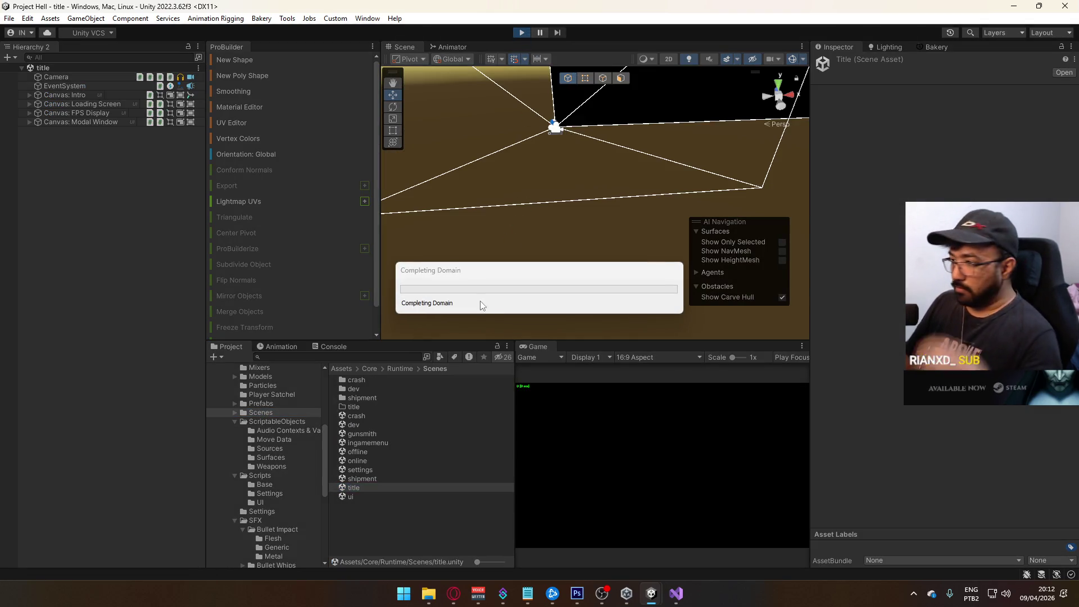
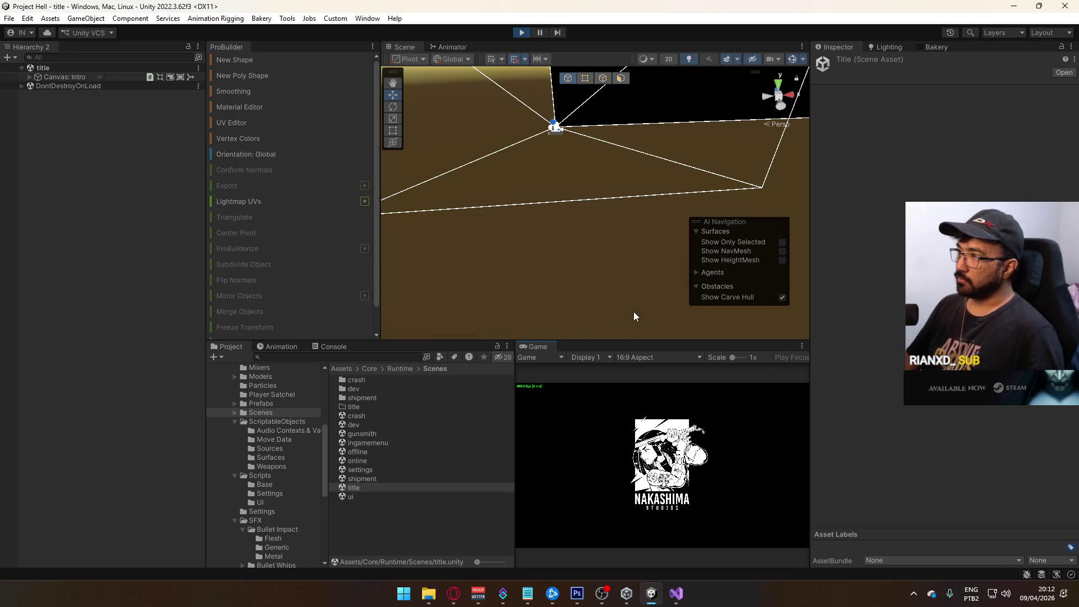
# Pause the background video, host a match on the crash level and maximize the Game view.
pyautogui.click(454, 593)
pyautogui.click(504, 333)
pyautogui.hotkey('alt', 'Tab')
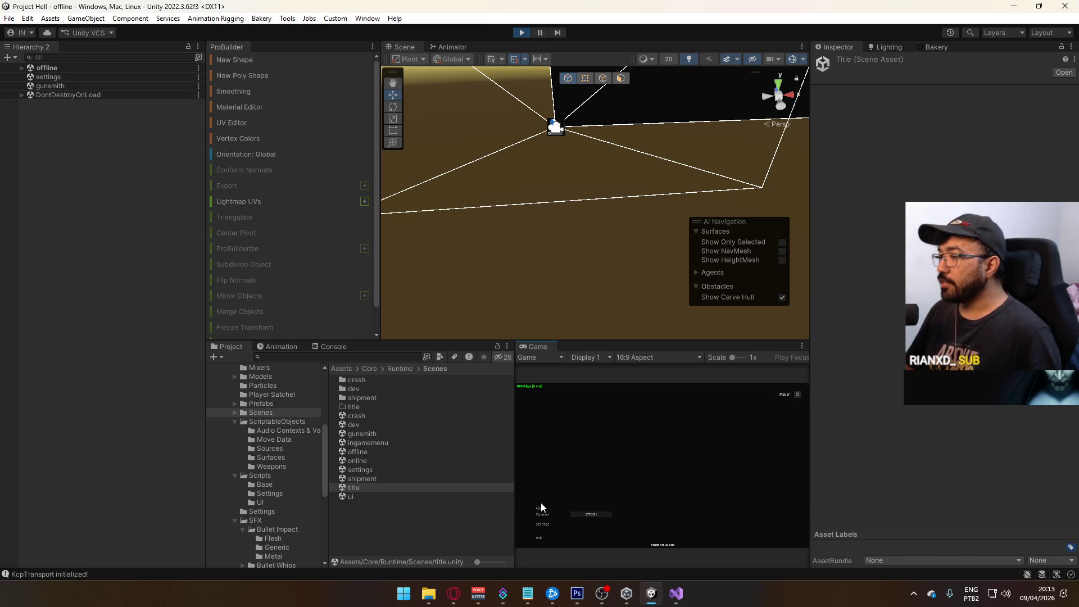
pyautogui.click(541, 507)
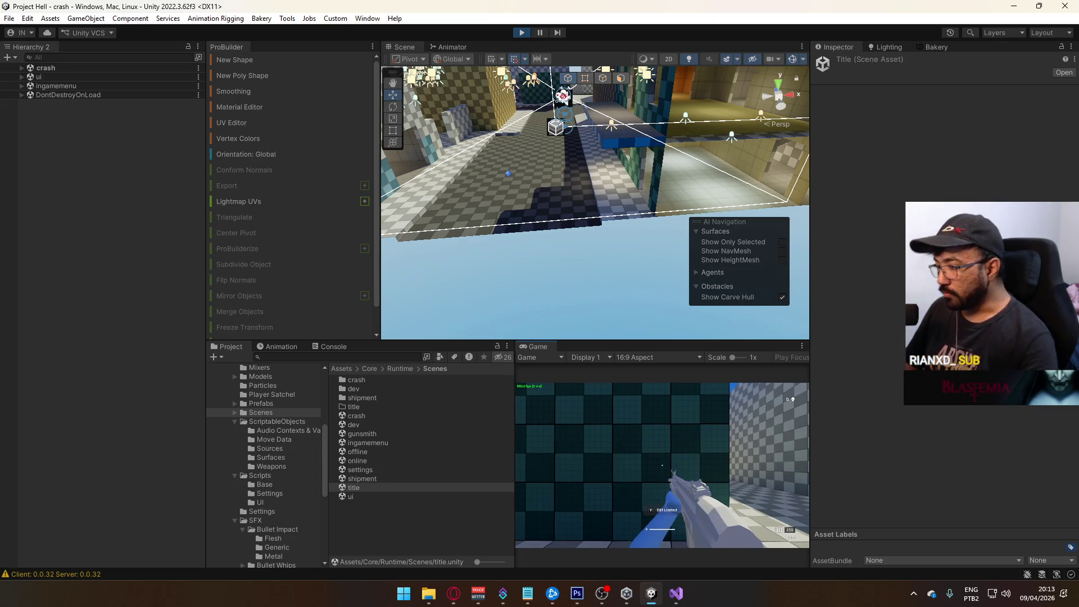
pyautogui.press('super')
pyautogui.press('super')
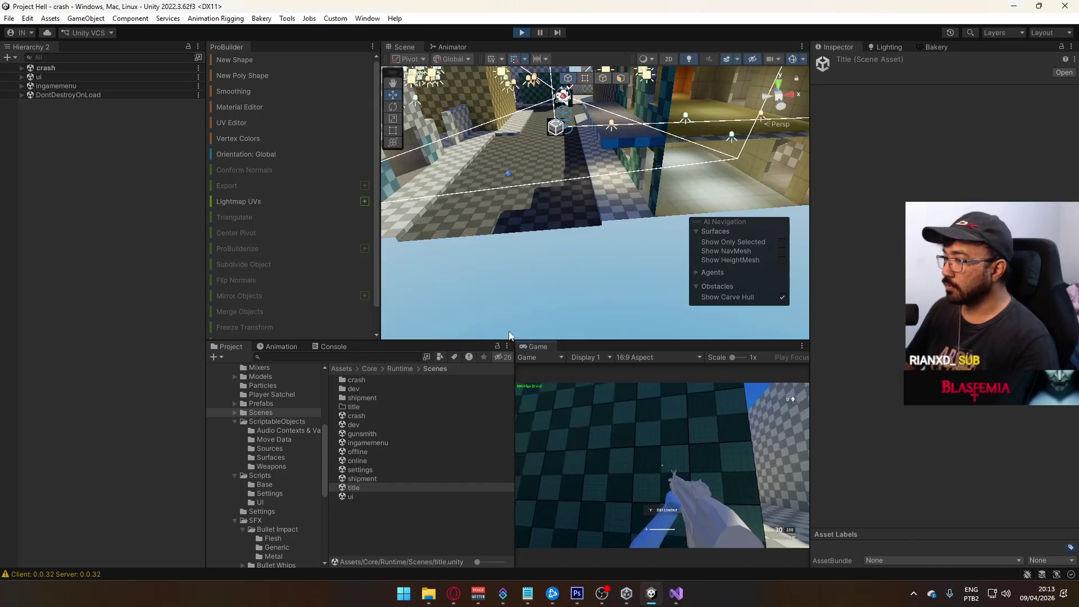
pyautogui.rightClick(549, 350)
pyautogui.click(579, 384)
# Run through the level, shooting the checkered wall and the walkway floor.
pyautogui.press('w')
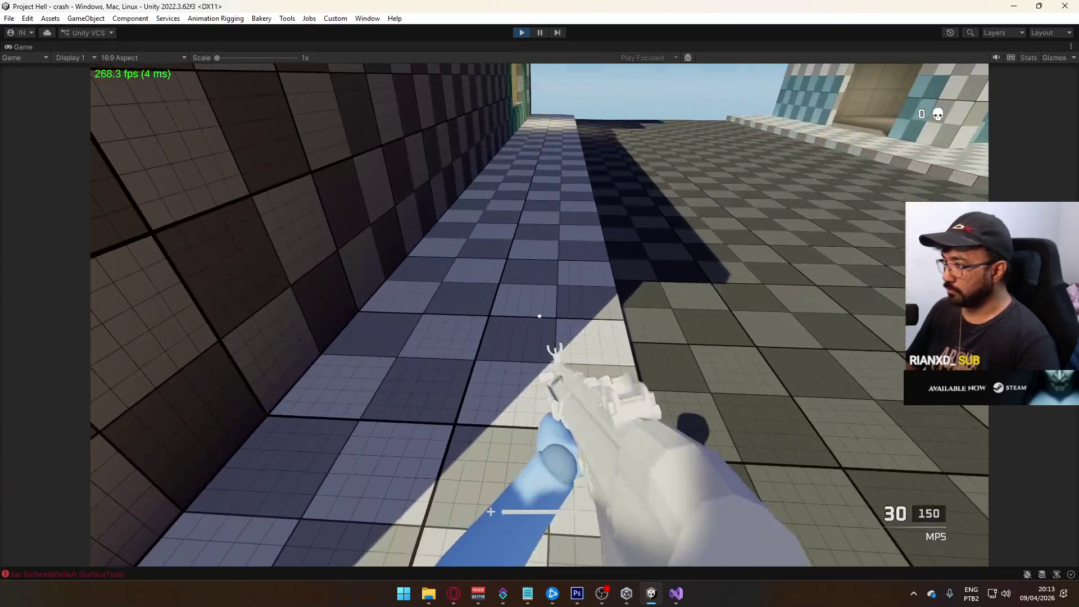
pyautogui.click(539, 317)
pyautogui.click(540, 317)
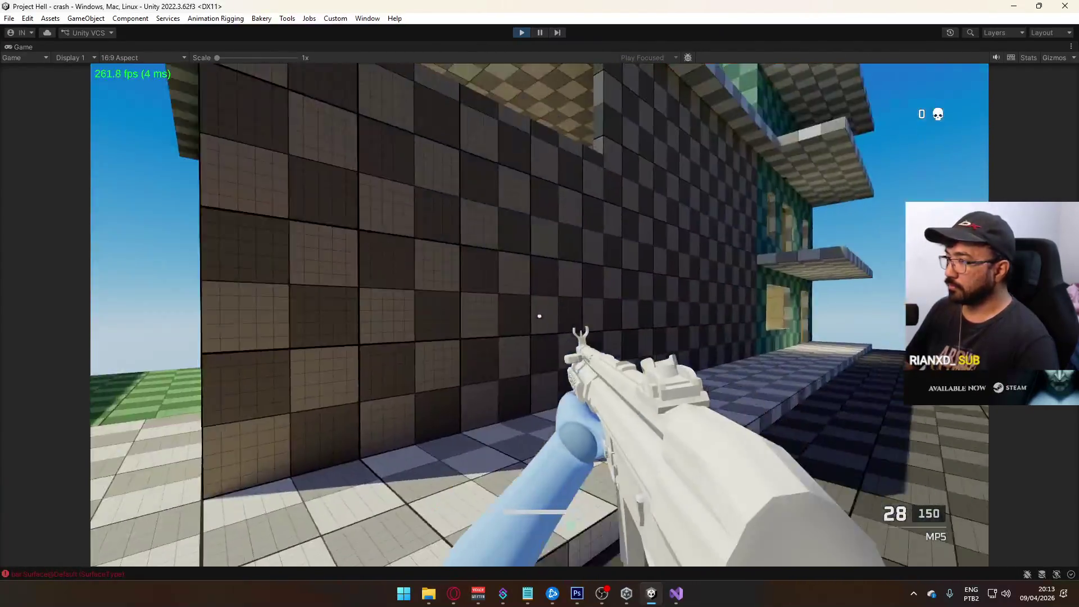
pyautogui.click(539, 317)
pyautogui.press('w')
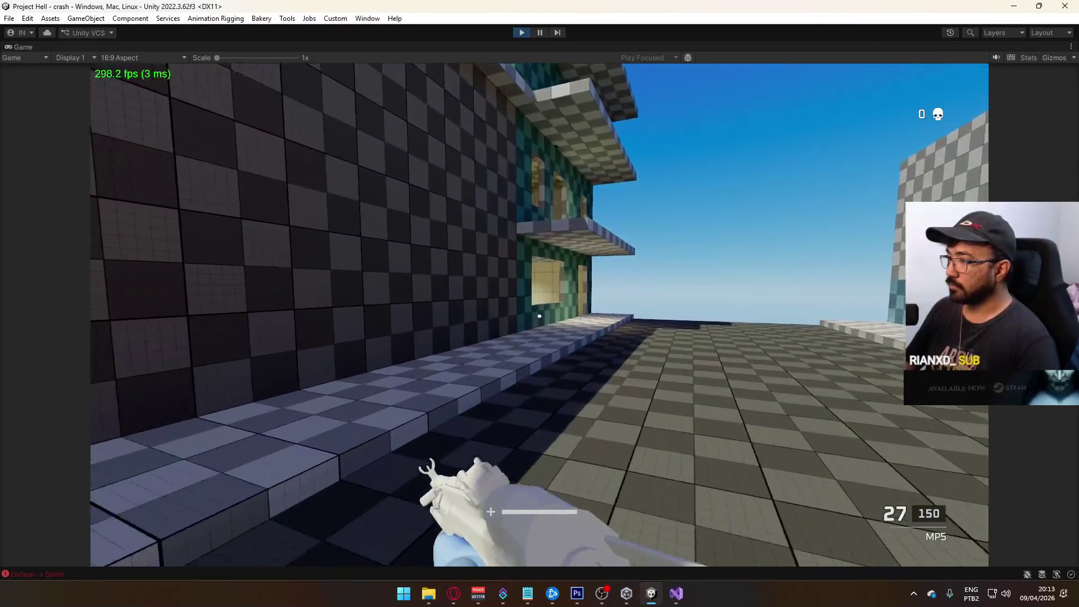
pyautogui.press('w')
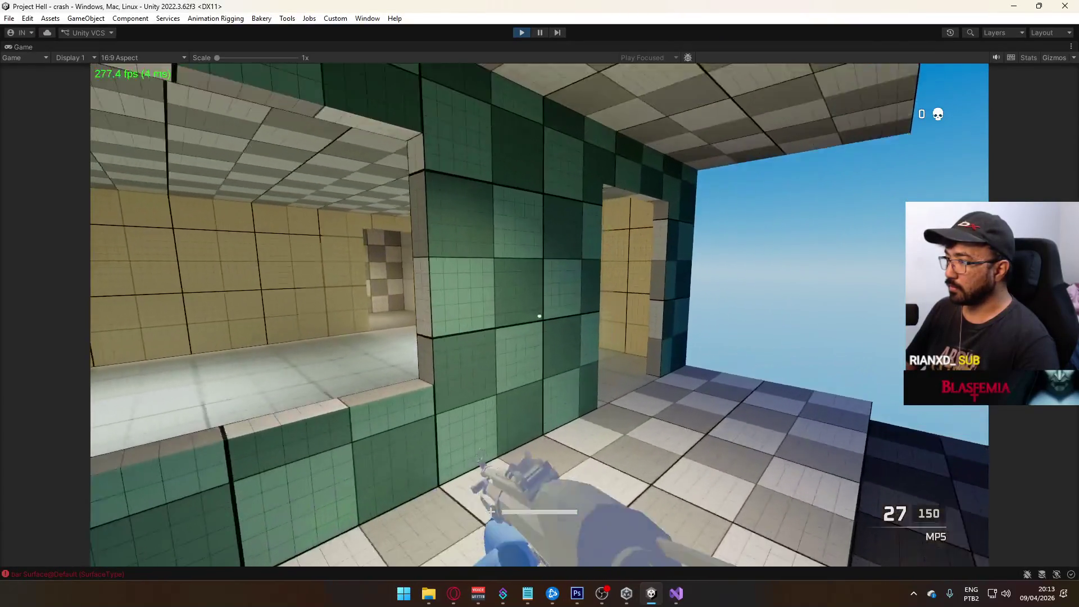
pyautogui.press('w')
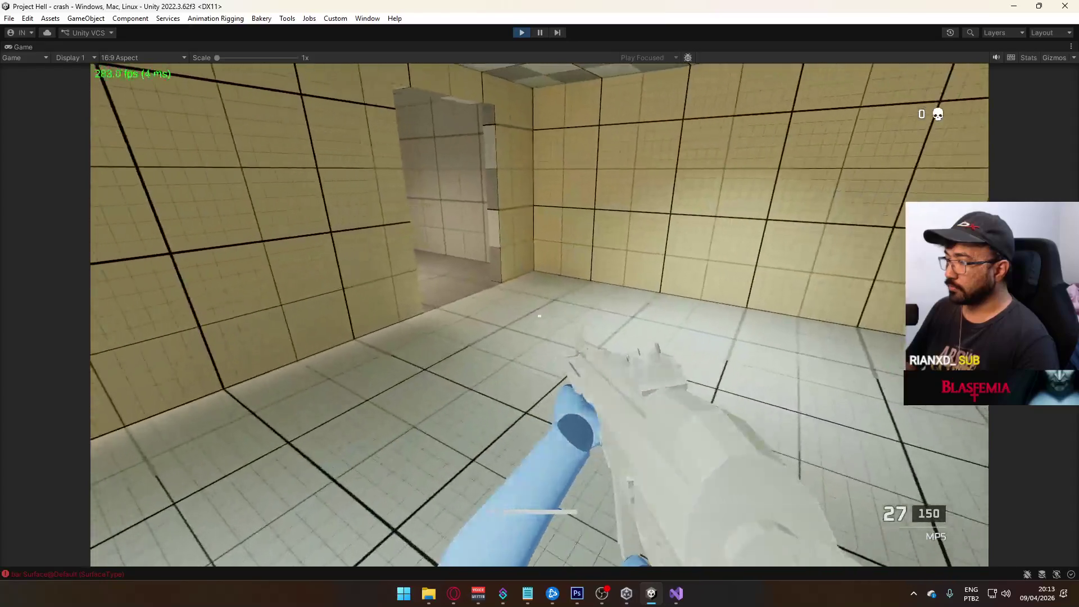
pyautogui.press('w')
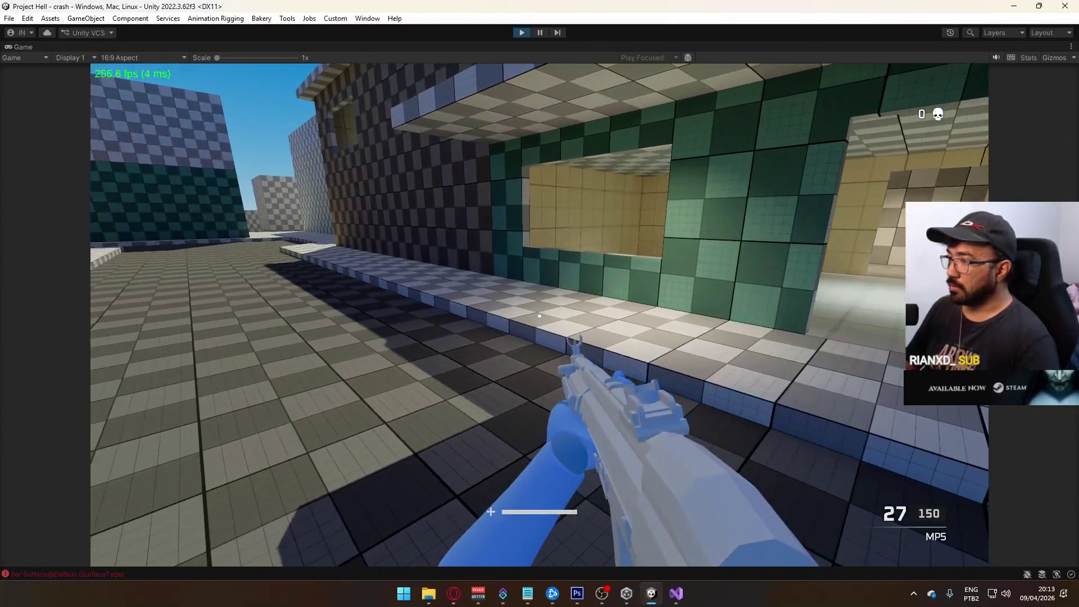
pyautogui.click(539, 316)
pyautogui.click(539, 316)
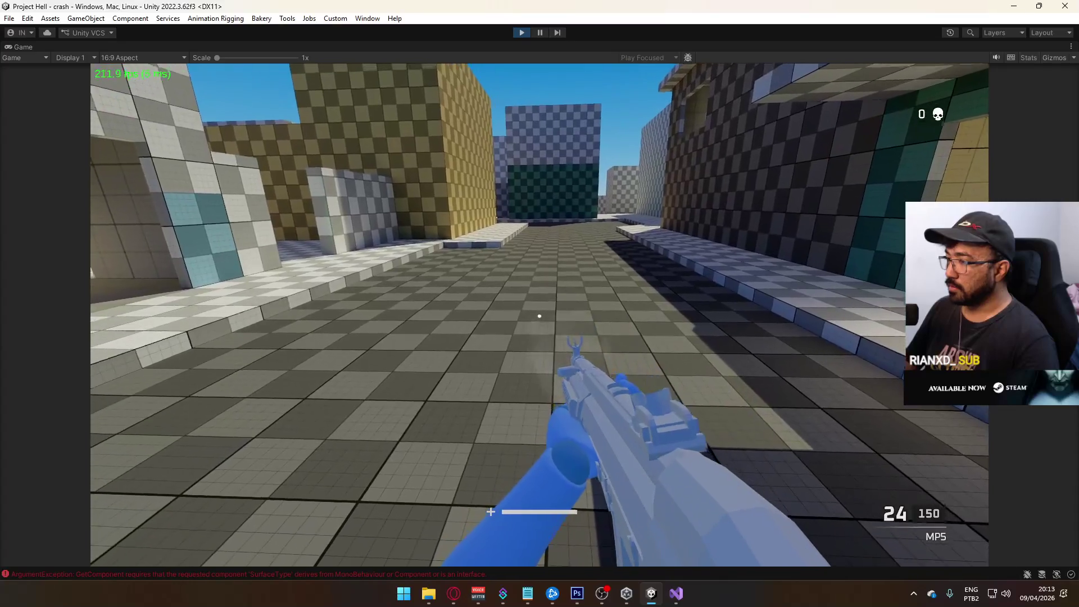
# Stop Play mode, widen the Console and open the GetComponent 'SurfaceType' ArgumentException in BulletScript.cs.
pyautogui.press('super')
pyautogui.click(488, 183)
pyautogui.press('super')
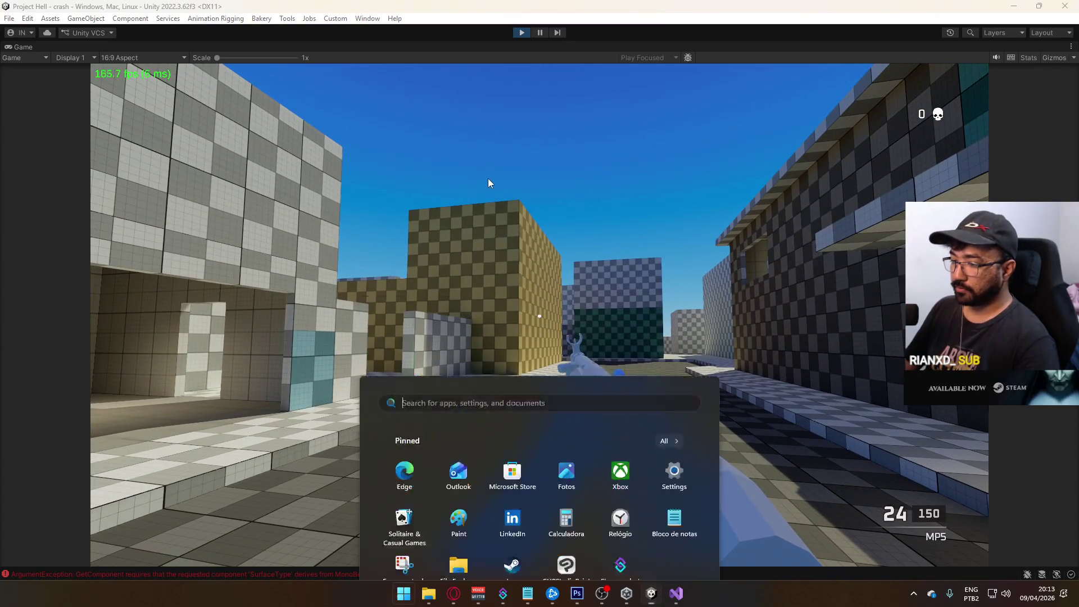
pyautogui.click(488, 183)
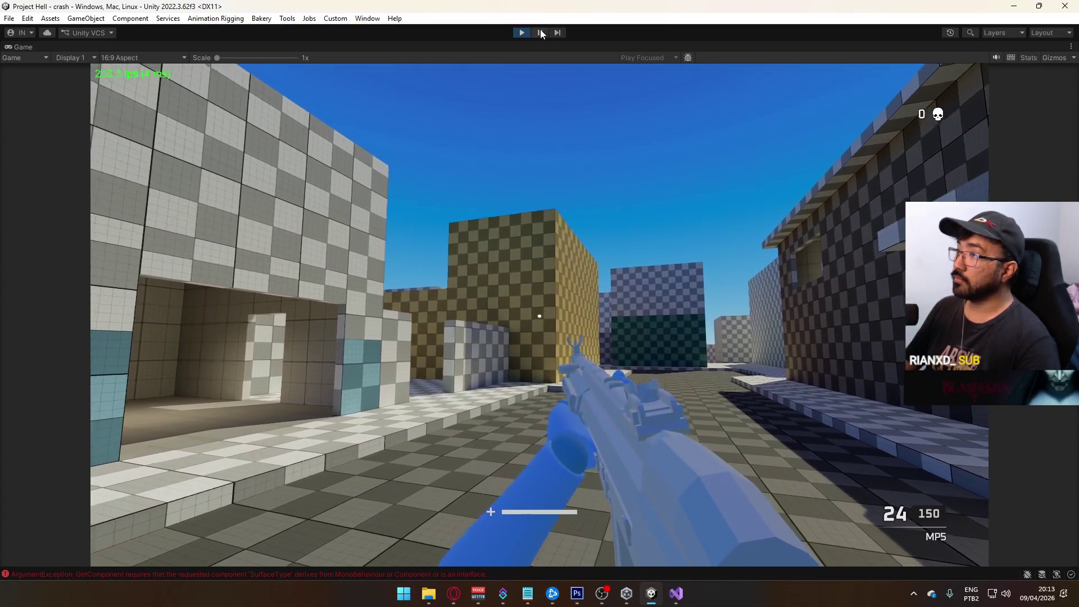
pyautogui.click(522, 33)
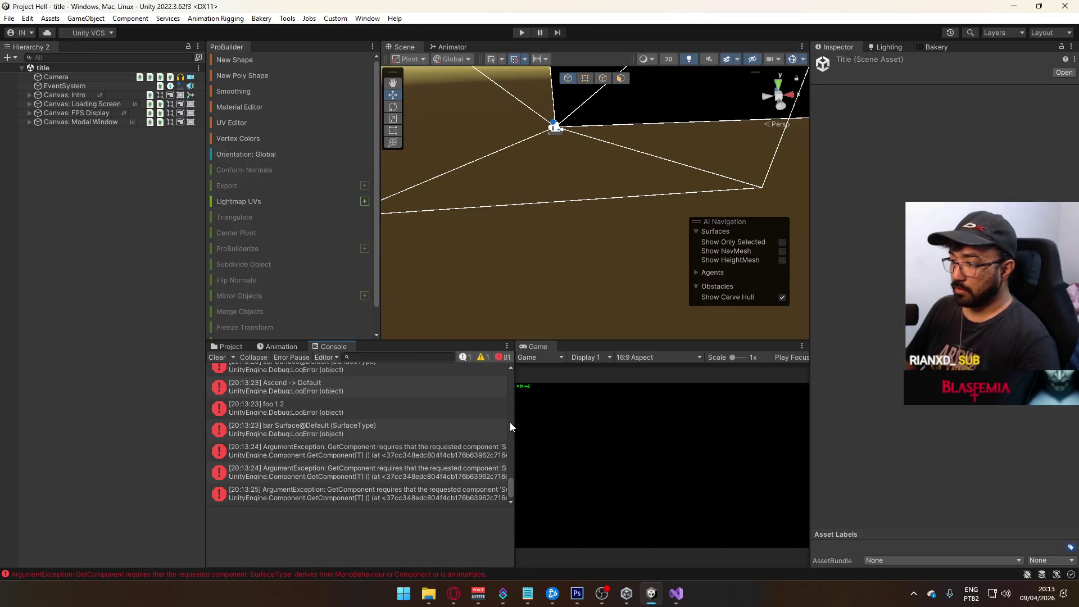
pyautogui.moveTo(511, 423); pyautogui.dragTo(750, 418)
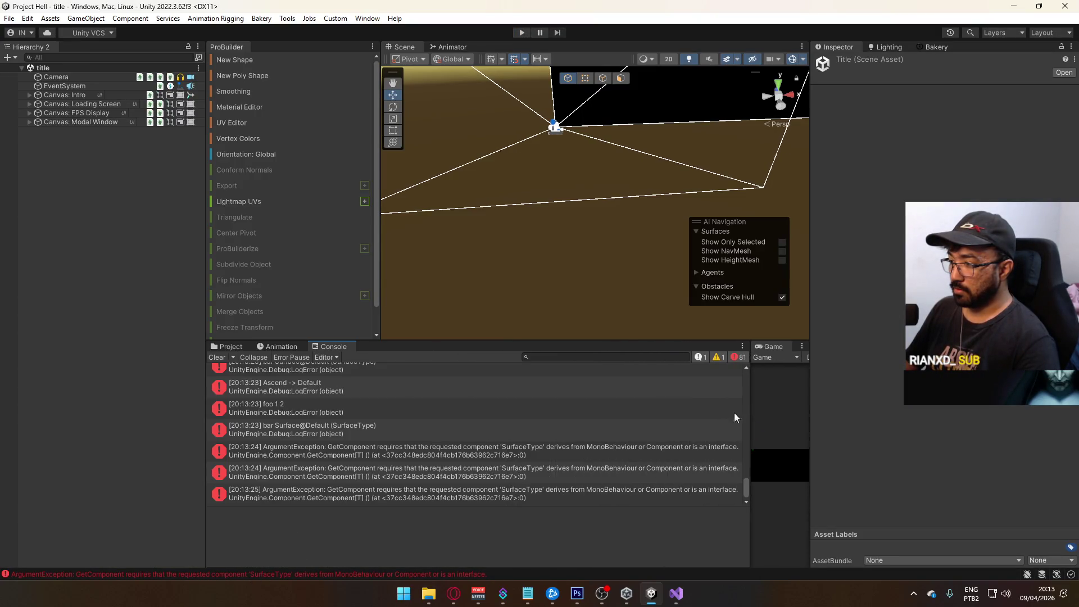
pyautogui.click(612, 461)
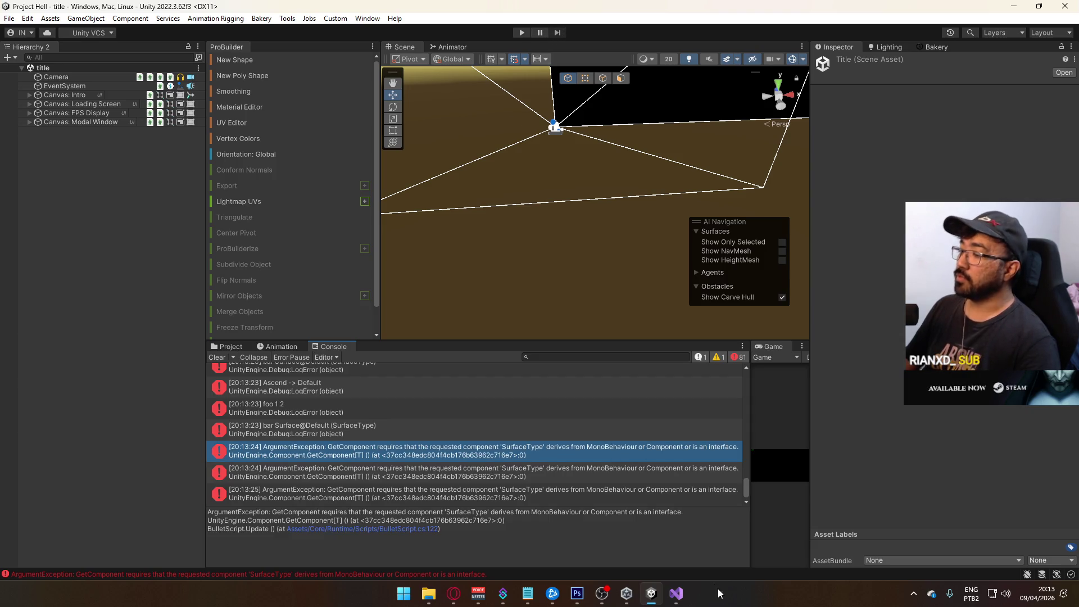
pyautogui.click(676, 593)
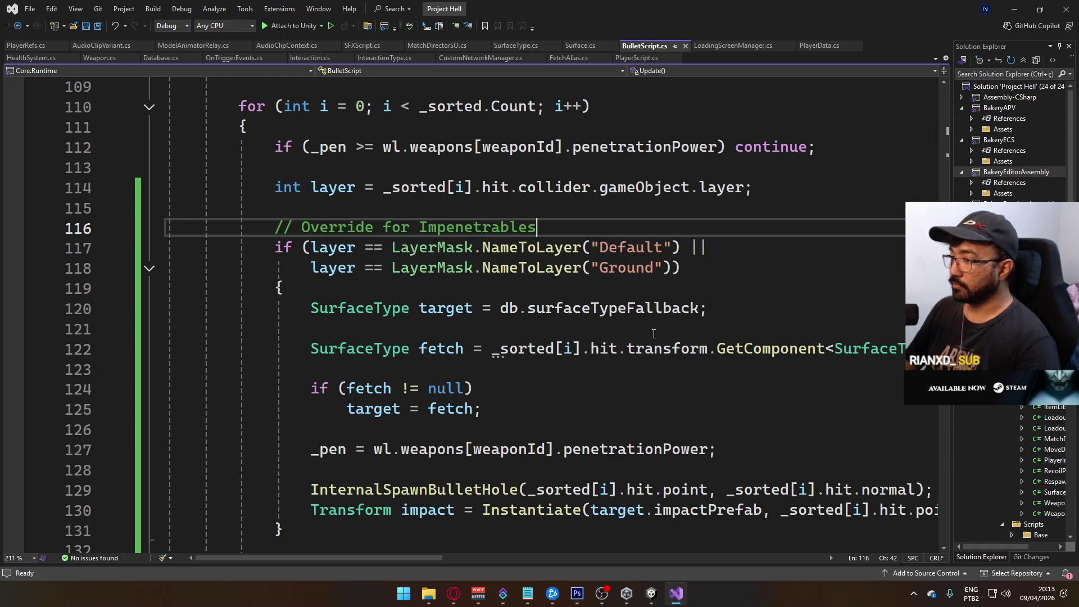
# Change the GetComponent type from SurfaceType to Surface in BulletScript.cs and save.
pyautogui.moveTo(431, 558); pyautogui.dragTo(486, 558)
pyautogui.doubleClick(707, 348)
pyautogui.press('BackSpace')
pyautogui.write('Surfa')
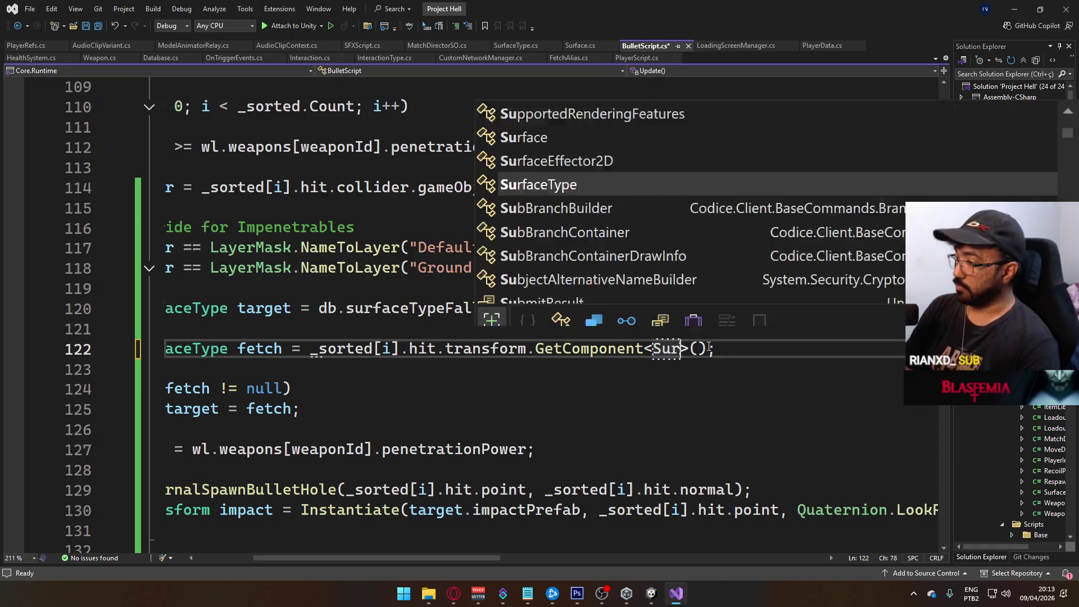
pyautogui.write('ce')
pyautogui.hotkey('ctrl', 's')
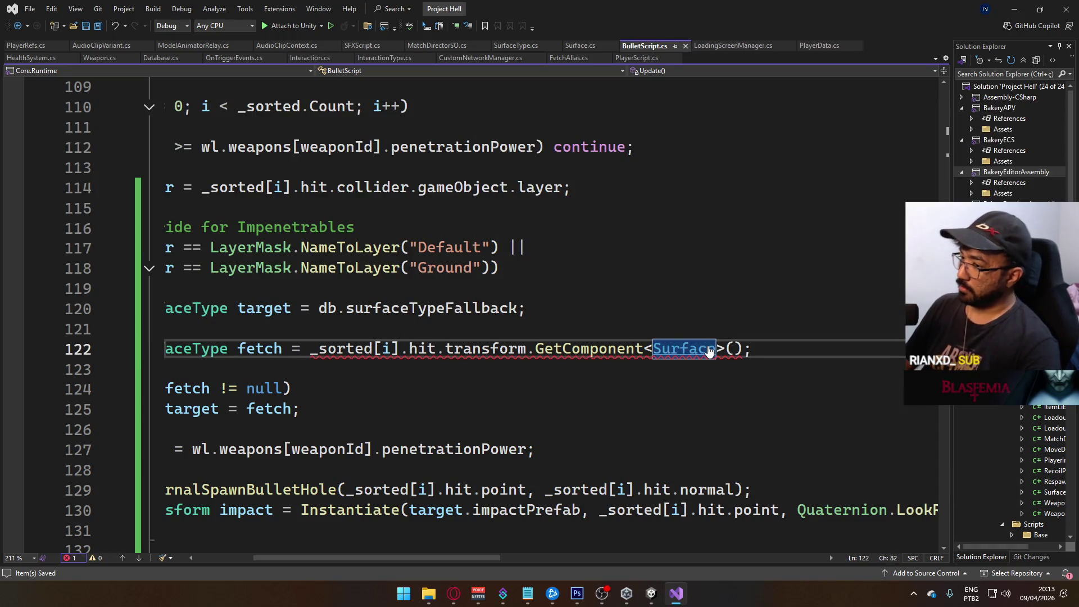
# Retype the fetch and target variables from SurfaceType to Surface.
pyautogui.moveTo(485, 558); pyautogui.dragTo(433, 558)
pyautogui.doubleClick(348, 348)
pyautogui.write('Surface')
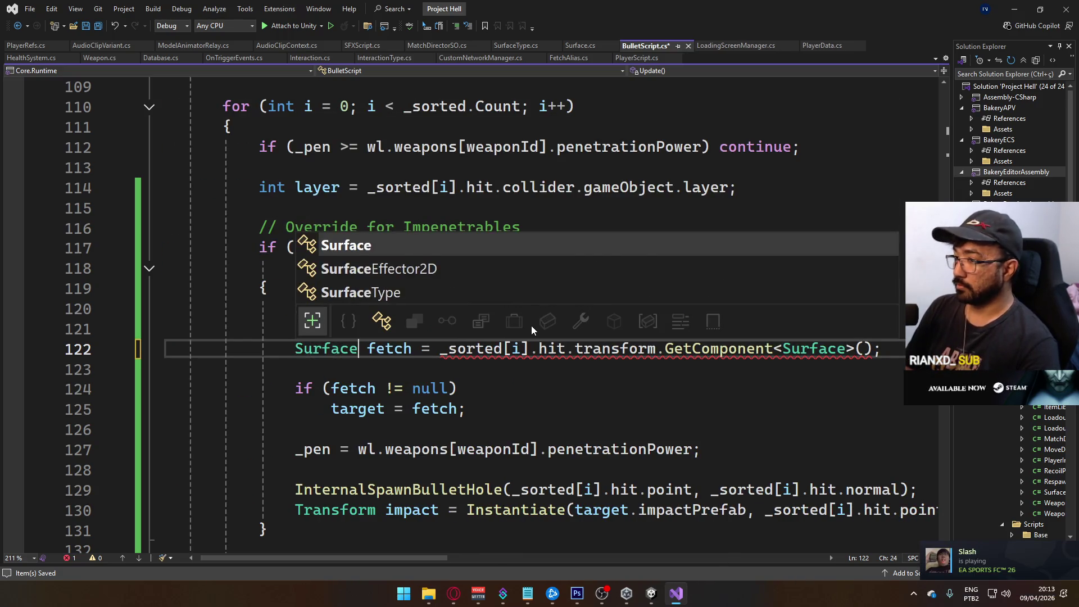
pyautogui.press('Escape')
pyautogui.moveTo(549, 306)
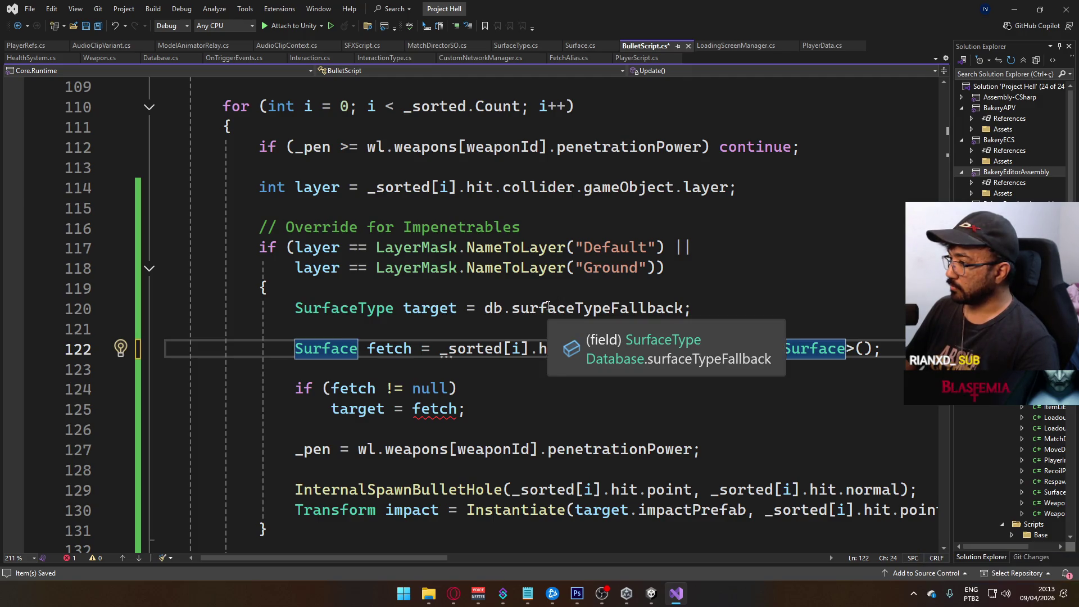
pyautogui.doubleClick(344, 308)
pyautogui.write('Sura')
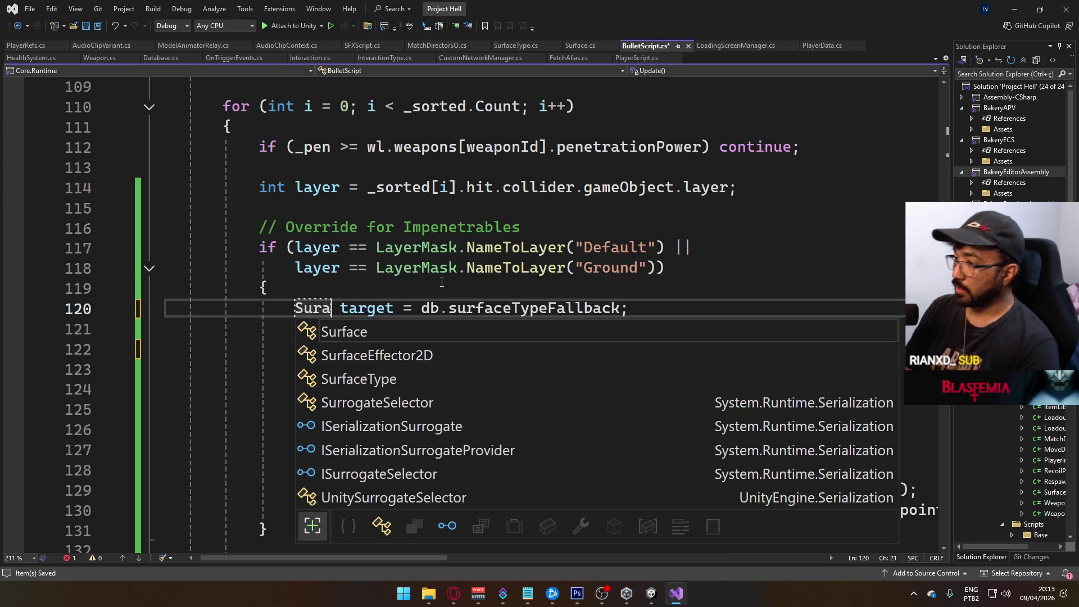
pyautogui.press('BackSpace')
pyautogui.write('face')
pyautogui.press('Escape')
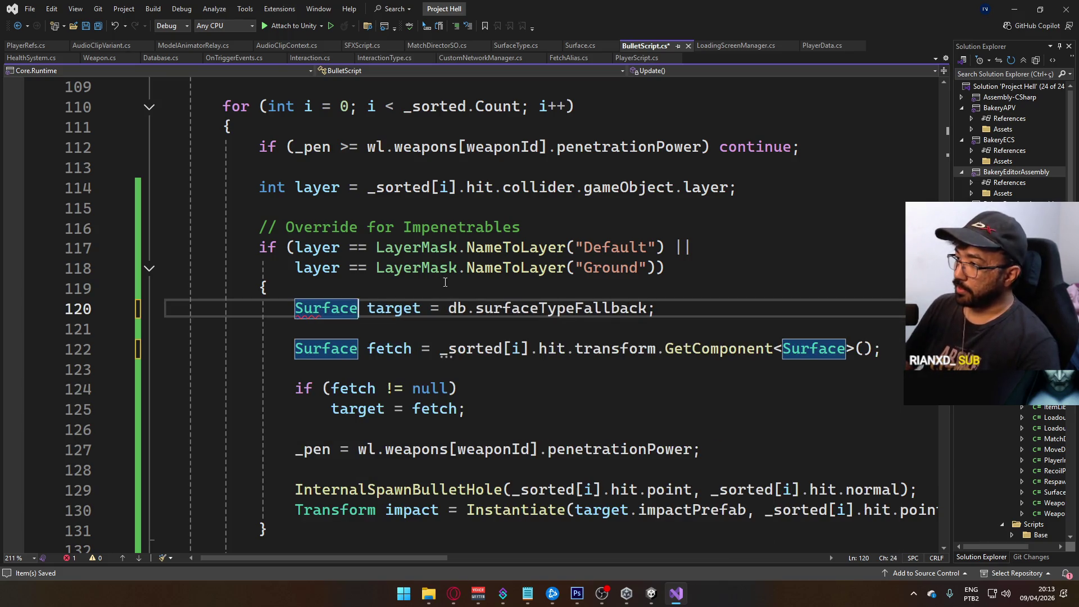
# Change the surfaceTypeFallback field in Database.cs to type Surface and save.
pyautogui.keyDown('ctrl'); pyautogui.click(562, 308); pyautogui.keyUp('ctrl')
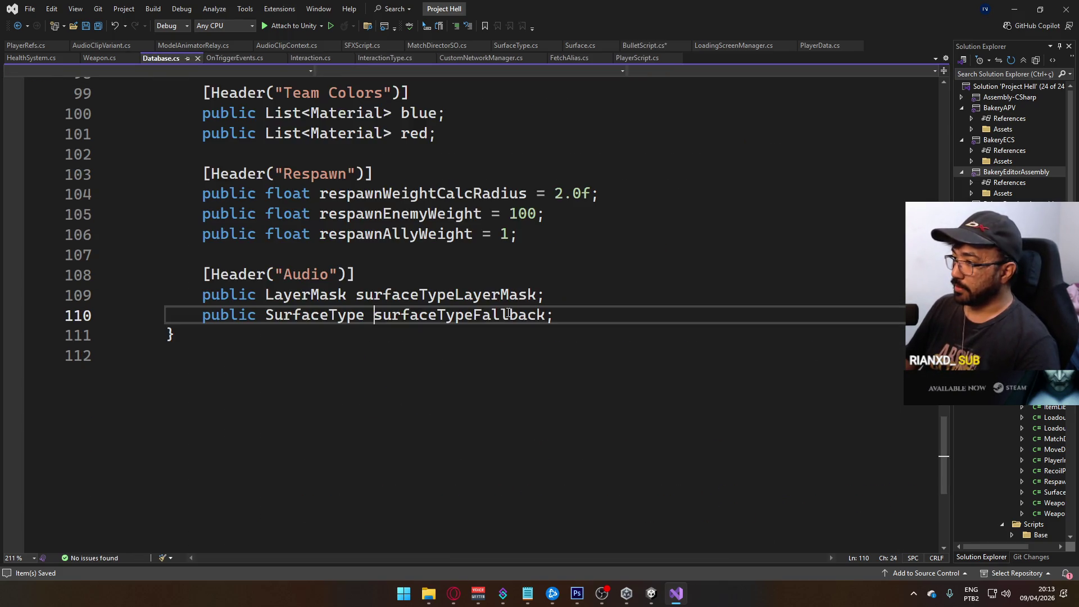
pyautogui.doubleClick(314, 317)
pyautogui.write('Surface')
pyautogui.press('Escape')
pyautogui.hotkey('ctrl', 's')
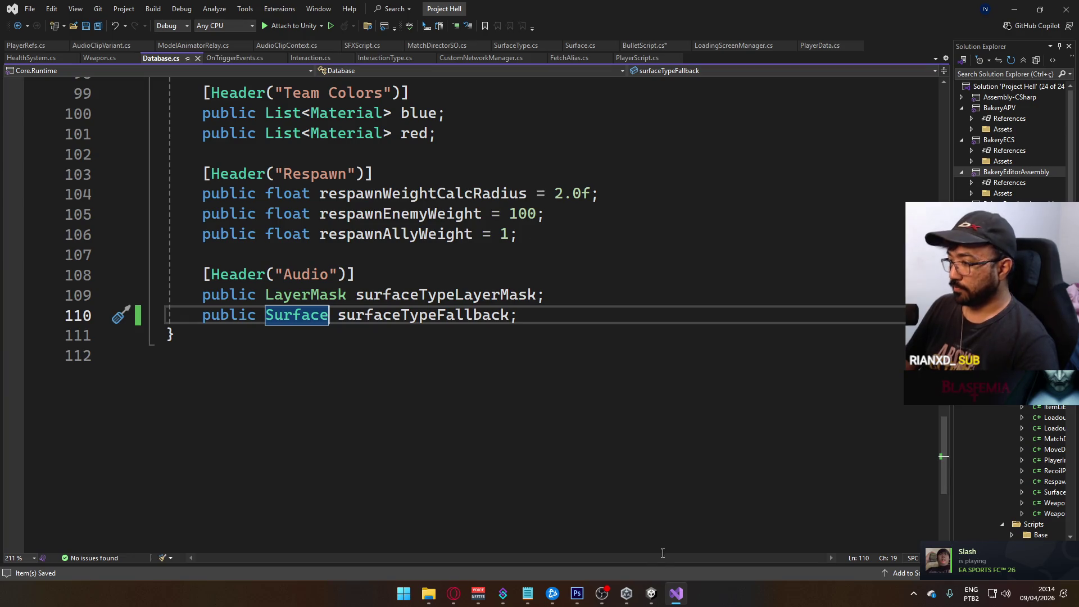
pyautogui.click(642, 594)
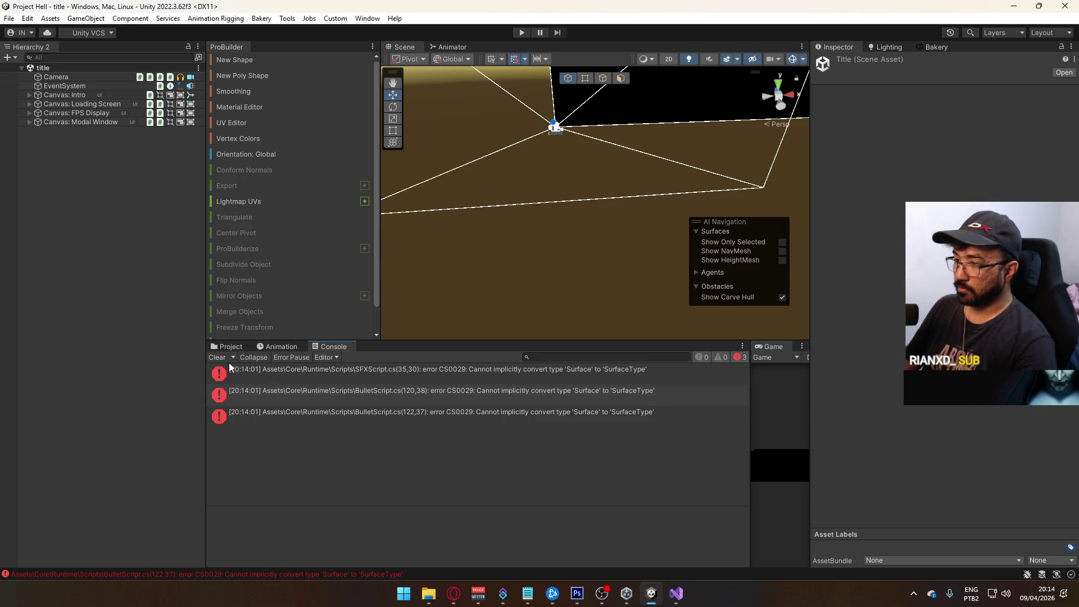
# Open the ScriptableObjects Database asset and keep Surface@Default as its Surface Type Fallback.
pyautogui.click(216, 358)
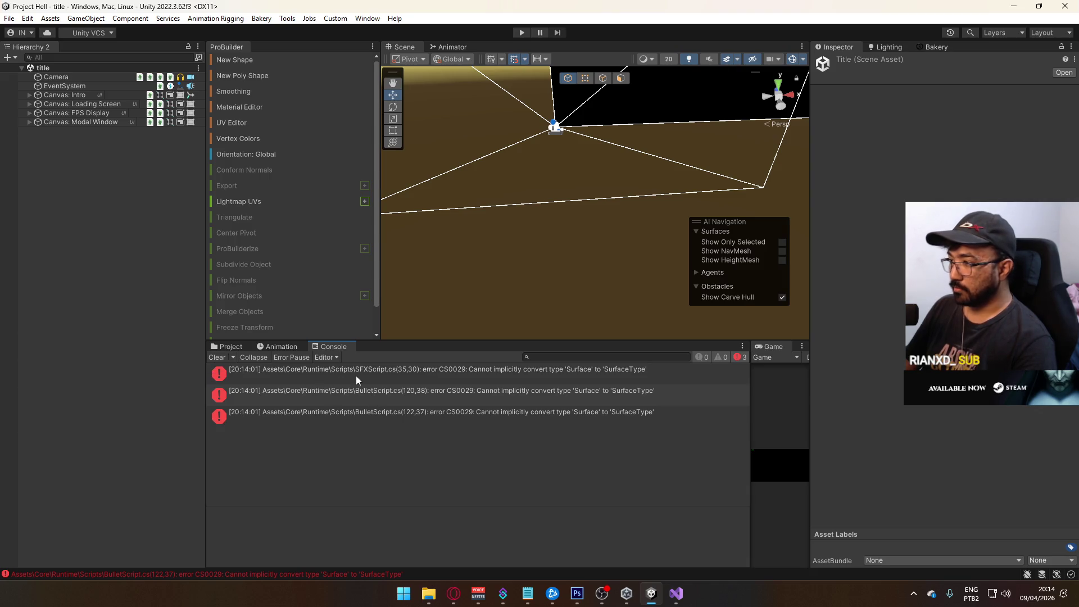
pyautogui.click(253, 348)
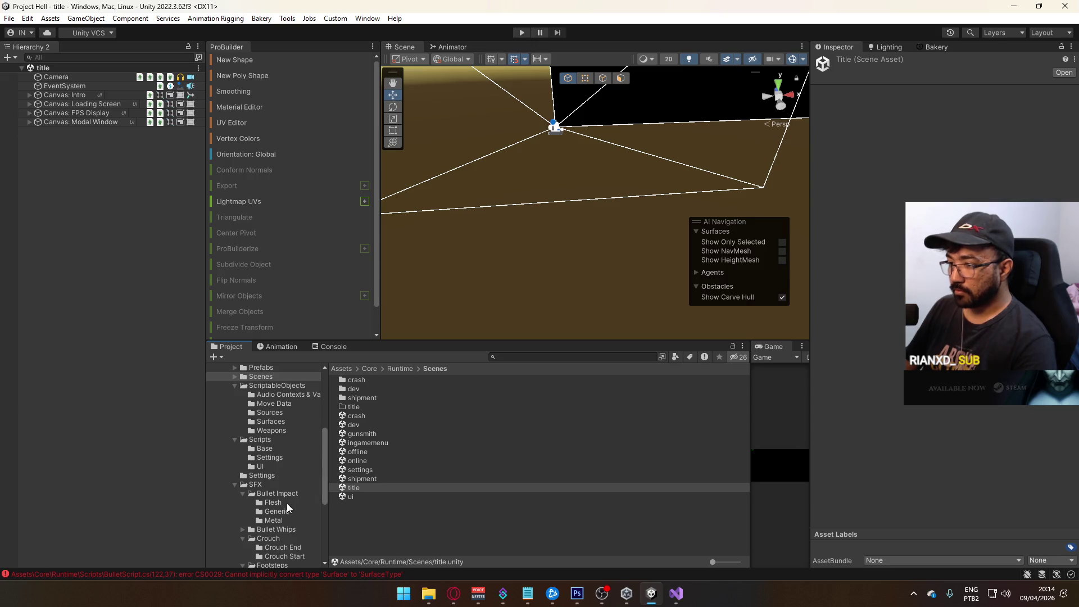
pyautogui.click(277, 385)
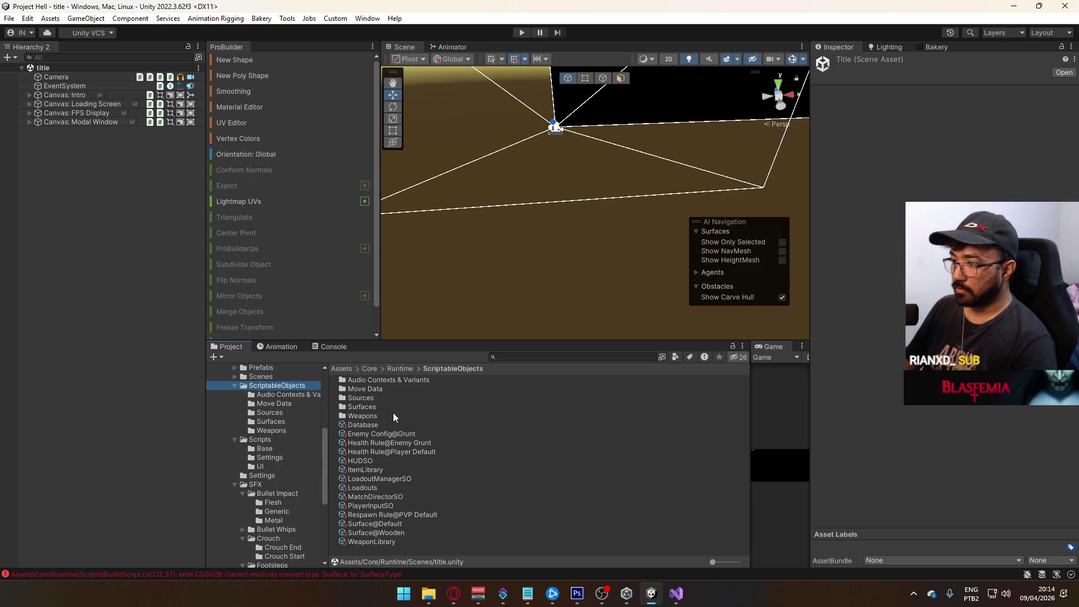
pyautogui.click(369, 422)
pyautogui.scroll(-10, 942, 293)
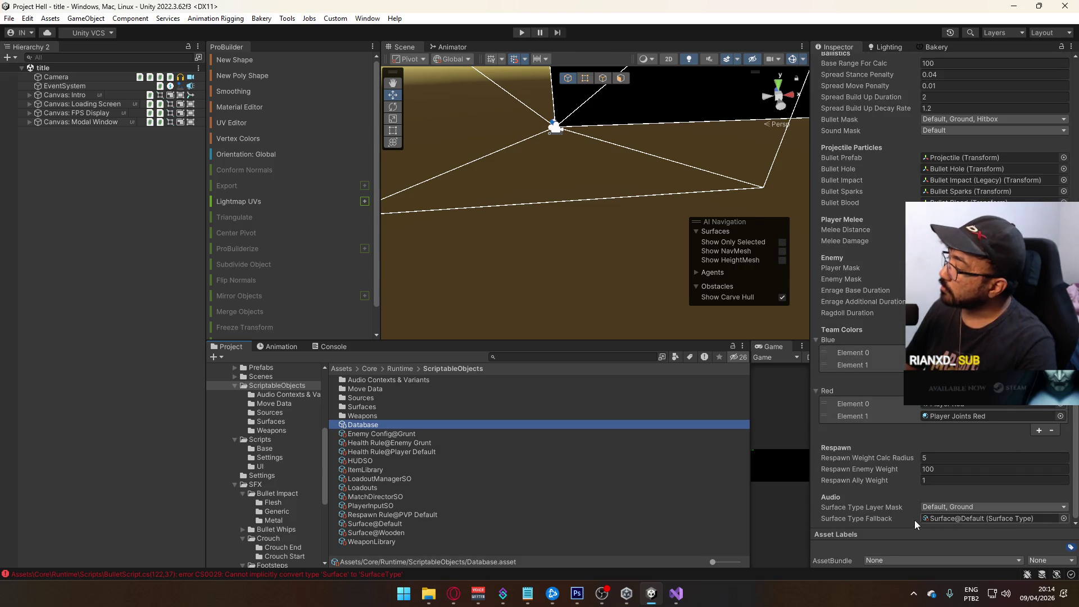
pyautogui.click(1063, 518)
pyautogui.click(817, 404)
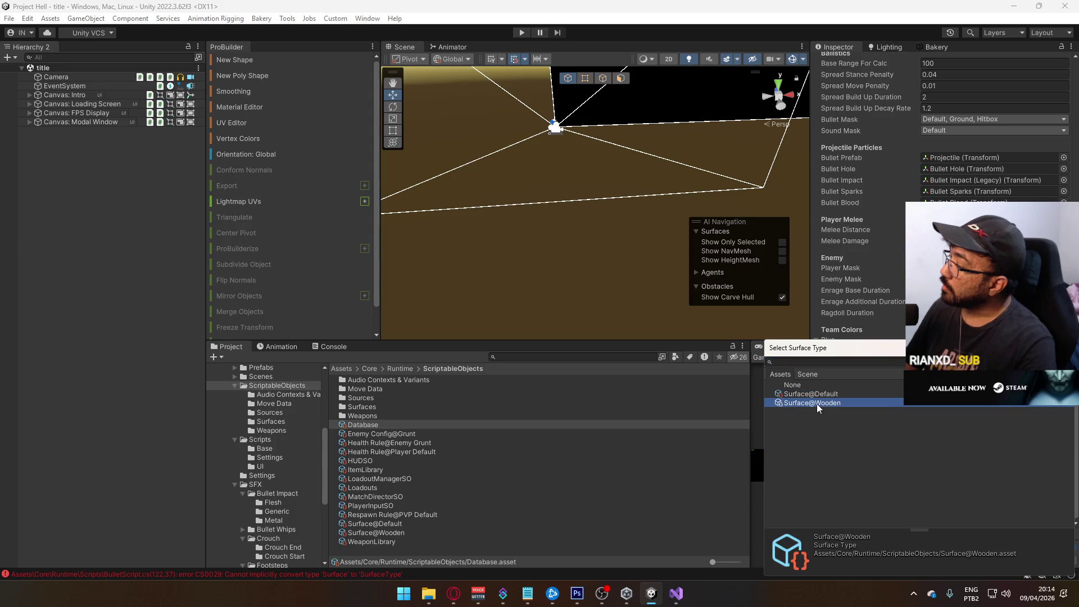
pyautogui.doubleClick(824, 394)
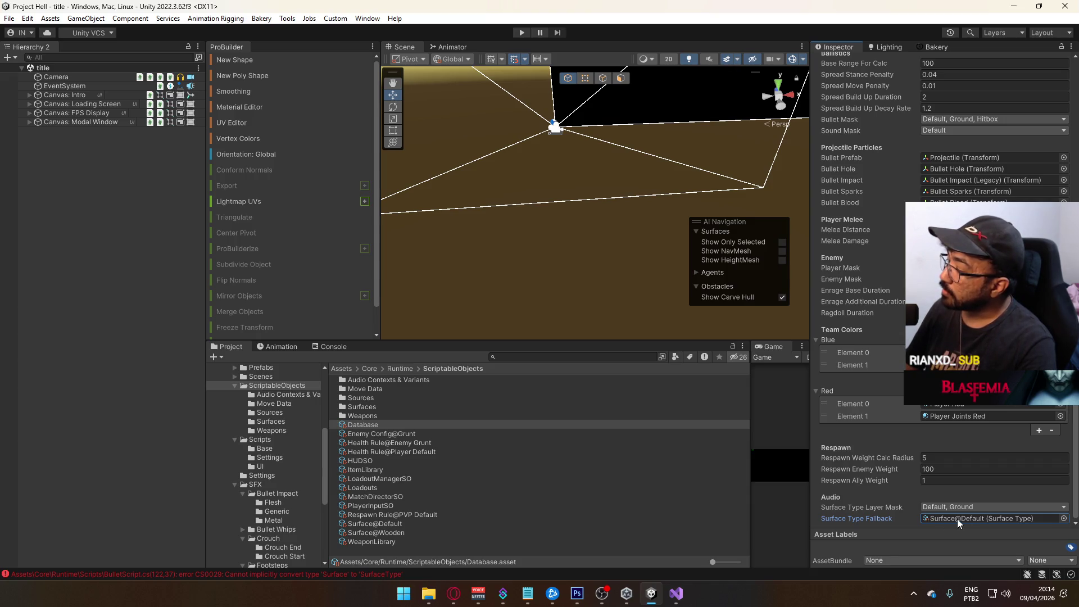
pyautogui.click(674, 587)
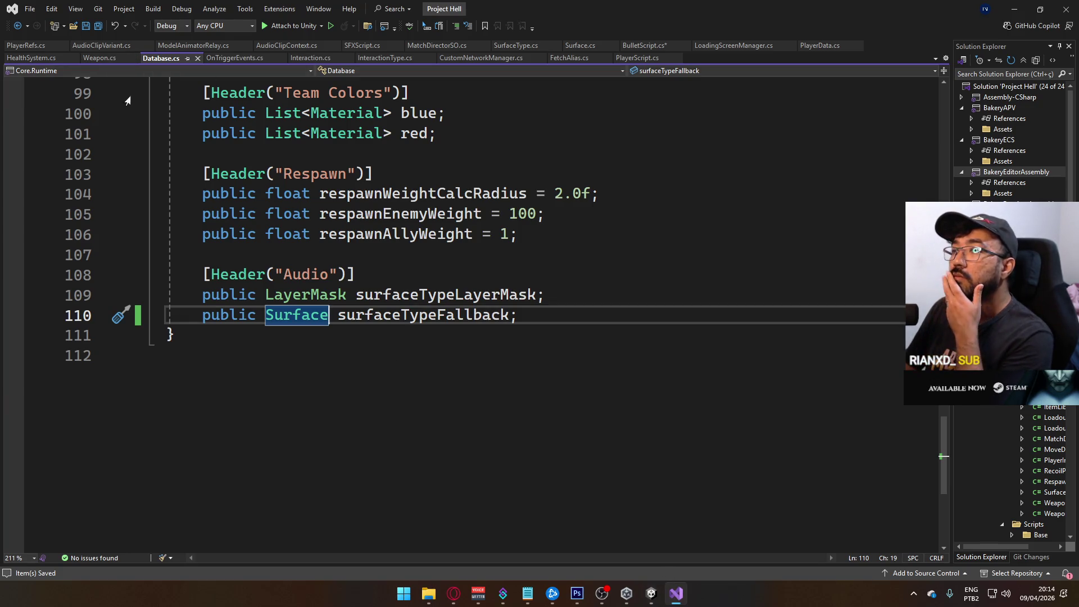
# In BulletScript.cs, retype the line 120 target variable as SurfaceType.
pyautogui.click(650, 45)
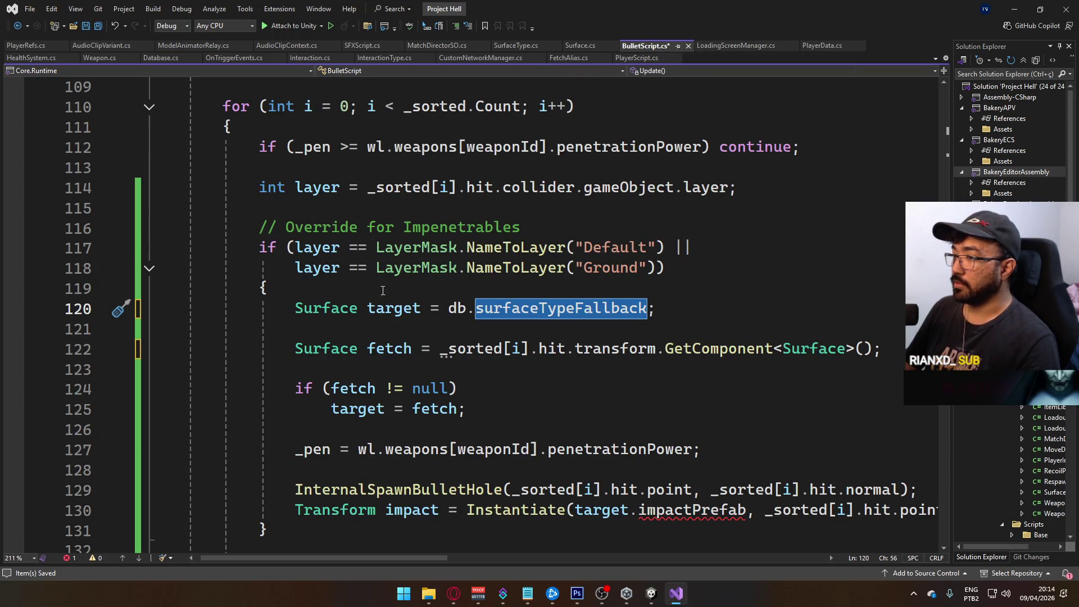
pyautogui.doubleClick(326, 308)
pyautogui.write('Sur')
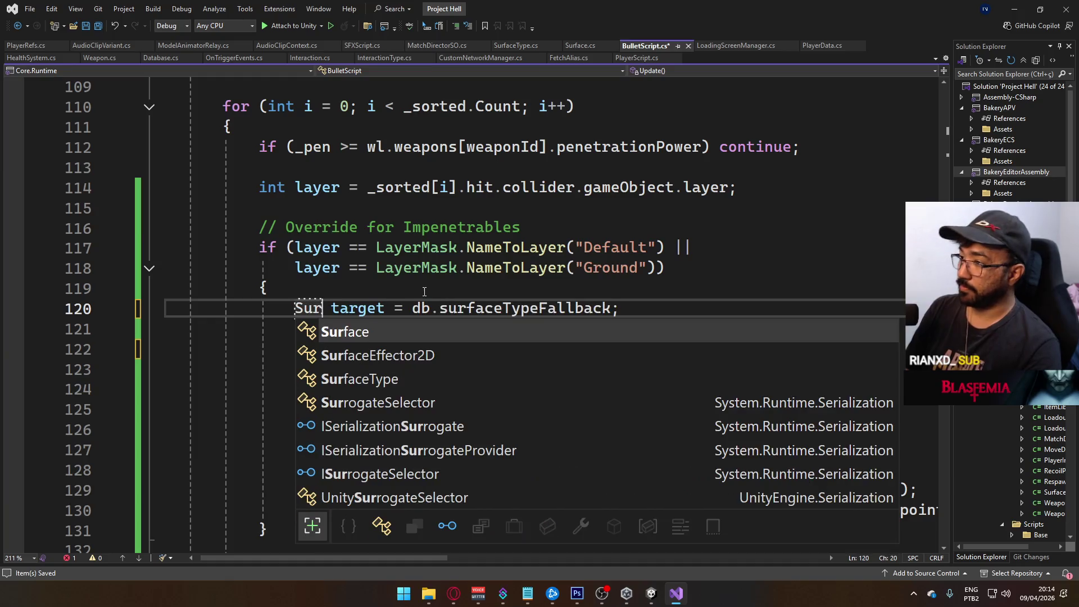
pyautogui.press('Tab')
pyautogui.write('Type')
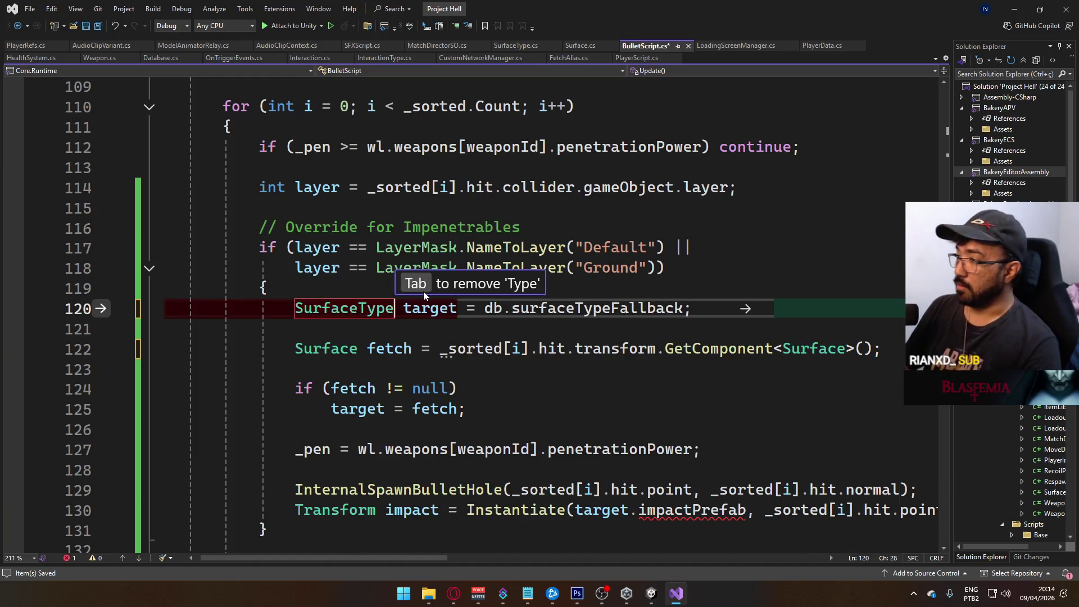
pyautogui.write('Type')
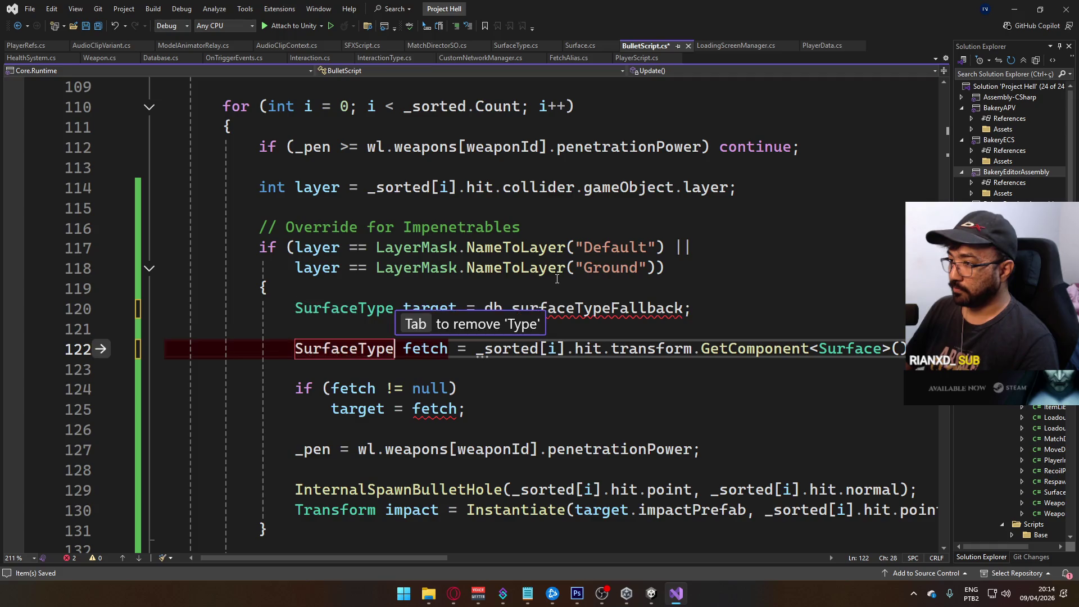
pyautogui.click(725, 292)
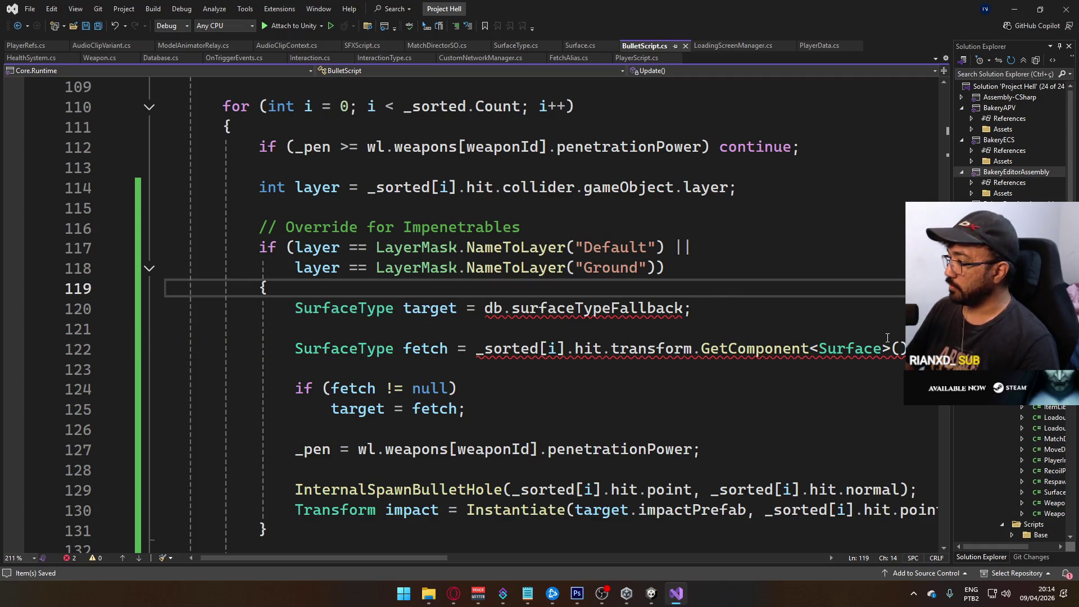
# Append .Type to GetComponent<Surface>() on line 122, checking Surface's Type property.
pyautogui.click(908, 349)
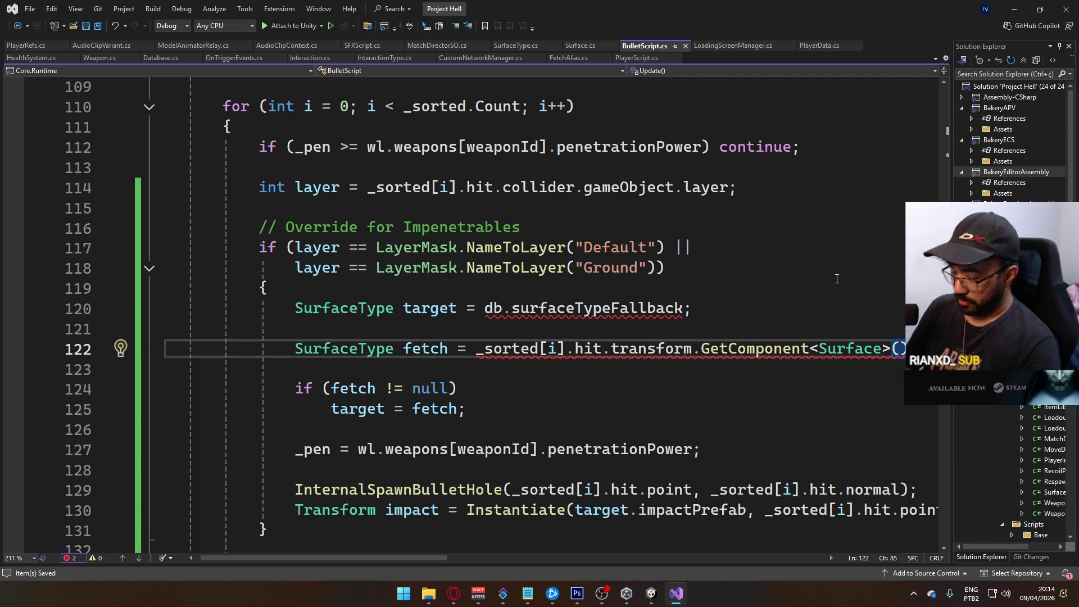
pyautogui.write('.Ty')
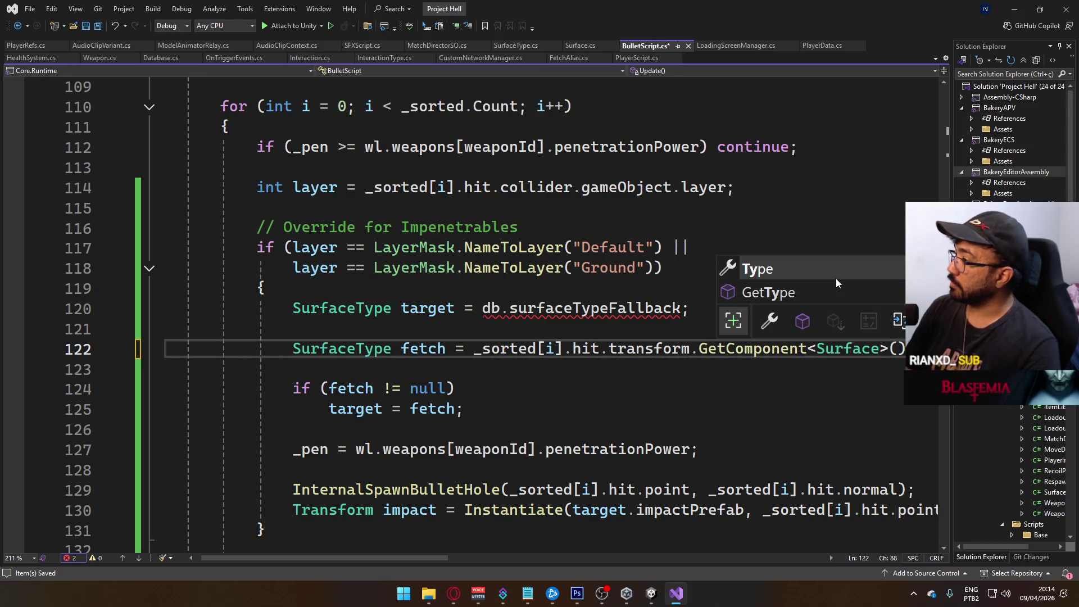
pyautogui.write('p')
pyautogui.write('Type')
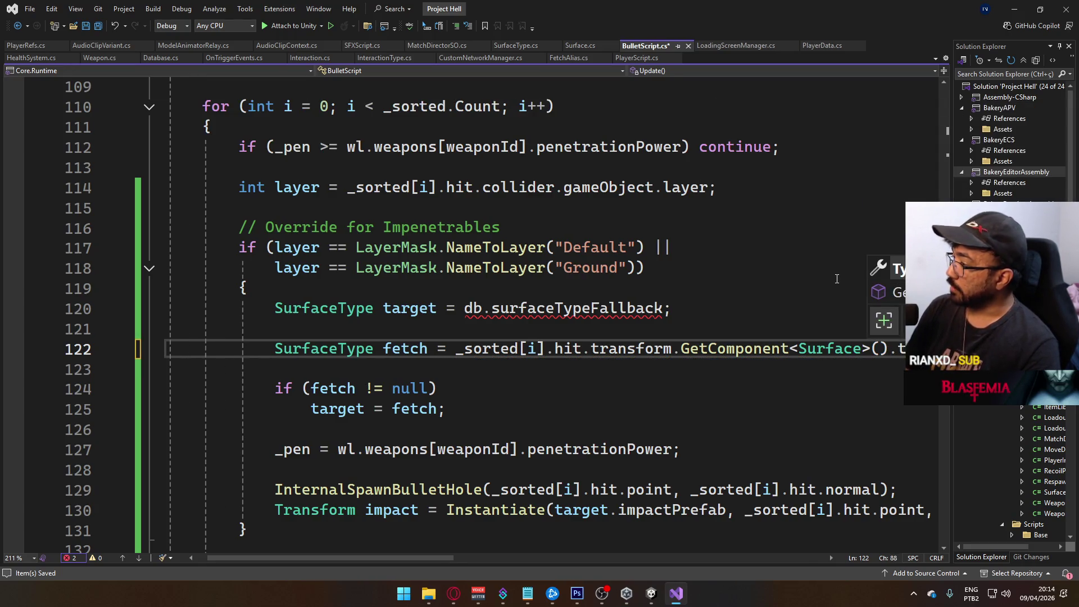
pyautogui.click(781, 289)
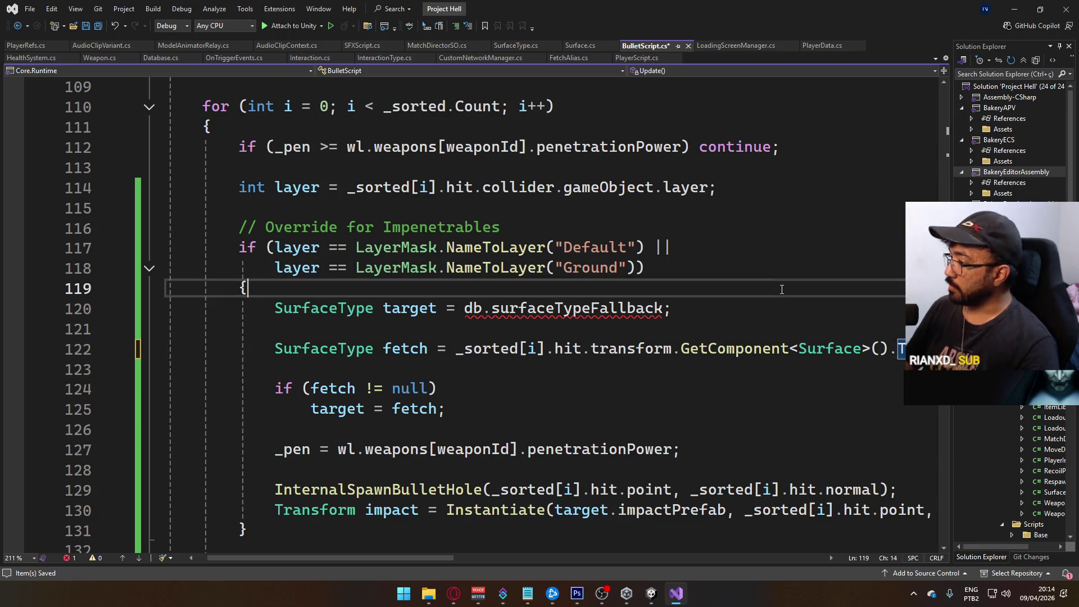
pyautogui.keyDown('ctrl'); pyautogui.click(819, 349); pyautogui.keyUp('ctrl')
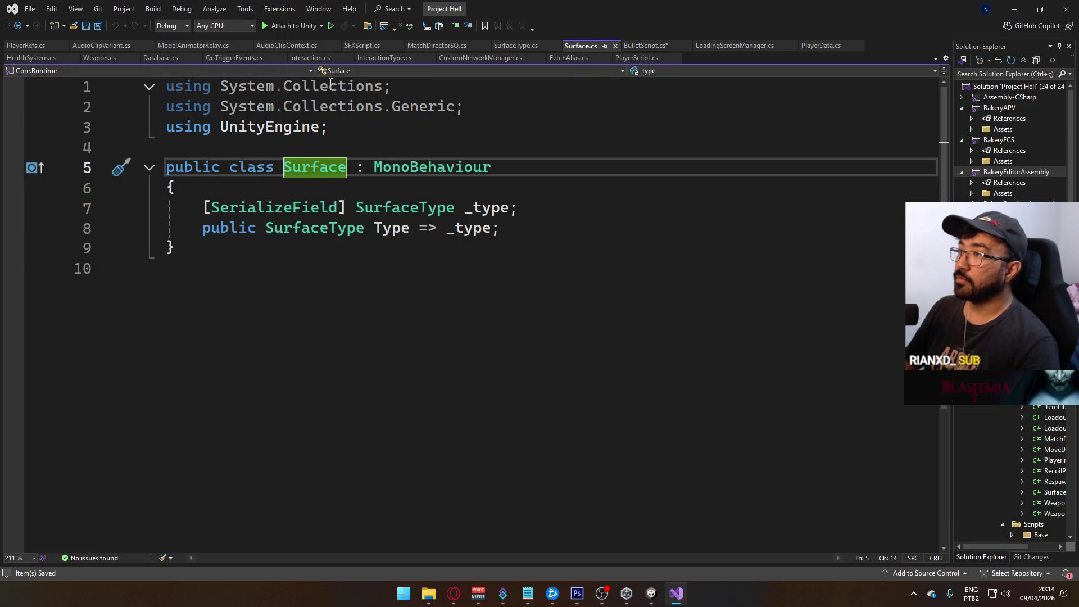
pyautogui.click(374, 228)
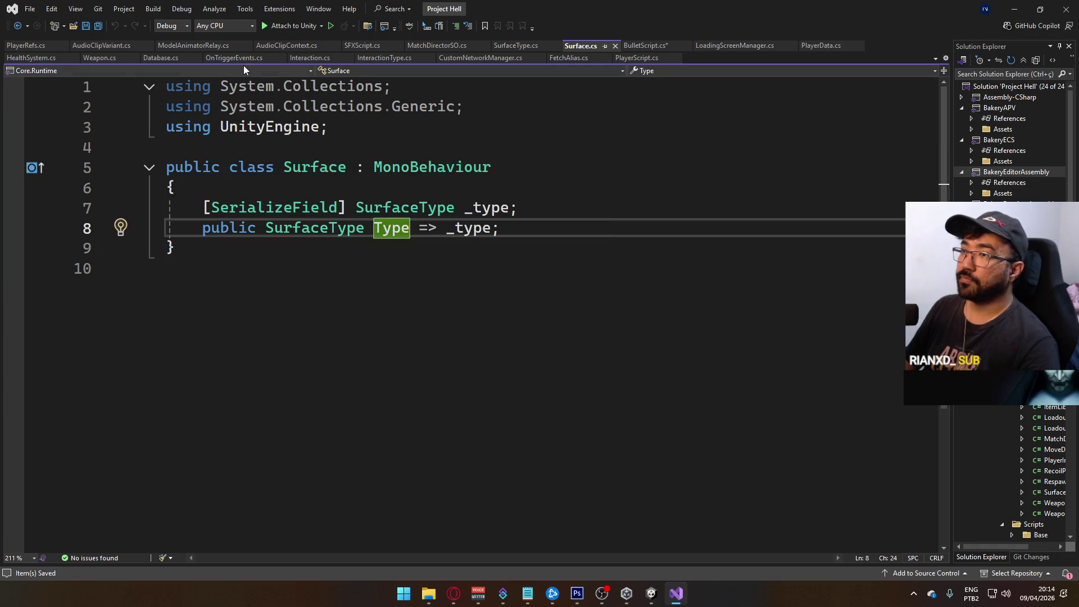
pyautogui.hotkey('ctrl', '-')
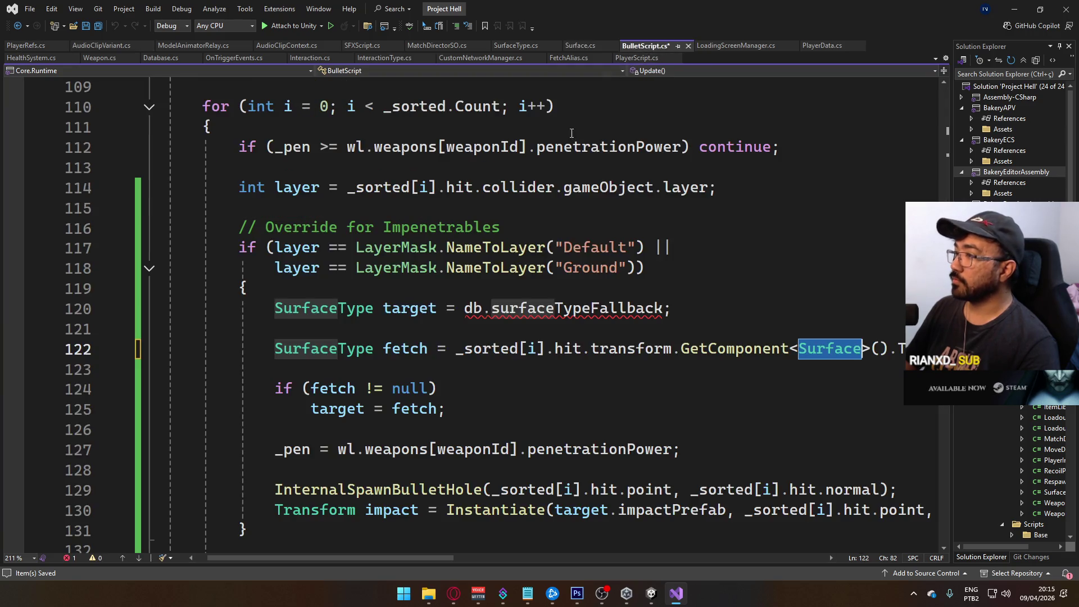
# Change Database.cs's surfaceTypeFallback field back to SurfaceType and save.
pyautogui.click(519, 308)
pyautogui.moveTo(531, 300)
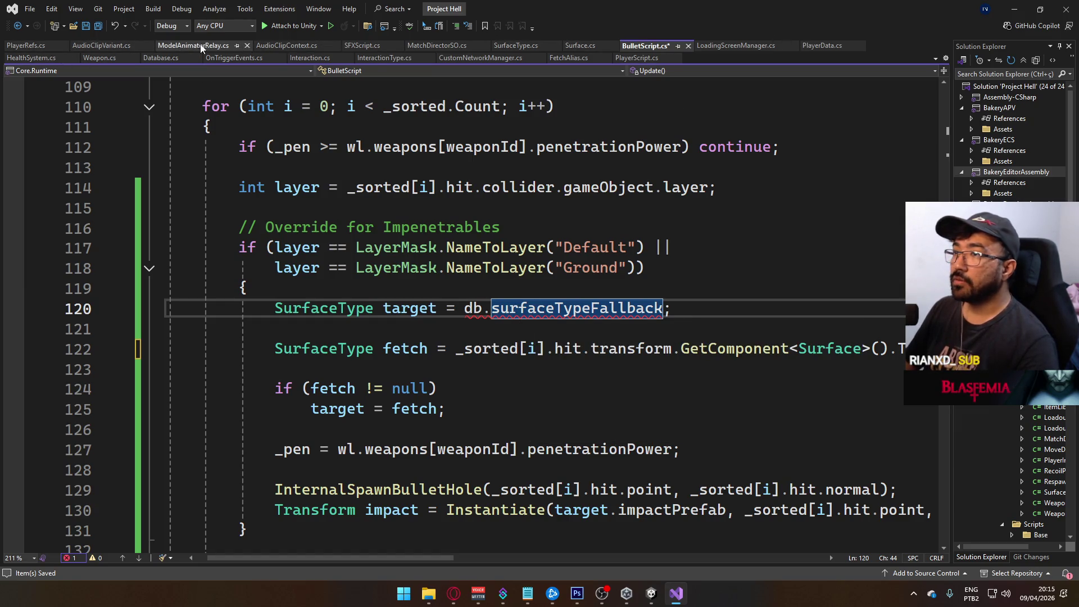
pyautogui.click(157, 58)
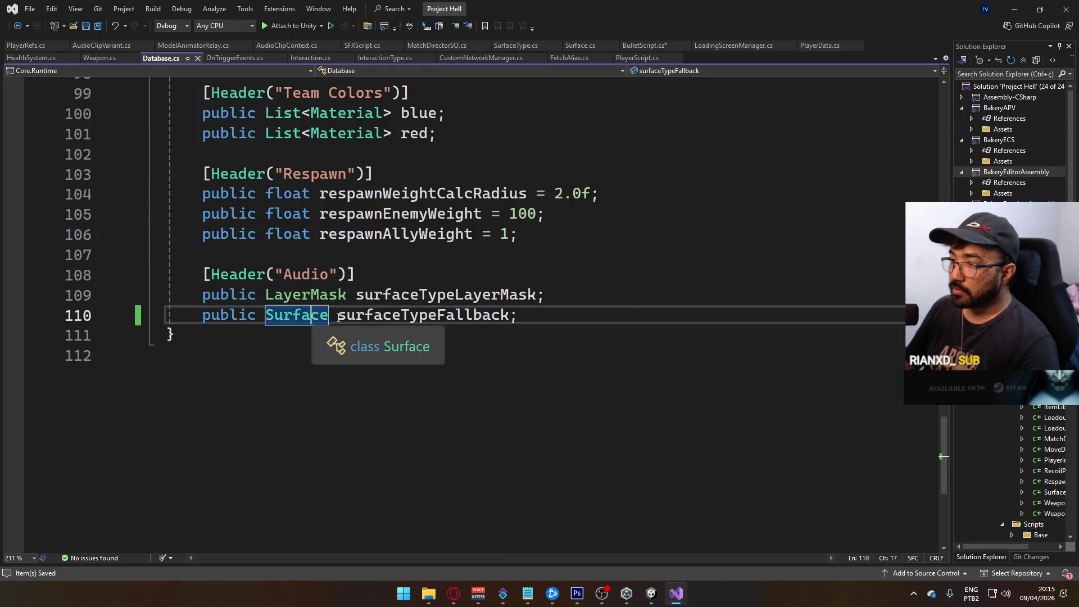
pyautogui.write('Type')
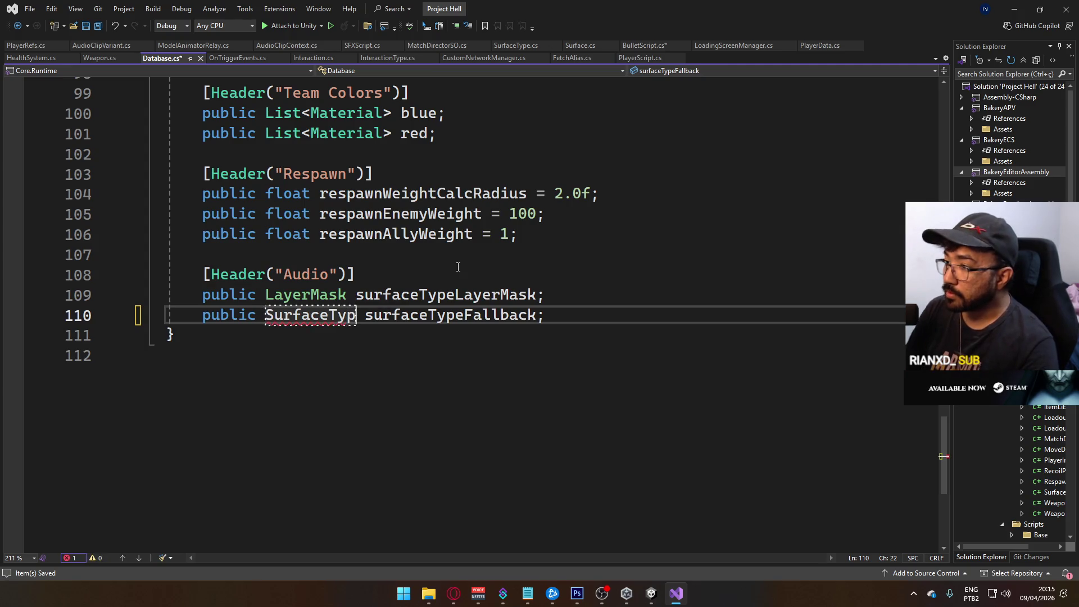
pyautogui.hotkey('ctrl', 's')
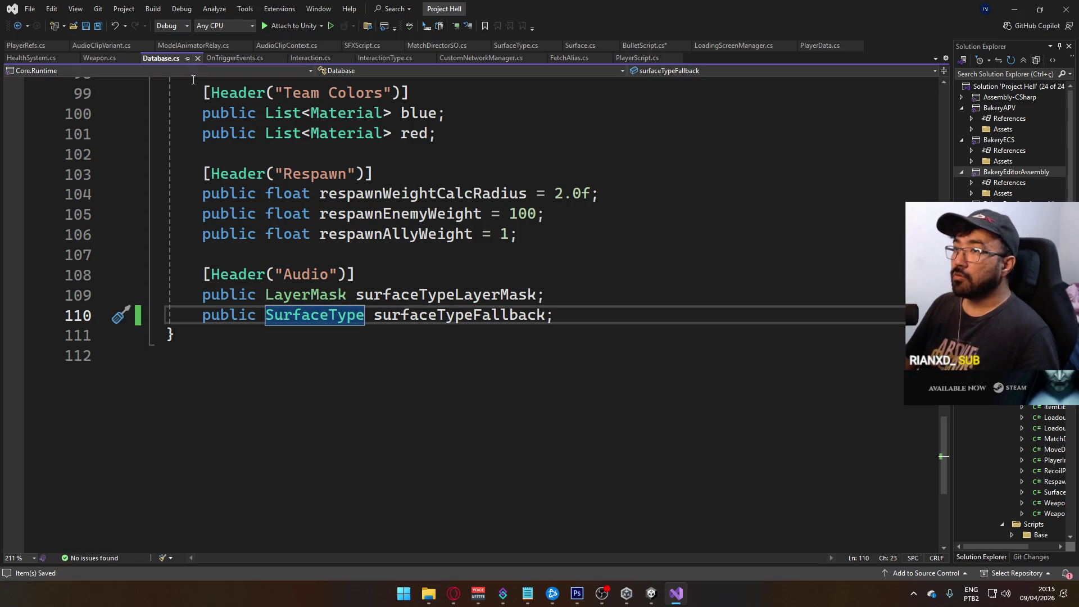
pyautogui.click(655, 599)
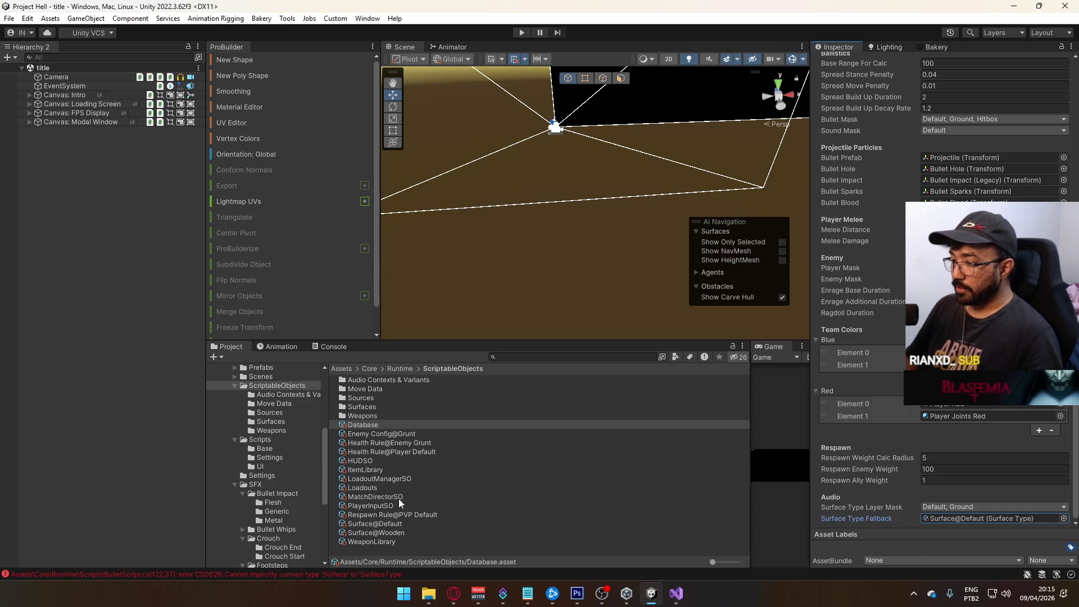
# Open the code line behind the CS0029 compile error.
pyautogui.click(319, 346)
pyautogui.doubleClick(344, 380)
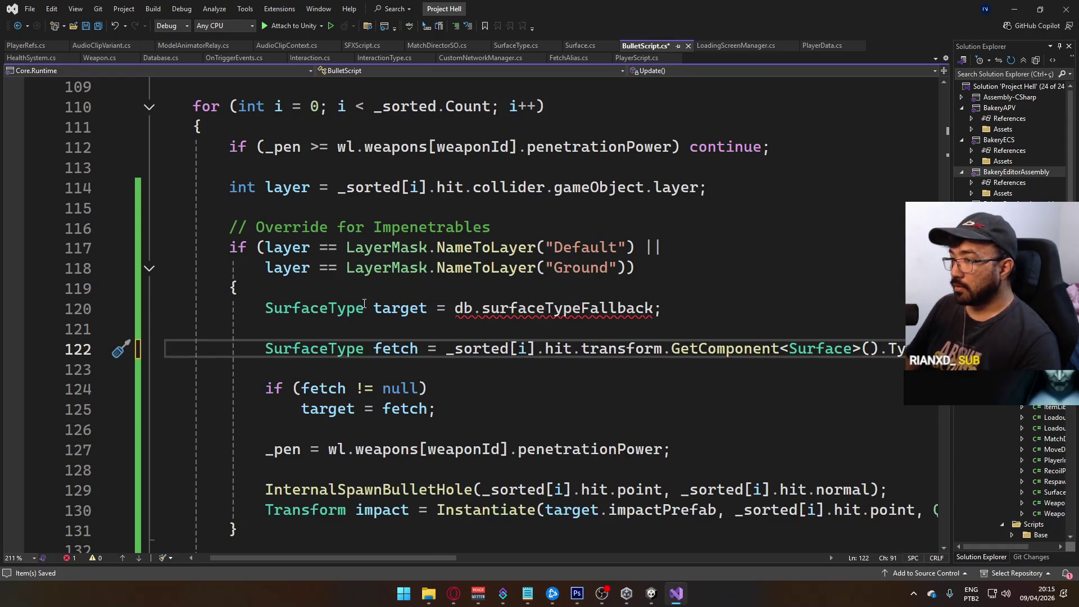
pyautogui.moveTo(557, 303)
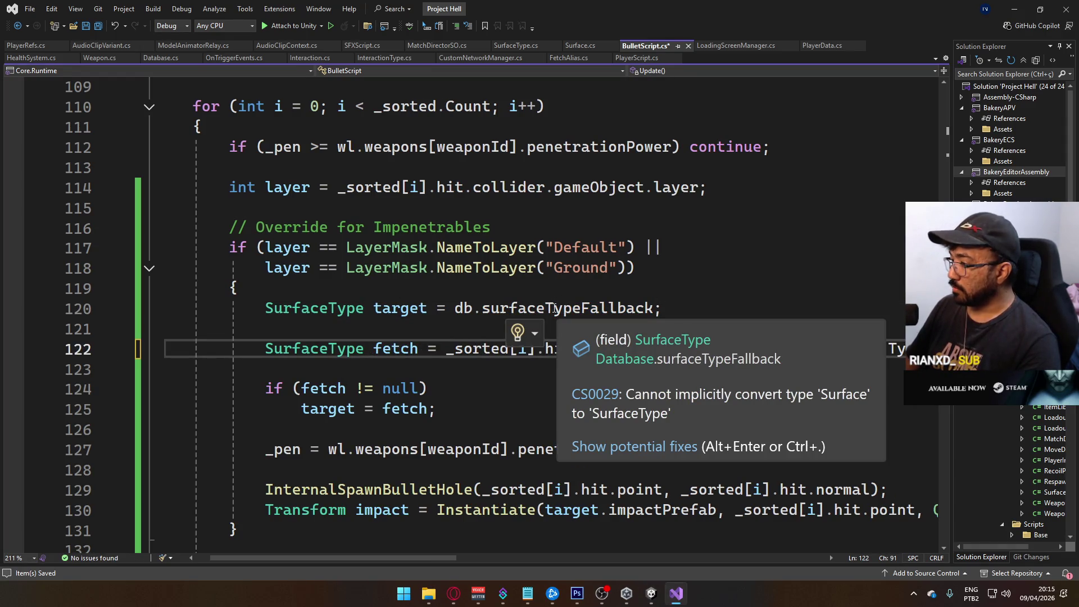
pyautogui.click(590, 268)
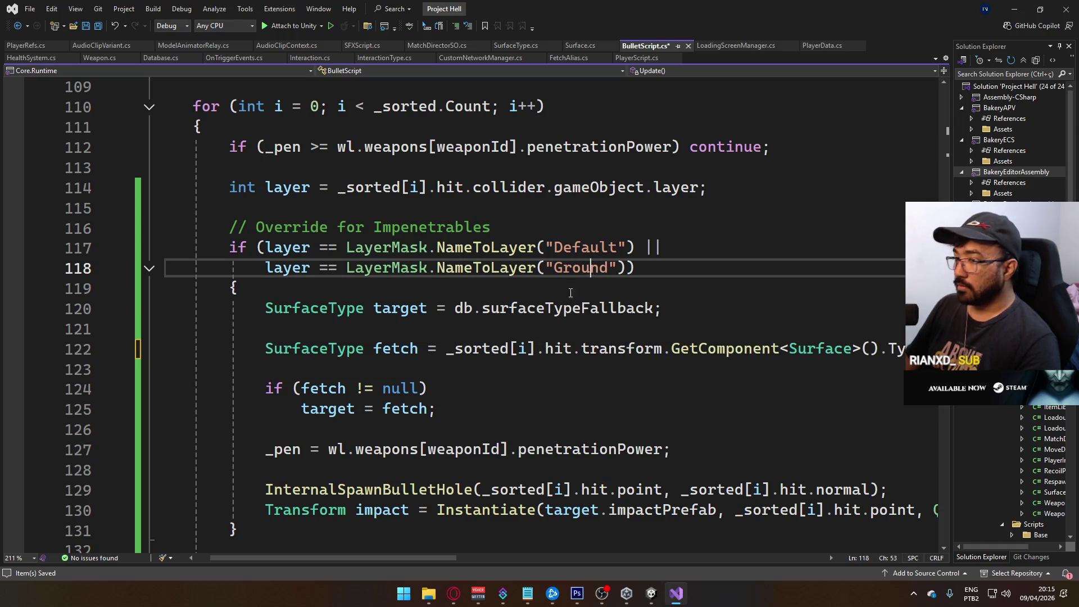
# Back in Unity, widen the Game view and maximize it for play-testing.
pyautogui.click(655, 591)
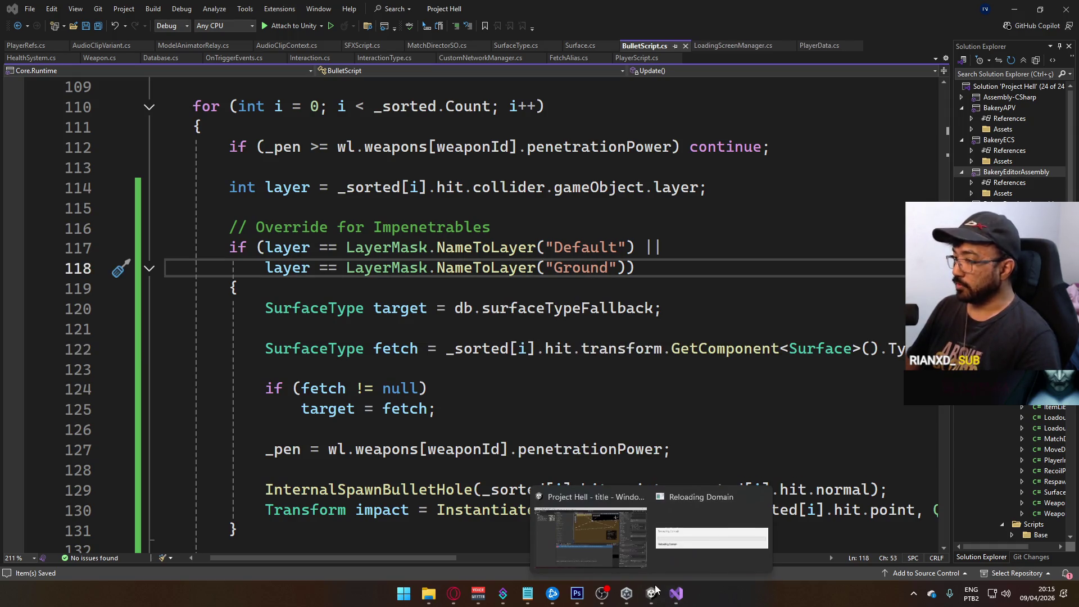
pyautogui.click(590, 537)
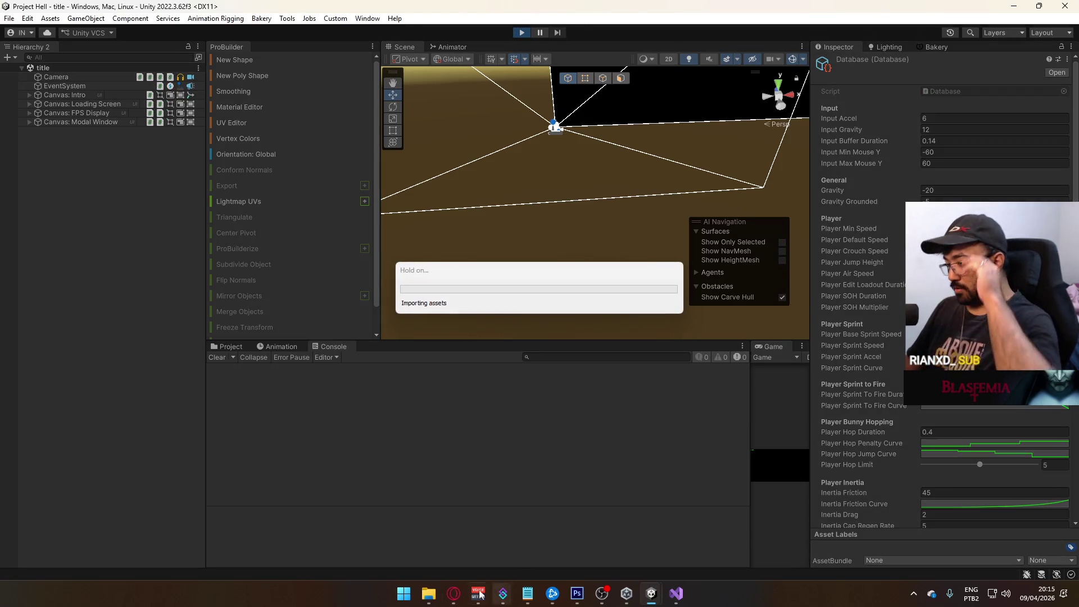
pyautogui.click(454, 593)
pyautogui.hotkey('alt', 'Tab')
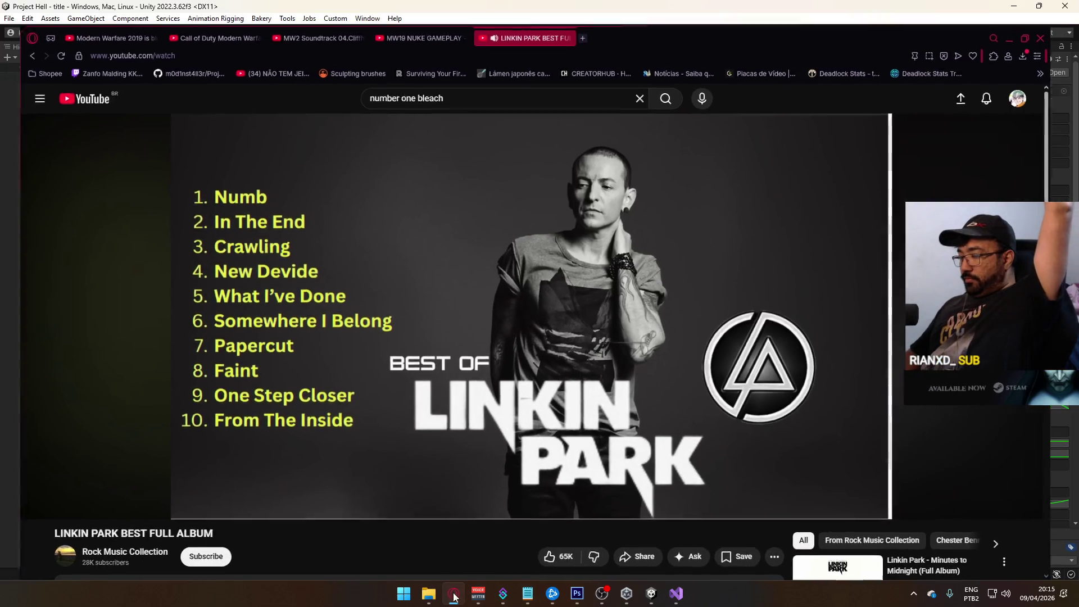
pyautogui.moveTo(720, 398); pyautogui.dragTo(436, 418)
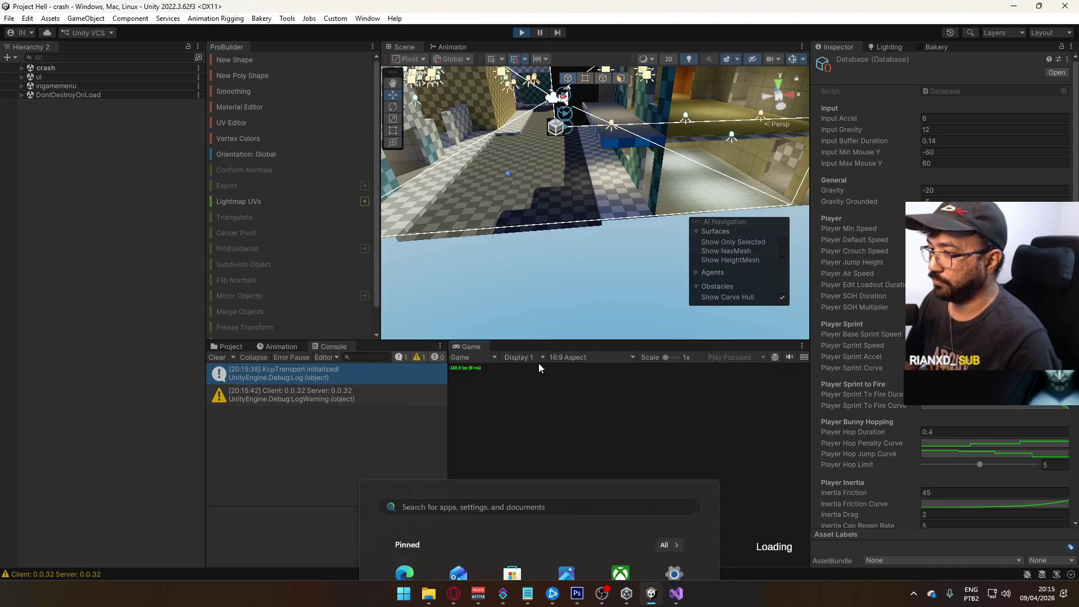
pyautogui.rightClick(479, 349)
pyautogui.click(513, 385)
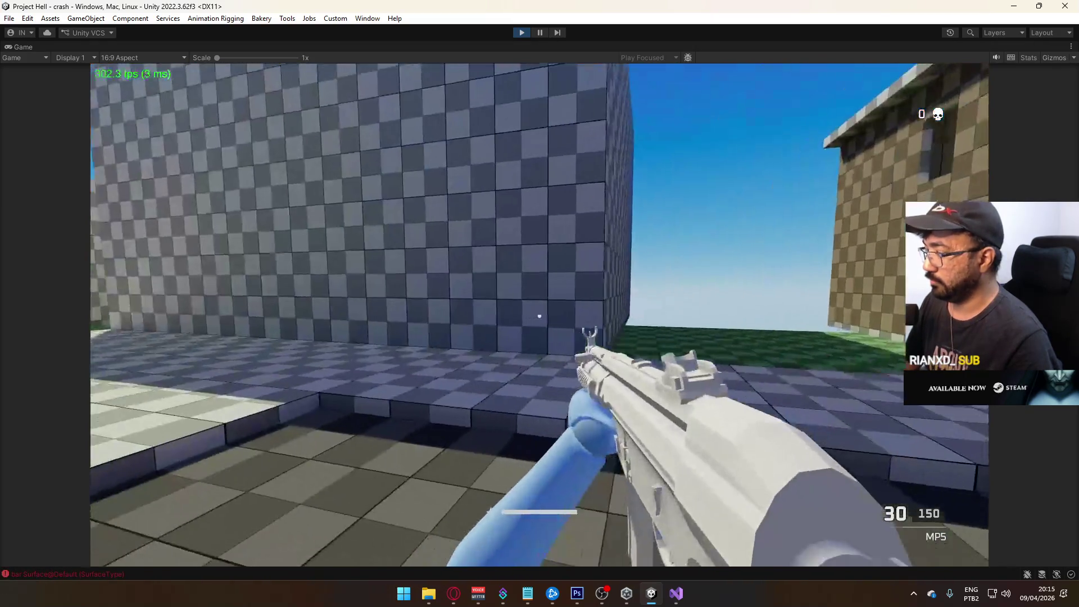
pyautogui.press('super')
pyautogui.hotkey('alt', 'Tab')
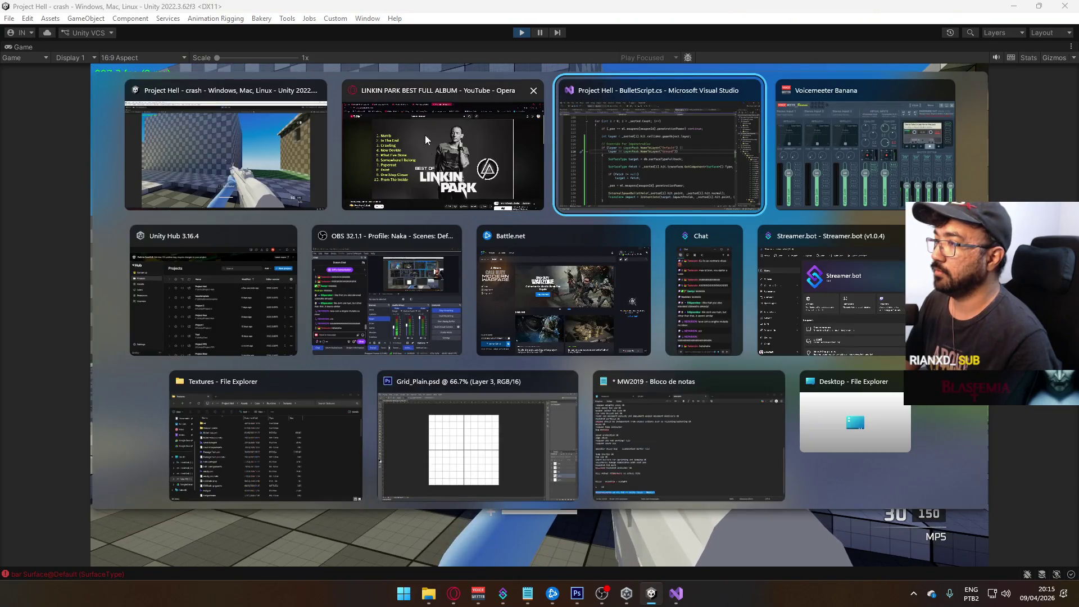
pyautogui.click(425, 135)
pyautogui.hotkey('alt', 'Tab')
# Fire a shot, then open the NullReferenceException at BulletScript.cs line 122 from the Console.
pyautogui.click(539, 315)
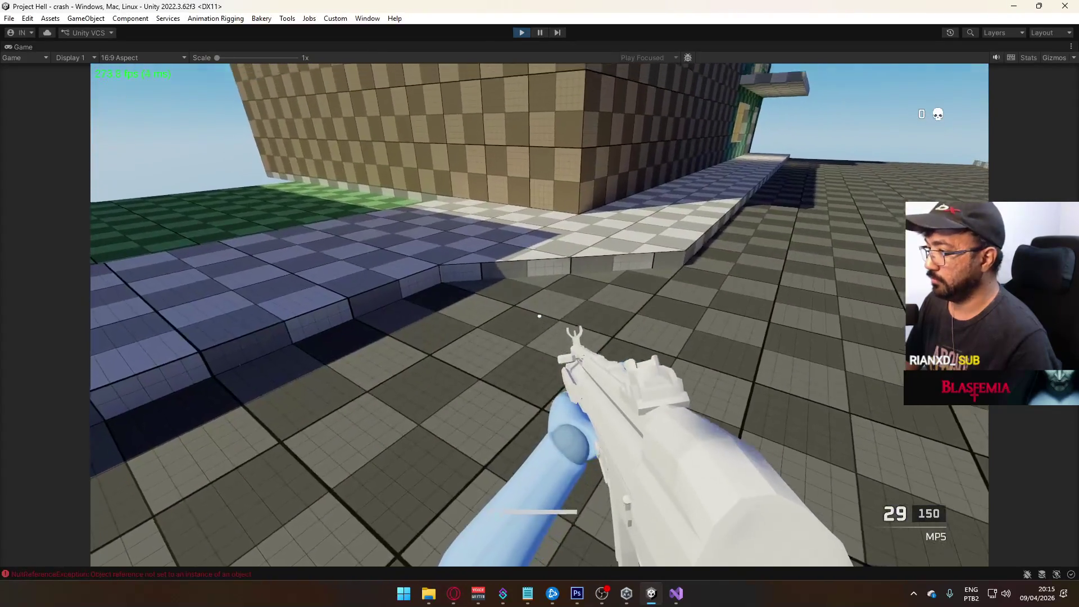
pyautogui.press('super')
pyautogui.press('Escape')
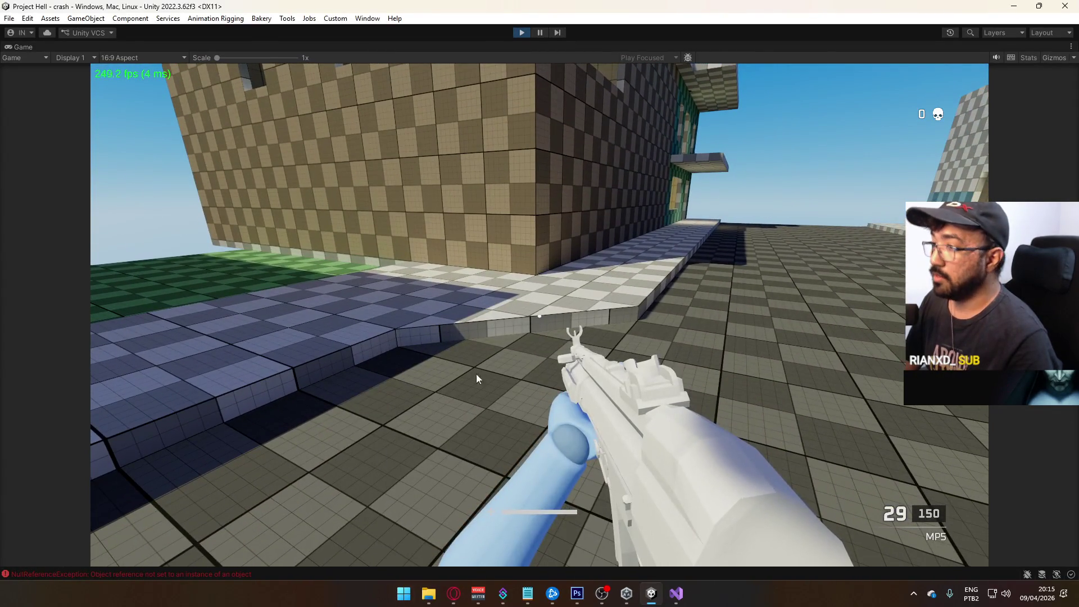
pyautogui.click(185, 574)
pyautogui.click(444, 212)
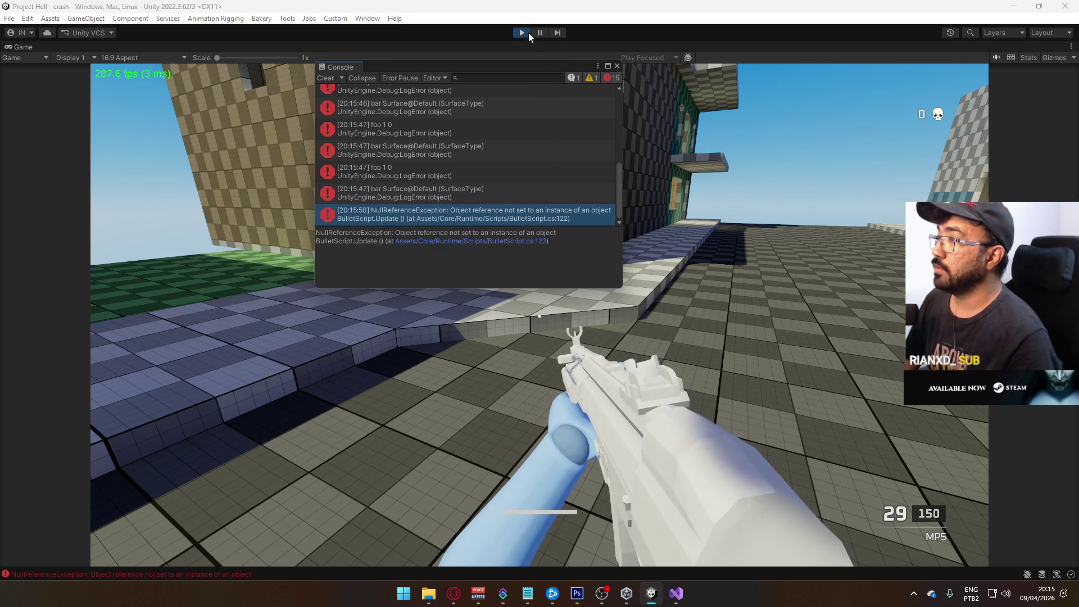
pyautogui.doubleClick(507, 214)
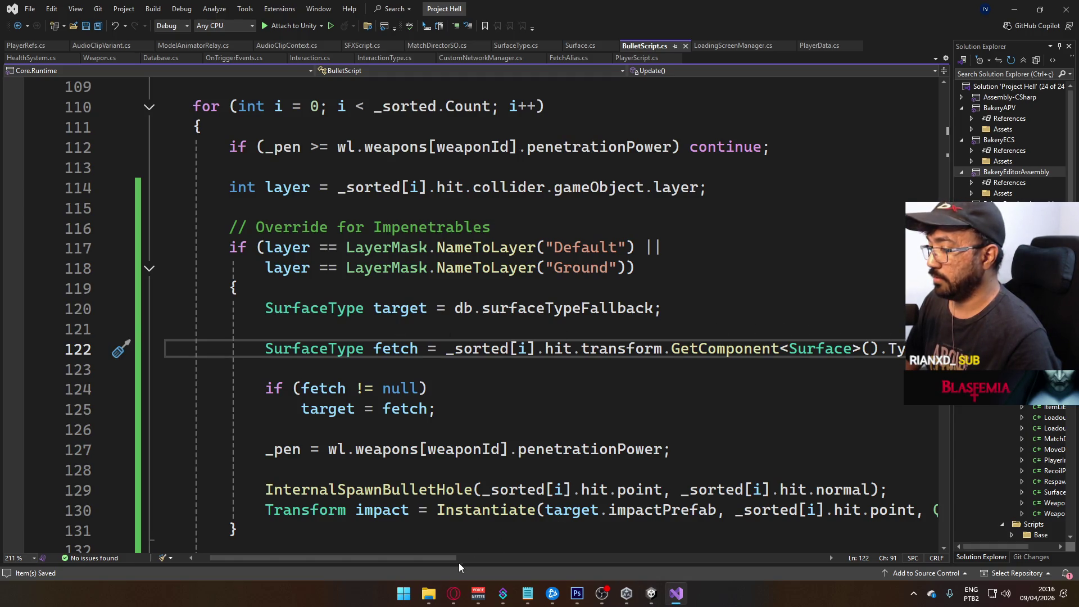
# Stop Play mode, then declare fetch as Surface on line 122 and drop the trailing .Type.
pyautogui.moveTo(431, 563)
pyautogui.mouseDown()
pyautogui.moveTo(467, 556)
pyautogui.moveTo(437, 553)
pyautogui.mouseUp()
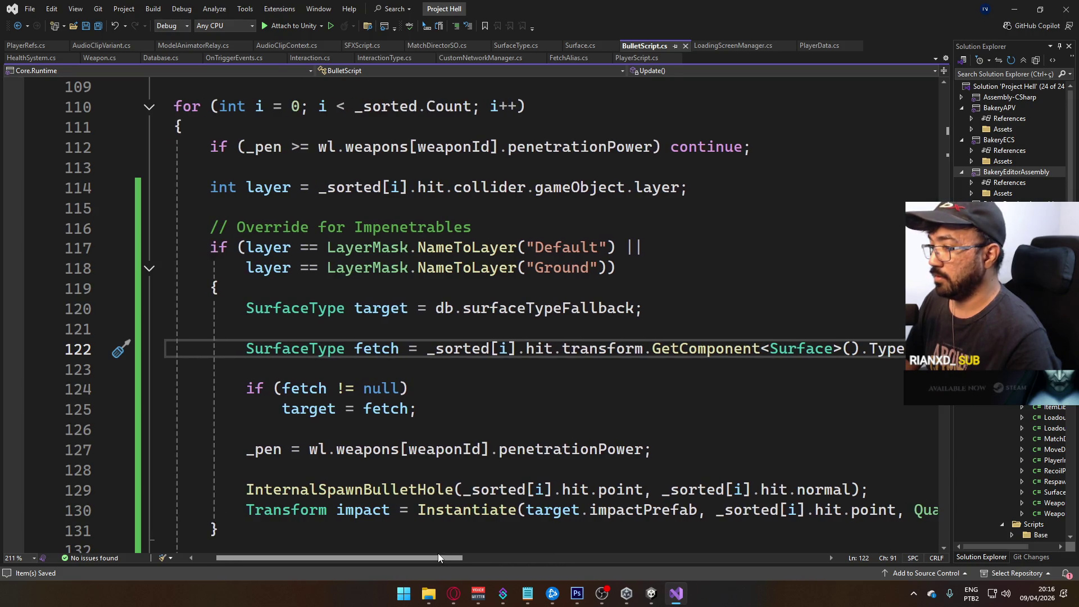
pyautogui.click(652, 593)
pyautogui.click(523, 33)
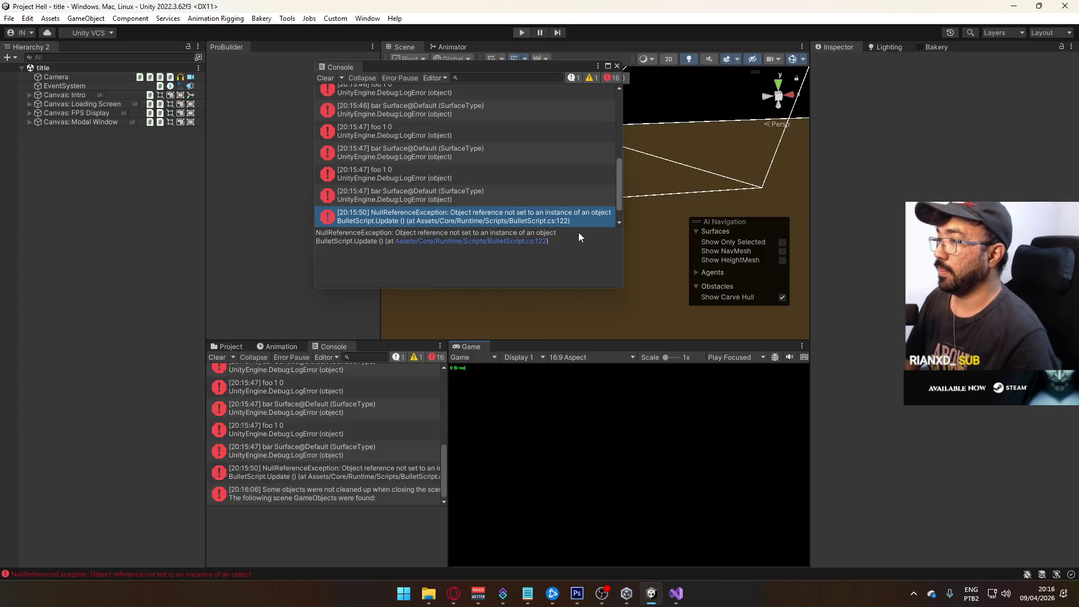
pyautogui.click(676, 593)
pyautogui.moveTo(310, 351); pyautogui.dragTo(329, 353)
pyautogui.click(345, 350)
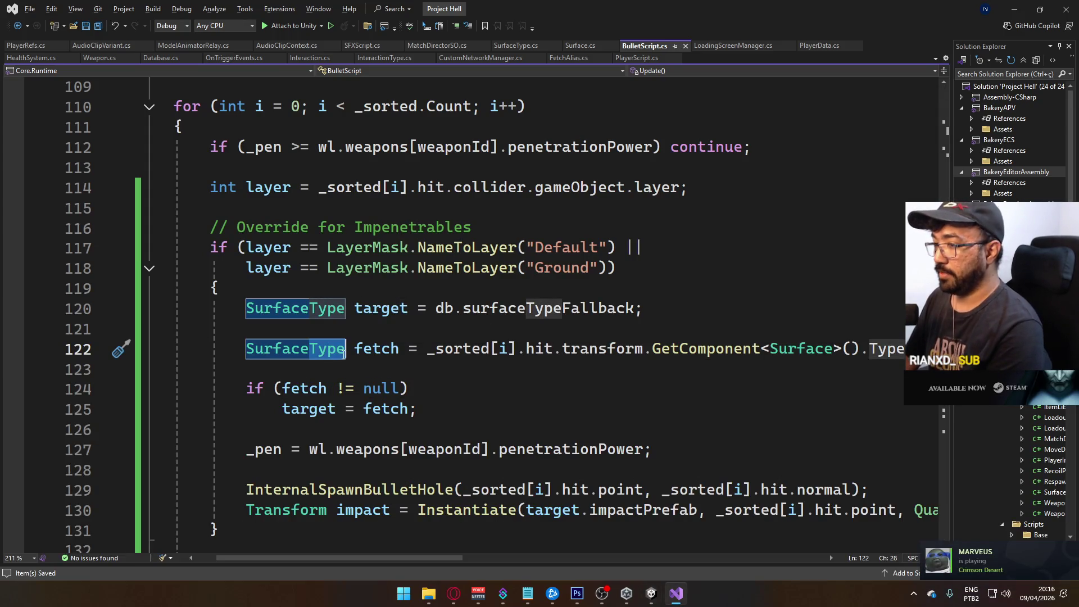
pyautogui.press('BackSpace')
pyautogui.press('BackSpace')
pyautogui.press('BackSpace')
pyautogui.moveTo(826, 350); pyautogui.dragTo(866, 350)
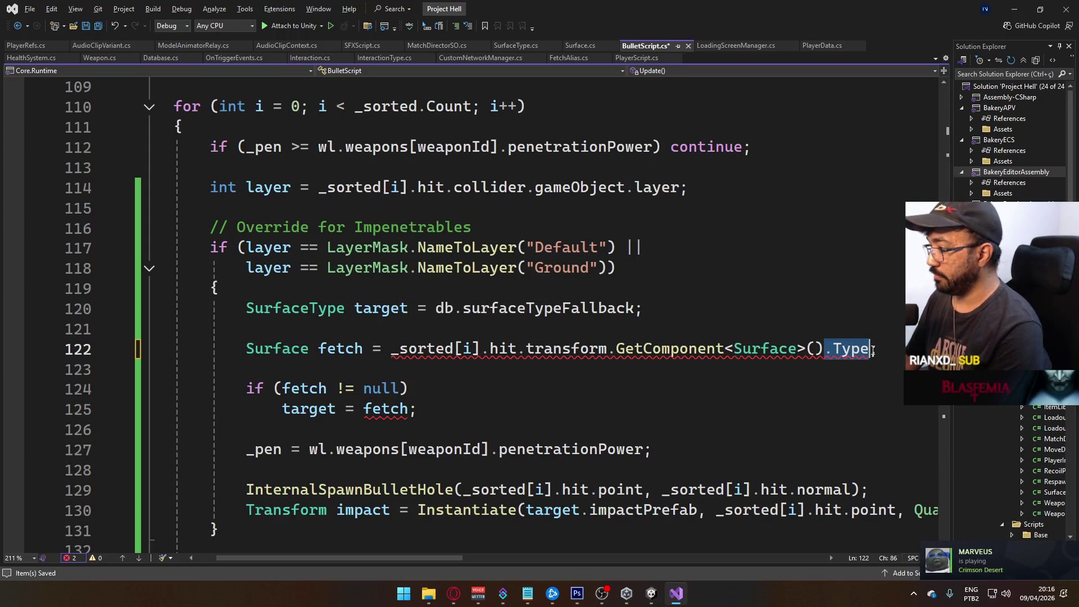
pyautogui.press('BackSpace')
pyautogui.press('Delete')
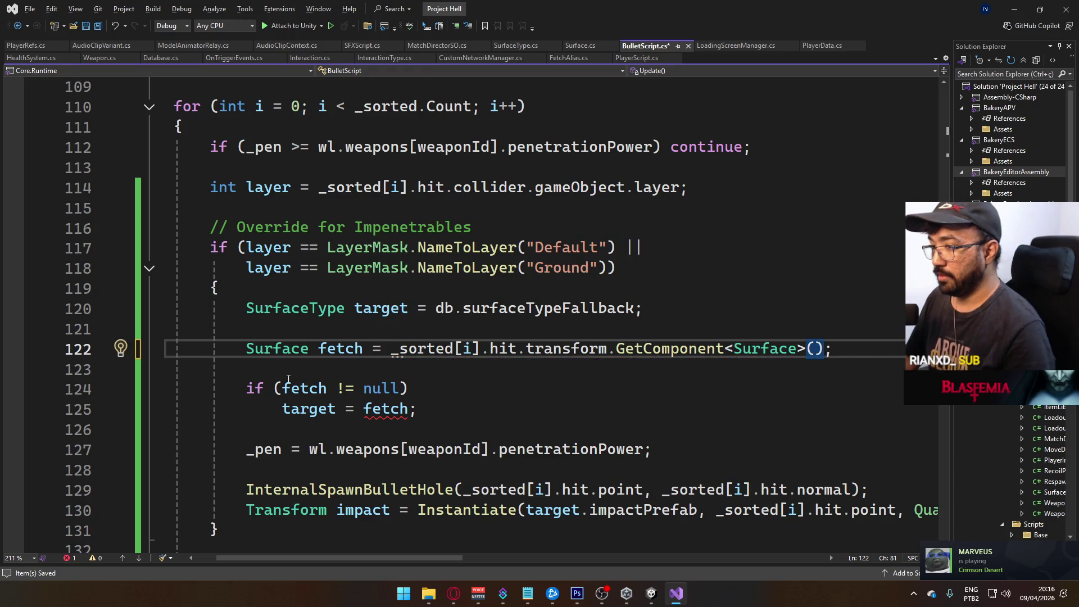
# Append .Type after fetch on line 125 and save BulletScript.cs.
pyautogui.click(409, 408)
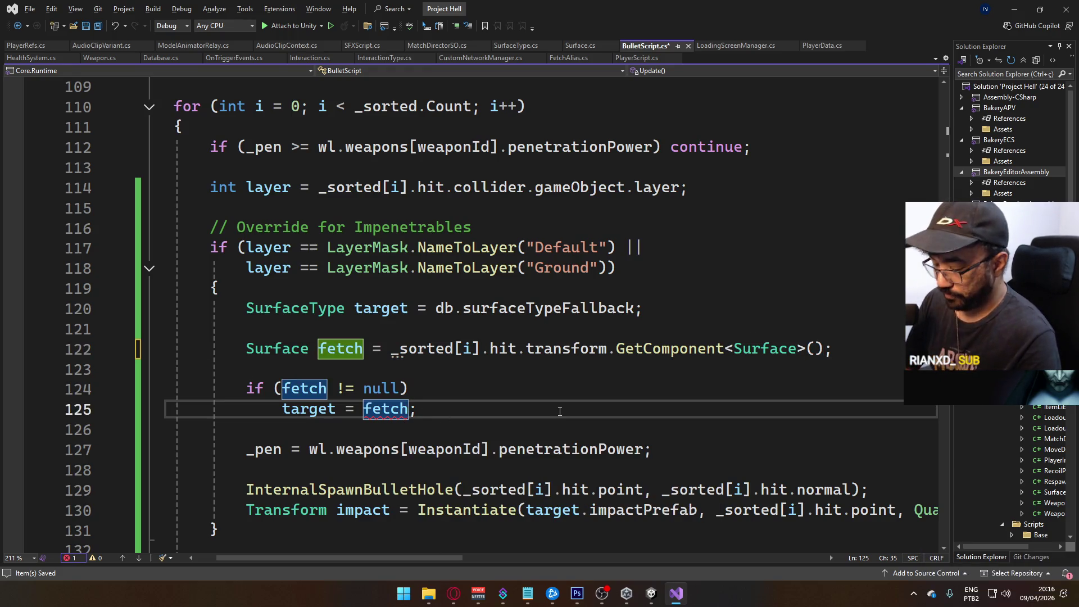
pyautogui.write('.typ')
pyautogui.press('Tab')
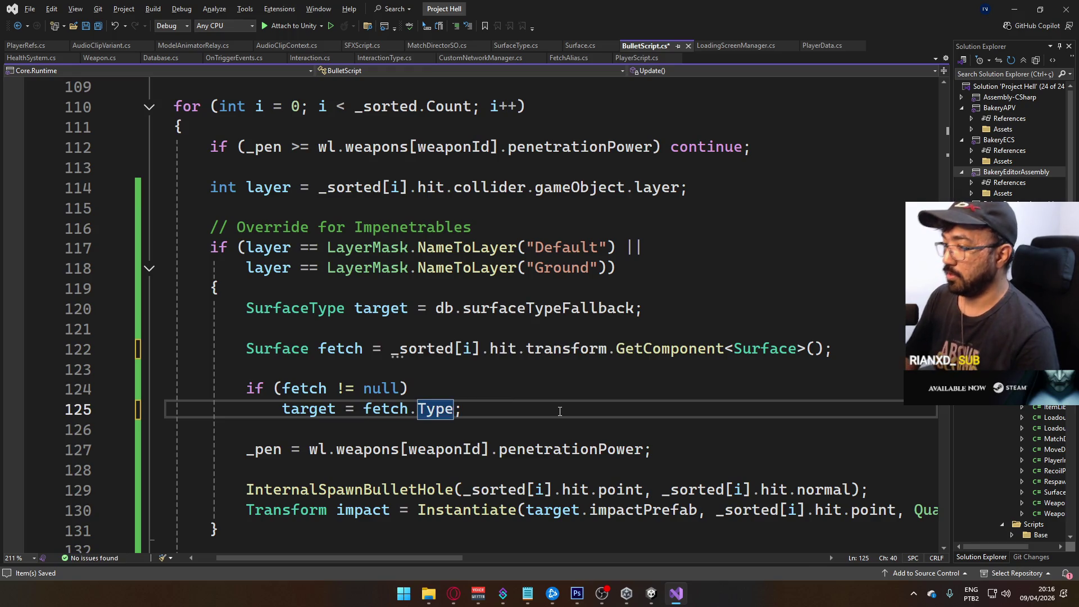
pyautogui.hotkey('ctrl', 's')
pyautogui.hotkey('alt', 'Tab')
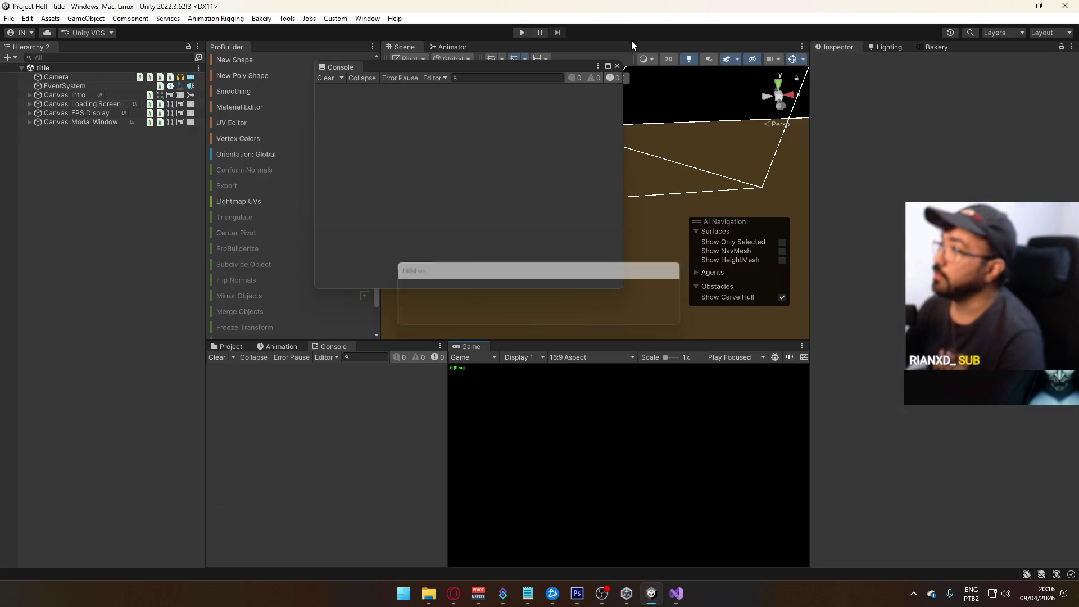
# Close the floating Console, enter Play mode maximized and host the crash level.
pyautogui.click(617, 66)
pyautogui.click(522, 33)
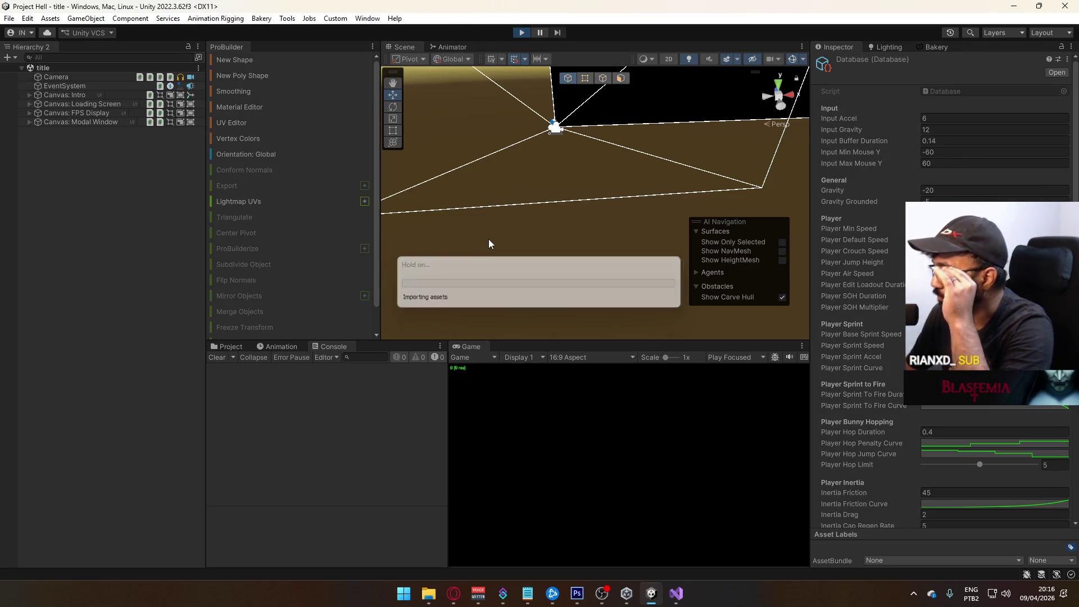
pyautogui.rightClick(468, 350)
pyautogui.click(525, 383)
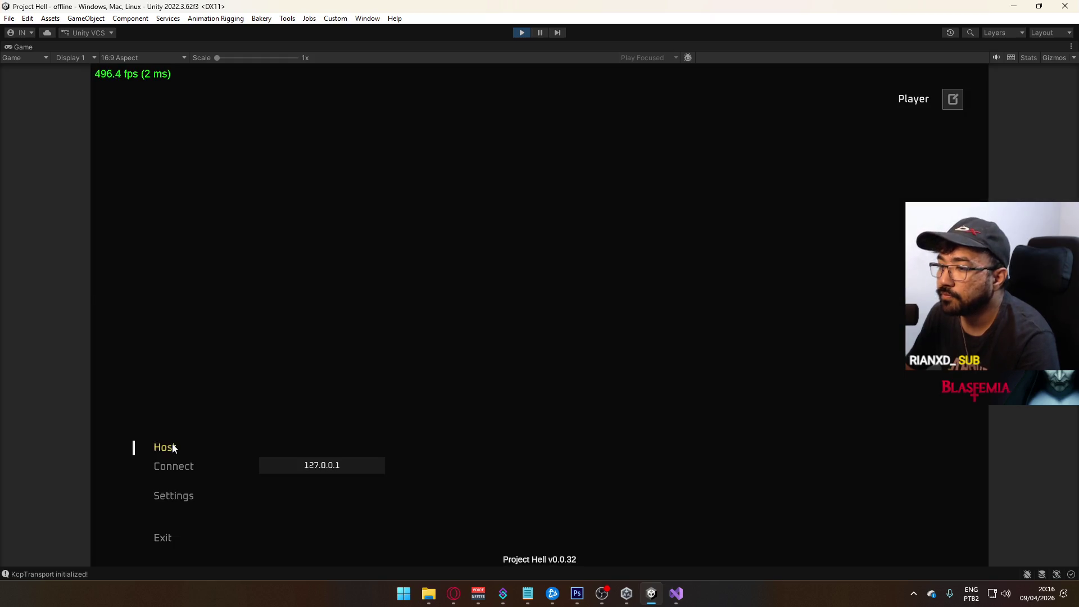
pyautogui.click(174, 448)
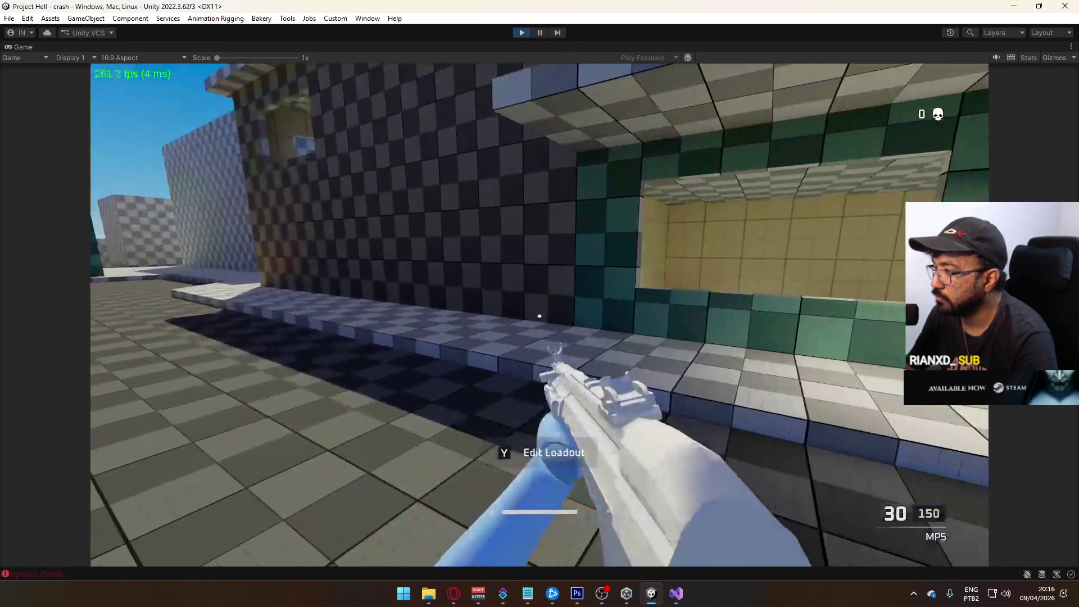
# Fire the MP5 at several walls, reload, then restore the full editor layout.
pyautogui.click(540, 316)
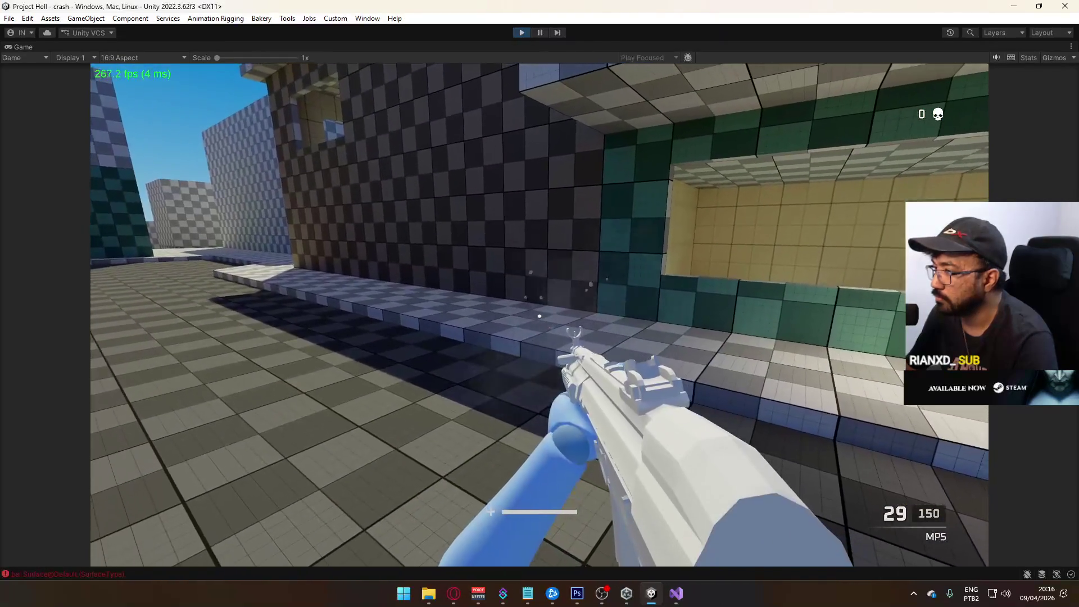
pyautogui.click(540, 316)
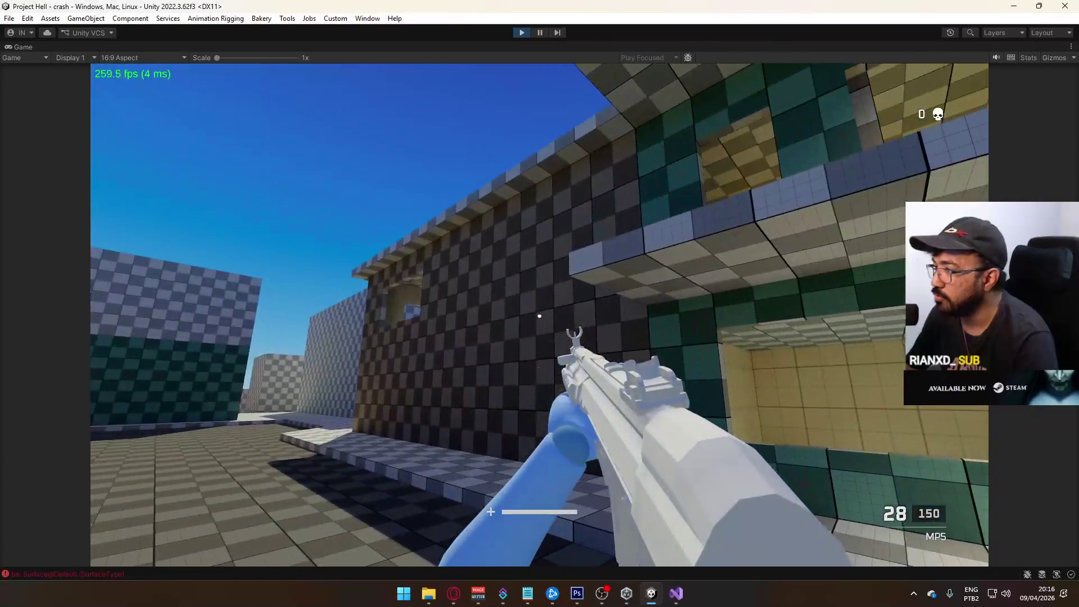
pyautogui.click(539, 316)
pyautogui.click(540, 316)
pyautogui.click(540, 316)
pyautogui.click(540, 316)
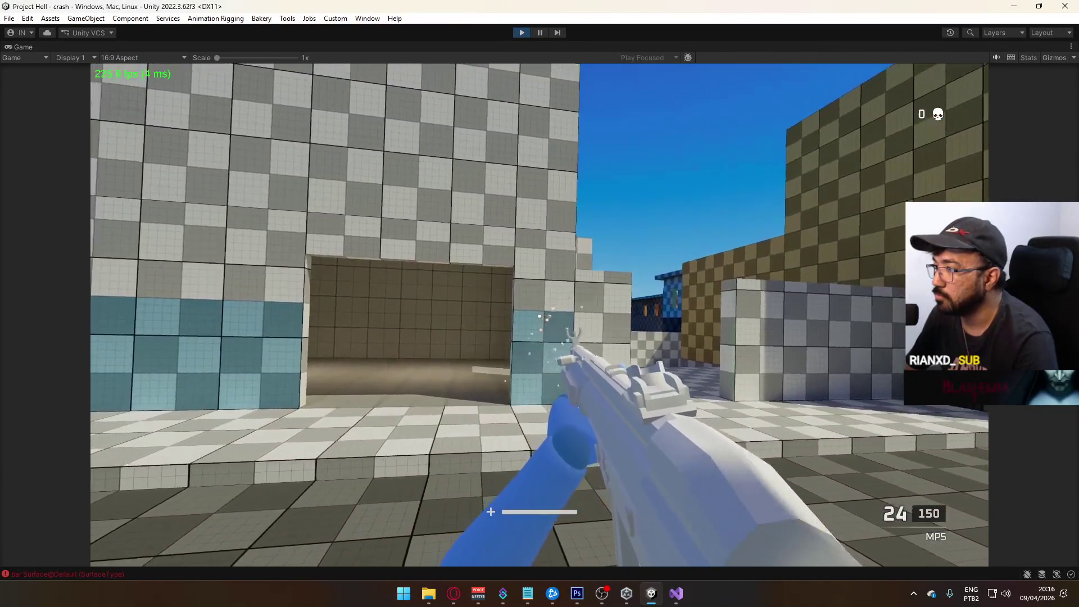
pyautogui.click(539, 316)
pyautogui.click(539, 316)
pyautogui.click(540, 315)
pyautogui.click(539, 316)
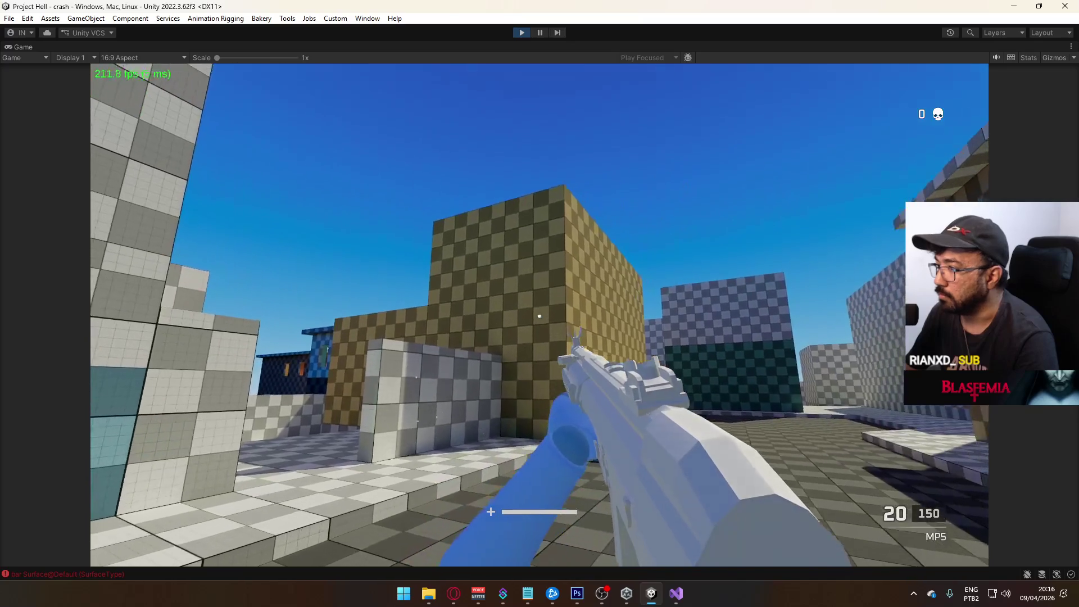
pyautogui.click(540, 316)
pyautogui.click(539, 315)
pyautogui.click(540, 316)
pyautogui.click(540, 316)
pyautogui.press('r')
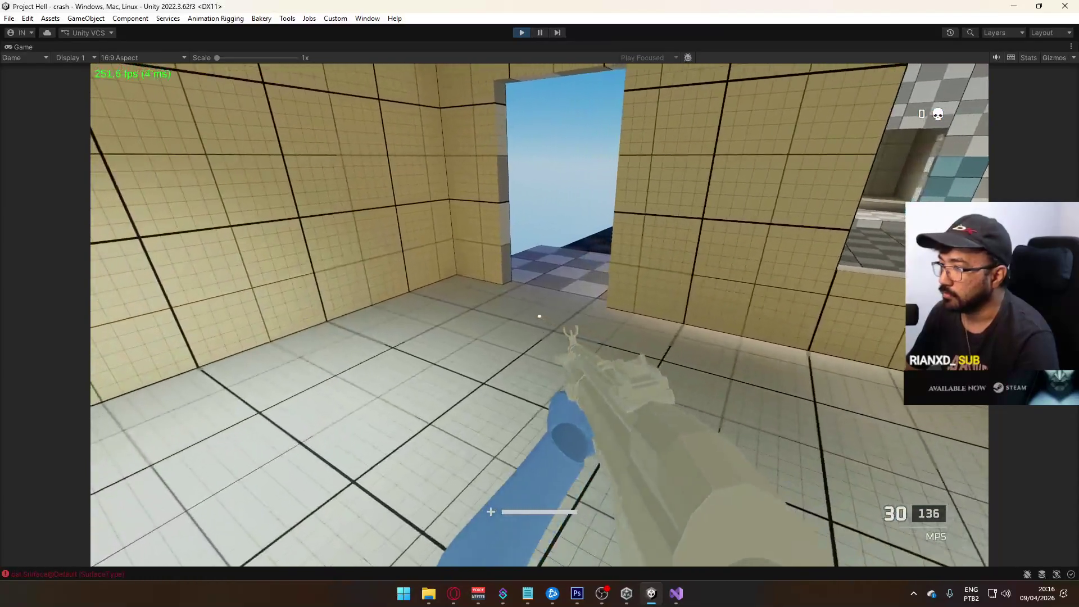
pyautogui.press('Escape')
pyautogui.rightClick(527, 51)
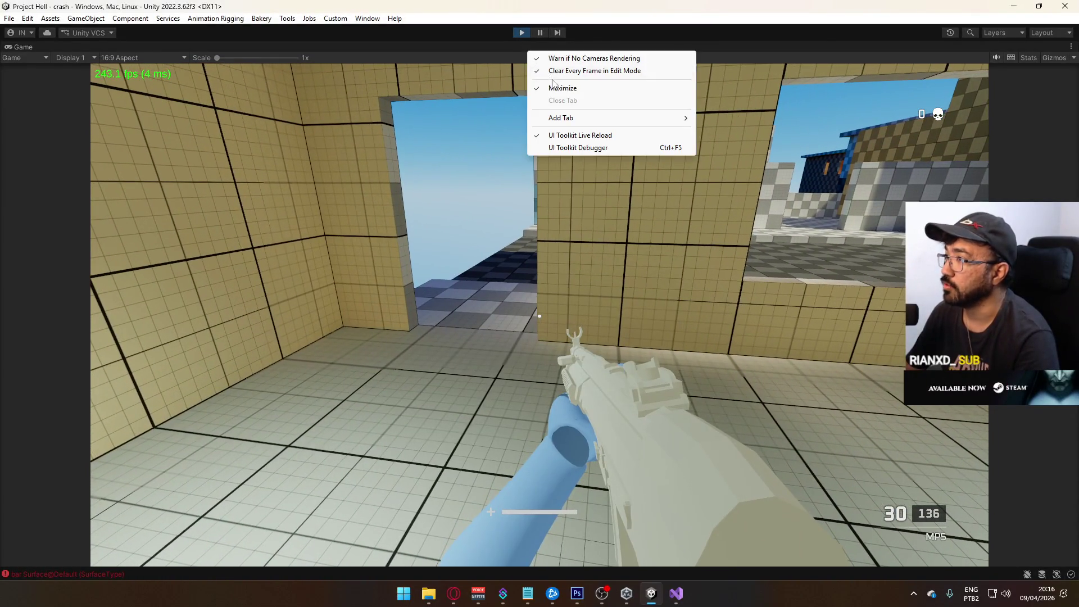
pyautogui.click(553, 88)
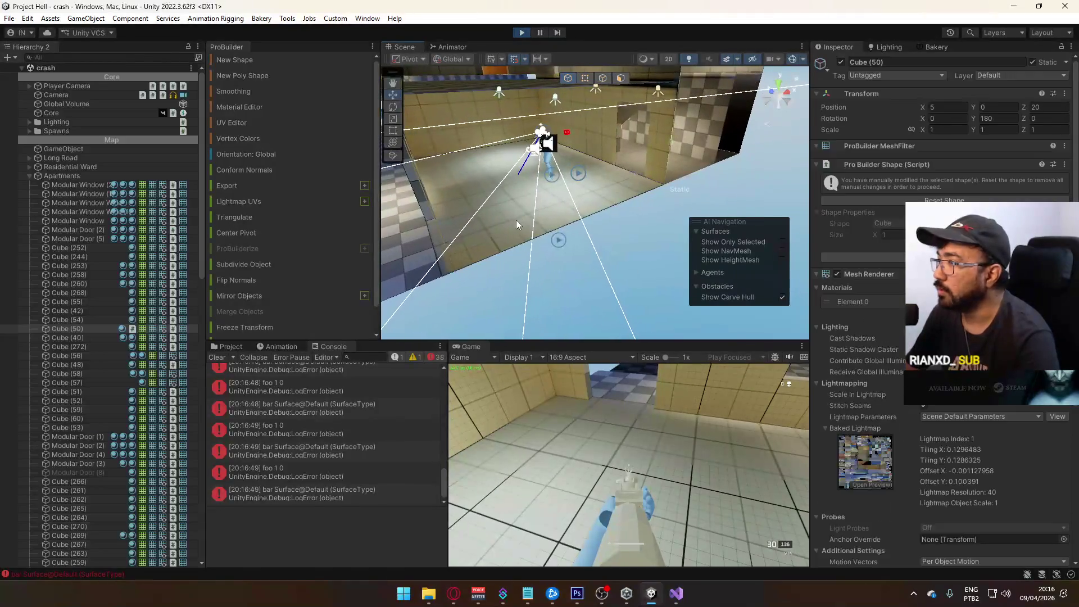
# Set the cube's Surface (Script) Type to Surface@Wooden.
pyautogui.moveTo(516, 223); pyautogui.dragTo(596, 136)
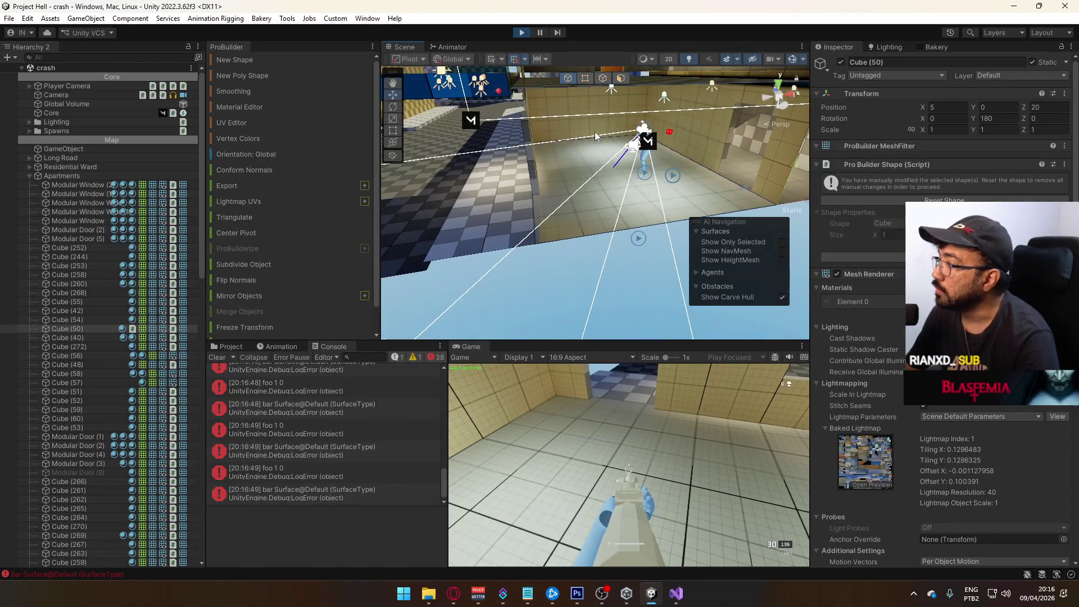
pyautogui.scroll(-5, 955, 419)
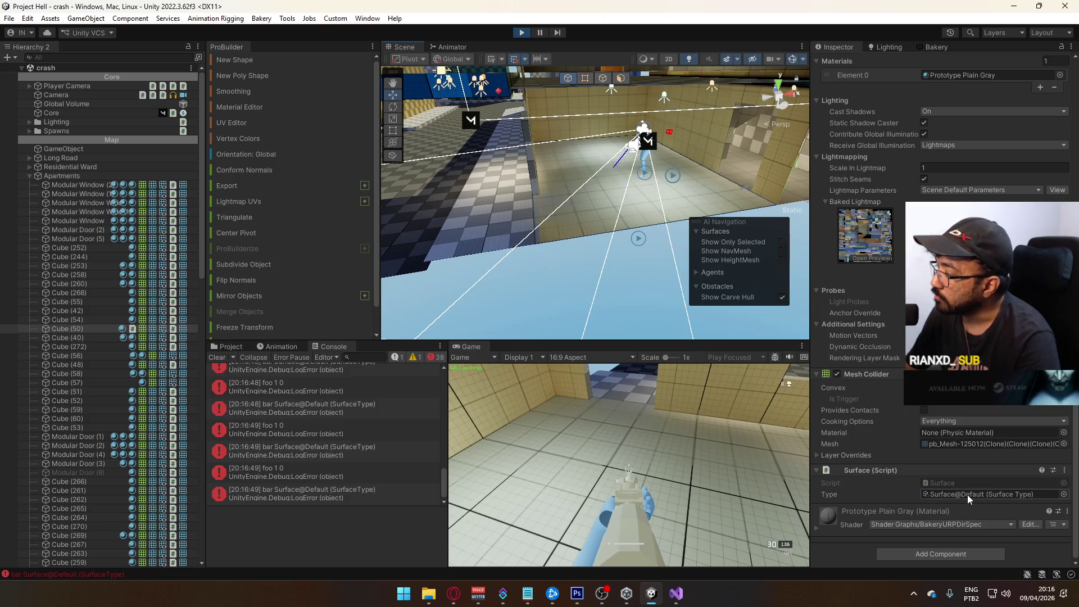
pyautogui.click(1063, 494)
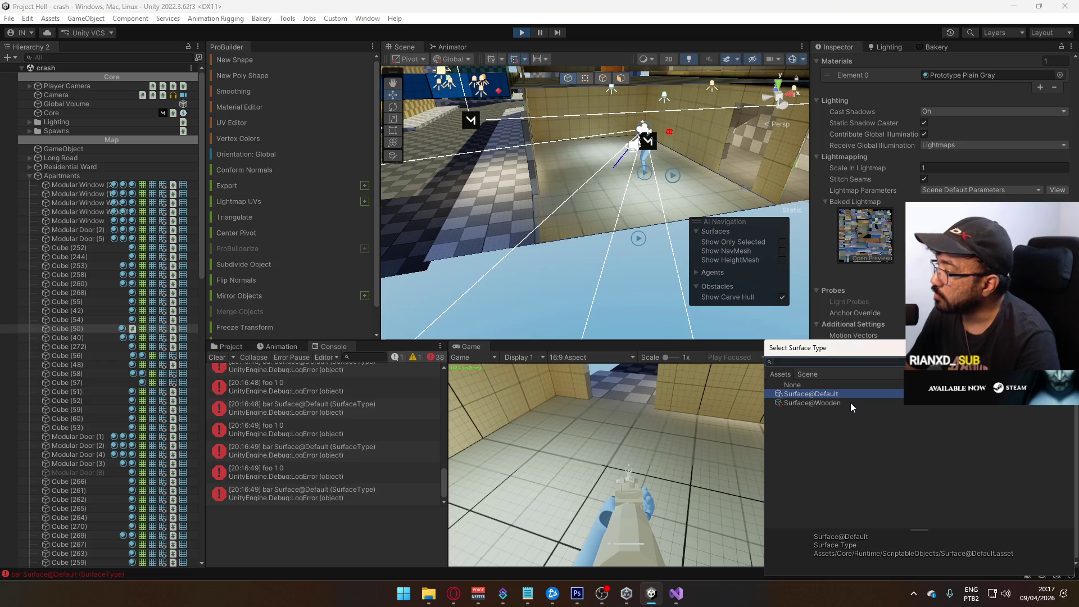
pyautogui.doubleClick(812, 403)
# Walk the player across the floor, then open the code logging 'bar Surface@Default'.
pyautogui.press('w')
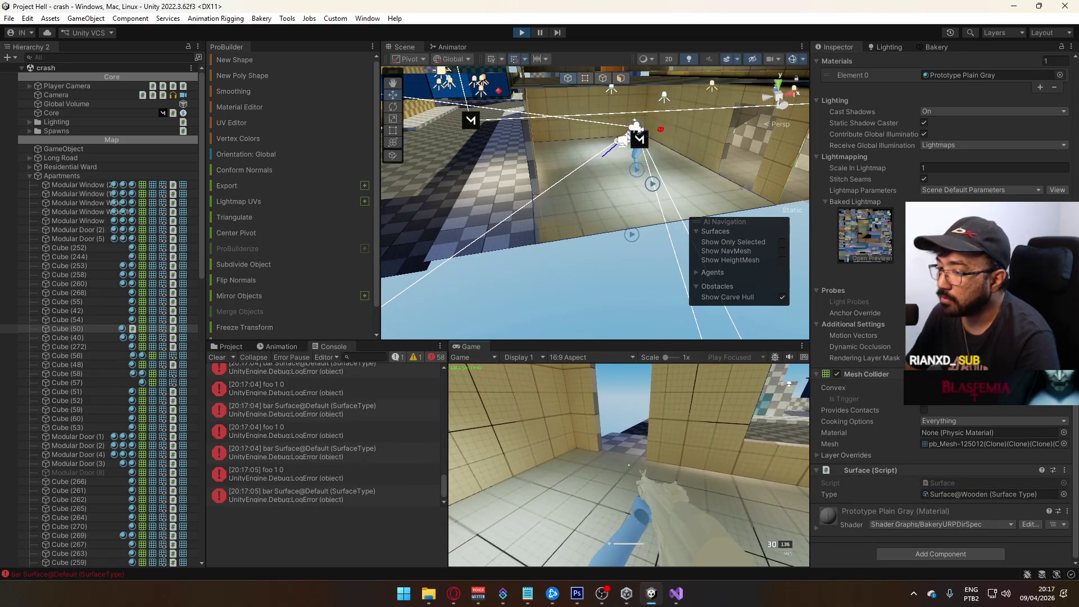
pyautogui.press('w')
pyautogui.press('w')
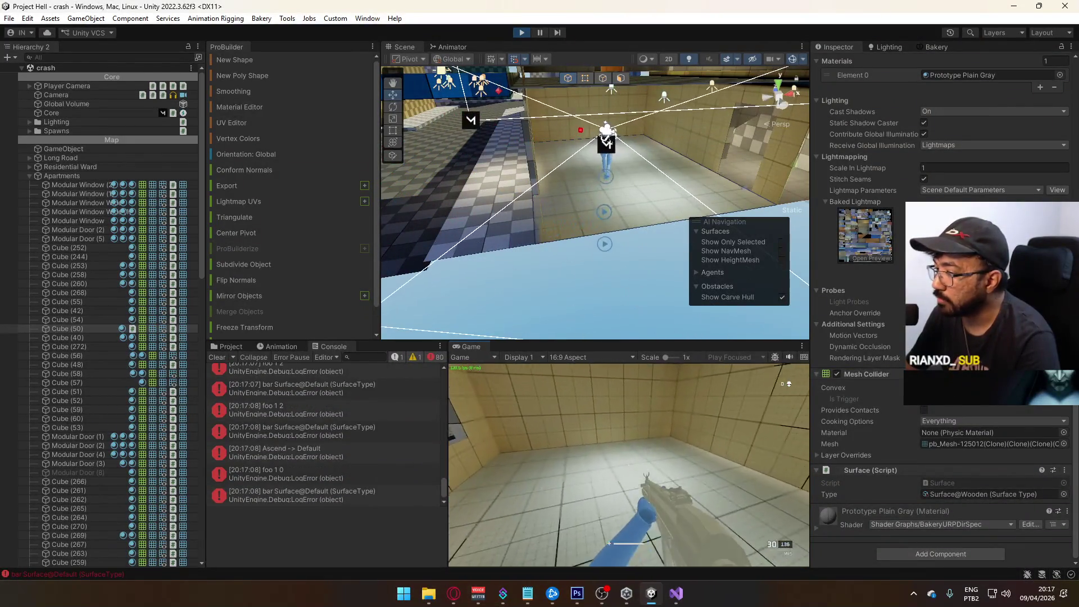
pyautogui.press('w')
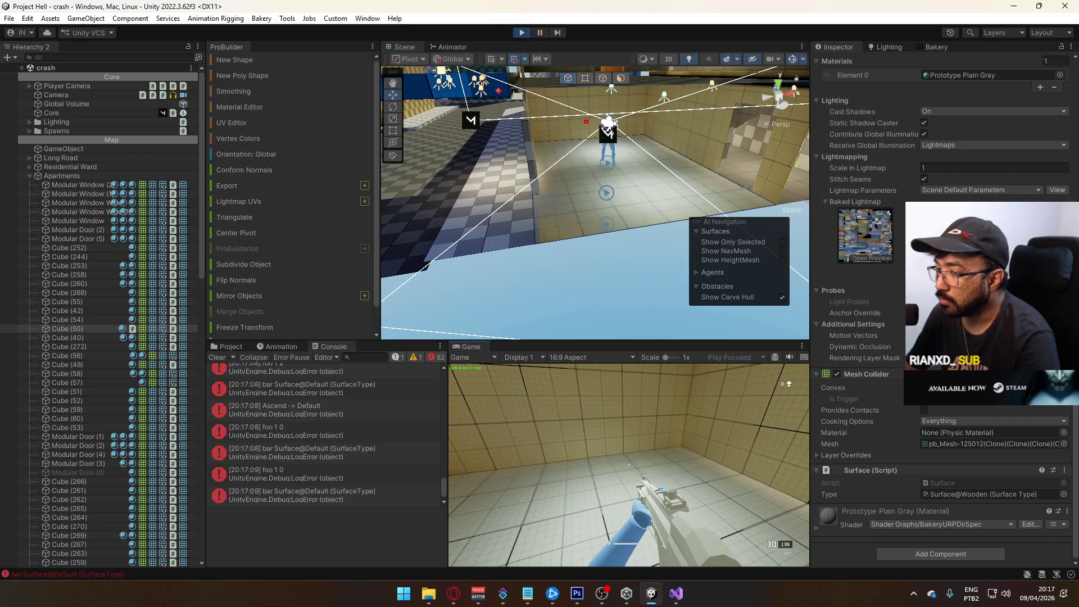
pyautogui.click(338, 453)
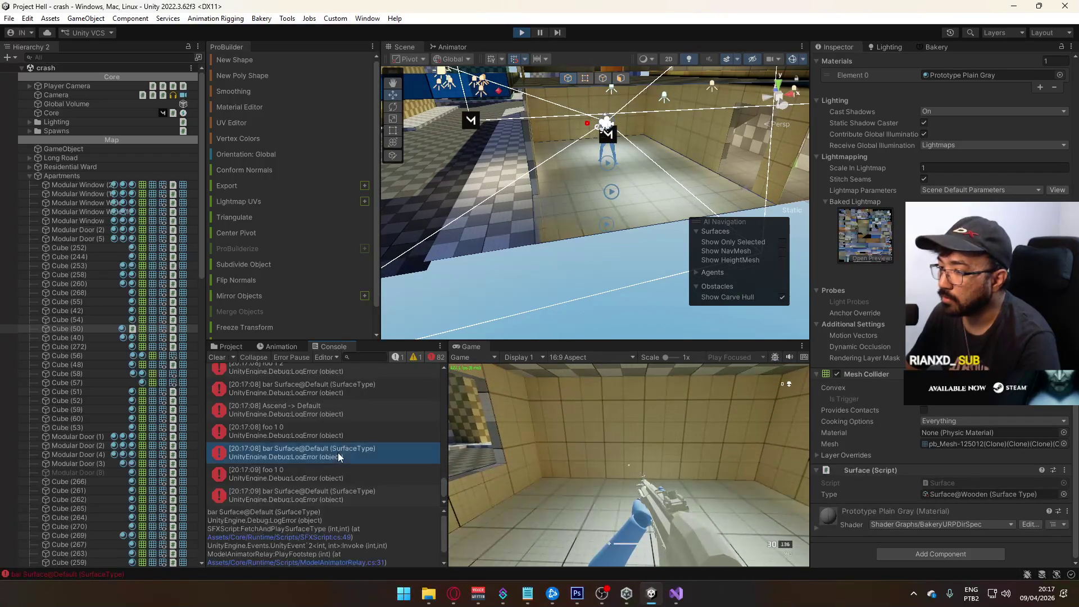
pyautogui.doubleClick(339, 454)
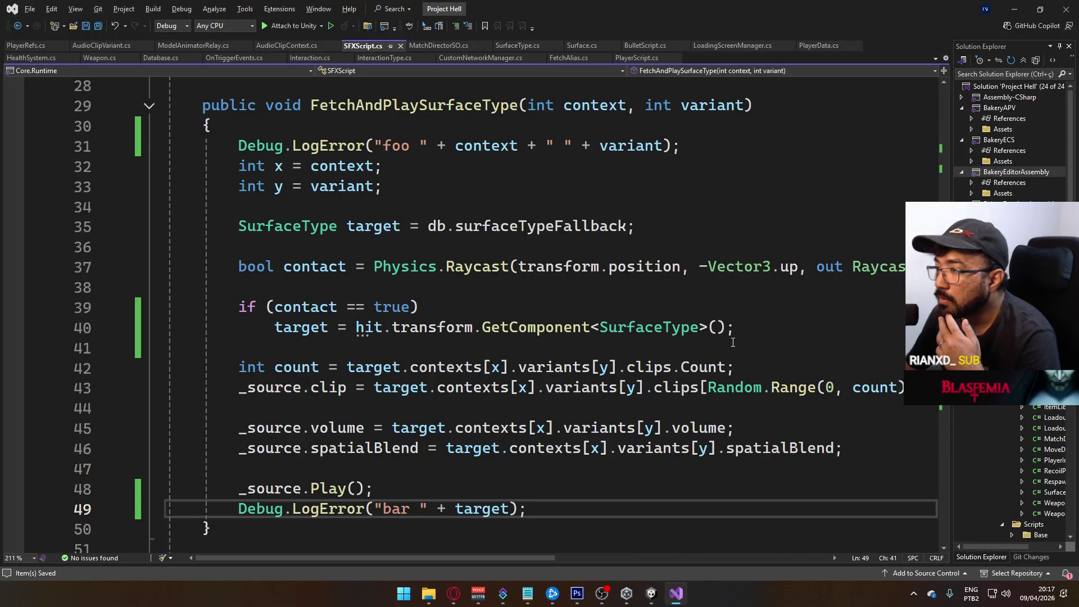
# Stop the running game in Unity, then select SurfaceType in the GetComponent call on line 40.
pyautogui.moveTo(452, 558)
pyautogui.mouseDown()
pyautogui.moveTo(535, 559)
pyautogui.moveTo(636, 542)
pyautogui.moveTo(464, 520)
pyautogui.mouseUp()
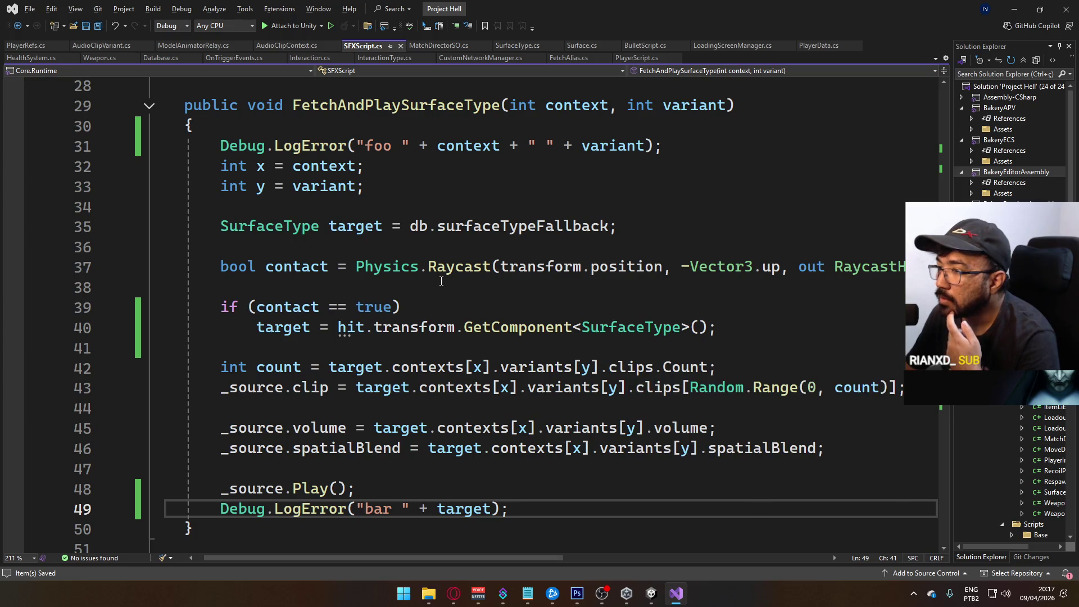
pyautogui.click(649, 596)
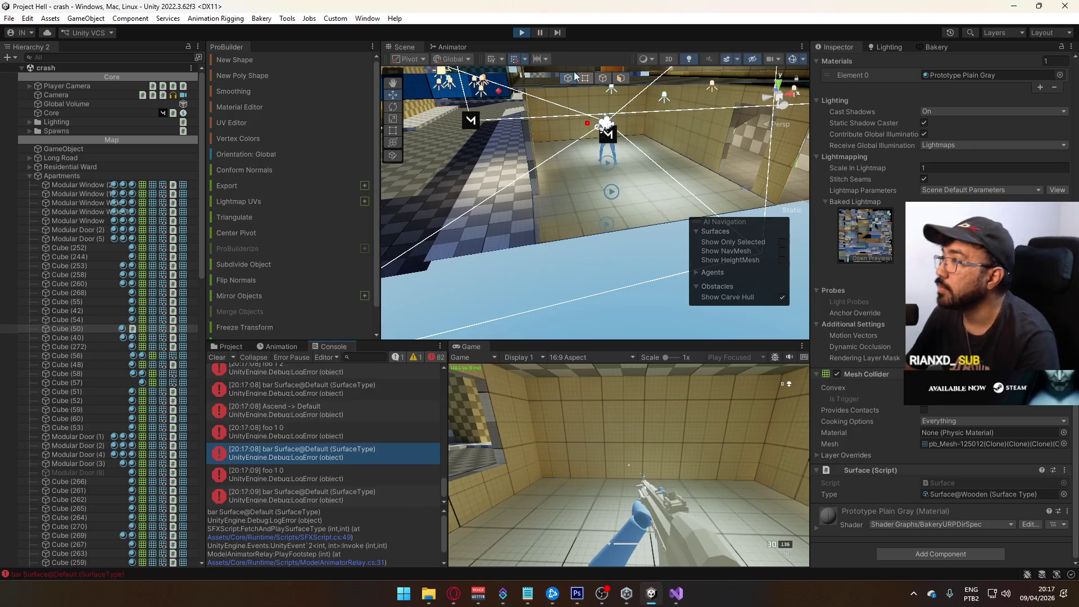
pyautogui.click(519, 34)
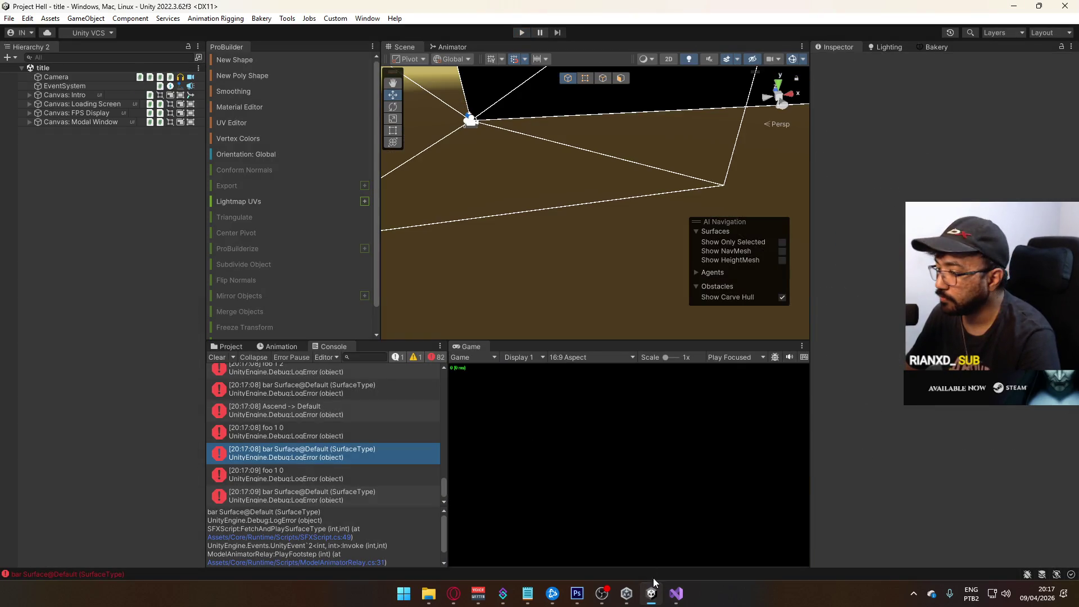
pyautogui.click(676, 593)
pyautogui.click(674, 348)
pyautogui.doubleClick(675, 327)
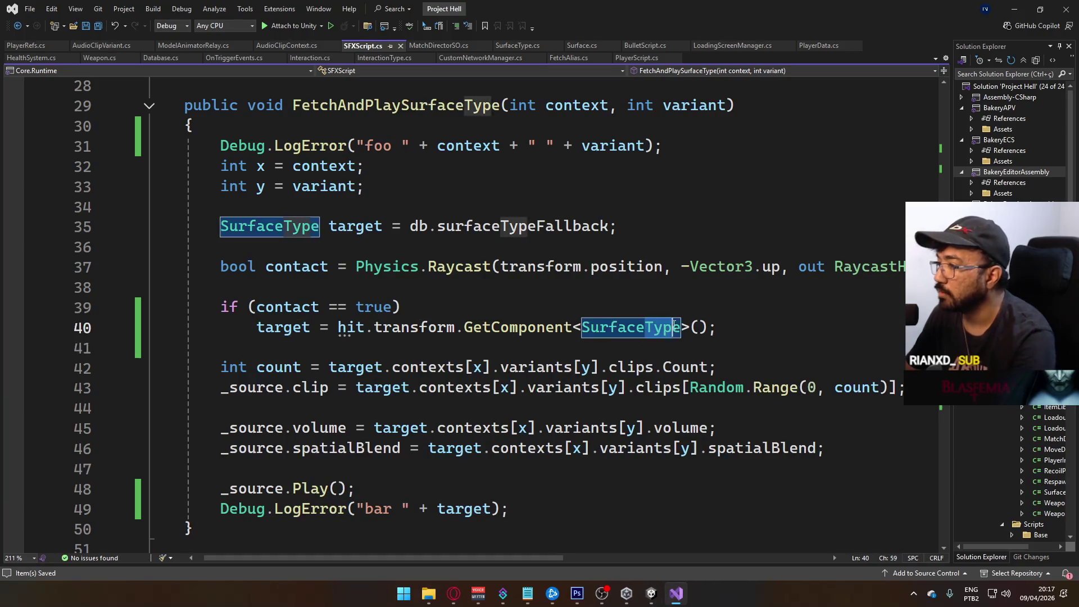
# Change the GetComponent type to Surface, declare 'Surface suf = null' after the raycast, and save.
pyautogui.press('Delete')
pyautogui.press('Delete')
pyautogui.click(712, 311)
pyautogui.click(701, 329)
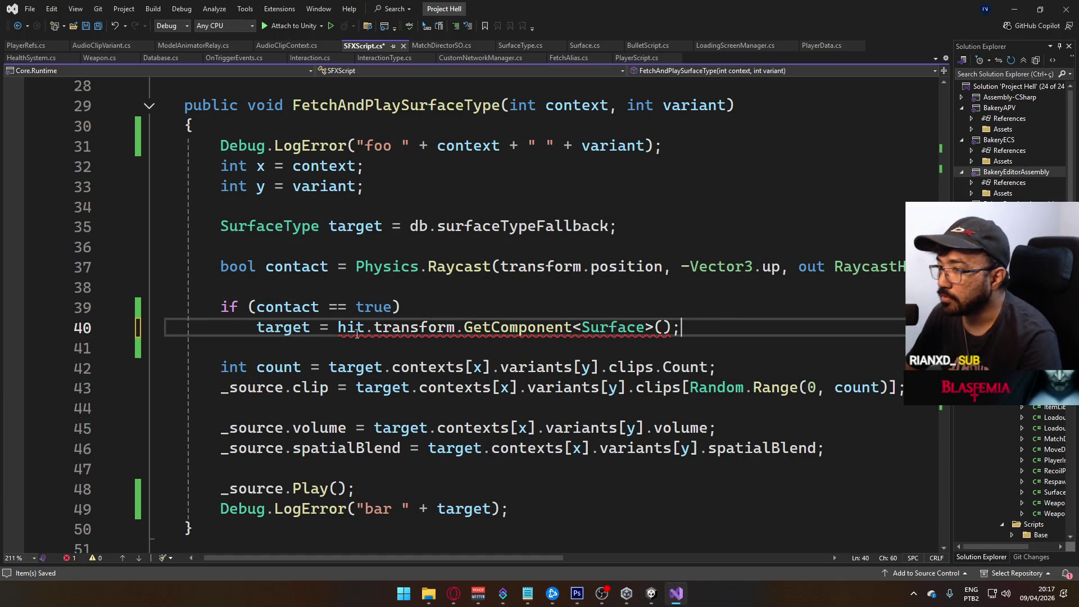
pyautogui.doubleClick(284, 327)
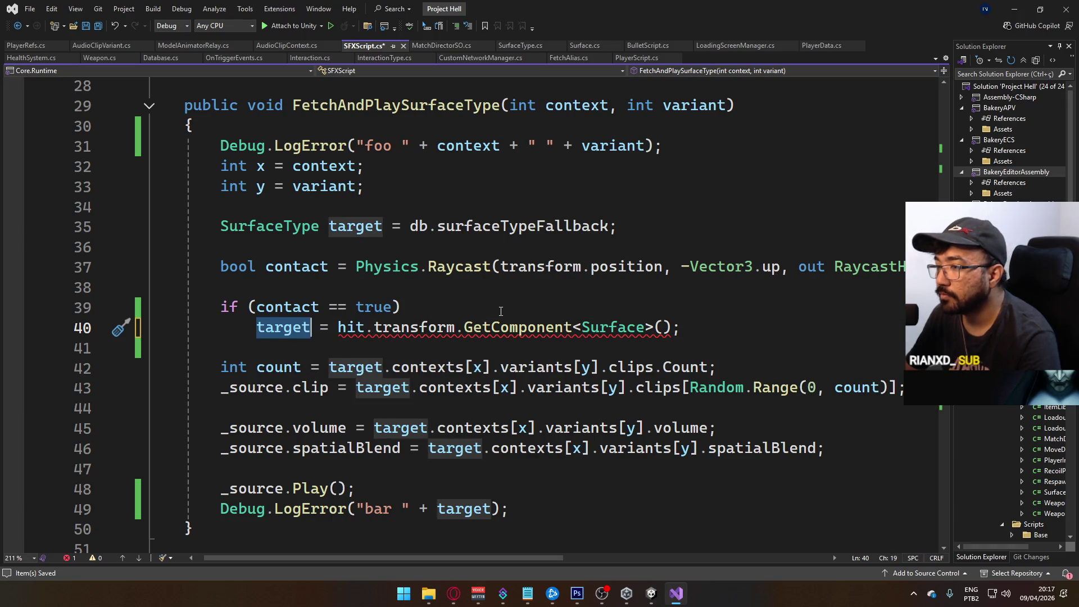
pyautogui.click(650, 230)
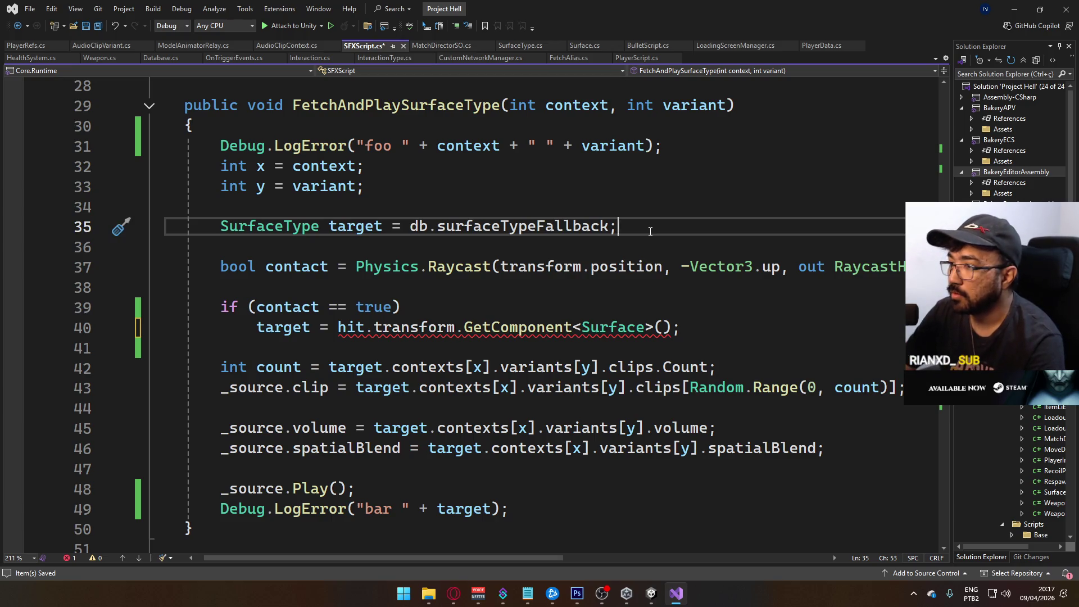
pyautogui.press('Down')
pyautogui.press('Down')
pyautogui.press('Down')
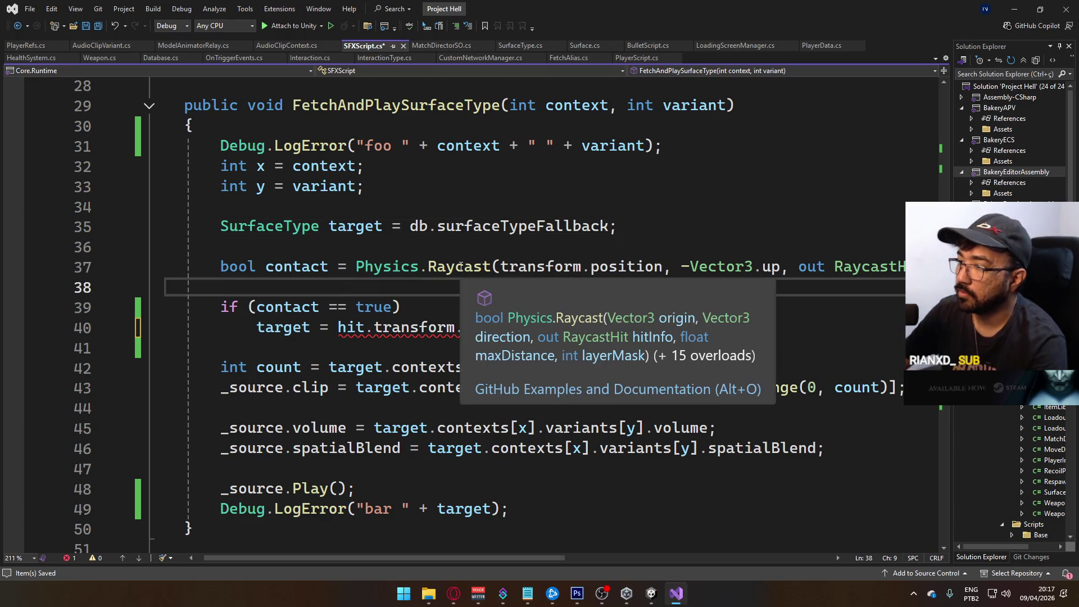
pyautogui.press('Return')
pyautogui.press('Return')
pyautogui.press('Up')
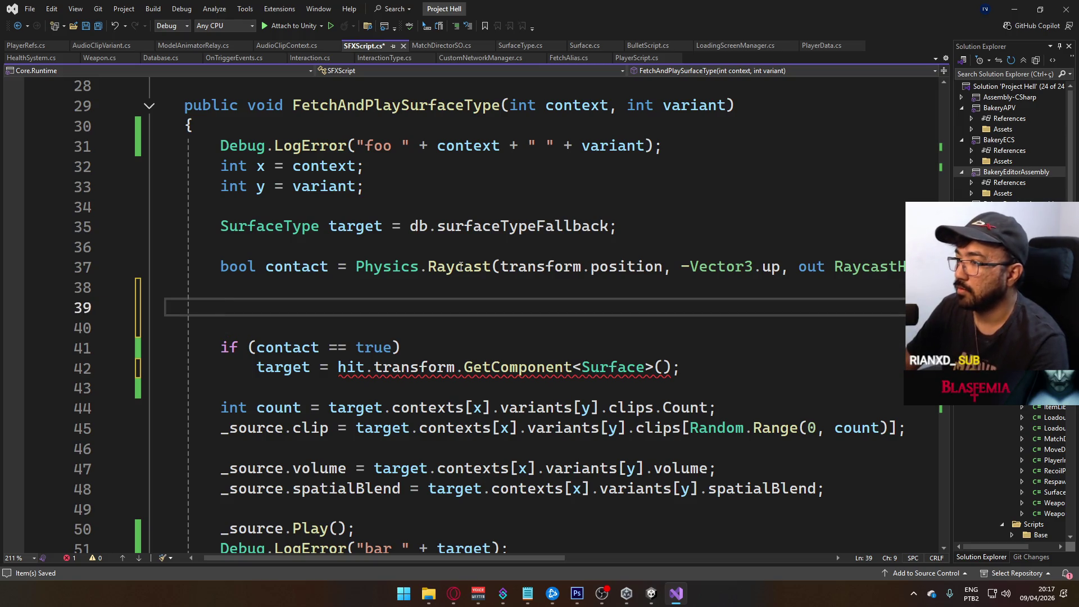
pyautogui.press('Up')
pyautogui.press('Delete')
pyautogui.press('Return')
pyautogui.write('S')
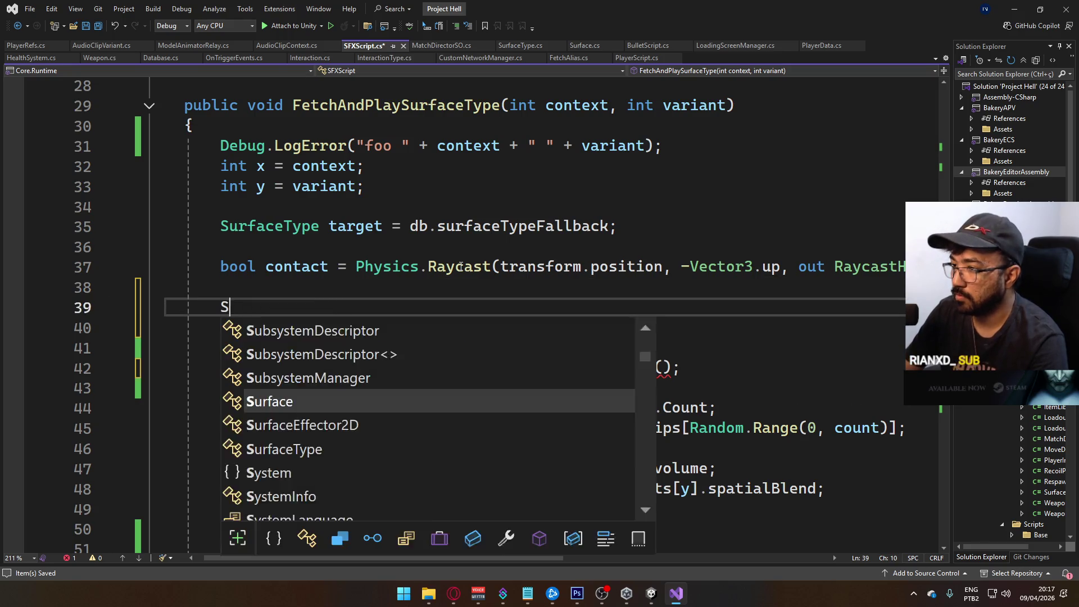
pyautogui.write('urface su')
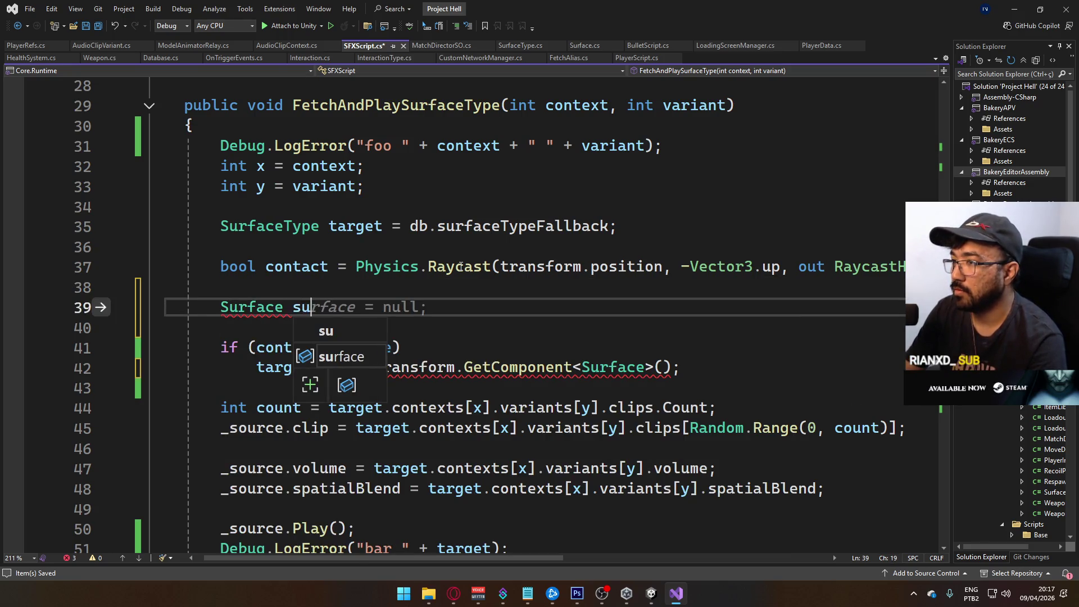
pyautogui.write('fetch = null;')
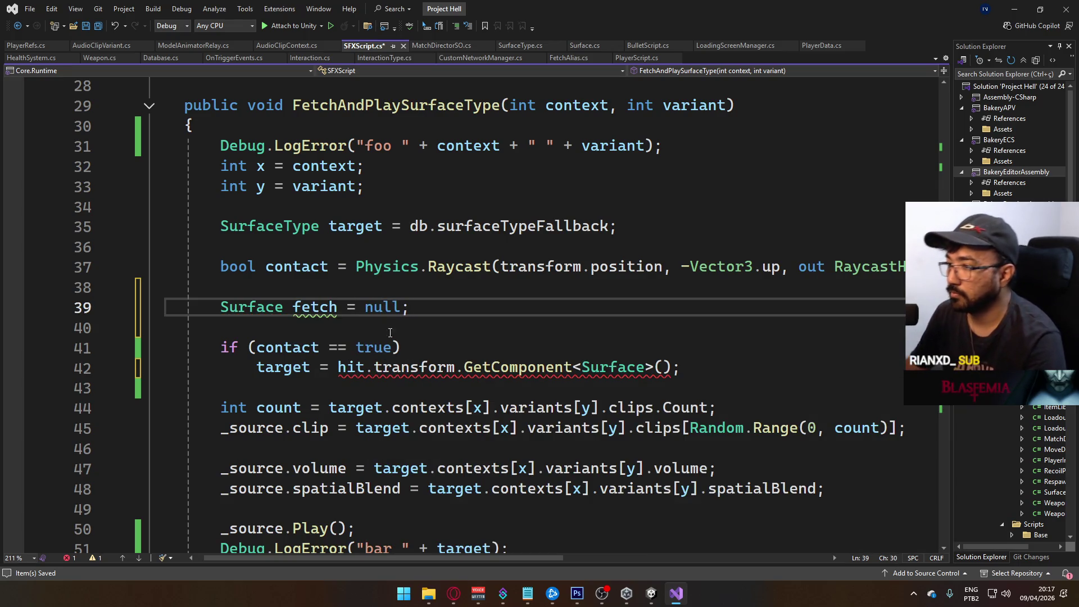
pyautogui.hotkey('ctrl', 's')
# Assign the GetComponent result to fetch instead of target on line 42.
pyautogui.click(518, 349)
pyautogui.doubleClick(270, 368)
pyautogui.write('feth')
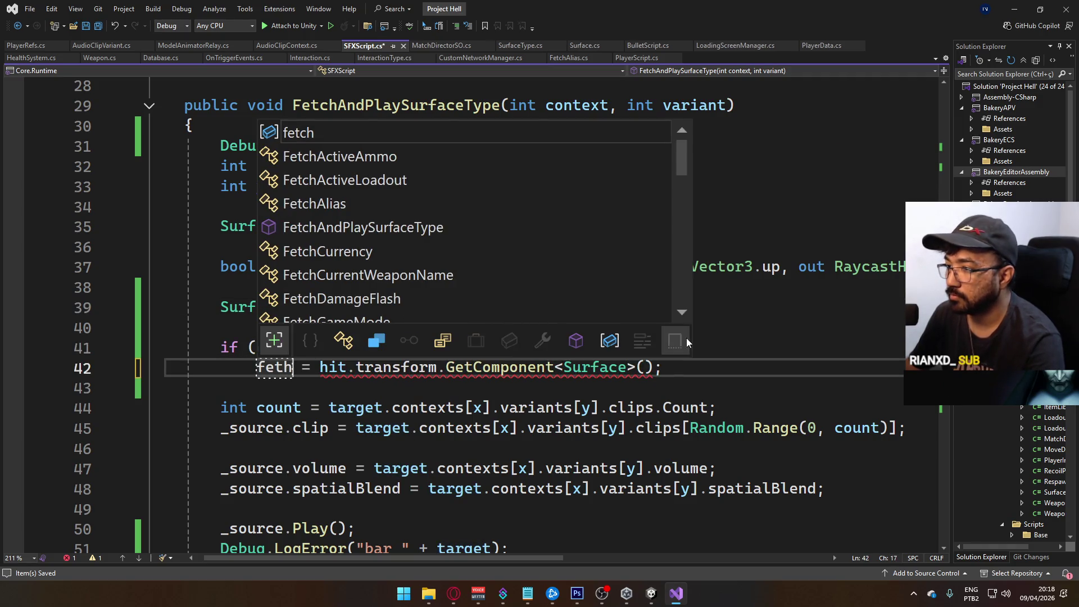
pyautogui.press('BackSpace')
pyautogui.write('ch')
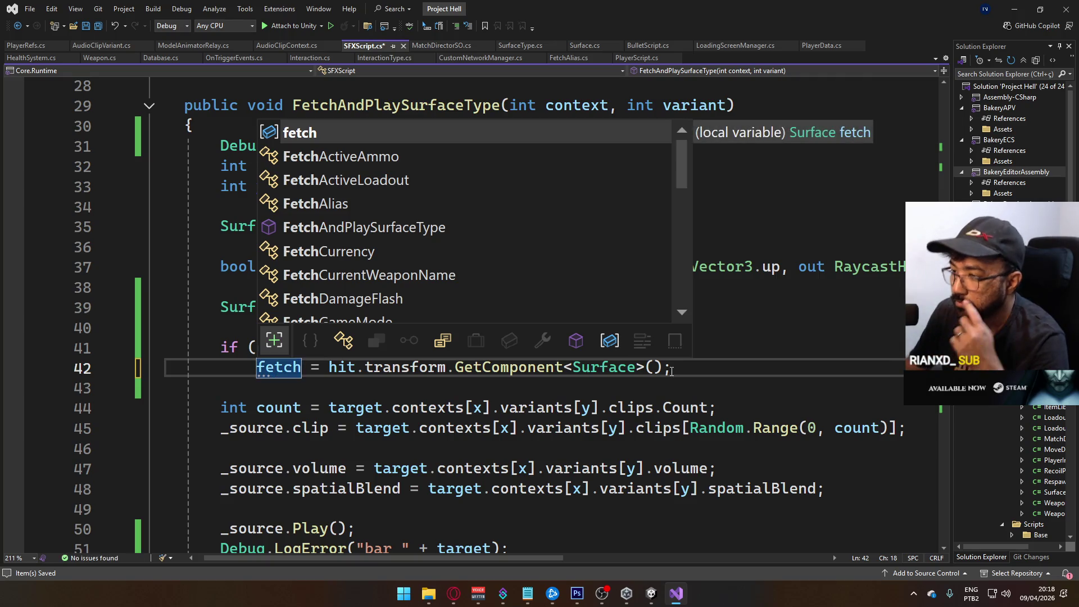
pyautogui.click(691, 368)
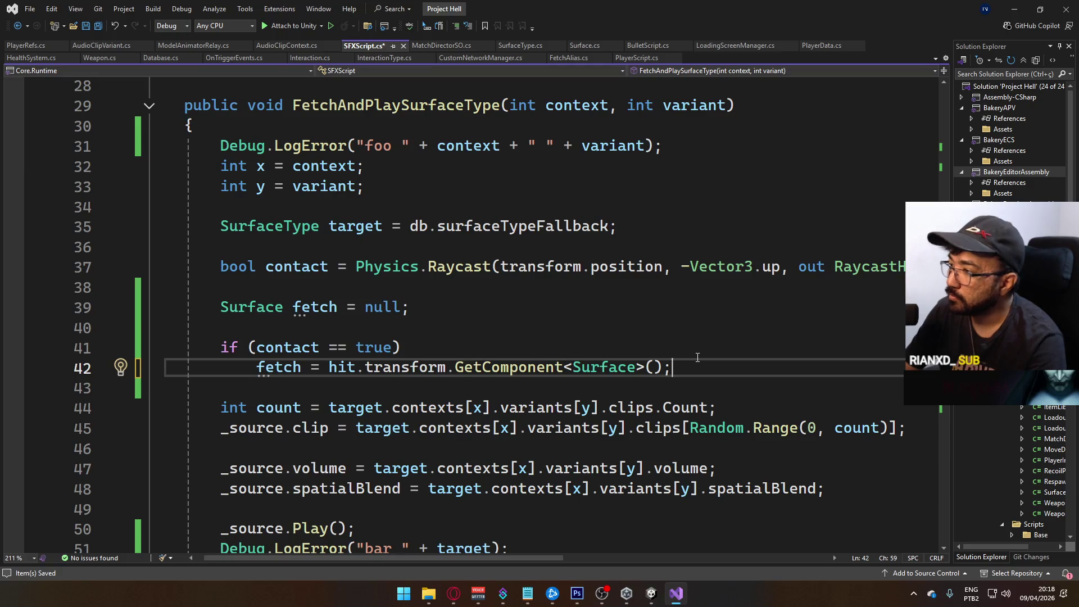
# Add 'if (fetch != null) target = fetch.Type;' below the assignment and save the script.
pyautogui.press('Return')
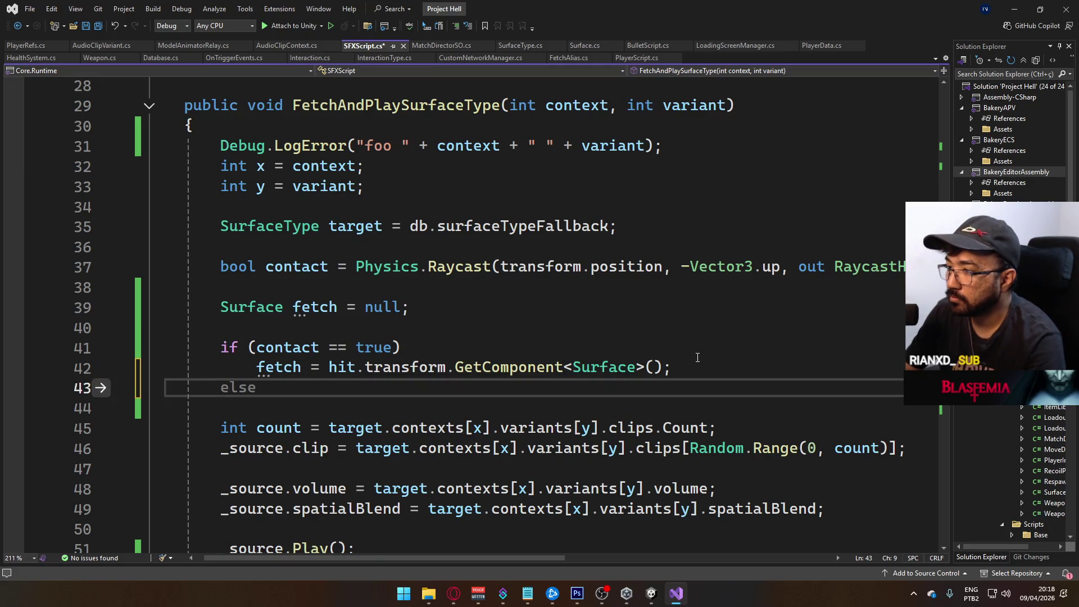
pyautogui.press('Return')
pyautogui.write('if (fetch')
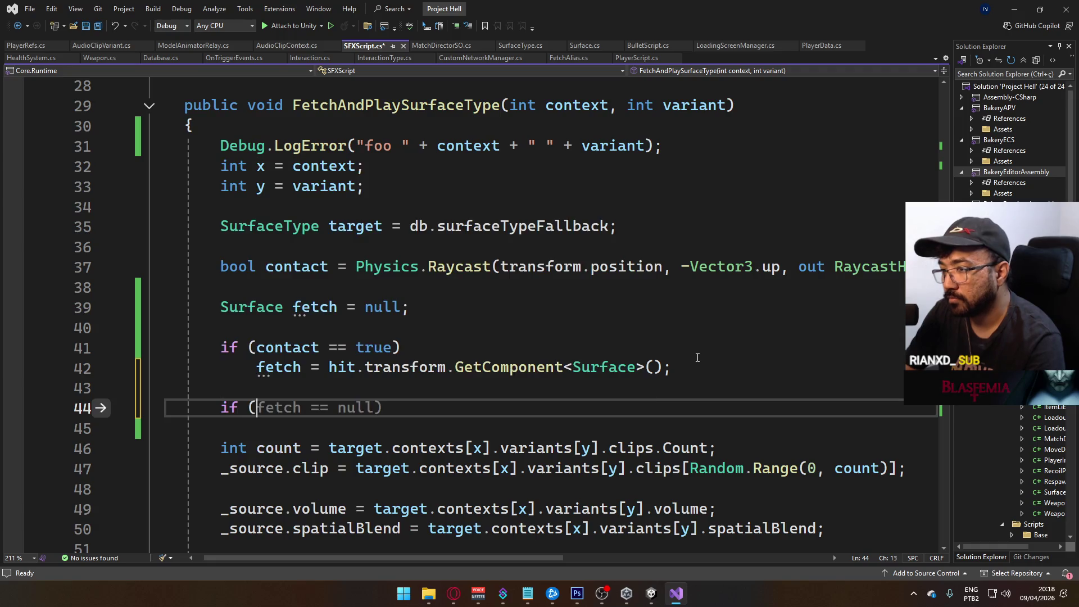
pyautogui.press('Escape')
pyautogui.write(' !')
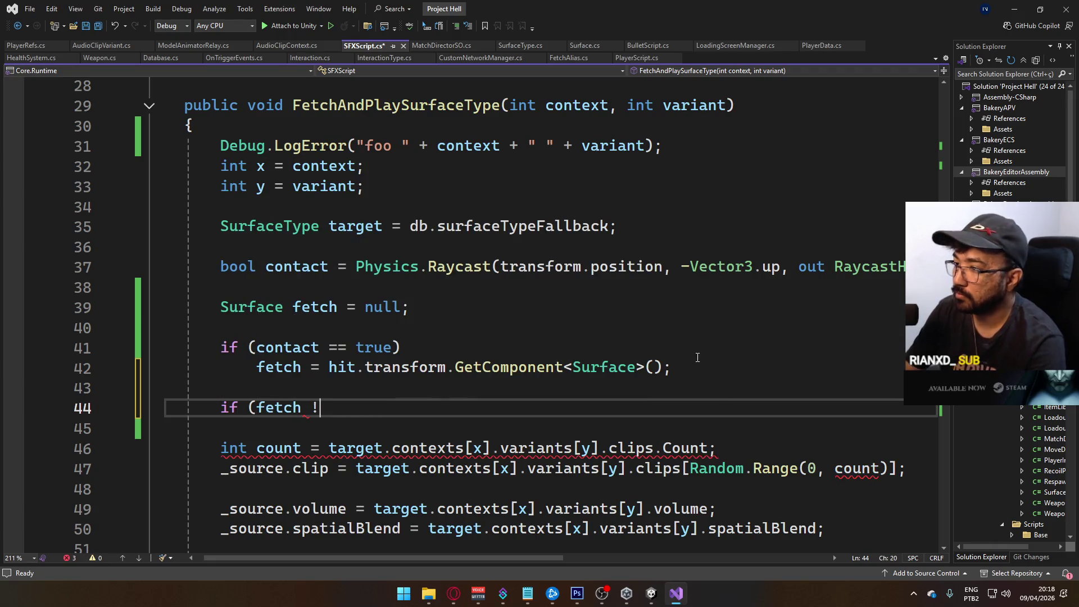
pyautogui.write('= null)')
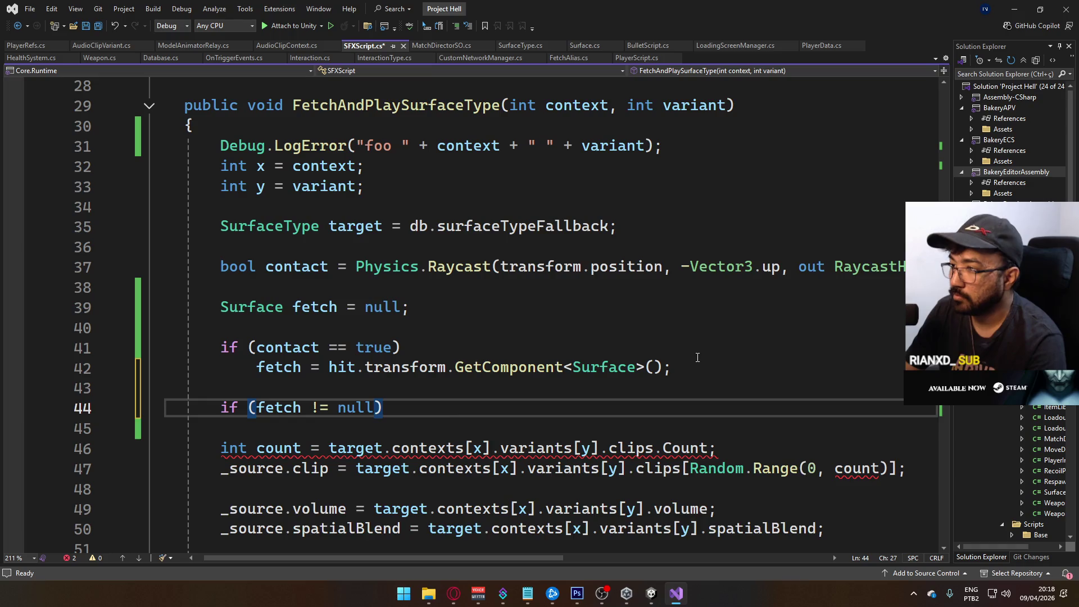
pyautogui.press('Return')
pyautogui.write('target')
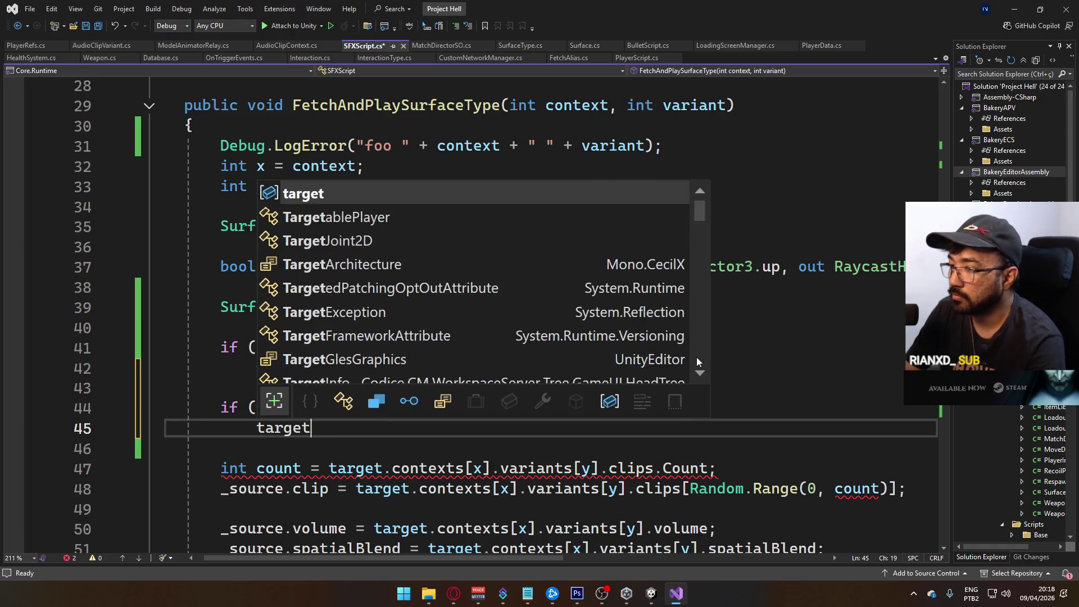
pyautogui.write(' = fetch,.ty')
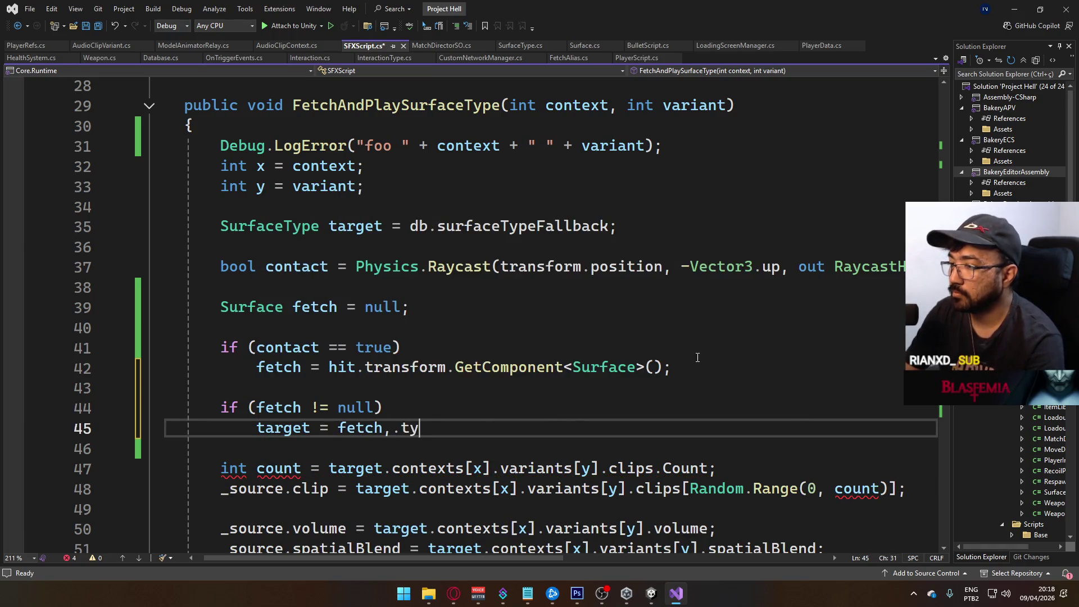
pyautogui.press('BackSpace')
pyautogui.press('BackSpace')
pyautogui.write('.ty')
pyautogui.press('Tab')
pyautogui.hotkey('ctrl', 's')
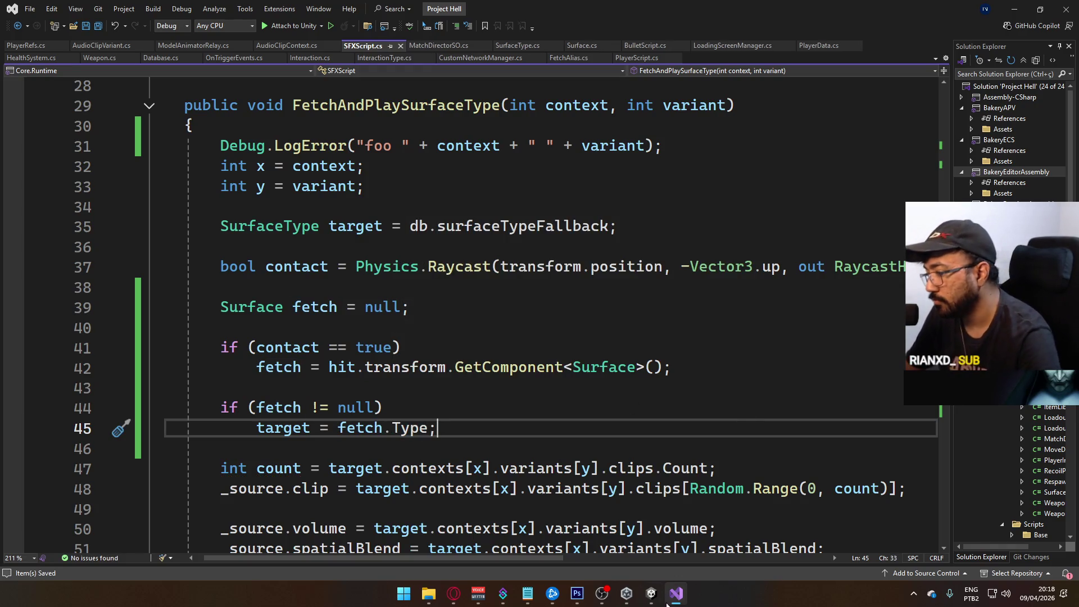
pyautogui.click(658, 606)
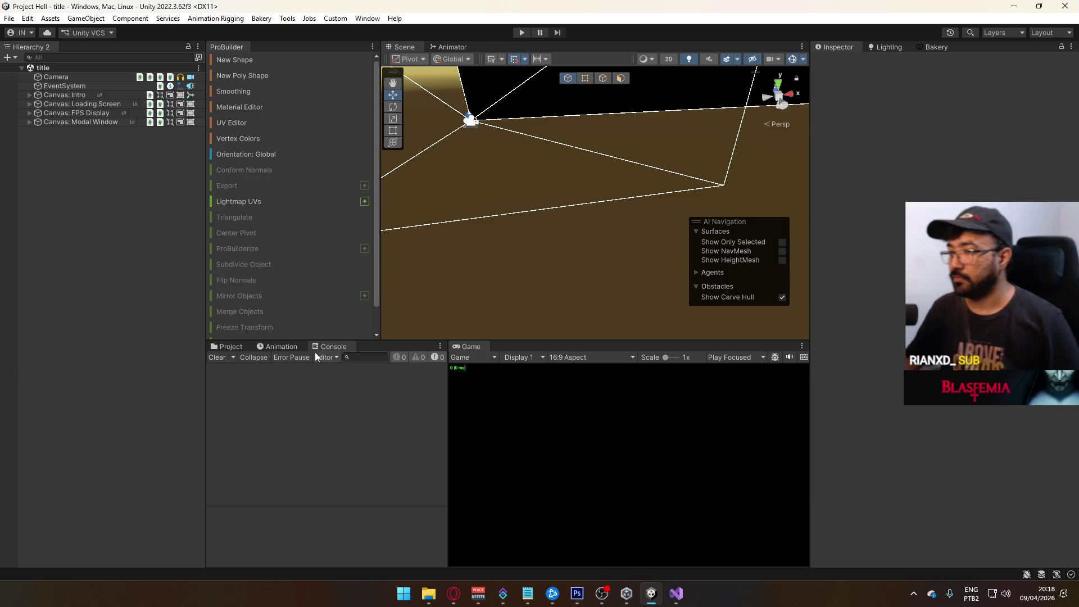
# Open Scenes/crash and set Cube (50)'s Surface Type to Surface@Wooden.
pyautogui.click(214, 347)
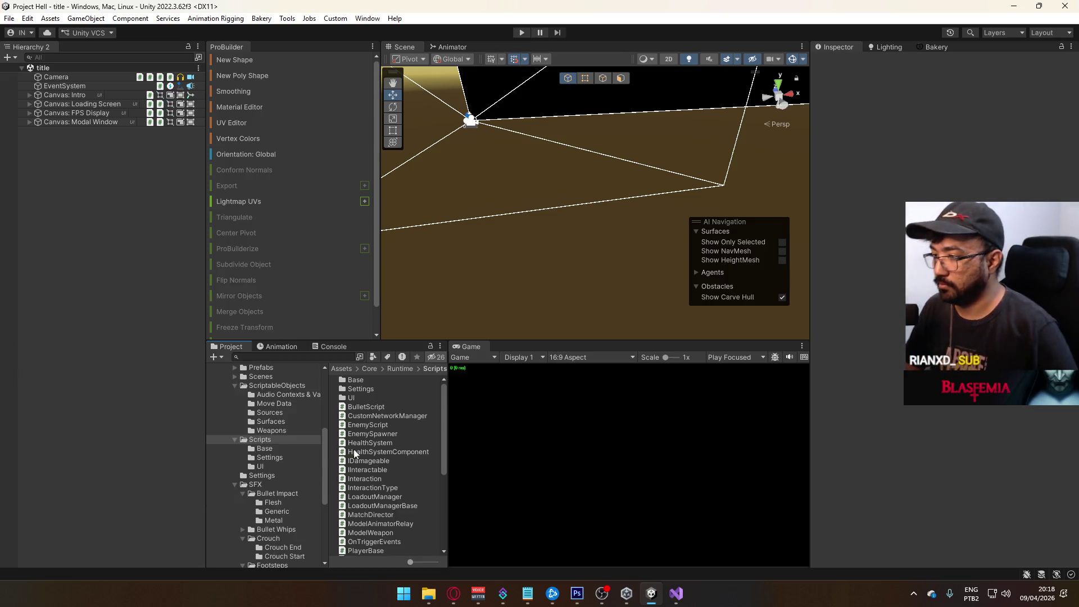
pyautogui.click(271, 378)
pyautogui.doubleClick(356, 415)
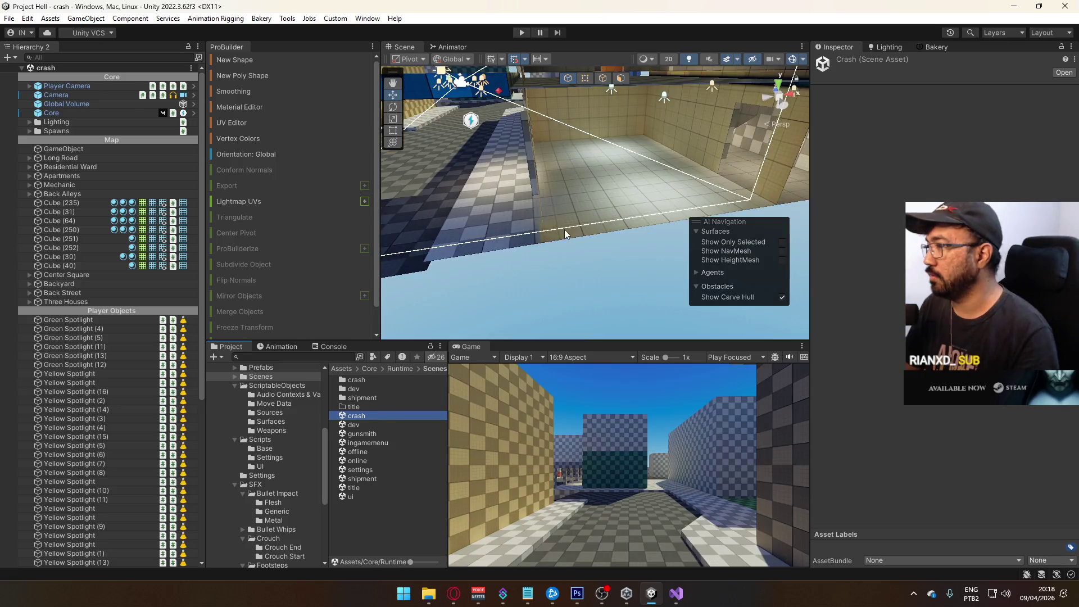
pyautogui.click(607, 214)
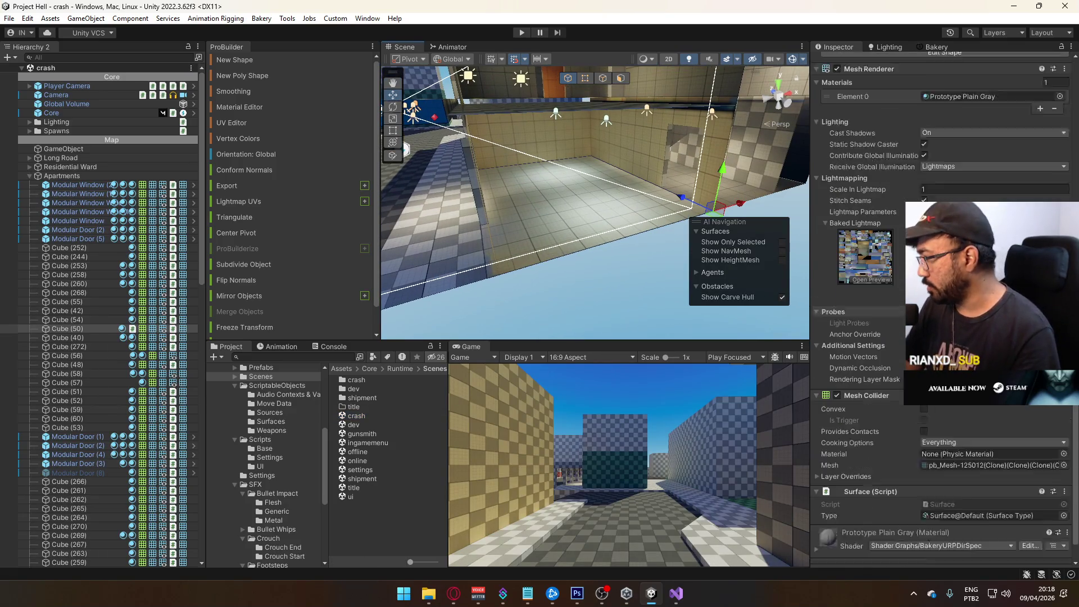
pyautogui.scroll(-1, 942, 309)
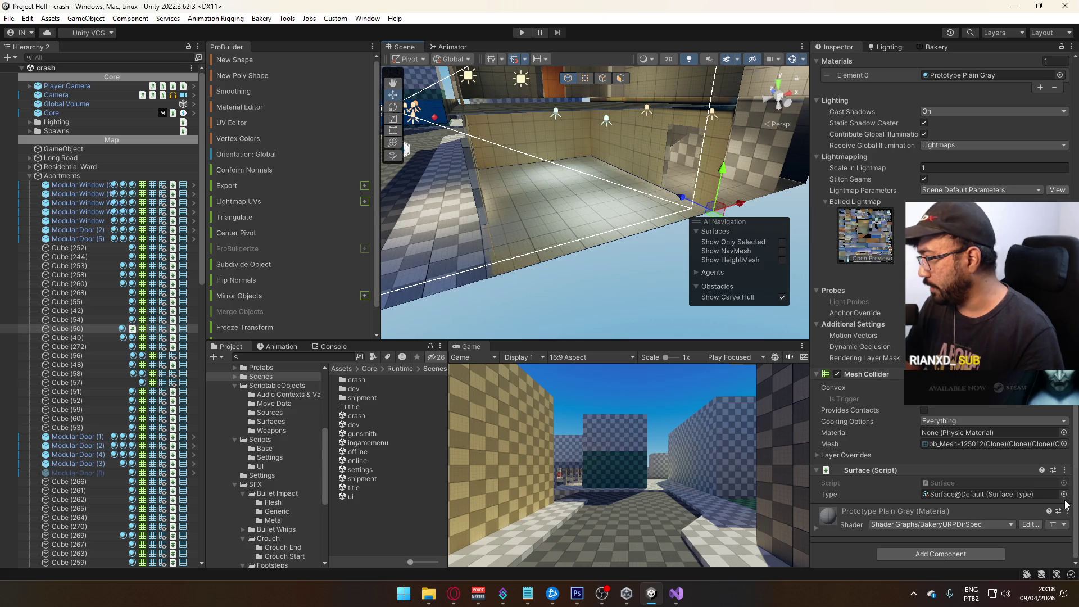
pyautogui.click(1064, 494)
pyautogui.doubleClick(847, 399)
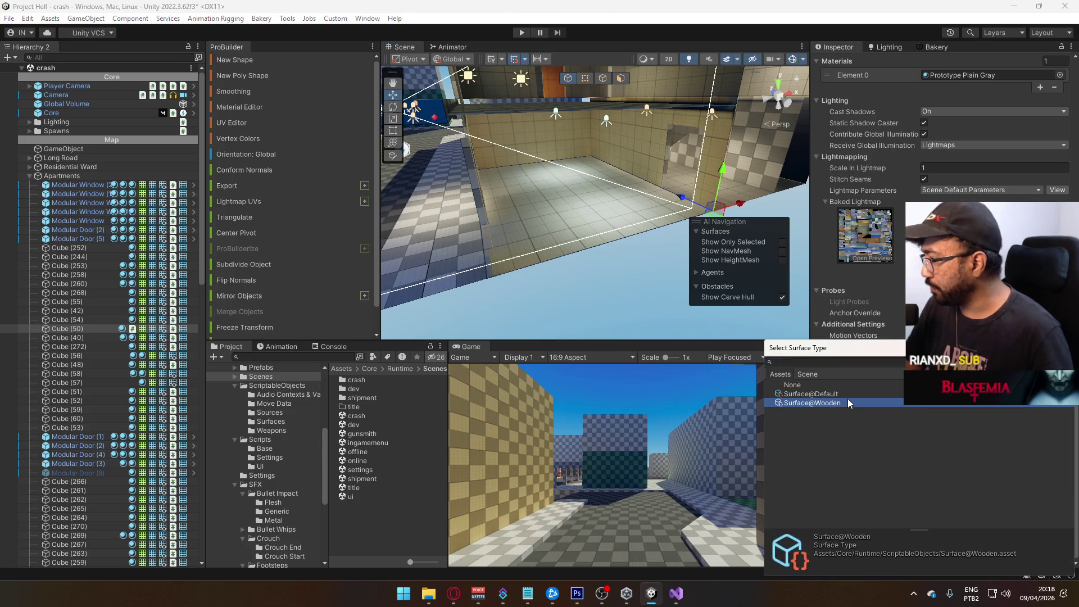
pyautogui.press('f')
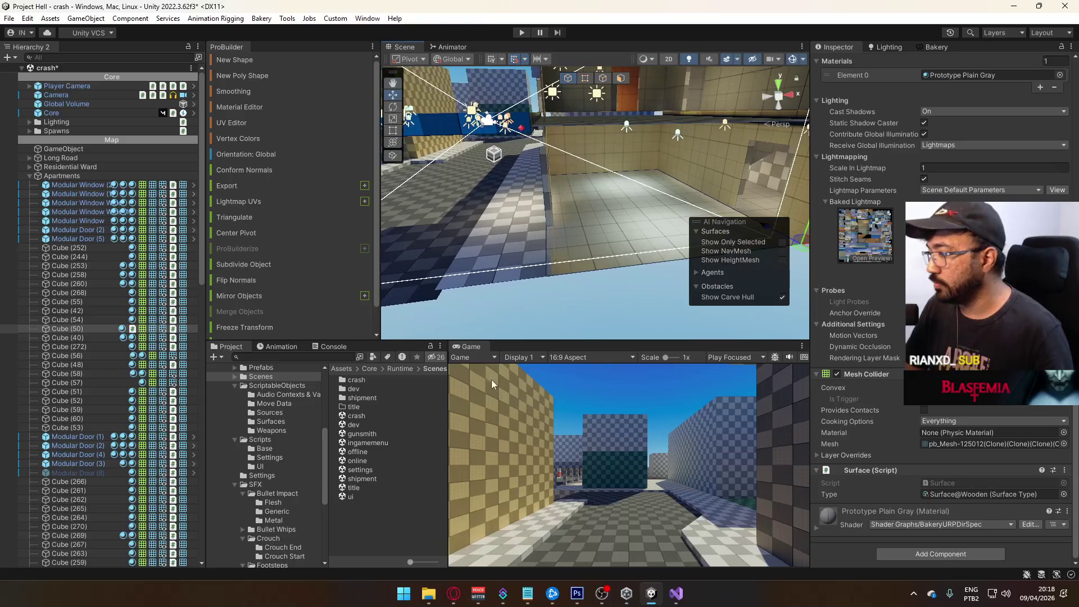
# Load the title scene, answering the modified-scene prompt, and start Play mode.
pyautogui.doubleClick(372, 488)
pyautogui.click(518, 321)
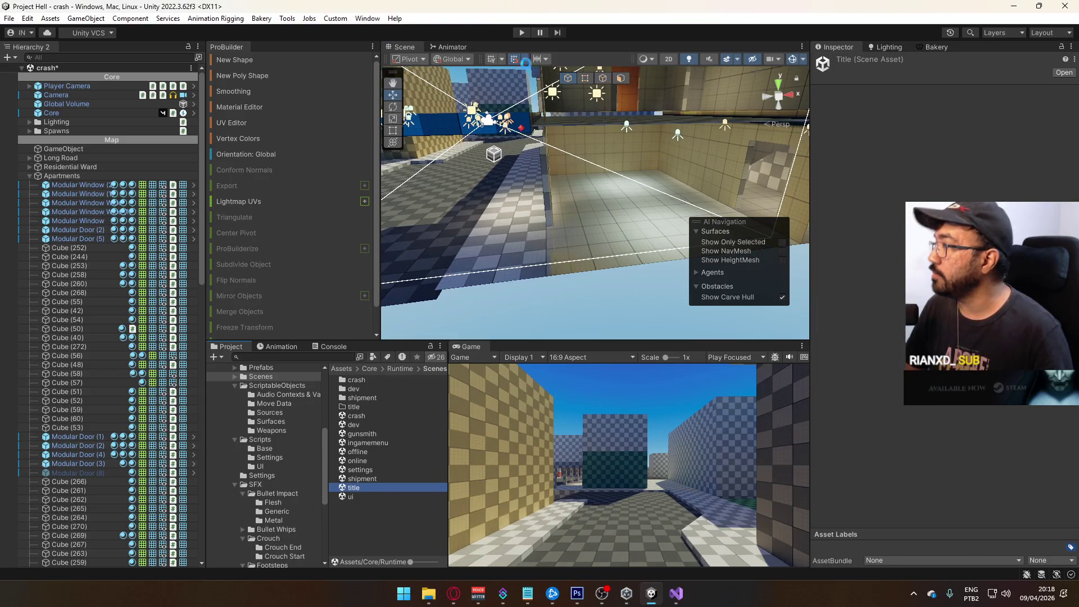
pyautogui.click(527, 35)
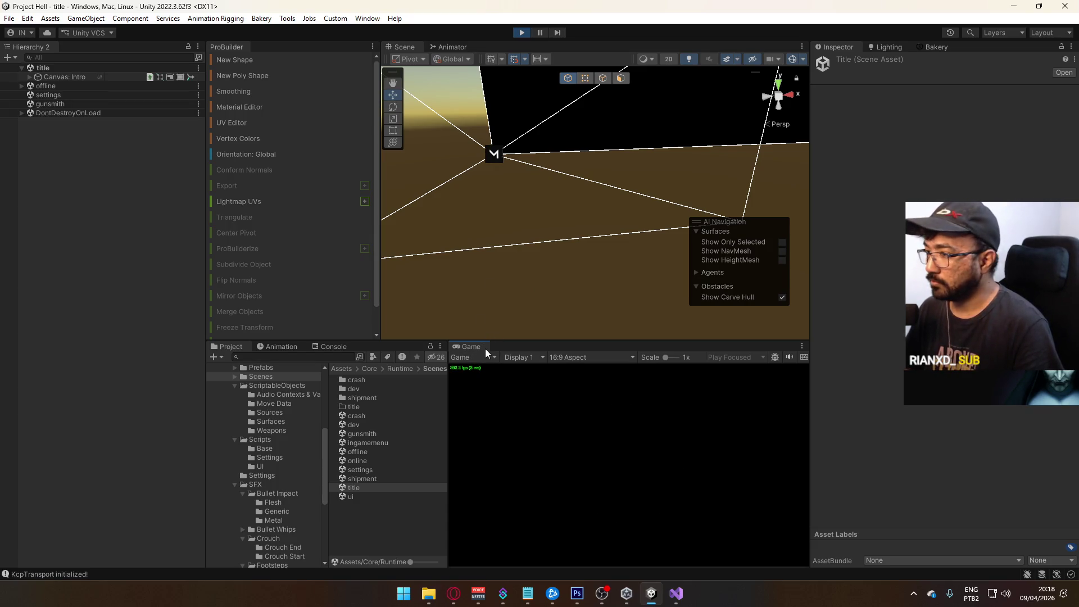
# Start an offline match in the crash level, select Cube (50) and show the Console.
pyautogui.click(485, 517)
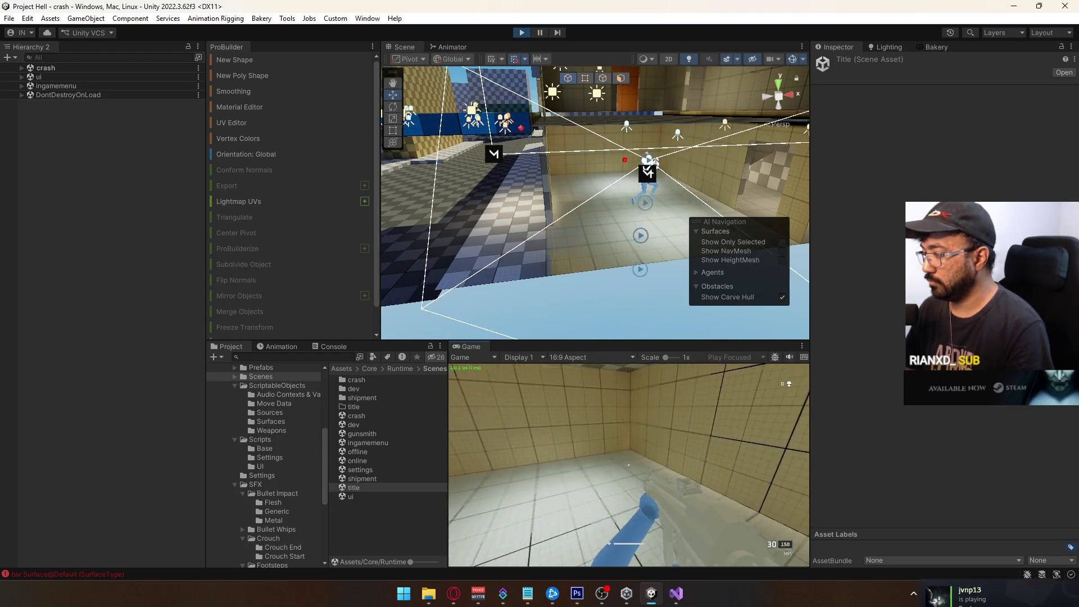
pyautogui.press('super')
pyautogui.press('Escape')
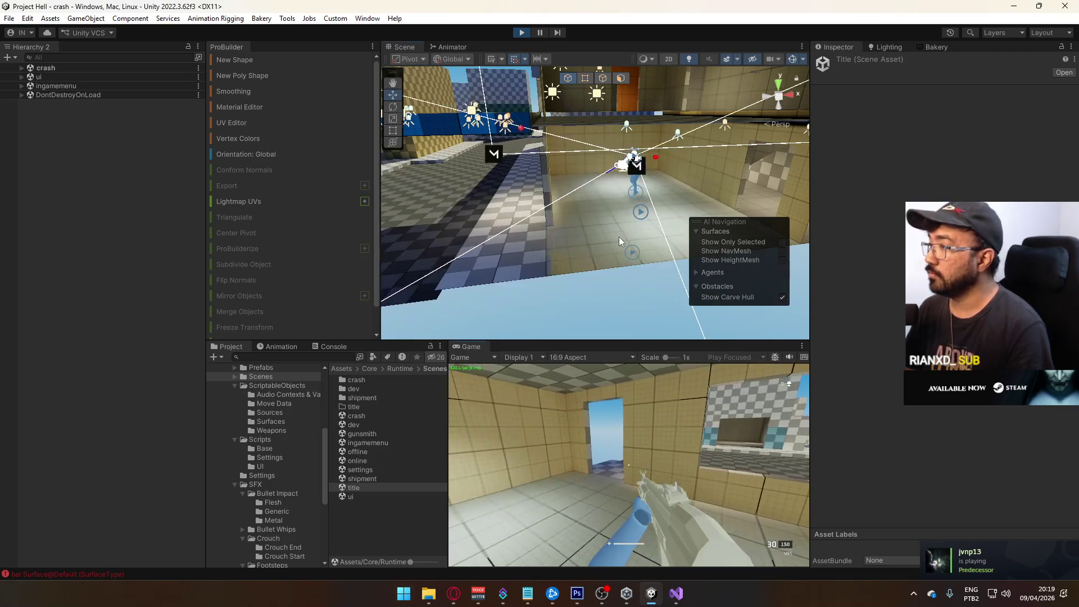
pyautogui.click(619, 237)
pyautogui.scroll(-5, 906, 448)
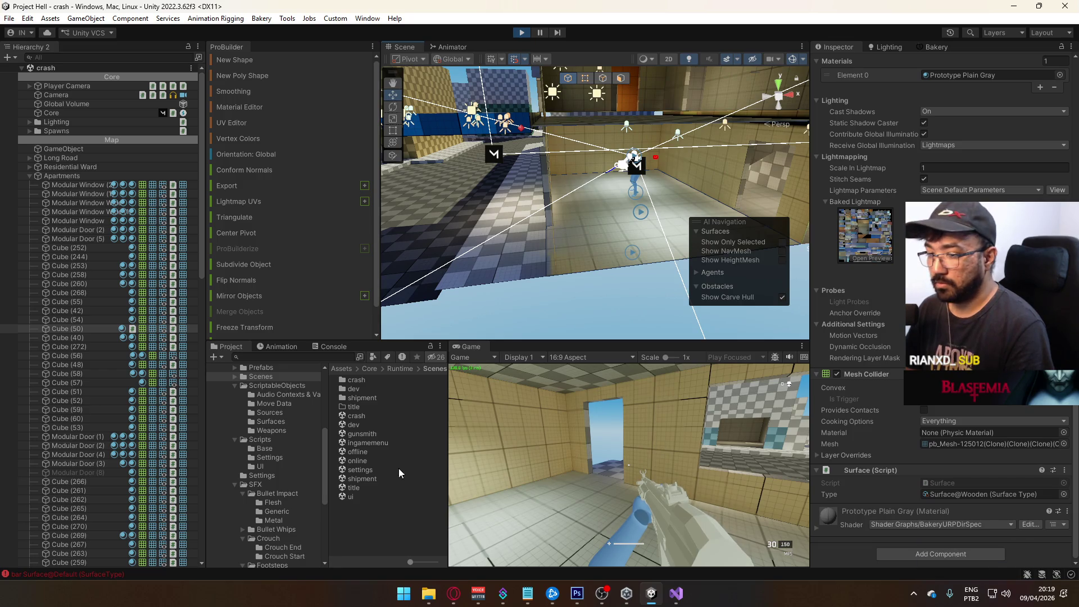
pyautogui.click(313, 347)
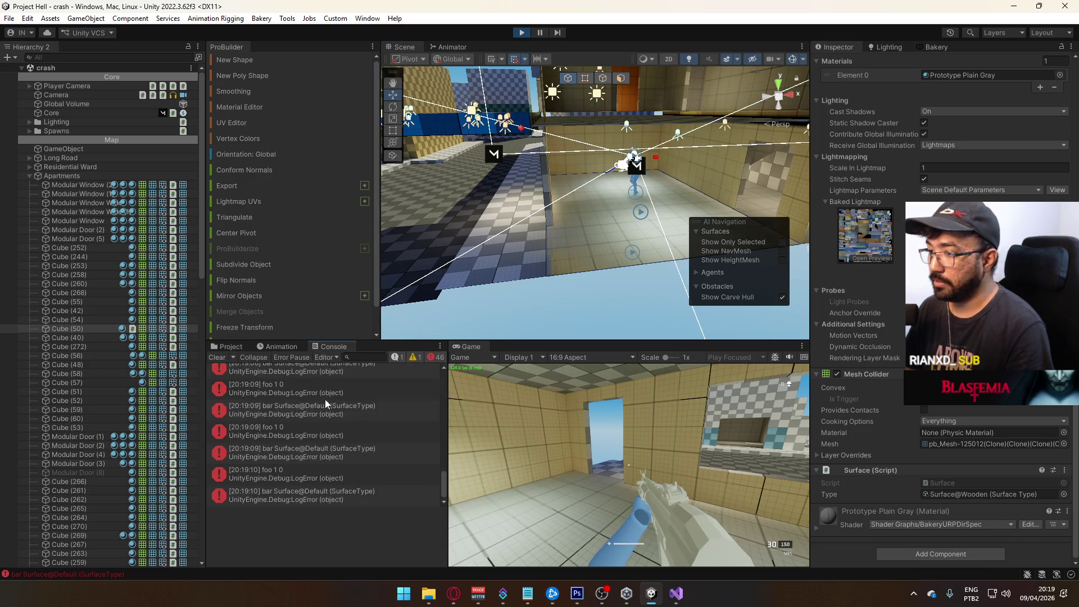
# Walk the player across the floor to log footsteps, then stop the game.
pyautogui.press('w')
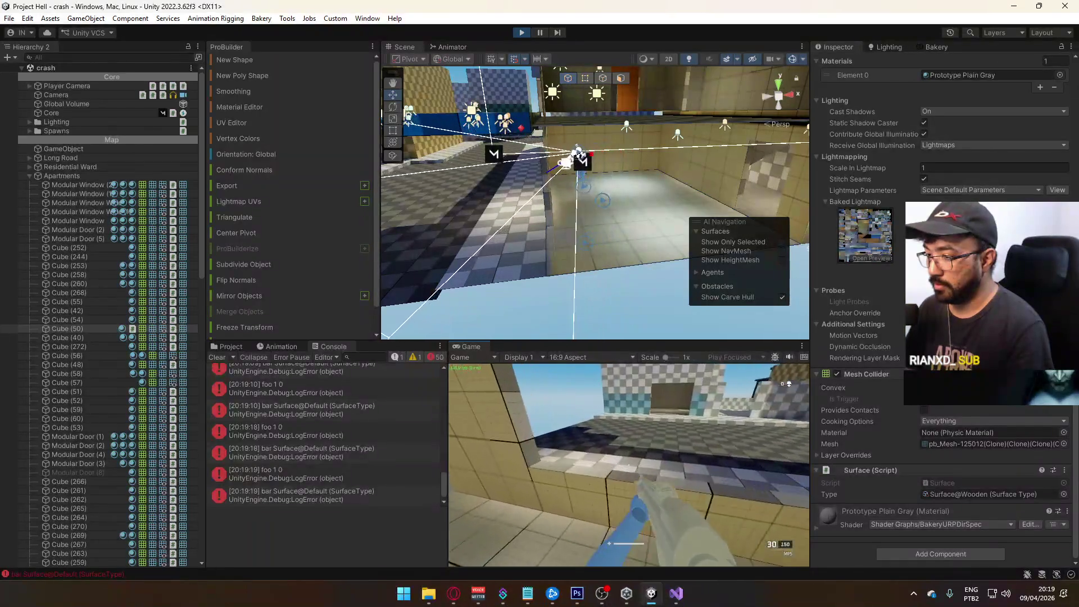
pyautogui.press('w')
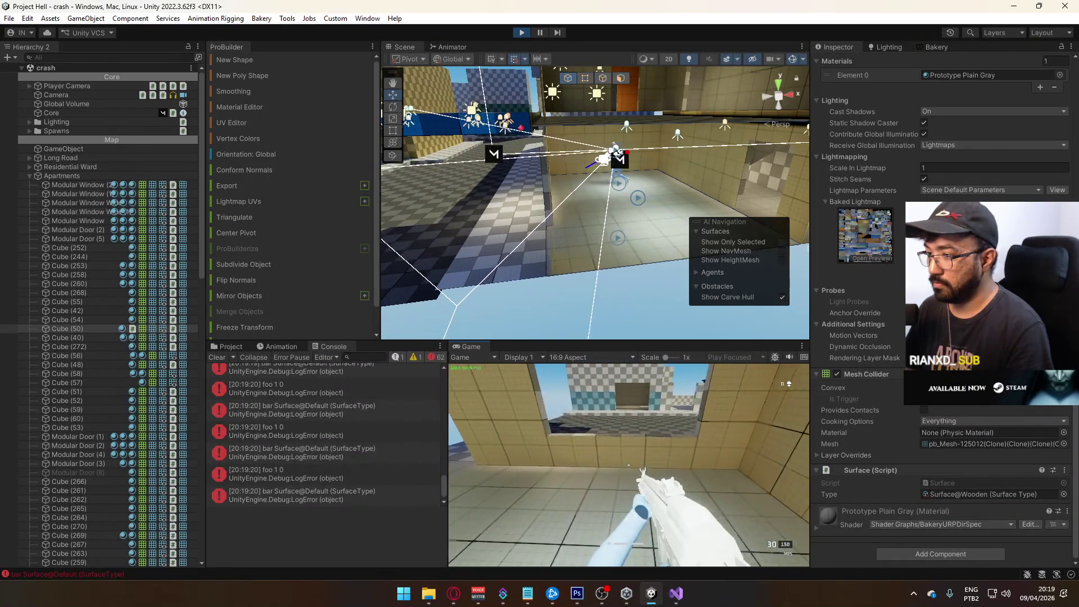
pyautogui.press('w')
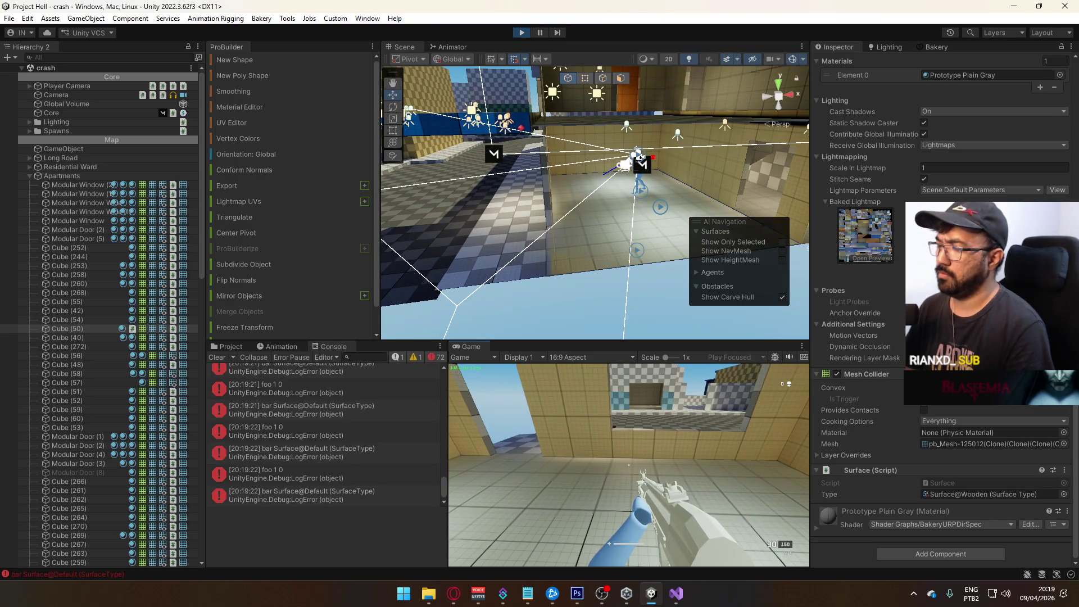
pyautogui.press('super')
pyautogui.press('super')
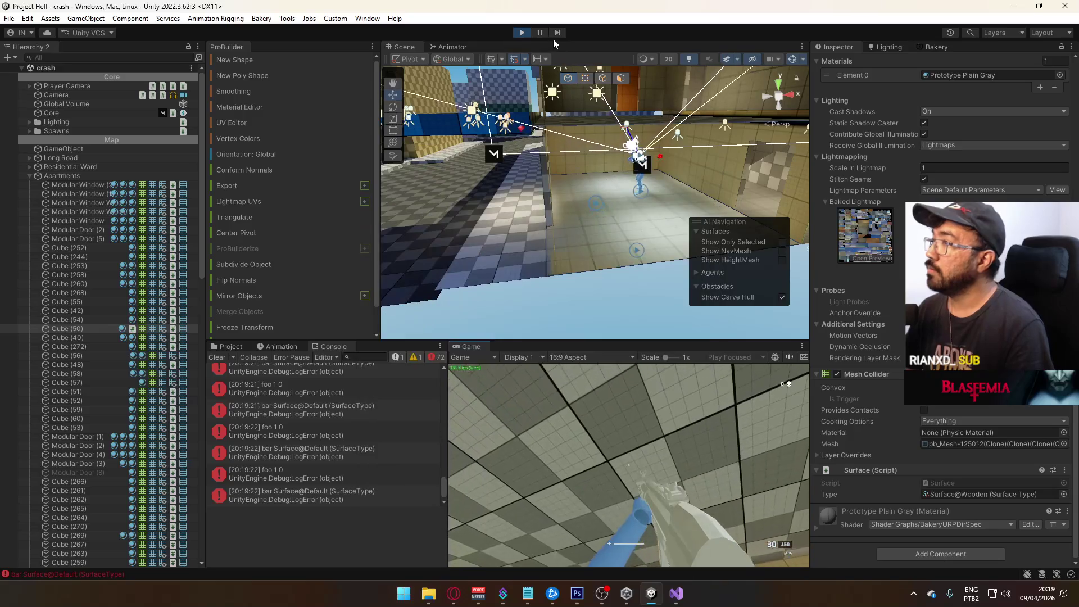
pyautogui.click(518, 34)
pyautogui.hotkey('alt', 'Tab')
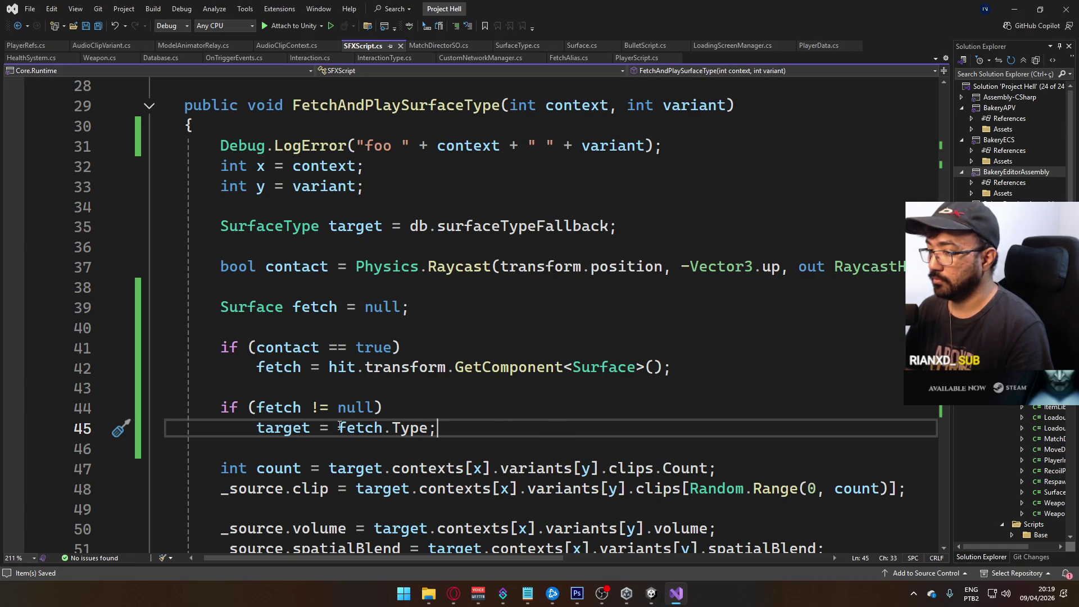
# Return to the Unity editor and reopen the crash map scene.
pyautogui.scroll(-1, 312, 386)
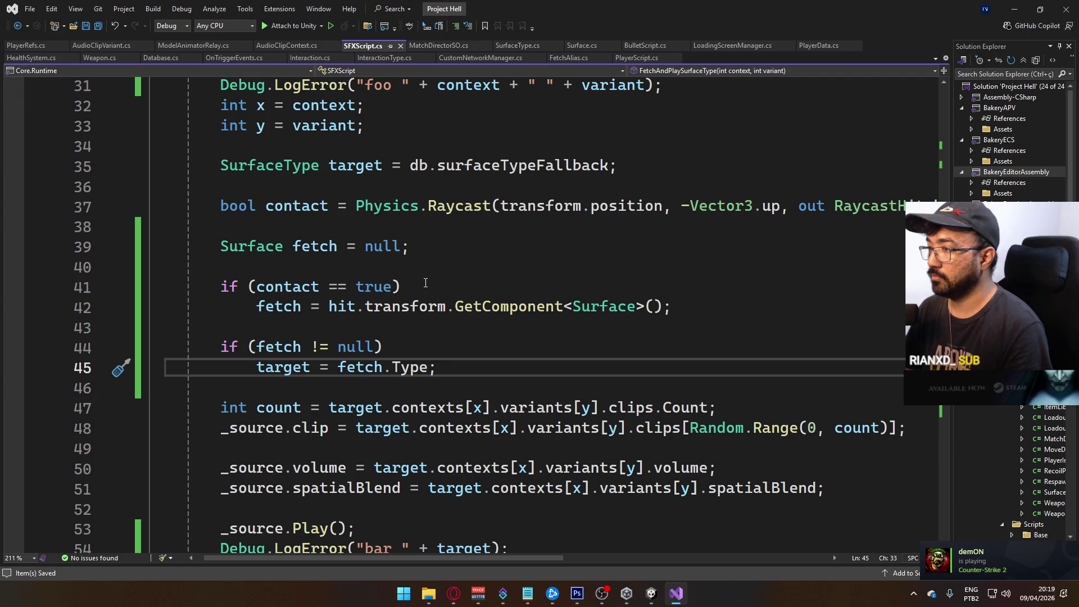
pyautogui.click(653, 595)
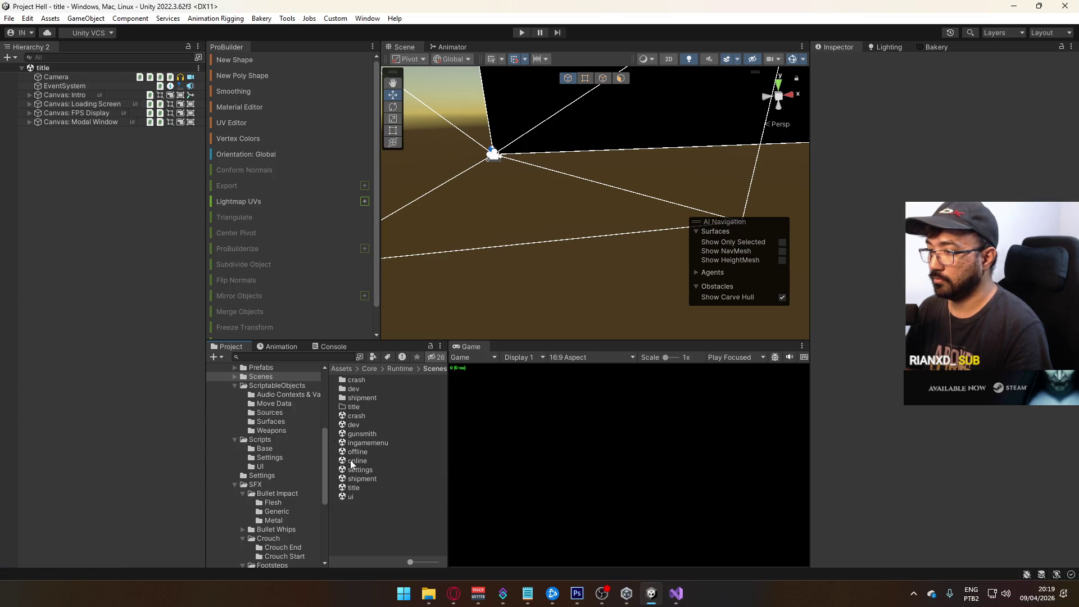
pyautogui.doubleClick(356, 417)
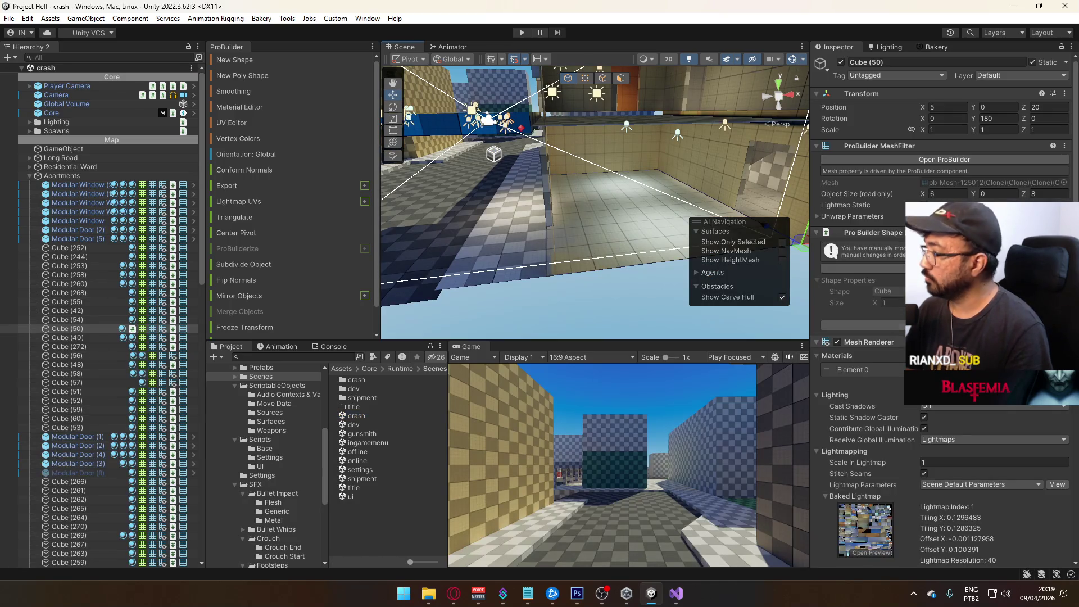
# Inspect Surface@Wooden's Global and Local clip contexts, each holding four footstep variants.
pyautogui.scroll(-10, 991, 428)
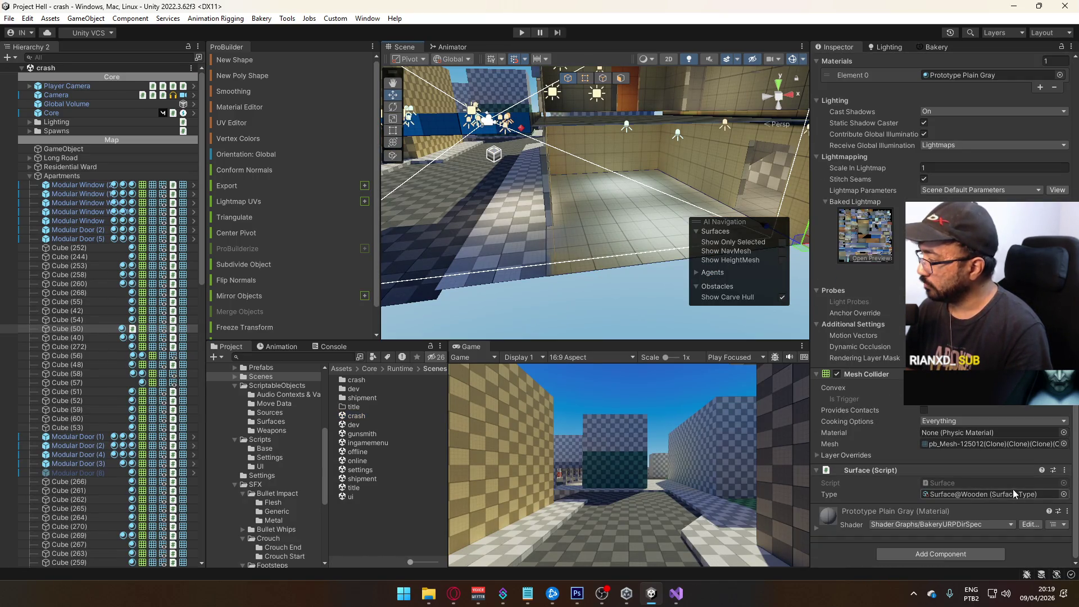
pyautogui.click(1001, 493)
pyautogui.click(390, 531)
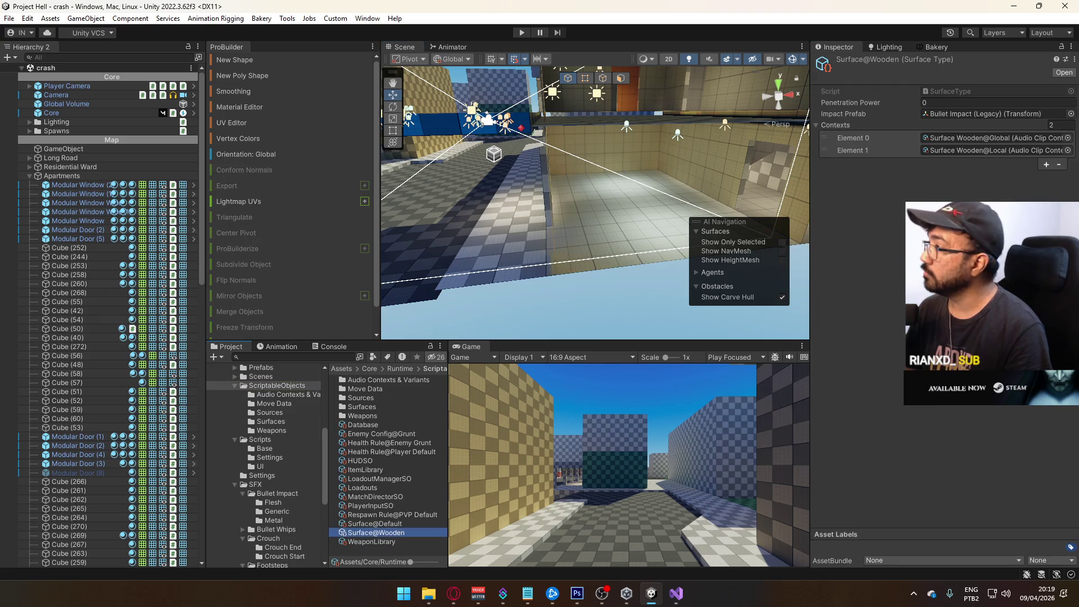
pyautogui.click(1013, 138)
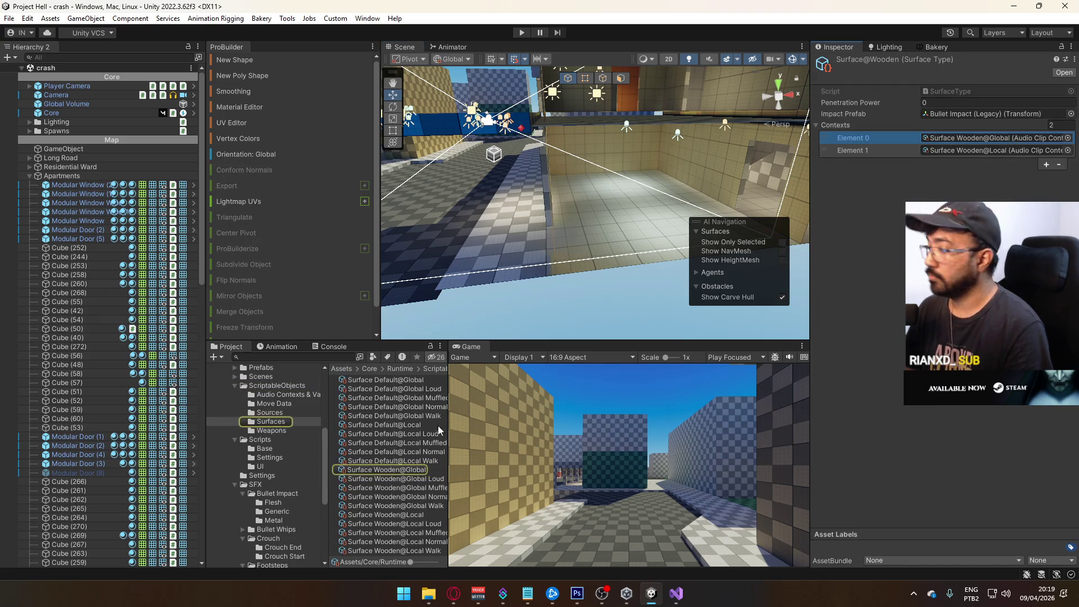
pyautogui.click(406, 474)
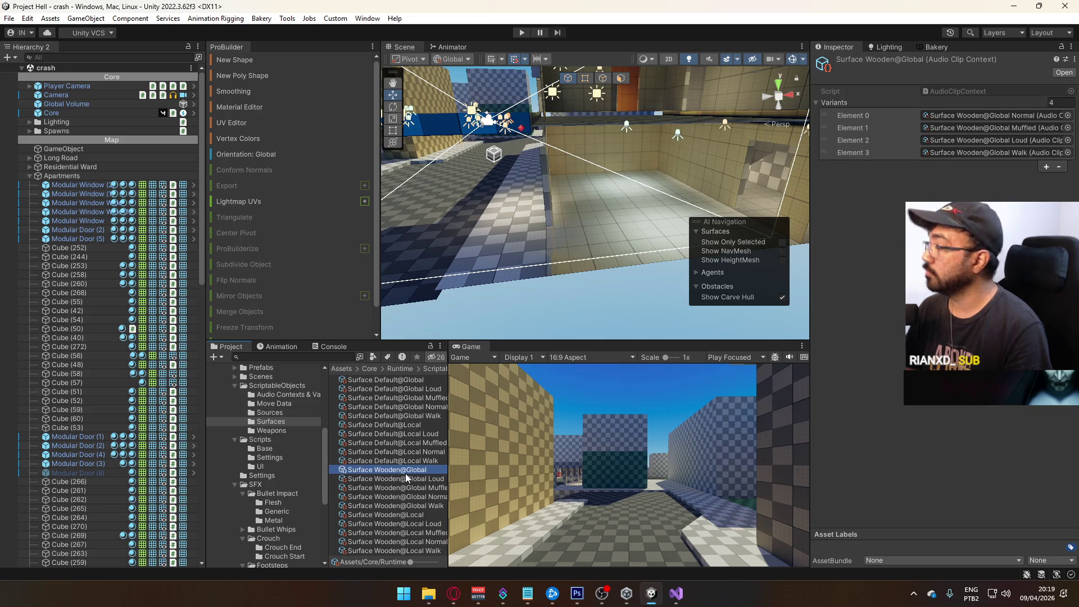
pyautogui.click(417, 514)
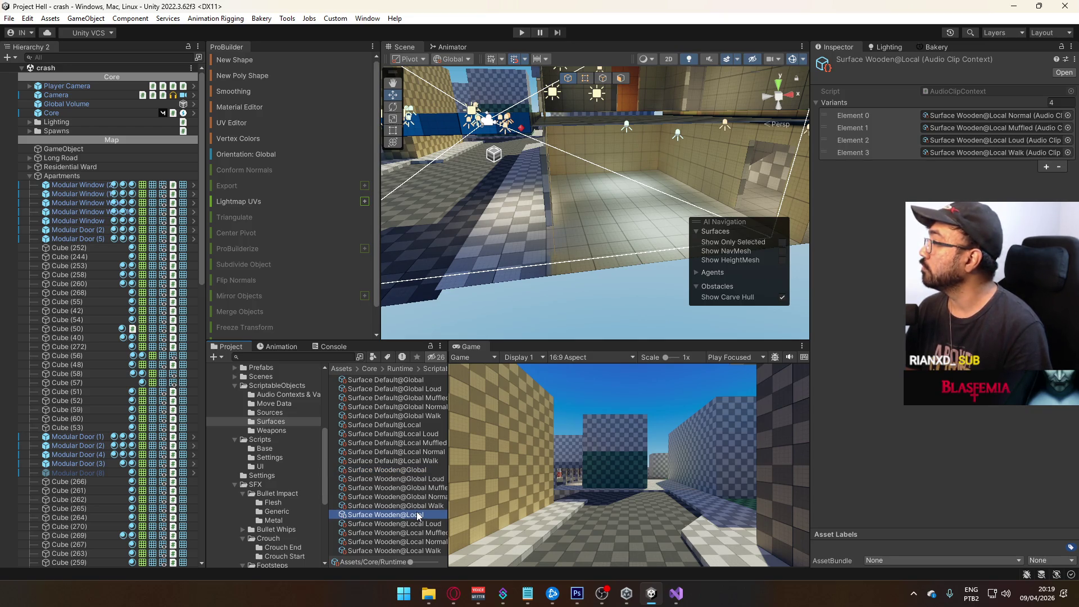
pyautogui.click(677, 594)
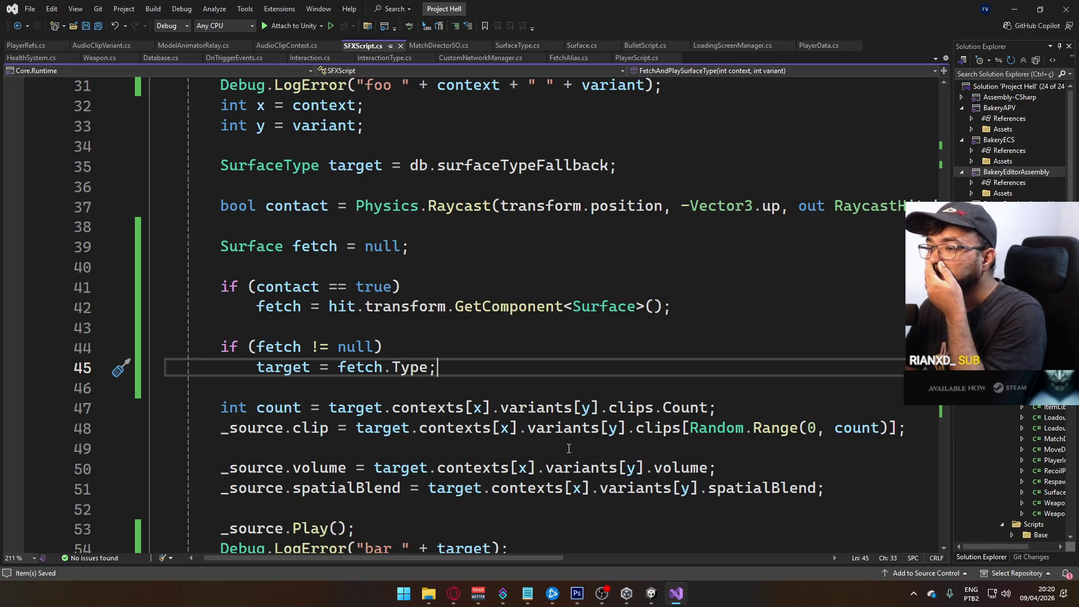
# Wrap the 'target = fetch.Type' assignment in braces under the fetch null check.
pyautogui.click(434, 349)
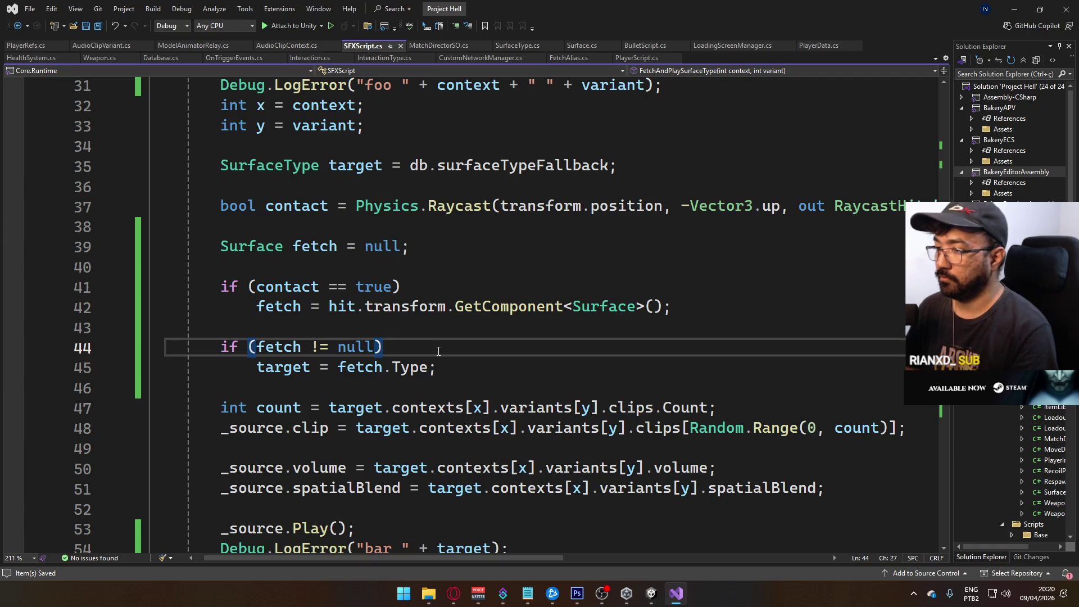
pyautogui.press('Return')
pyautogui.write('{')
pyautogui.press('Down')
pyautogui.press('End')
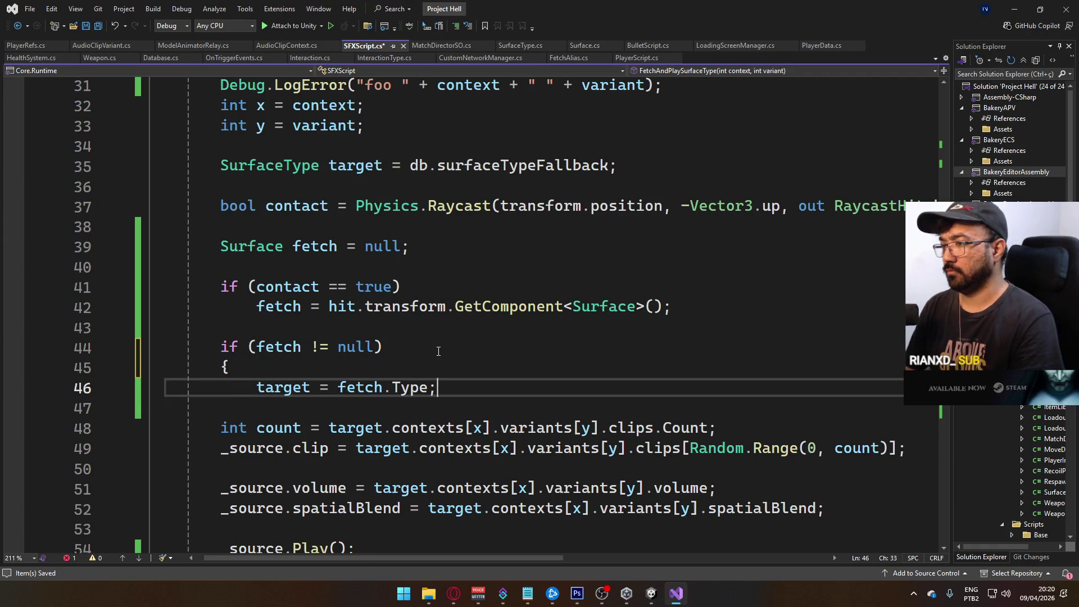
pyautogui.press('Return')
pyautogui.write('}')
pyautogui.press('Up')
pyautogui.press('End')
pyautogui.press('Return')
# Add Debug.LogError("HURLE " + fetch.Type, fetch.Type) inside the block and save the script.
pyautogui.write('Debug')
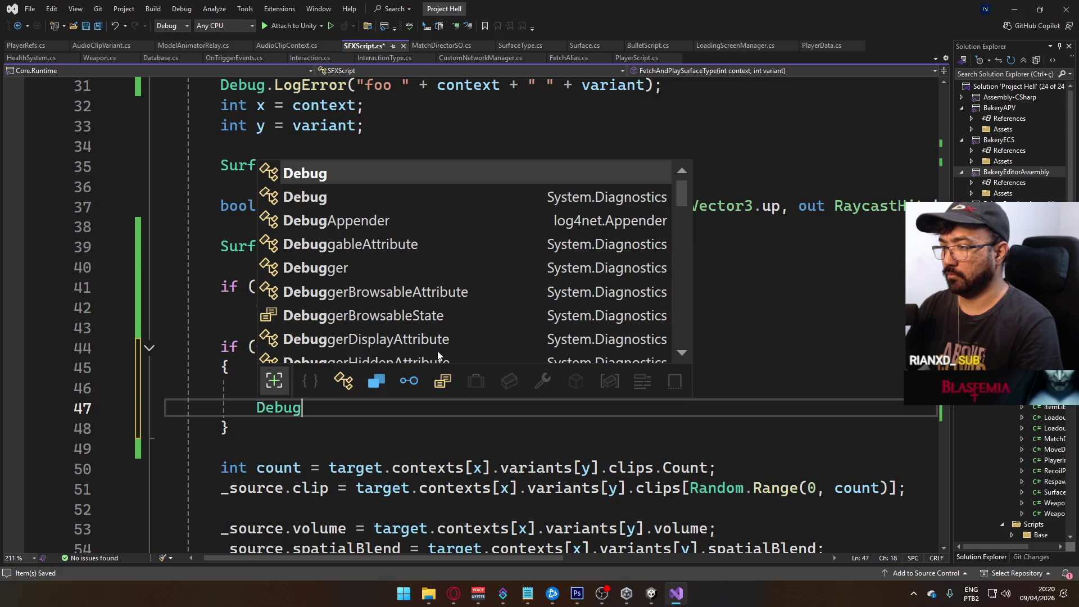
pyautogui.write('.loge("H')
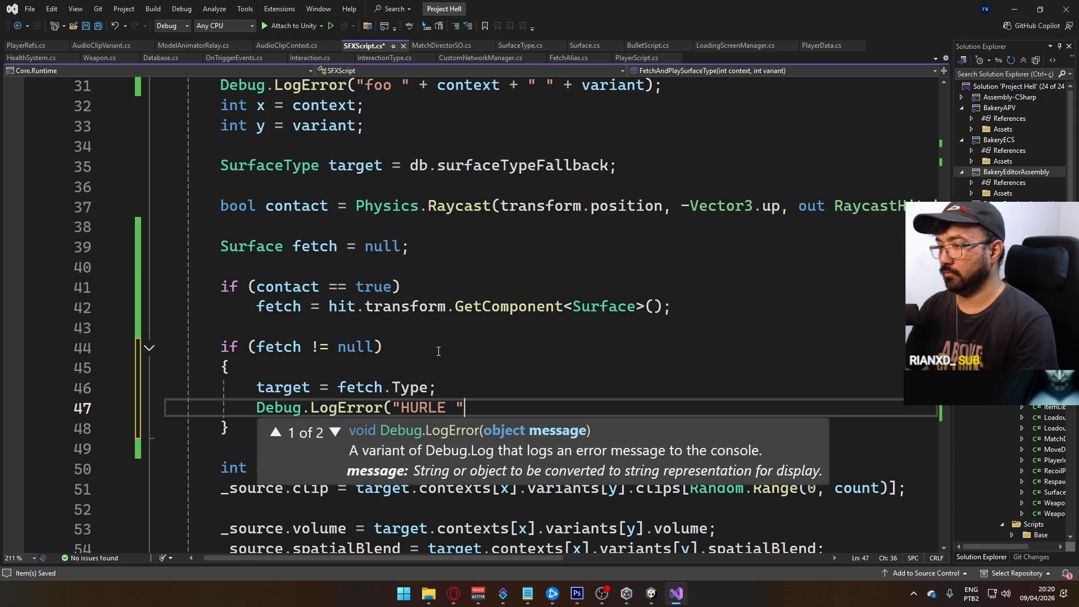
pyautogui.write(' + fetch.Type')
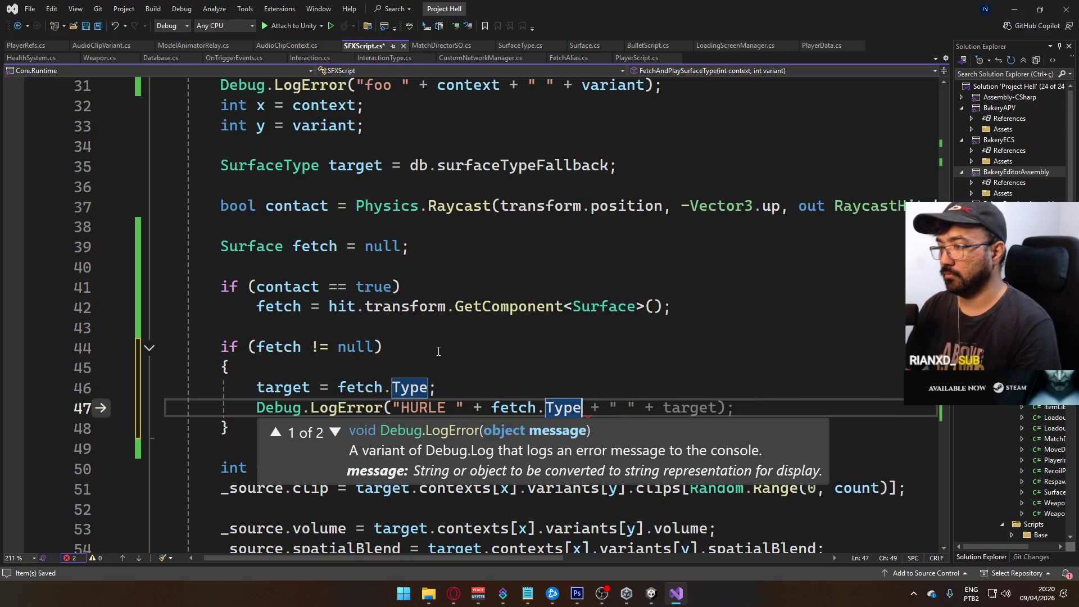
pyautogui.write(')')
pyautogui.hotkey('ctrl', 's')
pyautogui.click(568, 395)
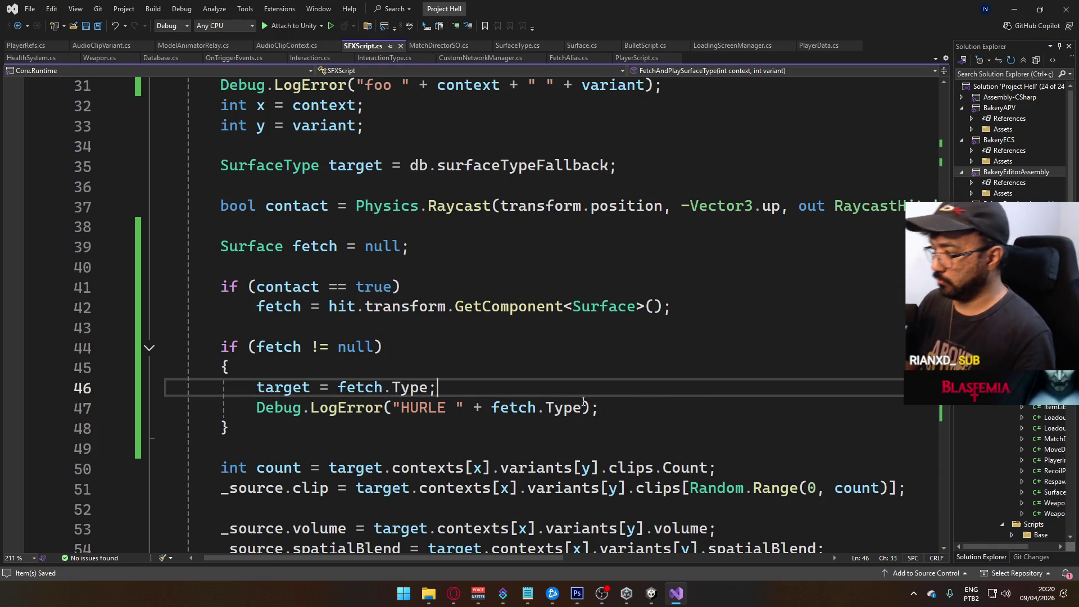
pyautogui.click(582, 402)
pyautogui.write(',')
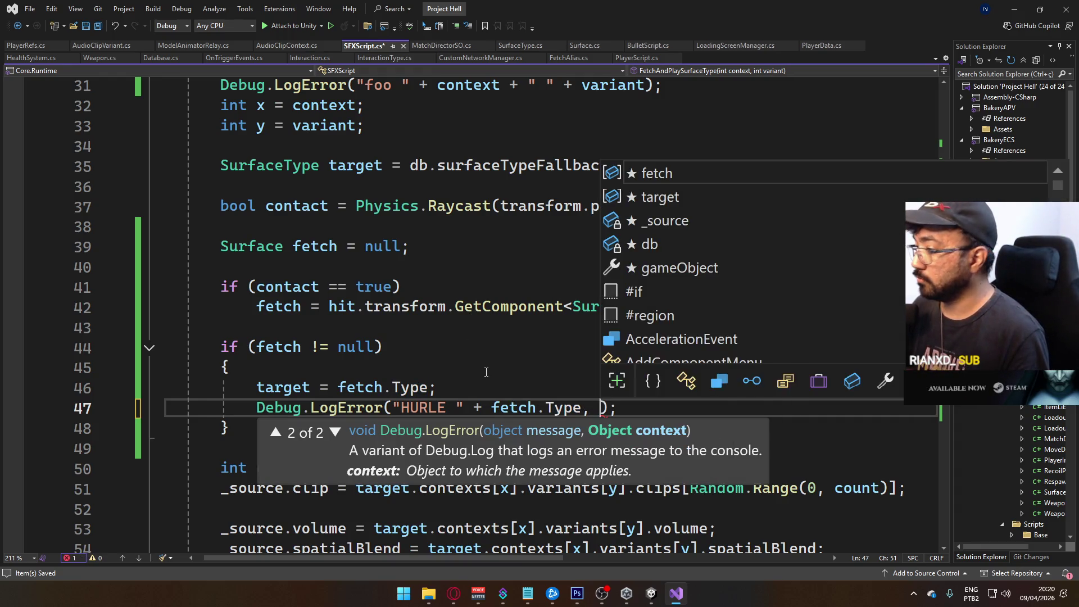
pyautogui.press('Escape')
pyautogui.press('Escape')
pyautogui.press('Up')
pyautogui.press('Up')
pyautogui.moveTo(493, 407); pyautogui.dragTo(608, 408)
pyautogui.hotkey('ctrl', 'c')
pyautogui.hotkey('ctrl', 'v')
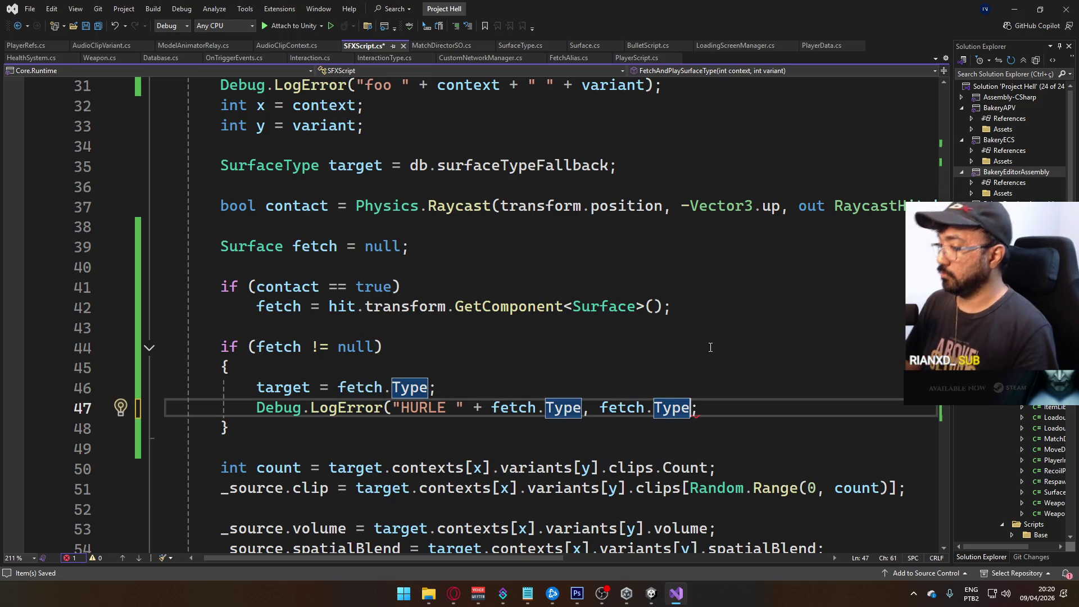
pyautogui.write(')')
pyautogui.hotkey('ctrl', 's')
pyautogui.hotkey('alt', 'Tab')
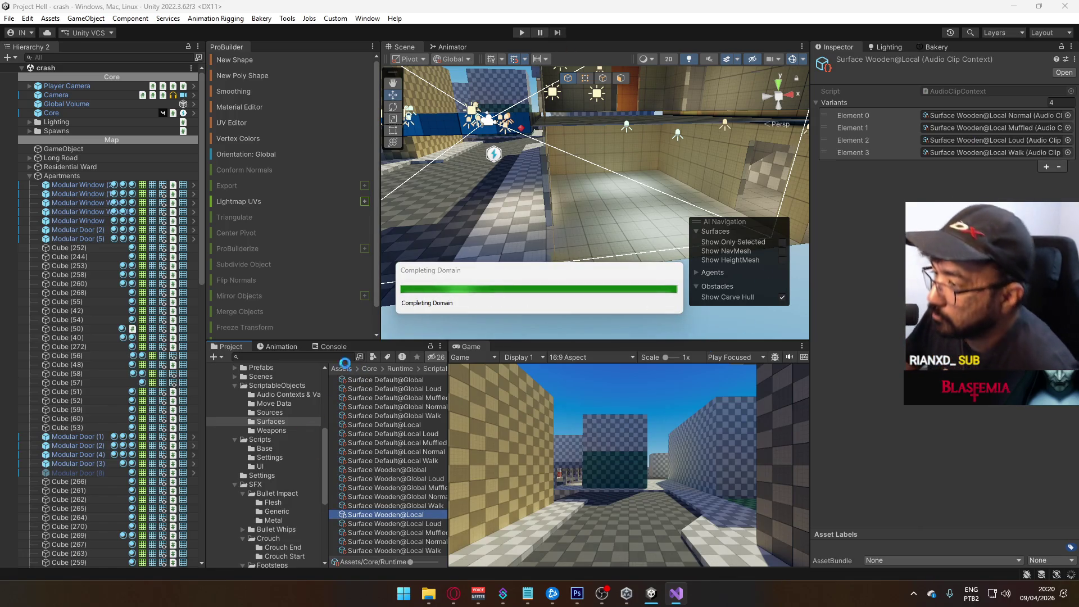
# Play from the title scene, host a game on the crash map, and maximize the Game view.
pyautogui.click(270, 376)
pyautogui.doubleClick(354, 488)
pyautogui.click(521, 32)
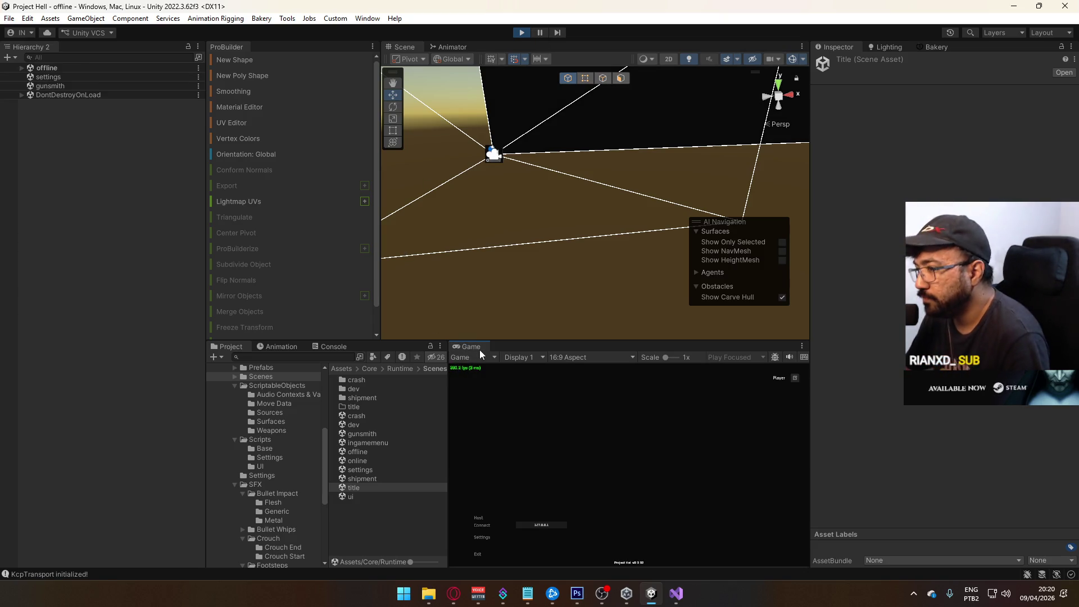
pyautogui.click(483, 517)
pyautogui.press('super')
pyautogui.press('super')
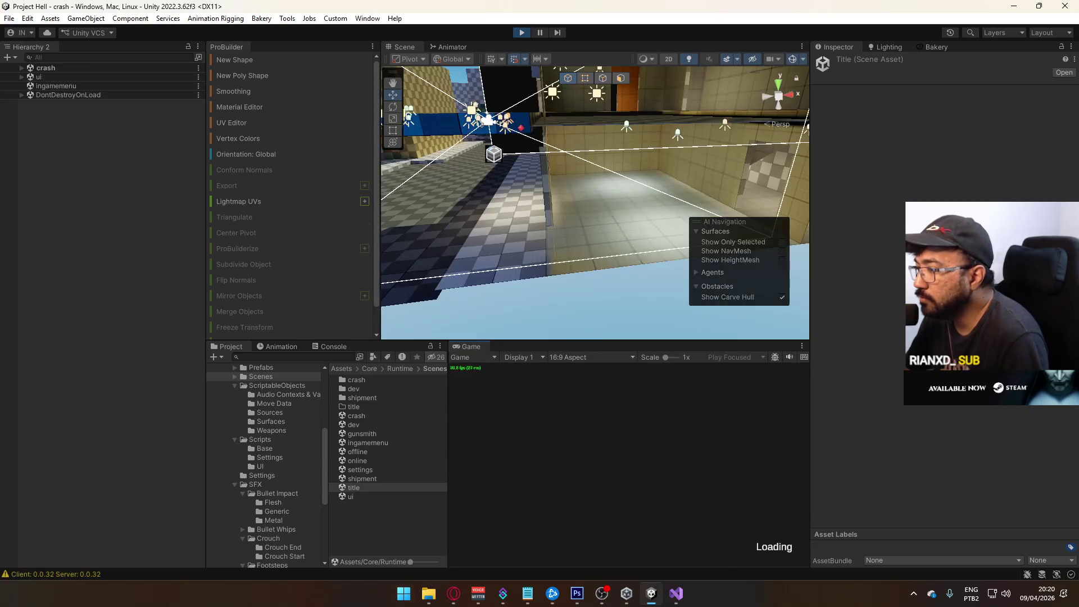
pyautogui.press('super')
pyautogui.press('super')
pyautogui.rightClick(477, 347)
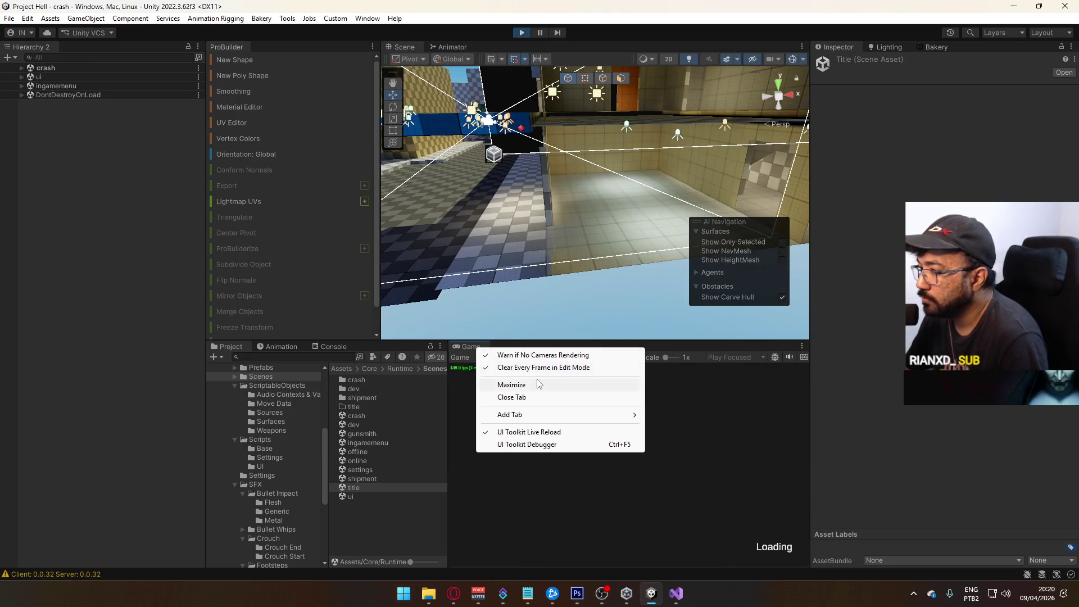
pyautogui.click(538, 382)
# Walk through the rooms, then open the last Surface@Default footstep log line in Visual Studio.
pyautogui.press('w')
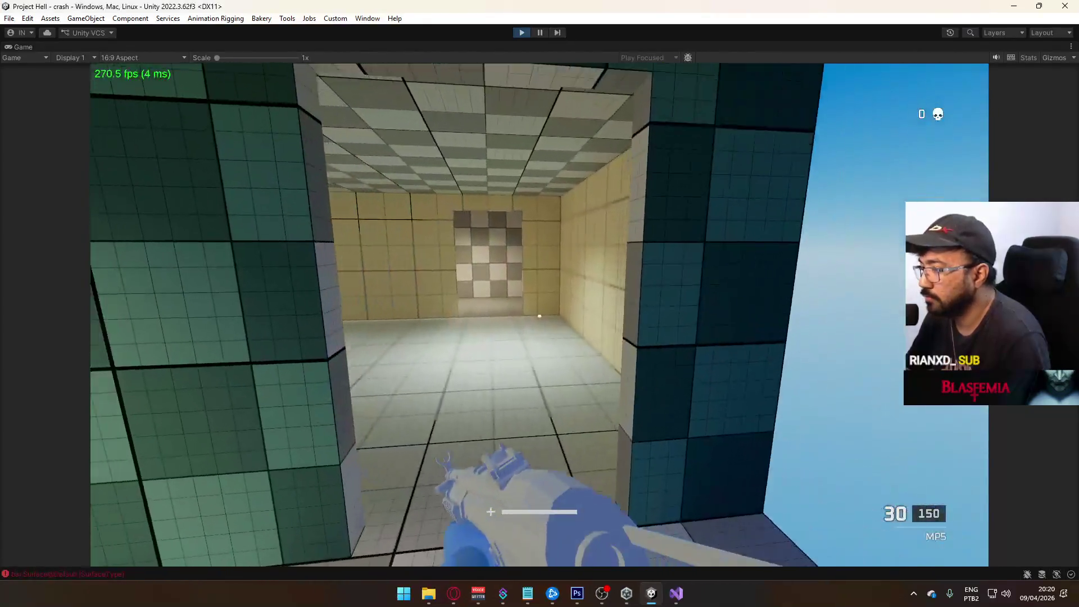
pyautogui.press('w')
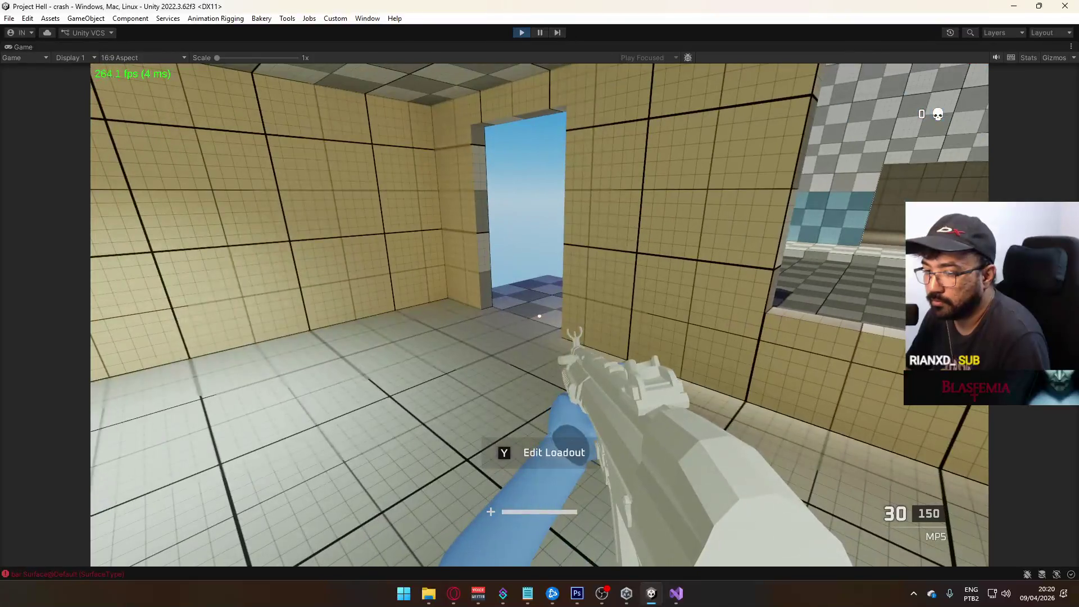
pyautogui.press('super')
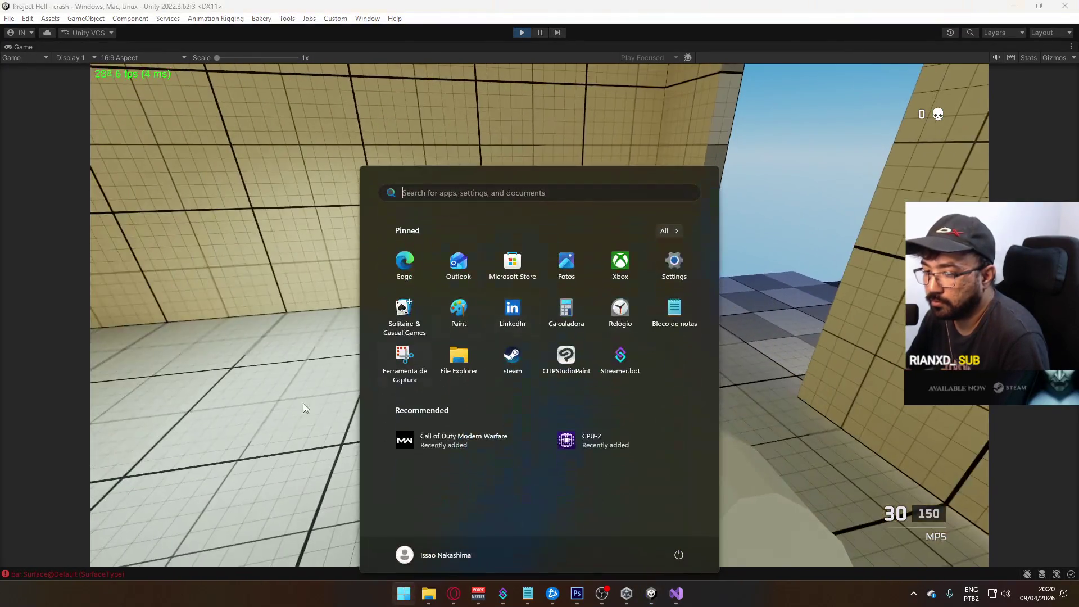
pyautogui.click(60, 571)
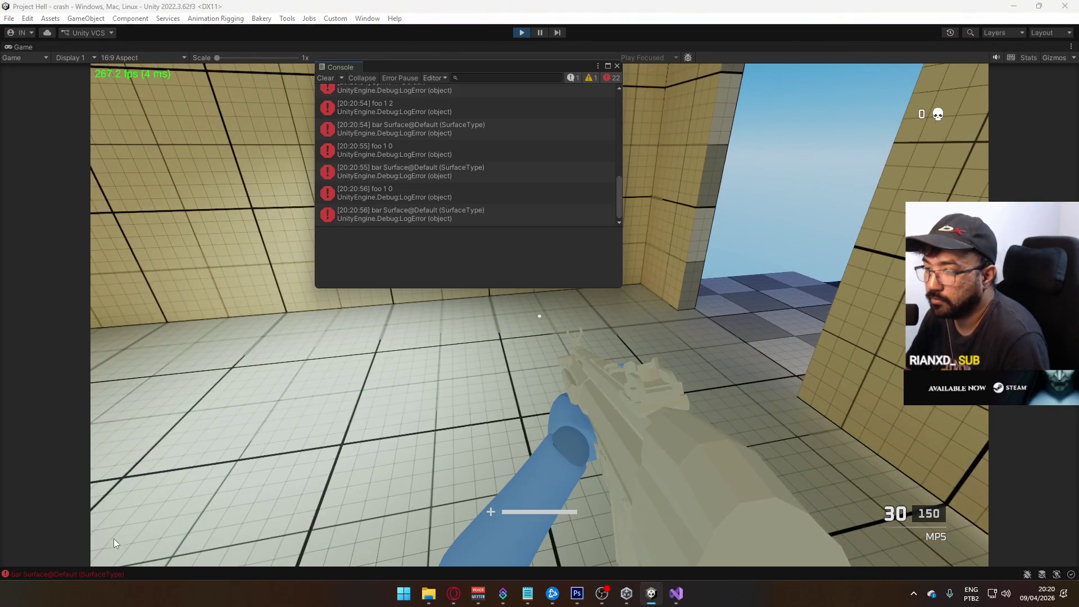
pyautogui.click(463, 214)
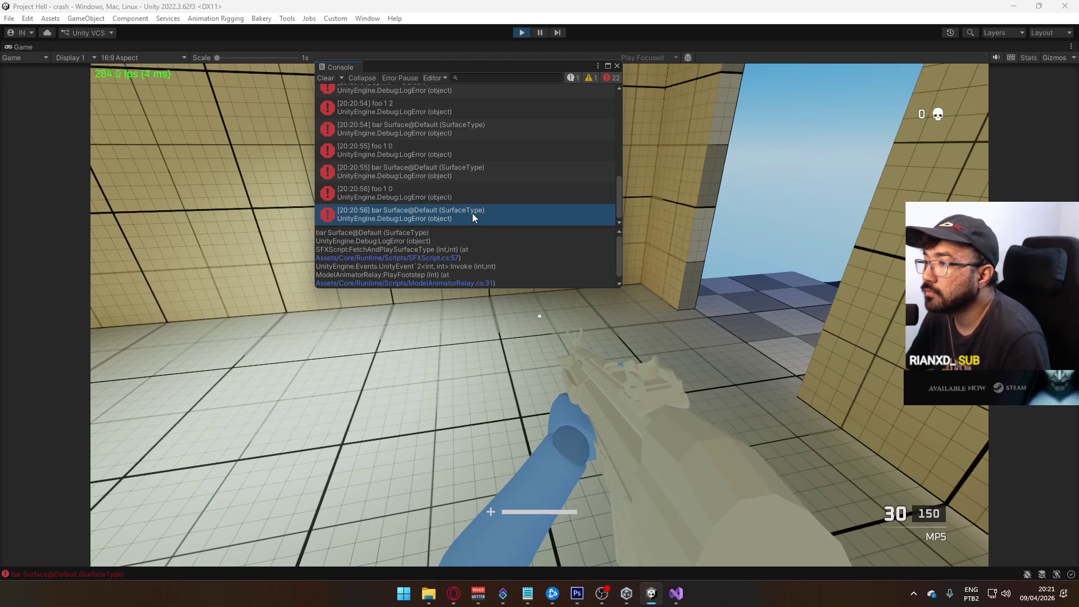
pyautogui.doubleClick(472, 214)
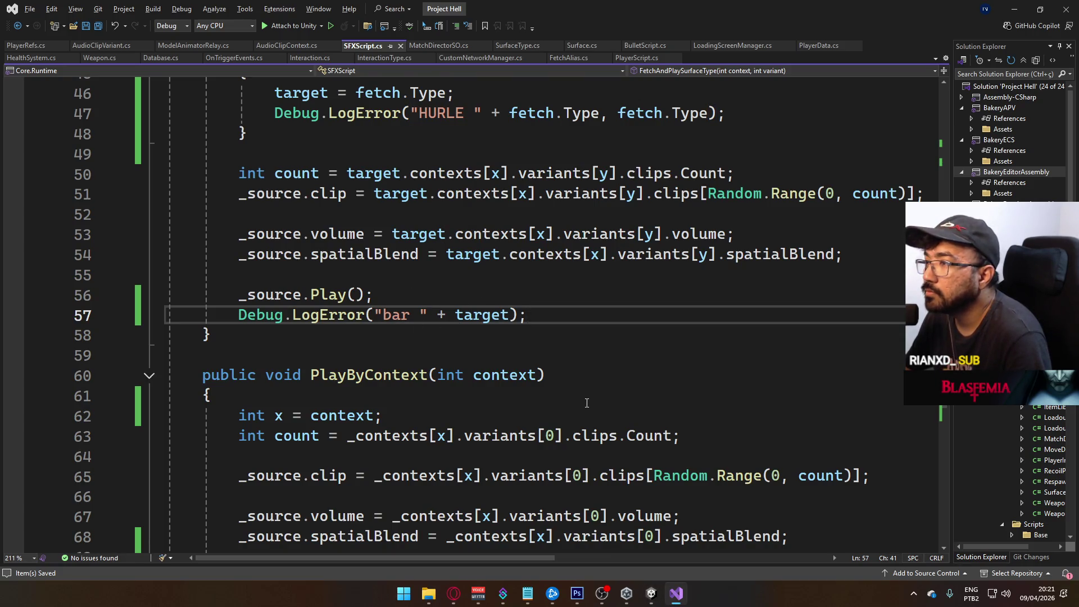
# Scroll up through SFXScript.cs's raycast and surface-fetching code, then go back to Unity.
pyautogui.scroll(2, 508, 350)
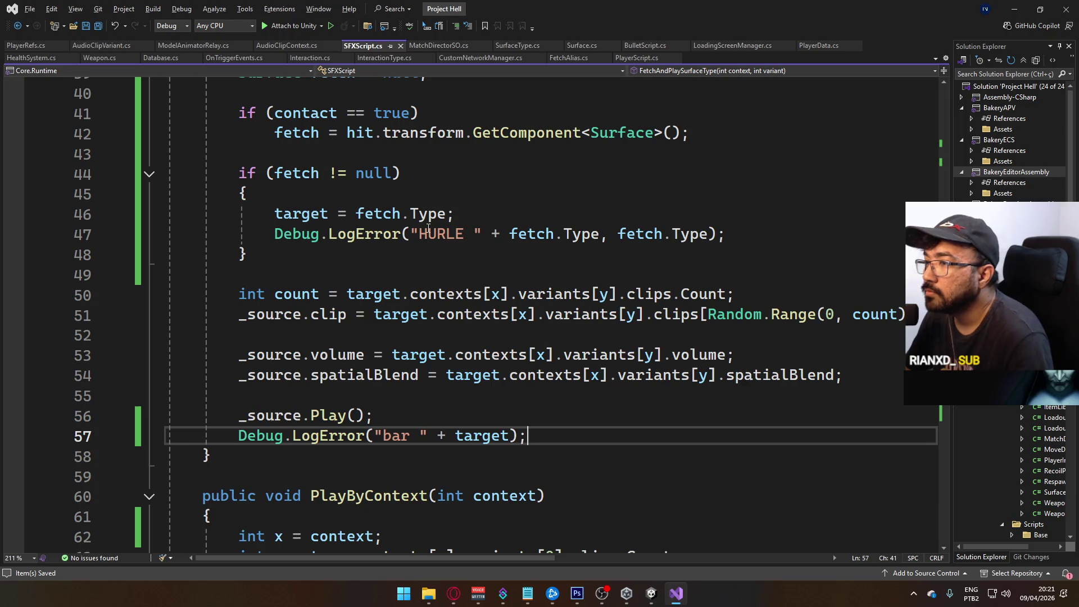
pyautogui.scroll(1, 423, 307)
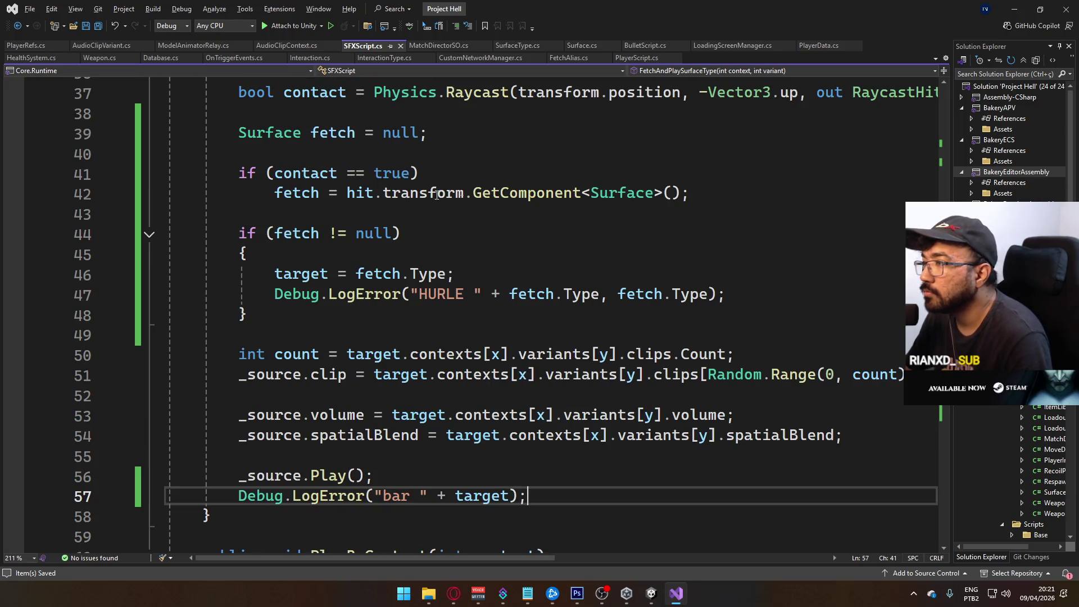
pyautogui.scroll(1, 486, 243)
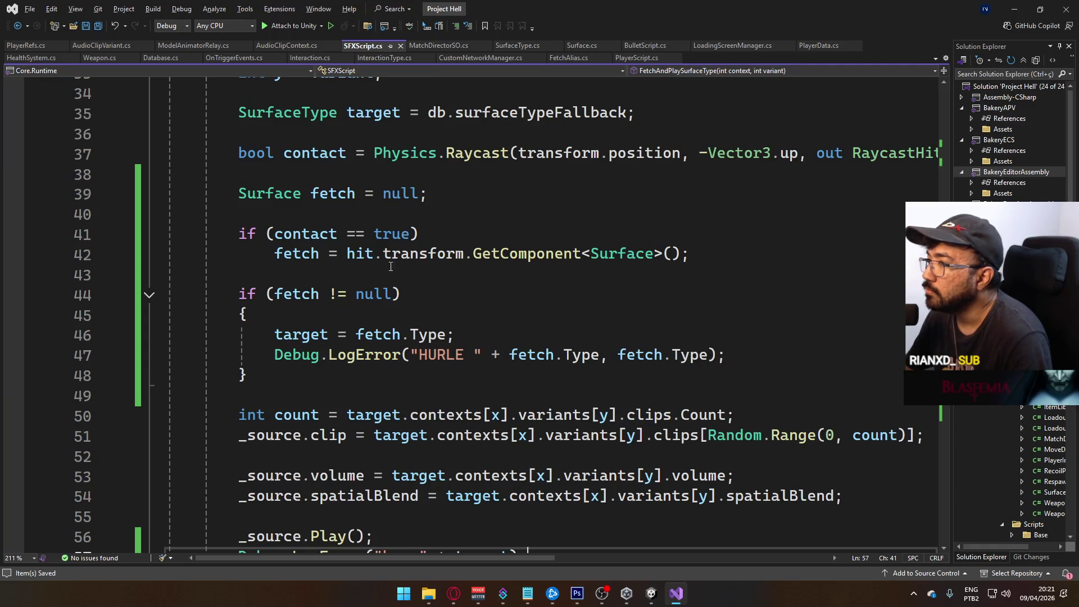
pyautogui.hotkey('alt', 'Tab')
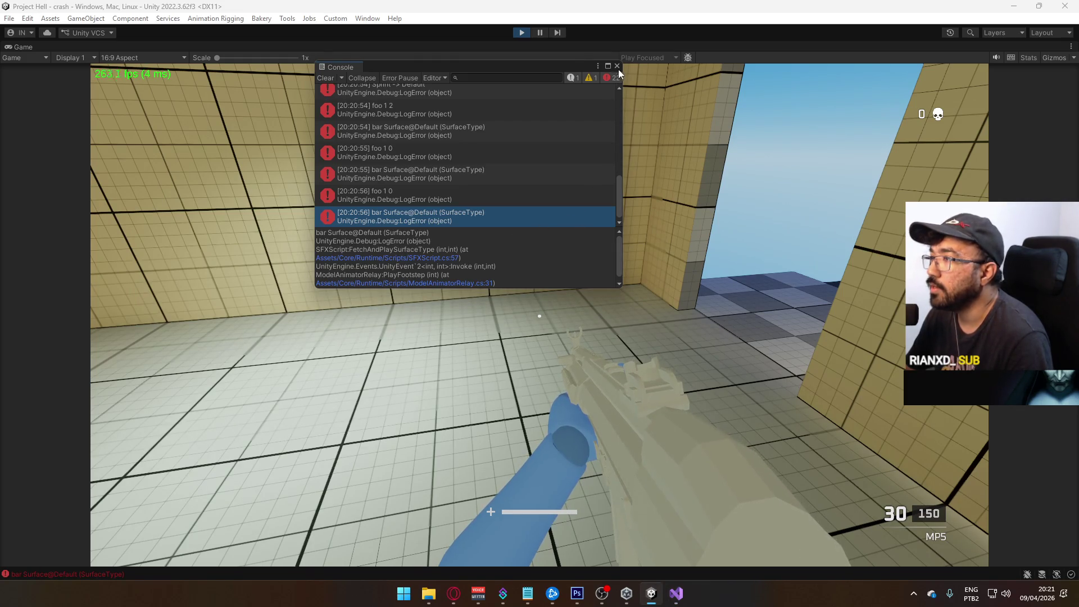
# Restore the full editor layout, close the floating console and orbit to the blue character.
pyautogui.rightClick(722, 48)
pyautogui.click(760, 84)
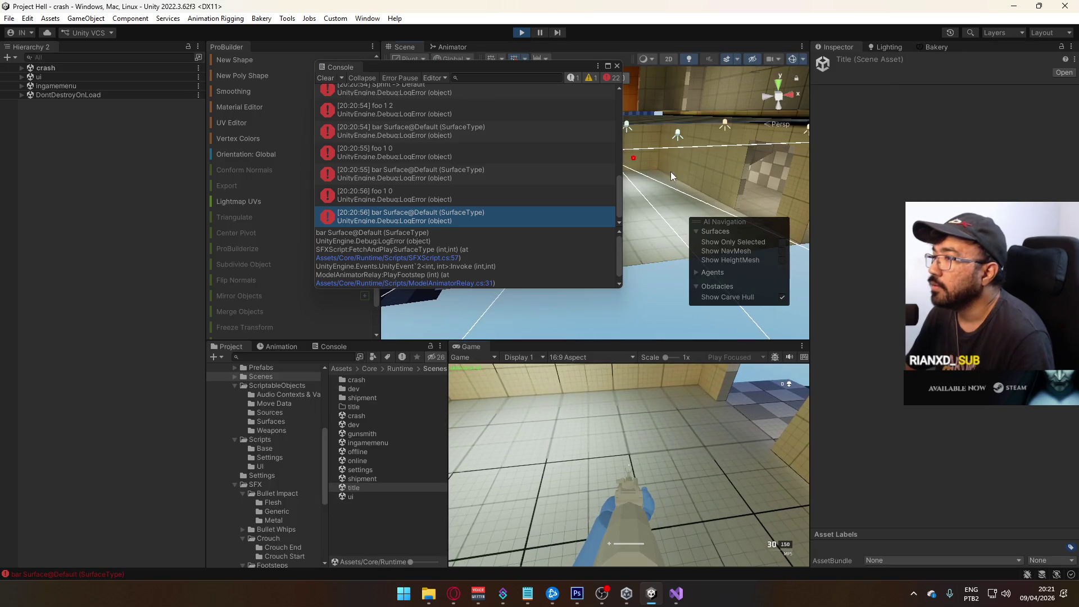
pyautogui.click(617, 66)
pyautogui.moveTo(438, 163)
pyautogui.mouseDown()
pyautogui.moveTo(403, 150)
pyautogui.moveTo(454, 205)
pyautogui.moveTo(483, 202)
pyautogui.mouseUp()
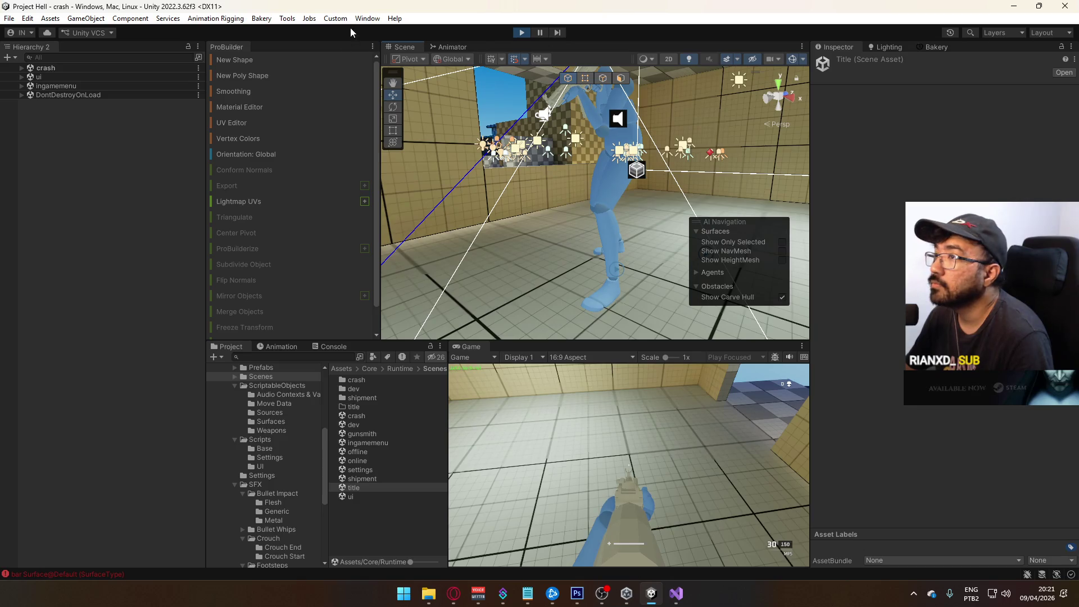
# Open the Cast Visualizer from the Tools menu, then orbit the Scene view around the character.
pyautogui.click(288, 19)
pyautogui.click(387, 45)
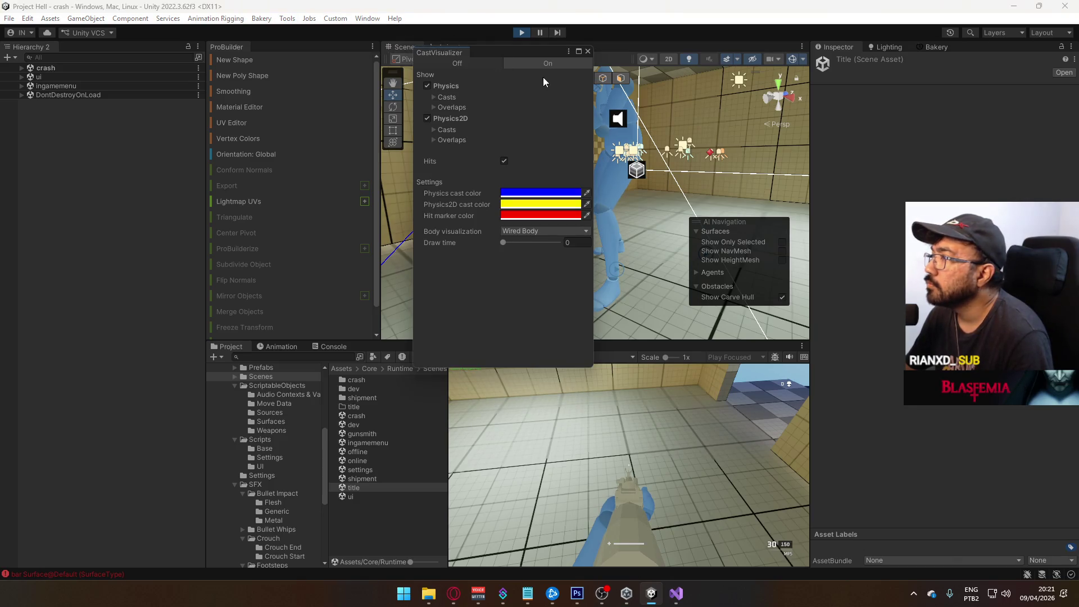
pyautogui.click(588, 51)
pyautogui.moveTo(656, 207); pyautogui.dragTo(697, 196)
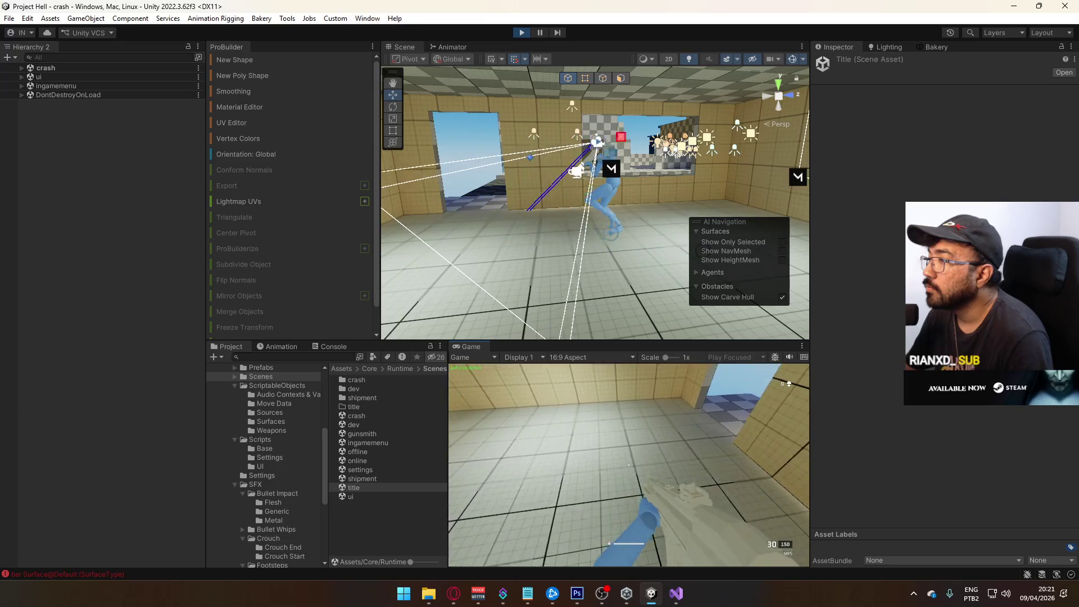
pyautogui.press('super')
pyautogui.click(331, 146)
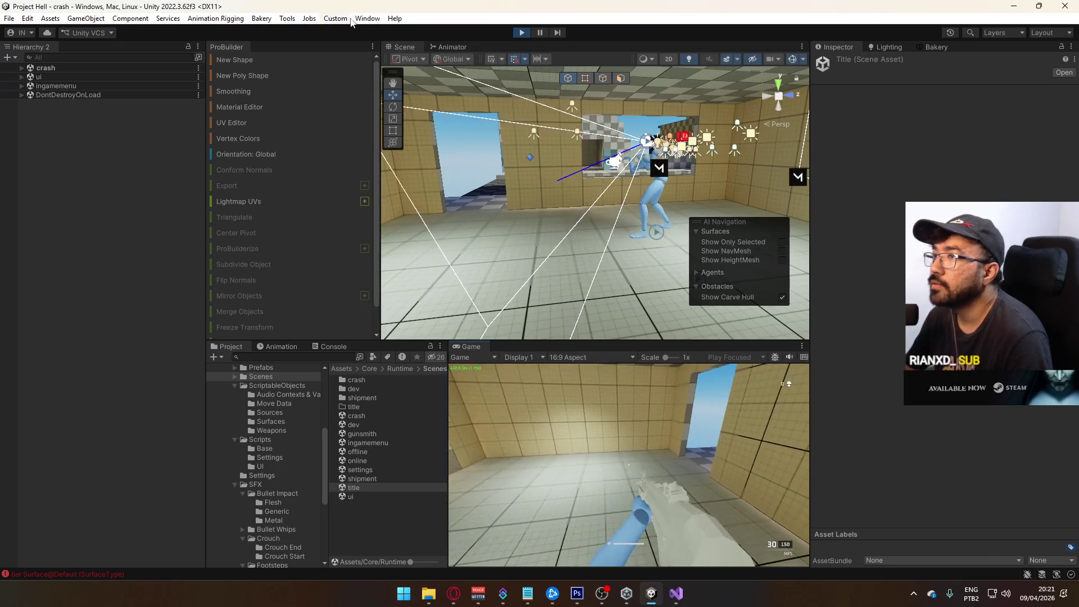
# Set the Cast Visualizer draw time to 1, then view the player close-up in the Scene view.
pyautogui.click(365, 18)
pyautogui.moveTo(291, 22)
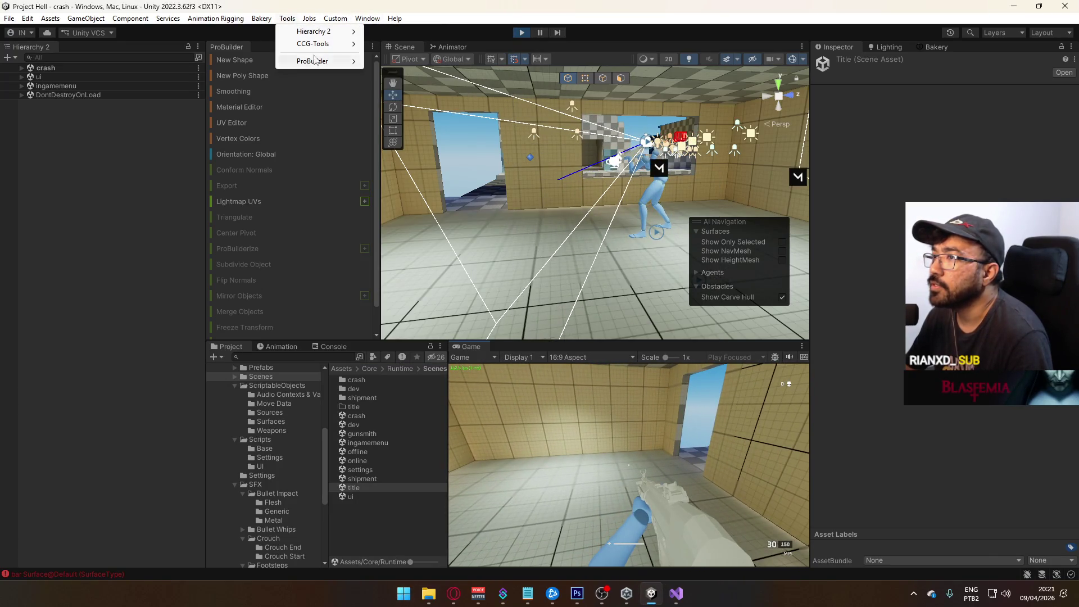
pyautogui.click(399, 45)
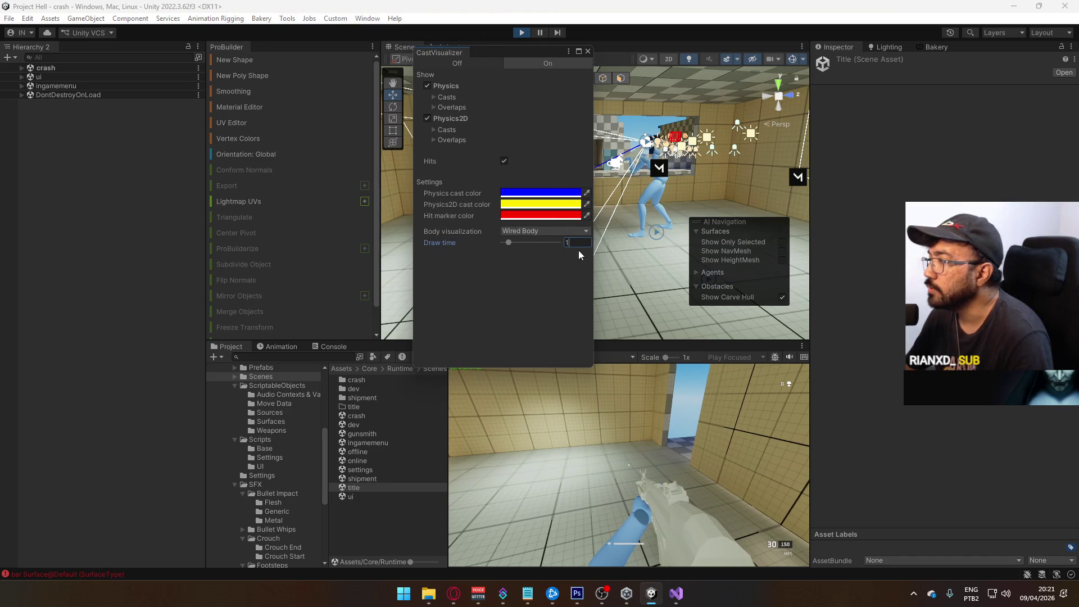
pyautogui.click(588, 51)
pyautogui.click(629, 368)
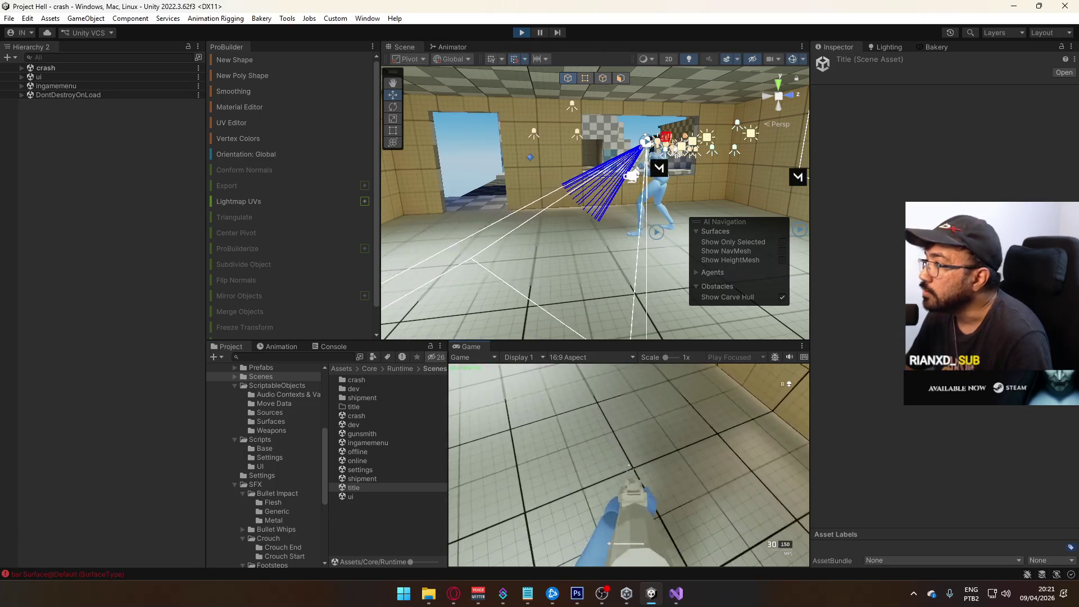
pyautogui.press('super')
pyautogui.moveTo(596, 225)
pyautogui.mouseDown()
pyautogui.moveTo(579, 230)
pyautogui.moveTo(589, 237)
pyautogui.moveTo(571, 186)
pyautogui.moveTo(581, 238)
pyautogui.moveTo(571, 248)
pyautogui.moveTo(562, 214)
pyautogui.mouseUp()
pyautogui.press('super')
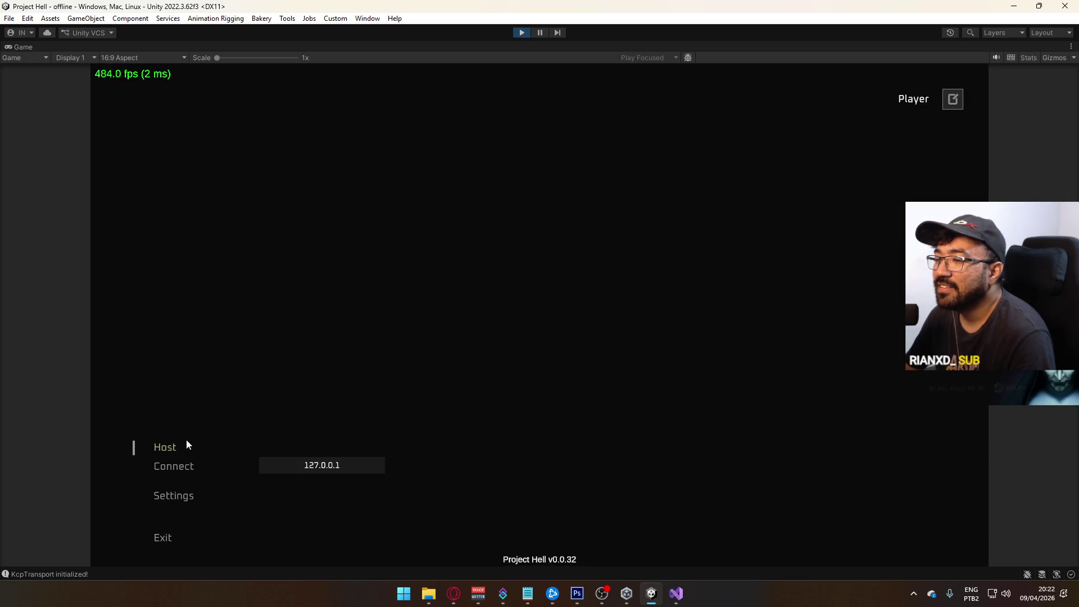
# Start a game from the title menu, walk the crash level, then exit play mode.
pyautogui.click(185, 444)
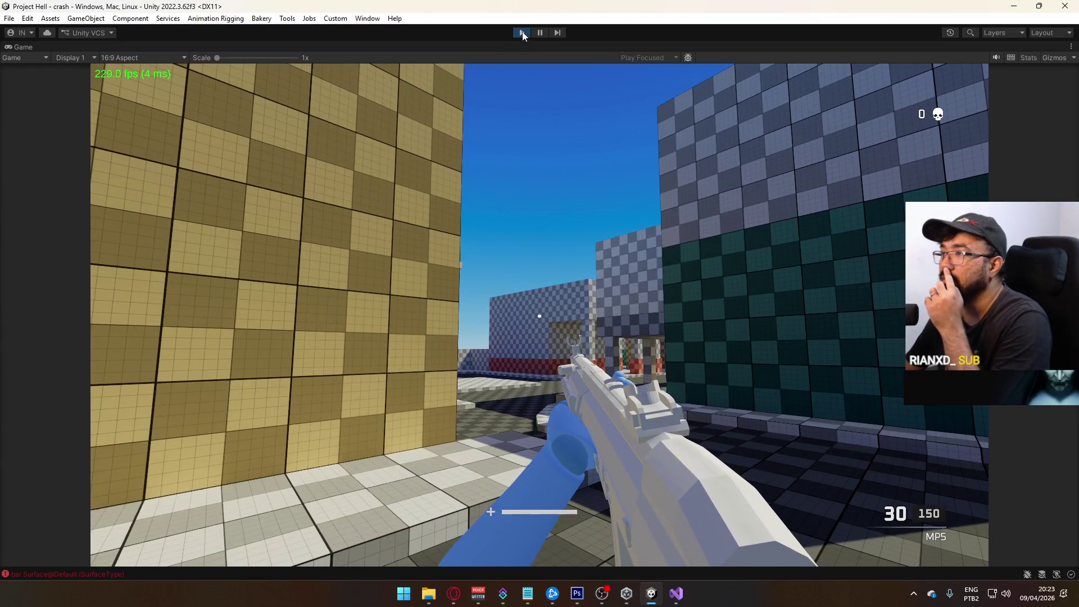
pyautogui.click(521, 32)
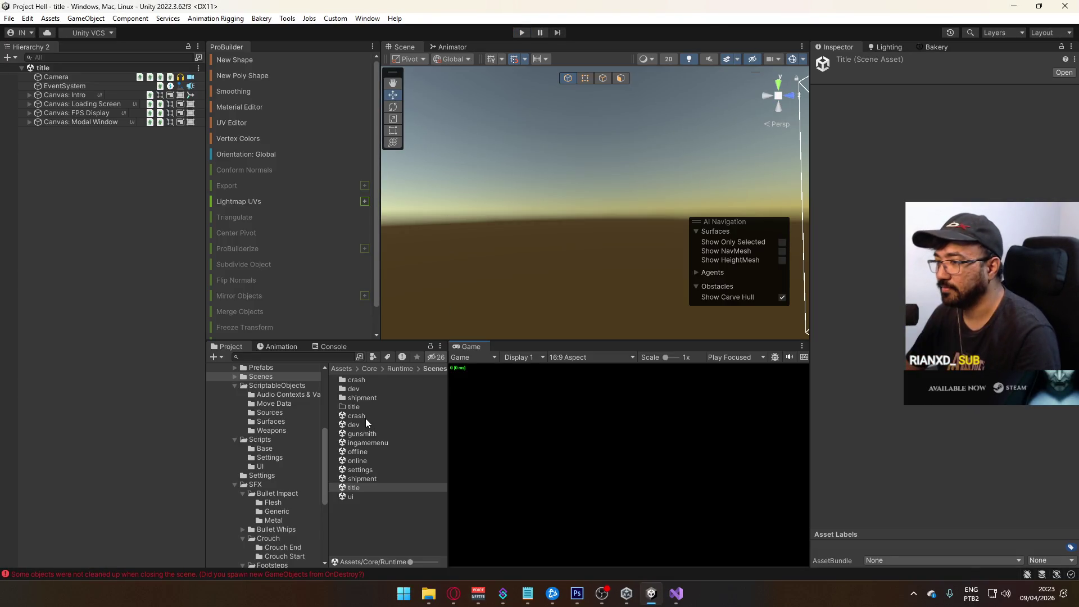
# Open the crash scene and remove the Surface (Script) component from floor piece Cube (50).
pyautogui.click(365, 416)
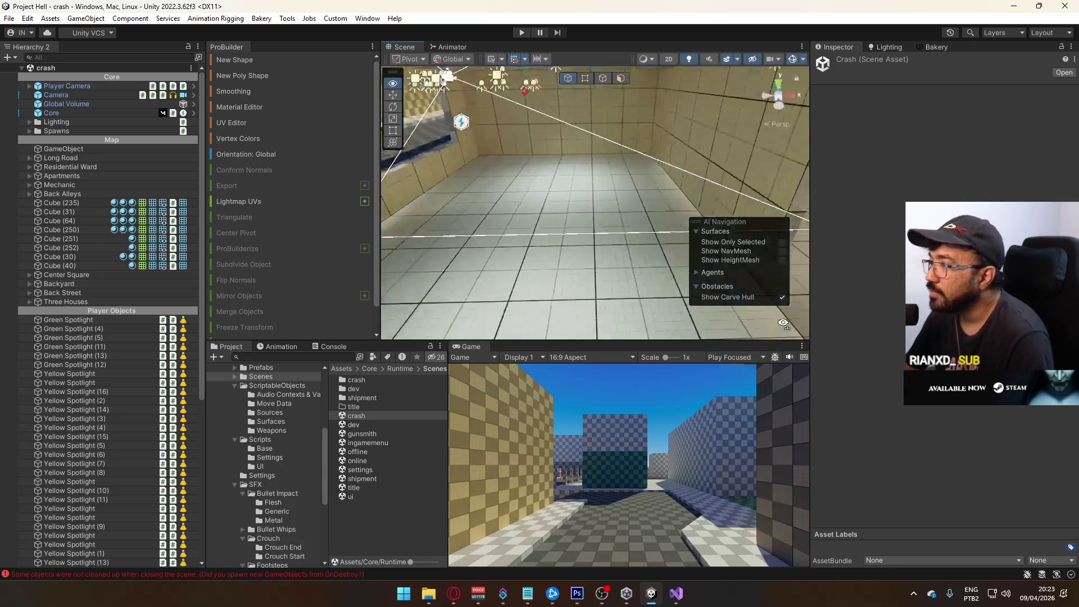
pyautogui.click(616, 265)
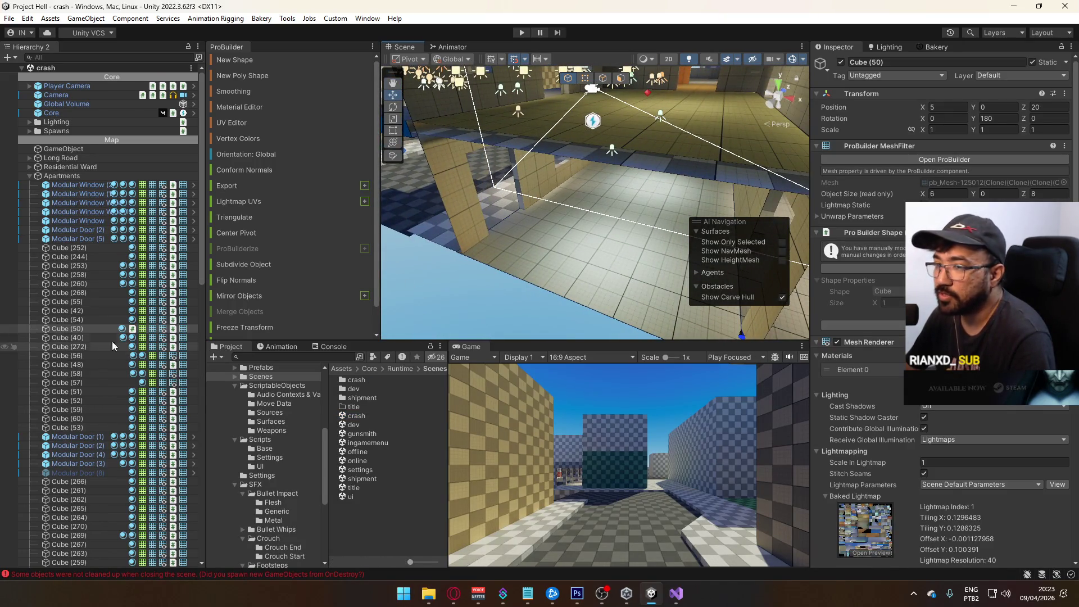
pyautogui.scroll(-10, 956, 404)
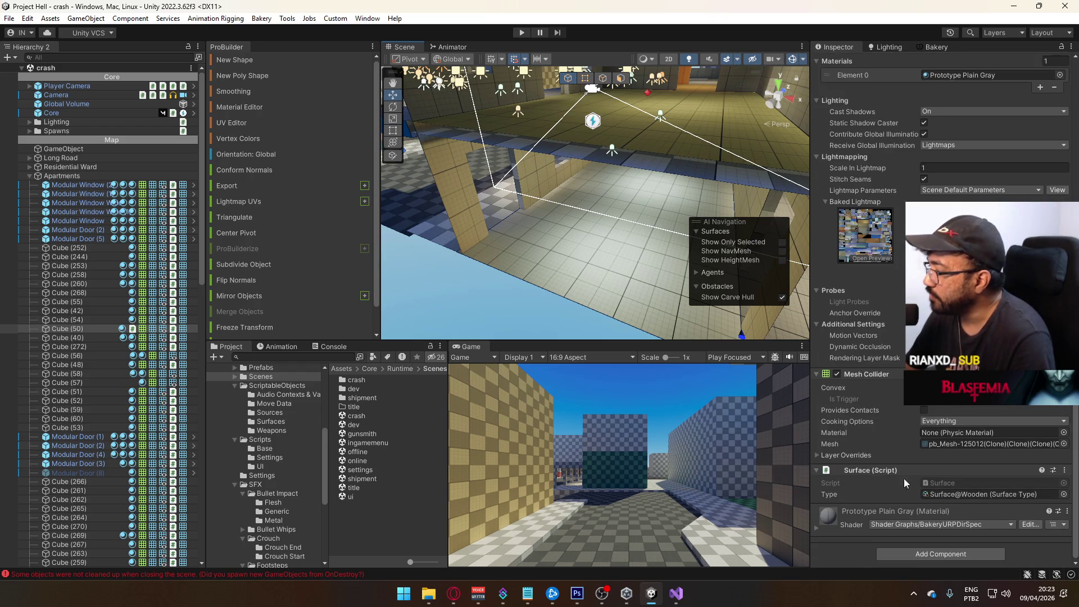
pyautogui.rightClick(896, 471)
pyautogui.click(927, 352)
pyautogui.moveTo(596, 292)
pyautogui.mouseDown()
pyautogui.moveTo(578, 306)
pyautogui.moveTo(631, 292)
pyautogui.mouseUp()
# Browse the Concrete, Metal and Wood footstep folders and preview the concrete1 clip.
pyautogui.click(629, 287)
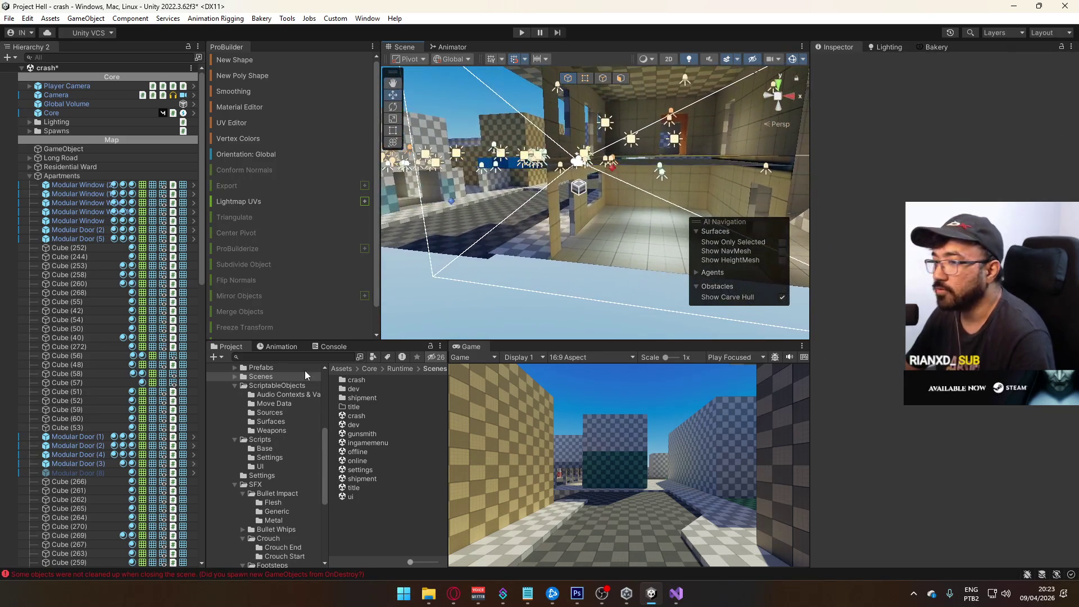
pyautogui.scroll(-5, 282, 508)
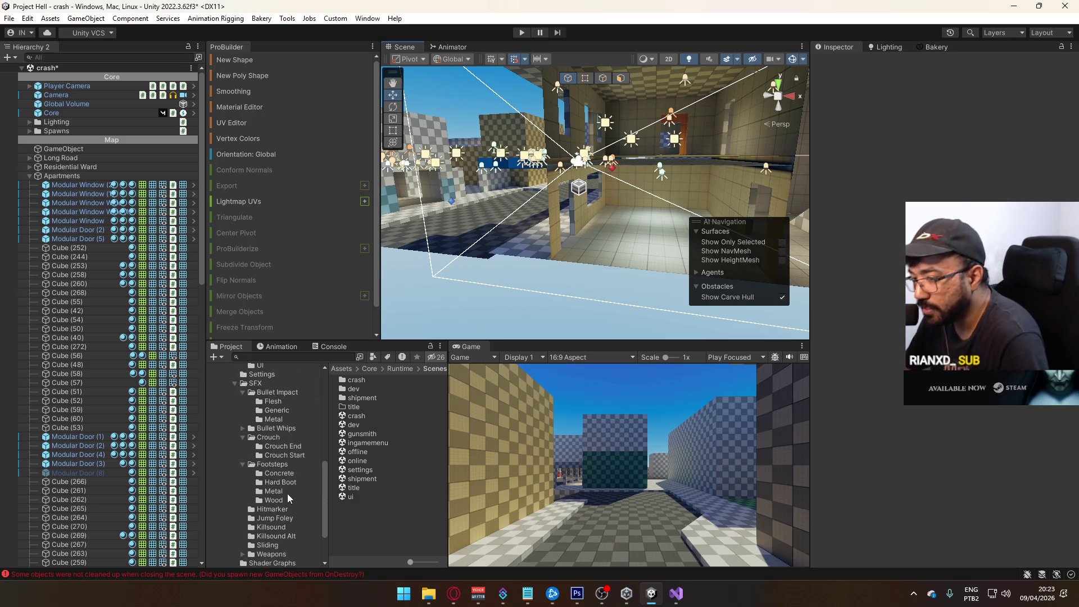
pyautogui.click(287, 474)
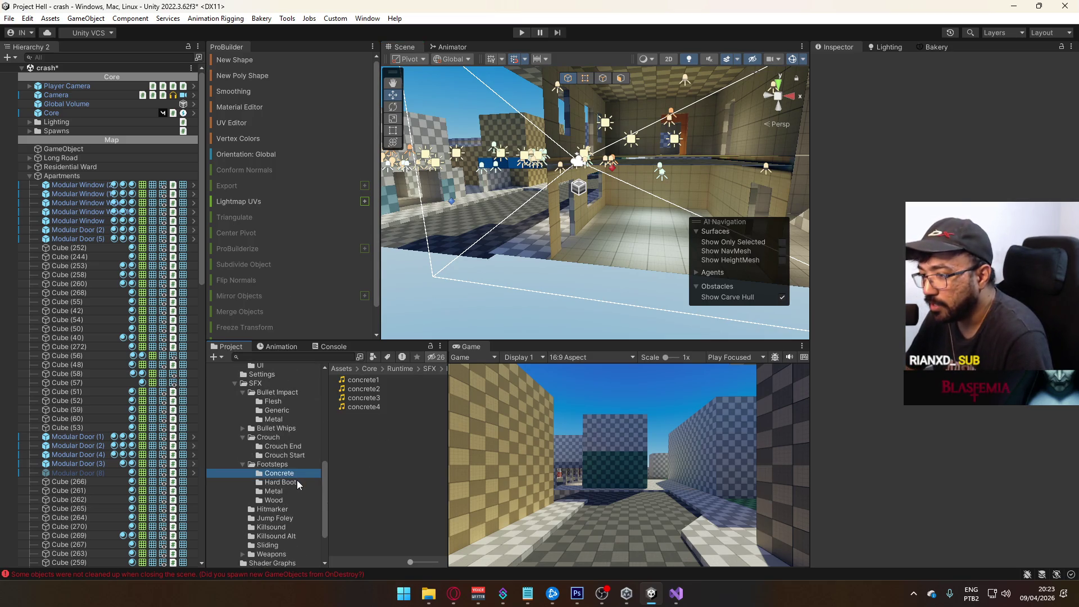
pyautogui.click(282, 492)
pyautogui.click(284, 498)
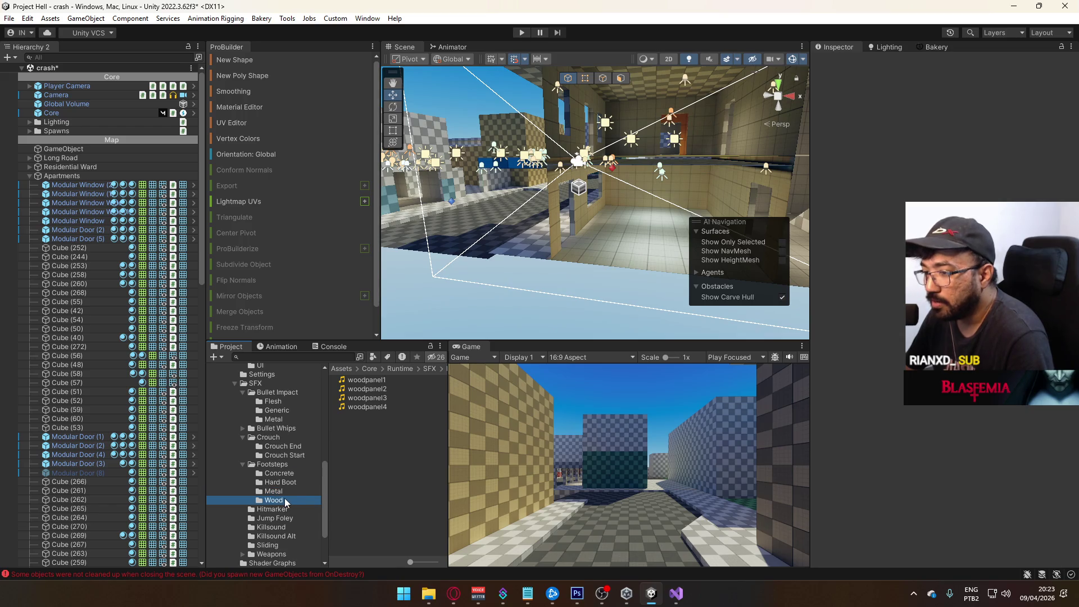
pyautogui.click(287, 474)
pyautogui.click(363, 380)
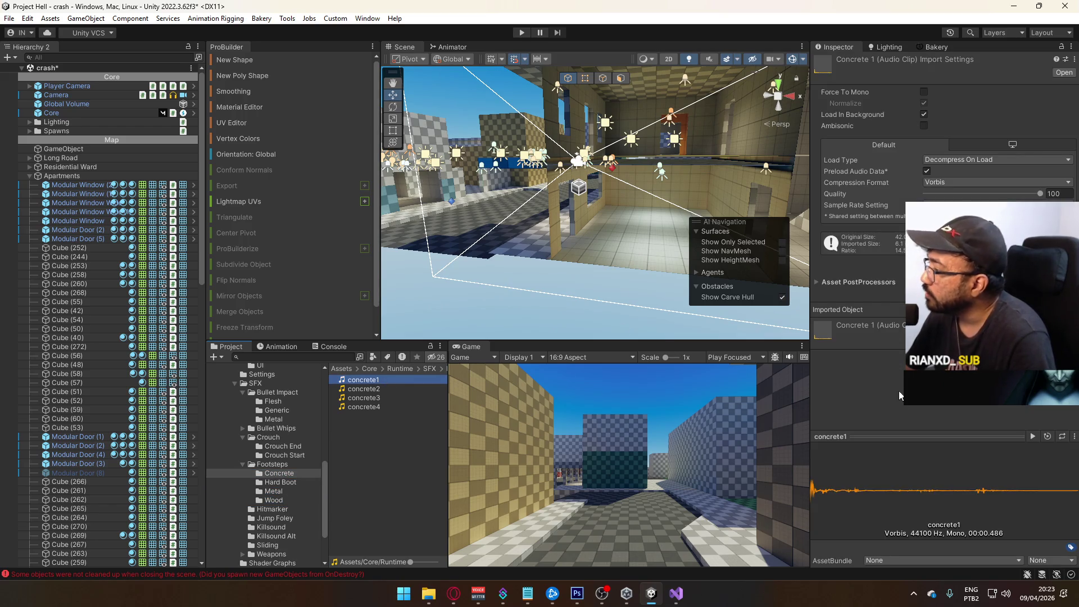
pyautogui.click(1031, 435)
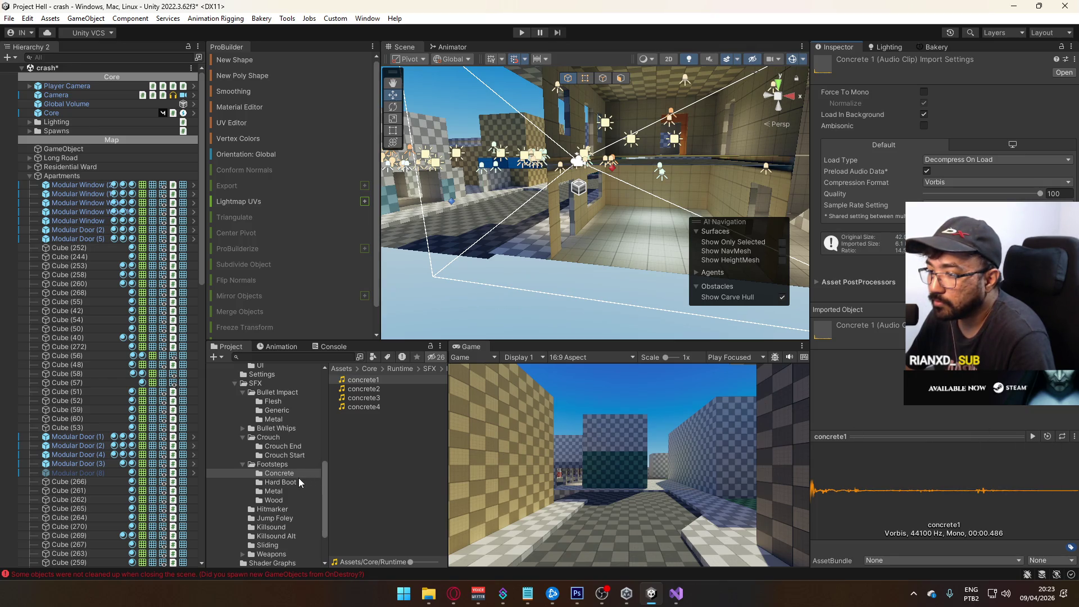
# Preview hard_boot1, replay concrete1, then preview metal1 in the Inspector.
pyautogui.click(280, 482)
pyautogui.click(442, 380)
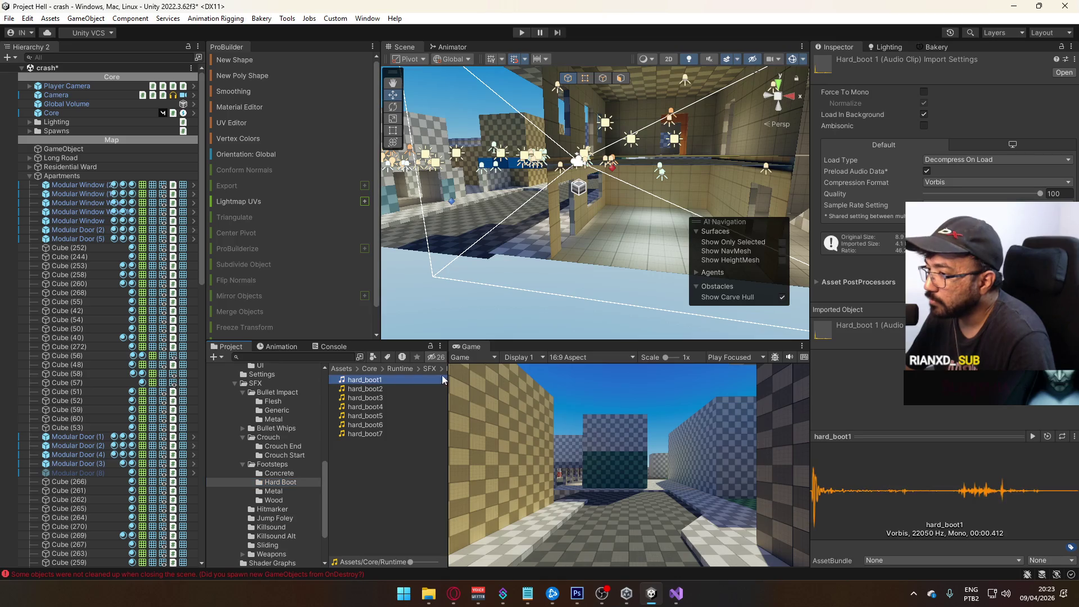
pyautogui.click(1032, 437)
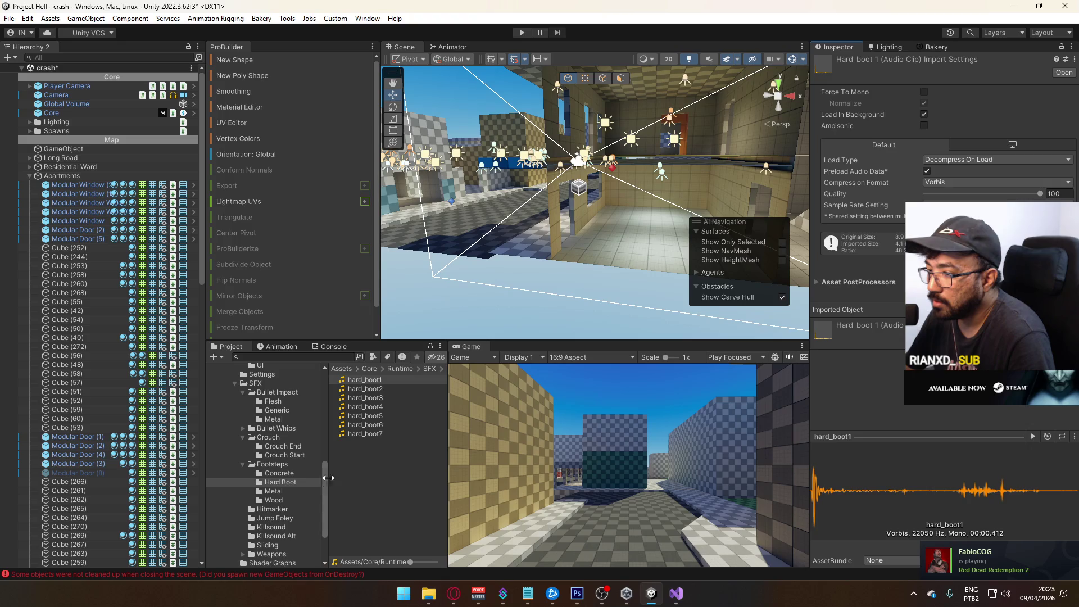
pyautogui.click(296, 472)
pyautogui.click(364, 380)
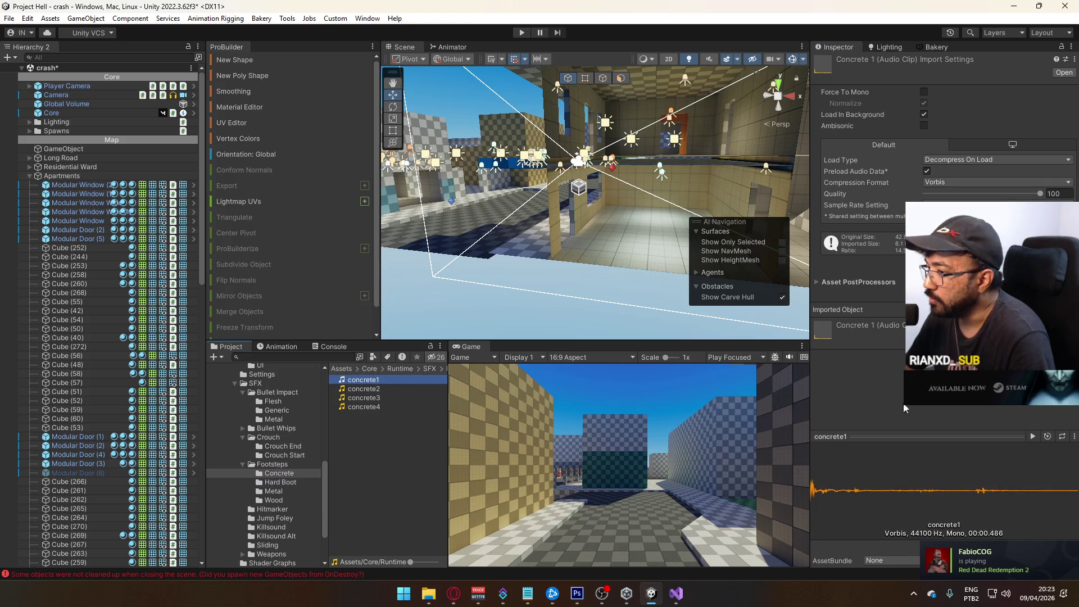
pyautogui.click(1032, 437)
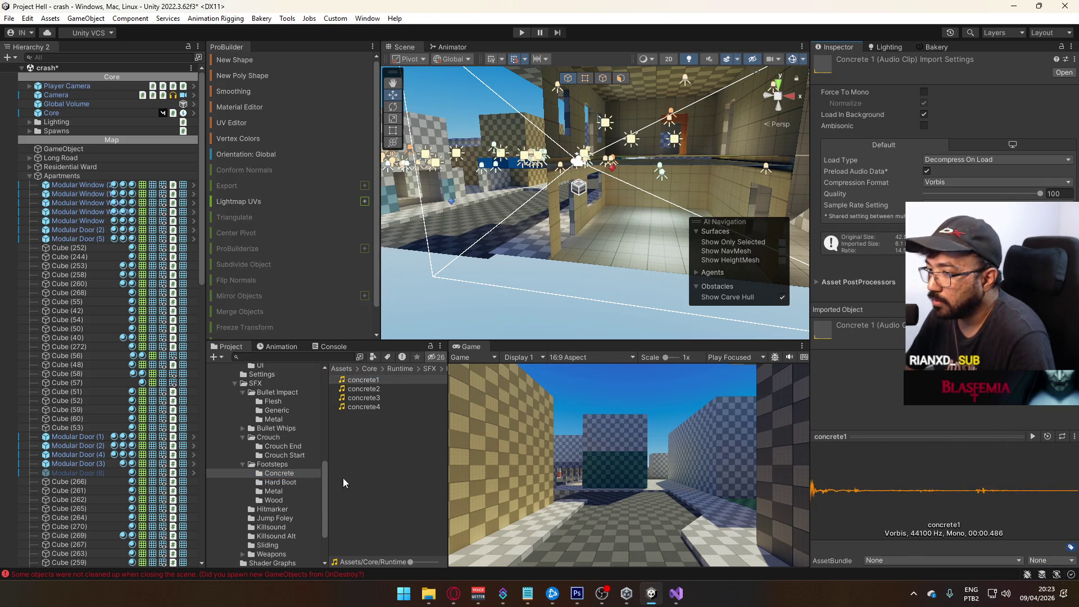
pyautogui.click(288, 491)
pyautogui.click(358, 380)
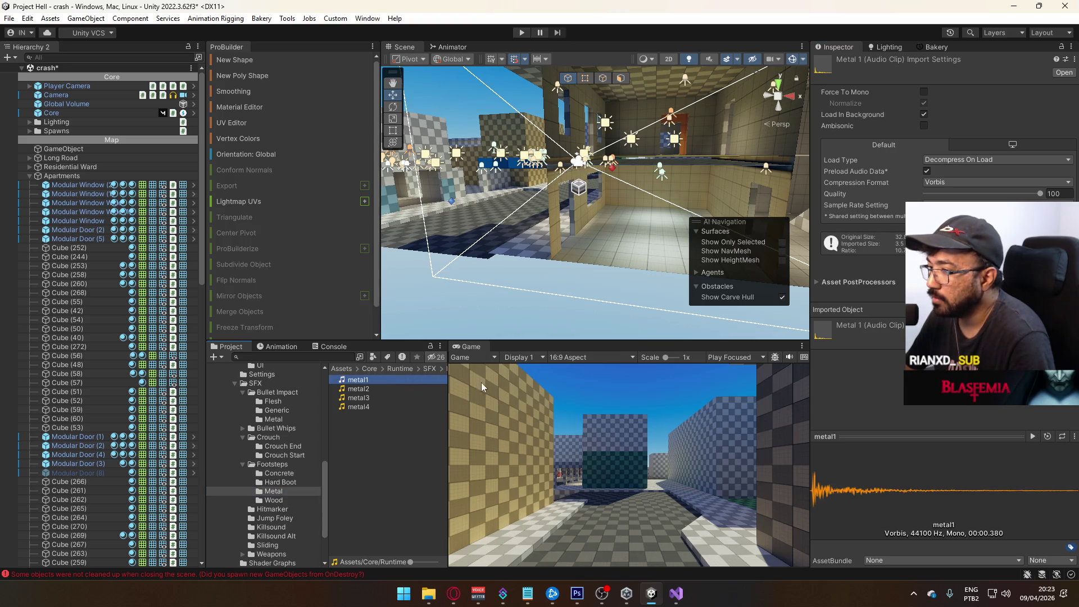
pyautogui.click(1032, 436)
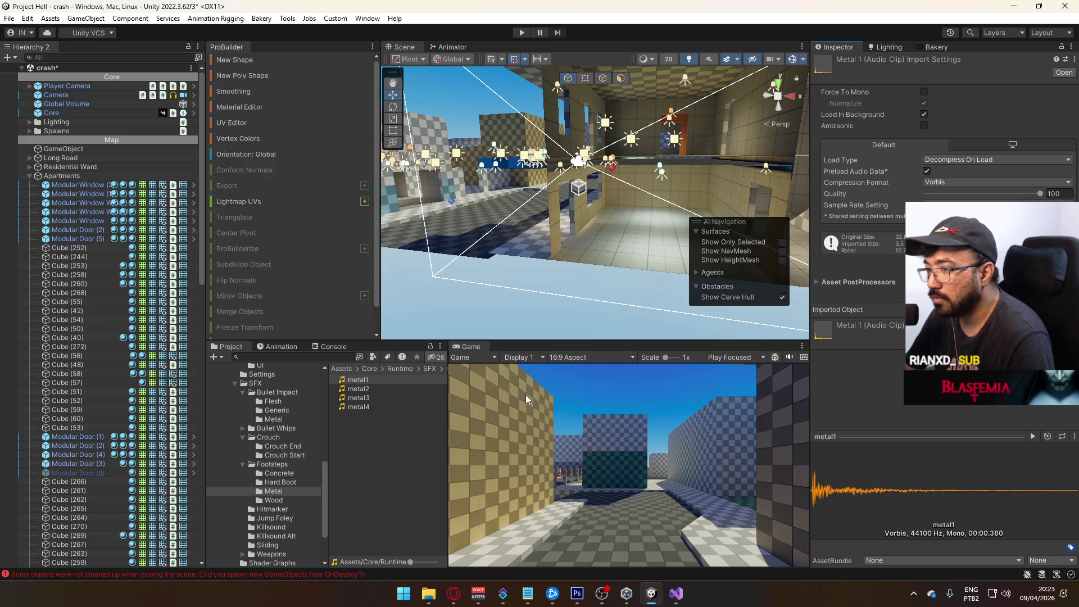
# Open a File Explorer window from the taskbar.
pyautogui.moveTo(590, 214)
pyautogui.mouseDown()
pyautogui.moveTo(658, 226)
pyautogui.moveTo(618, 236)
pyautogui.mouseUp()
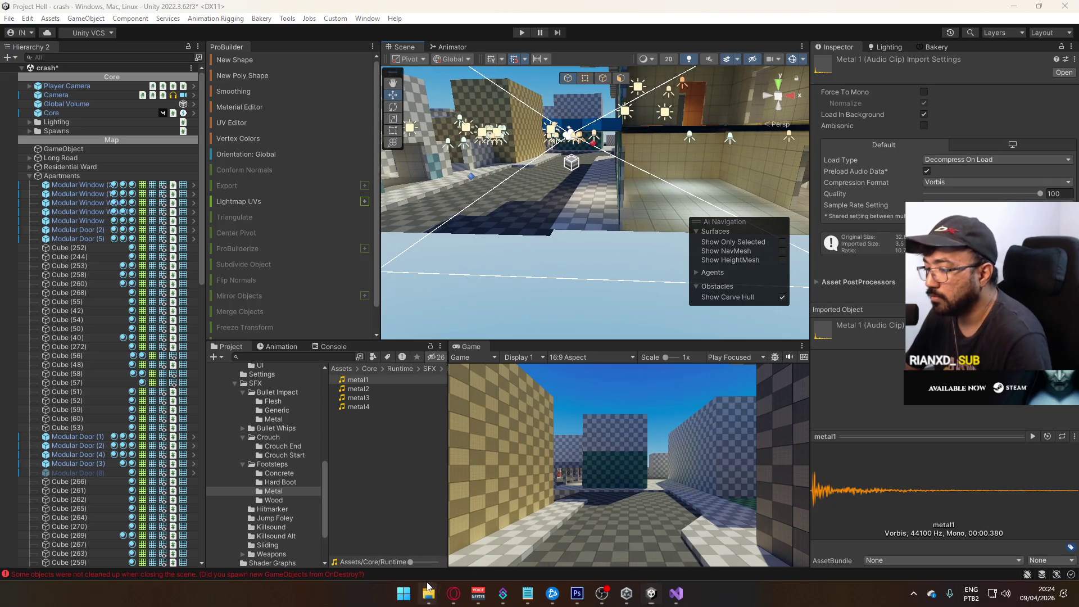
pyautogui.moveTo(429, 593)
pyautogui.moveTo(383, 528)
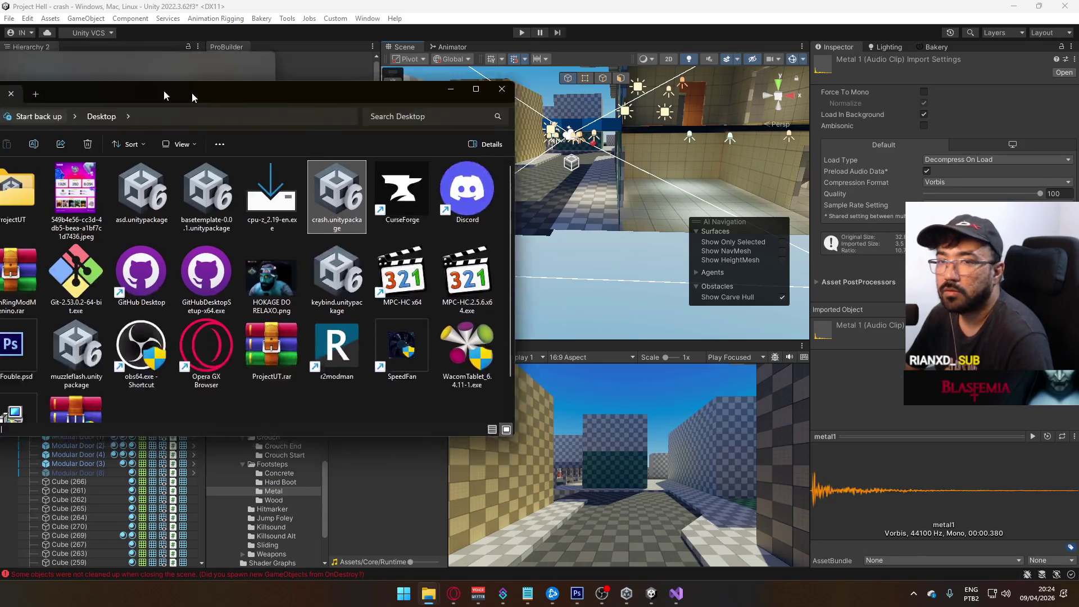
pyautogui.doubleClick(191, 93)
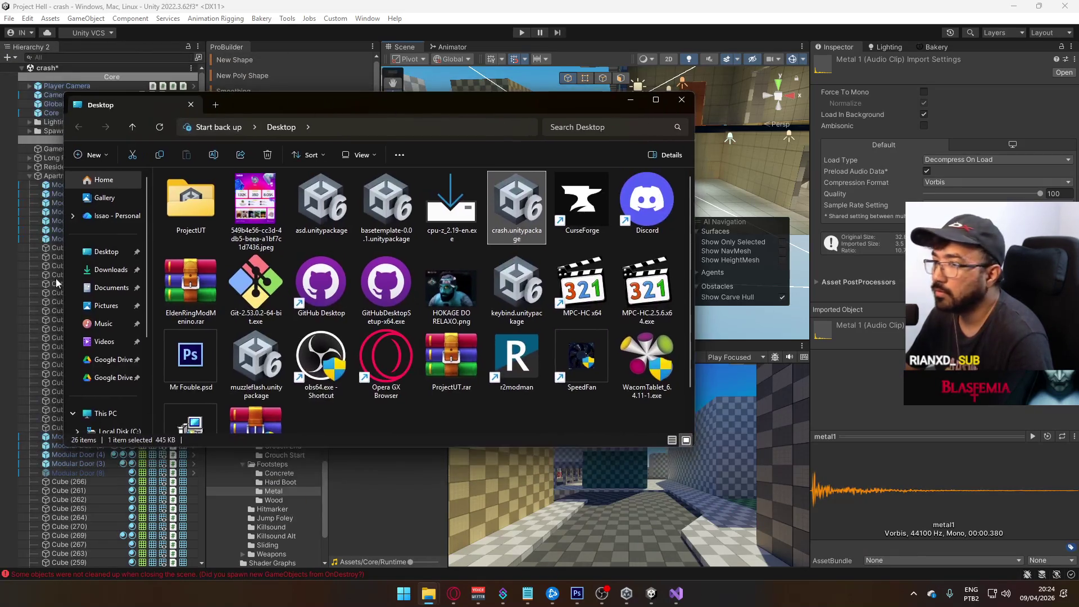
# Navigate D:\Unity to Project C's Assets\SFX\Footsteps folder.
pyautogui.click(118, 320)
pyautogui.scroll(-10, 236, 326)
pyautogui.doubleClick(221, 362)
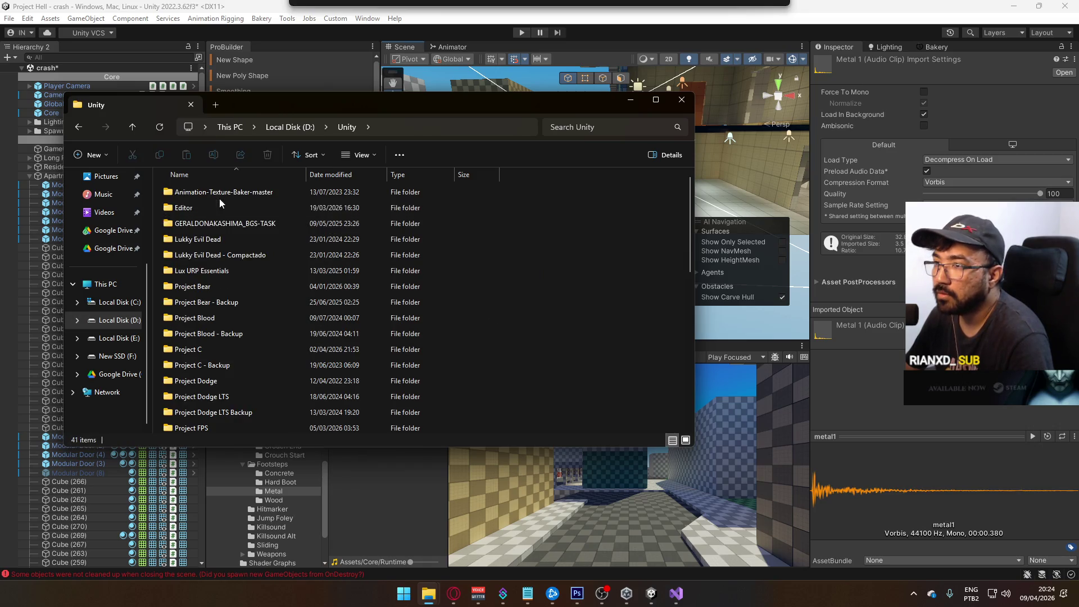
pyautogui.doubleClick(224, 349)
pyautogui.doubleClick(201, 209)
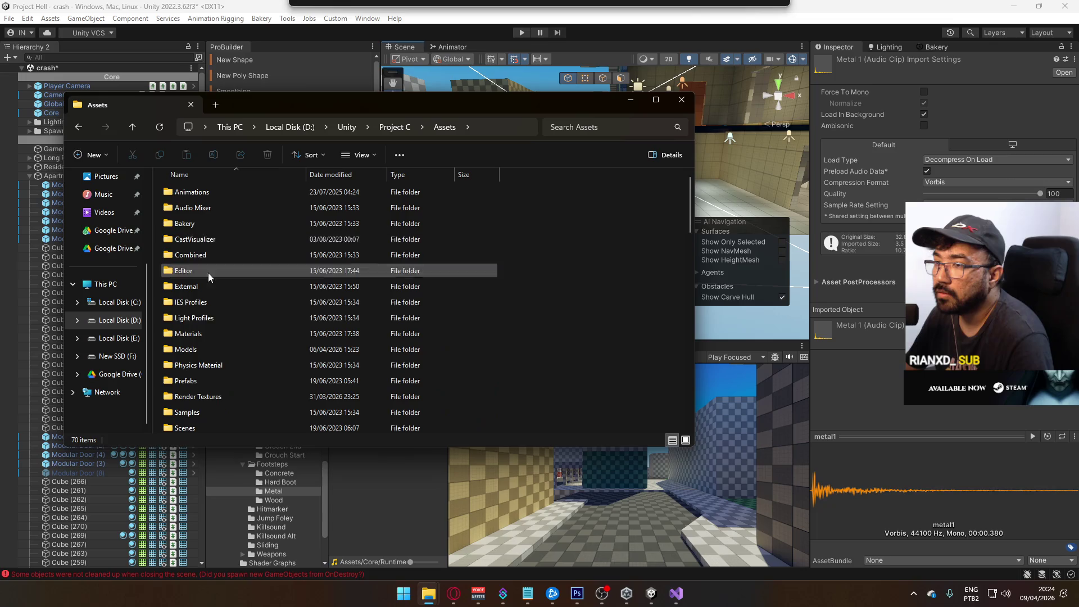
pyautogui.scroll(-5, 219, 326)
pyautogui.doubleClick(214, 271)
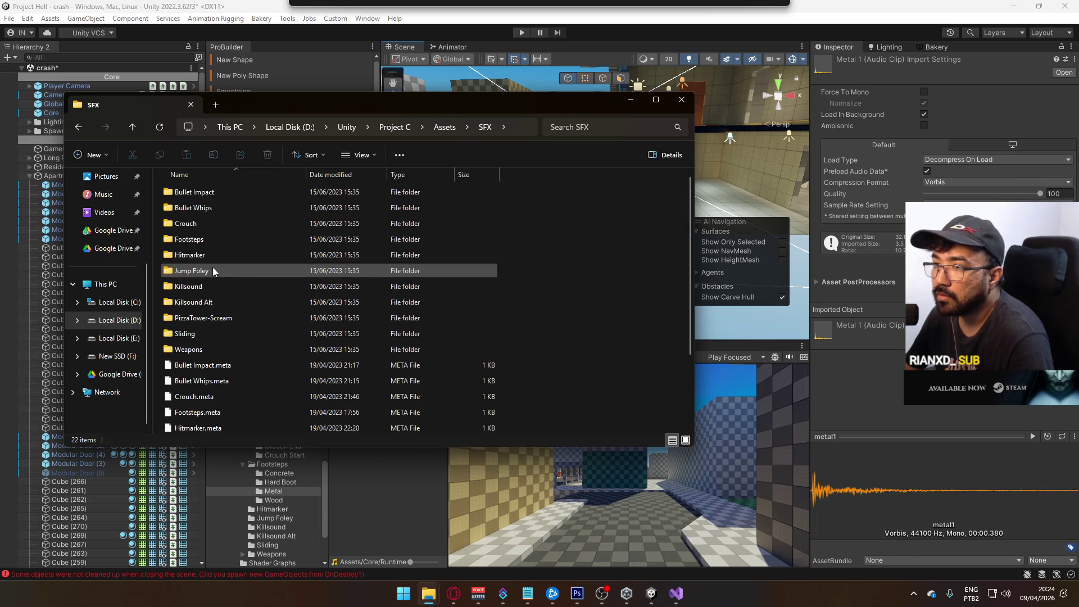
pyautogui.doubleClick(206, 237)
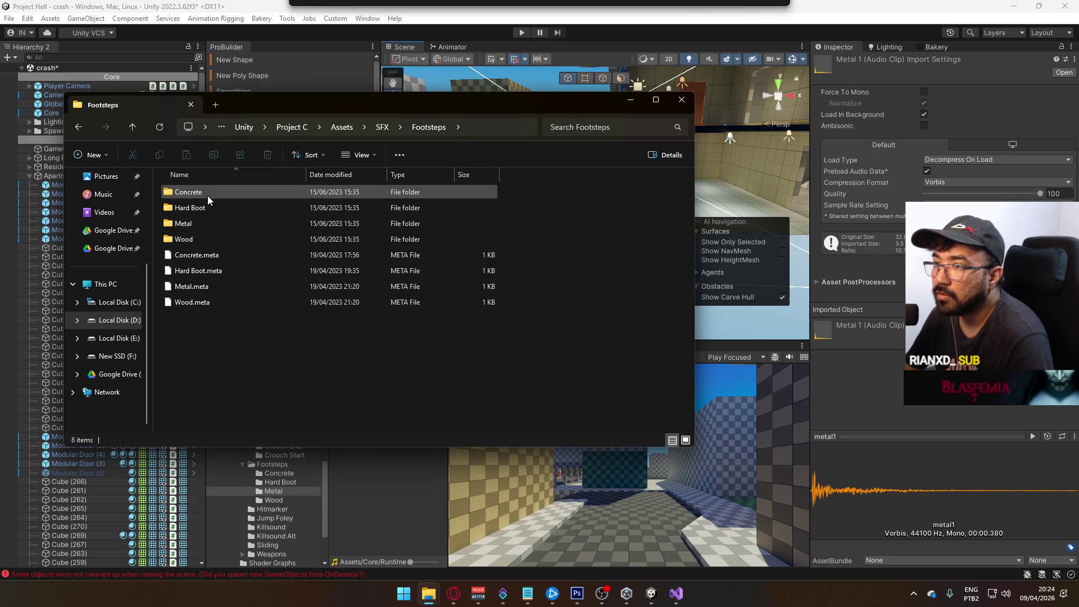
# Go back up and open Project Dodge's Assets\SFX\Footsteps\Dirt folder instead.
pyautogui.click(341, 127)
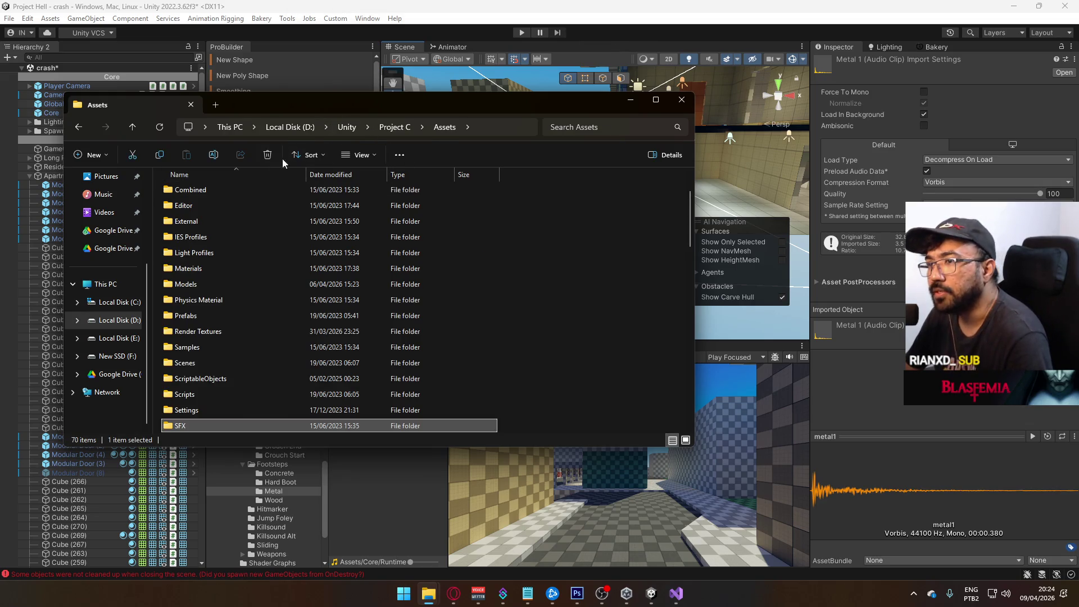
pyautogui.click(347, 127)
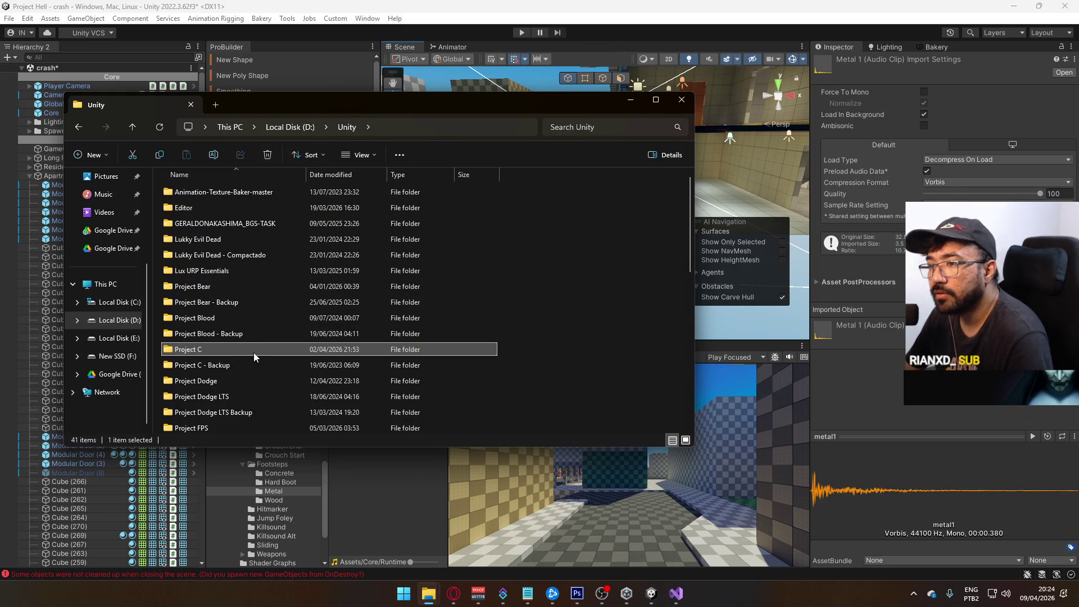
pyautogui.scroll(-4, 264, 305)
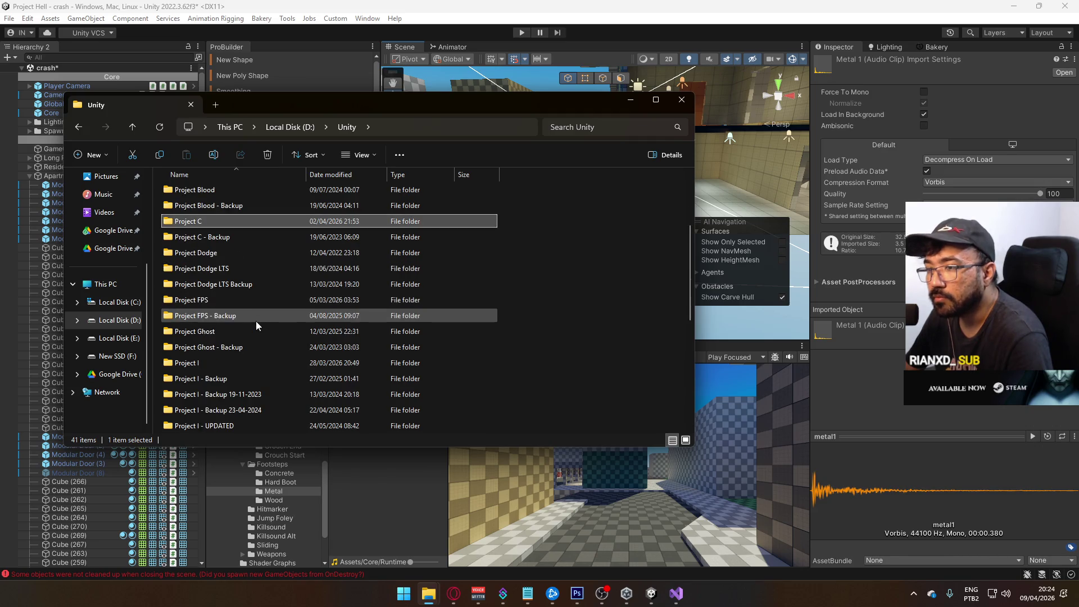
pyautogui.scroll(2, 238, 344)
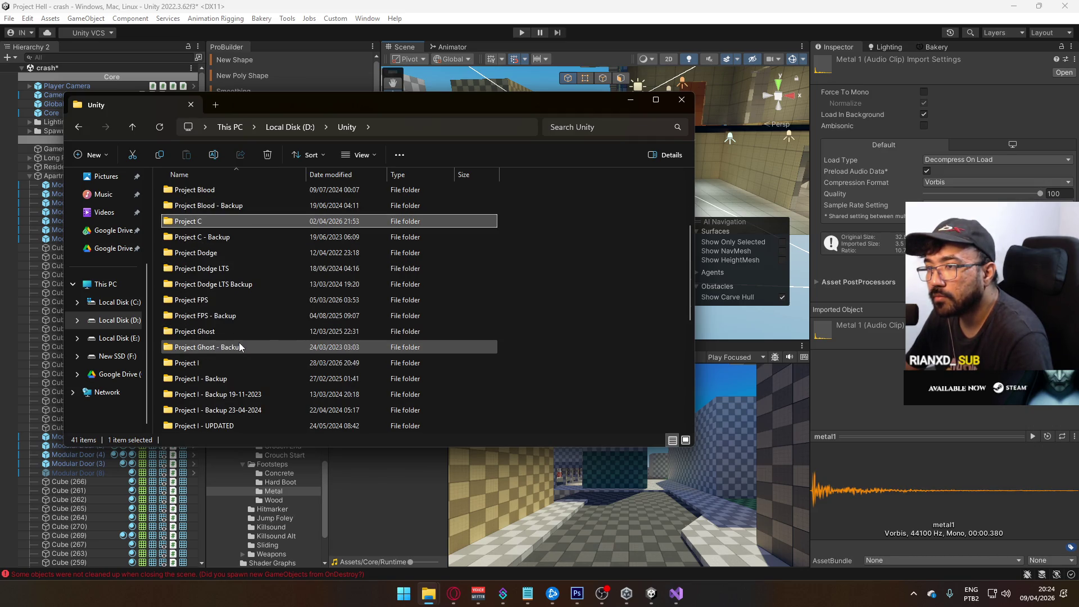
pyautogui.doubleClick(218, 255)
pyautogui.doubleClick(203, 208)
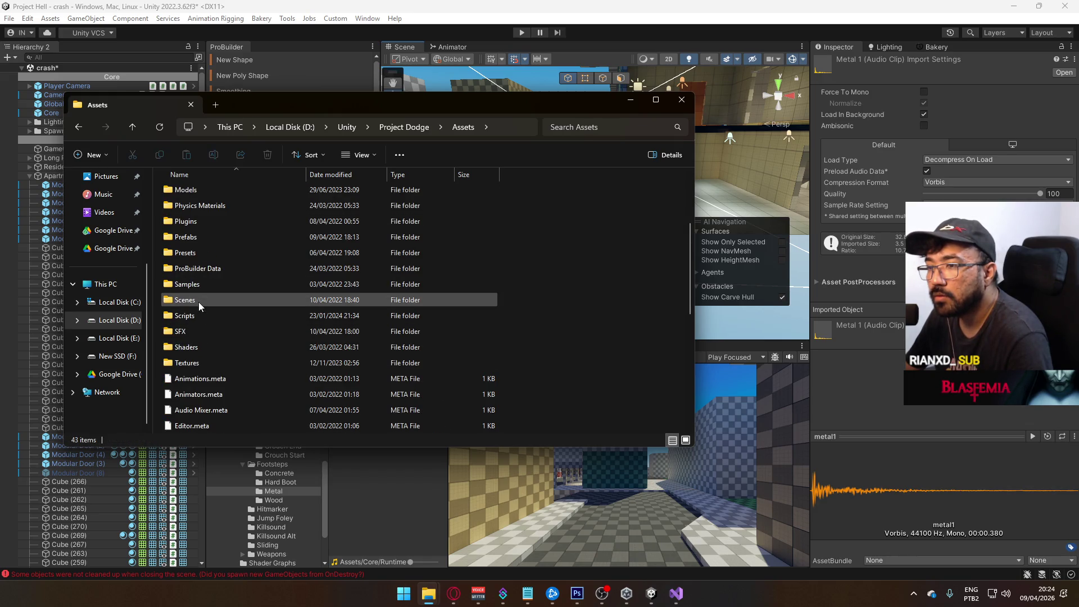
pyautogui.click(194, 330)
pyautogui.doubleClick(195, 331)
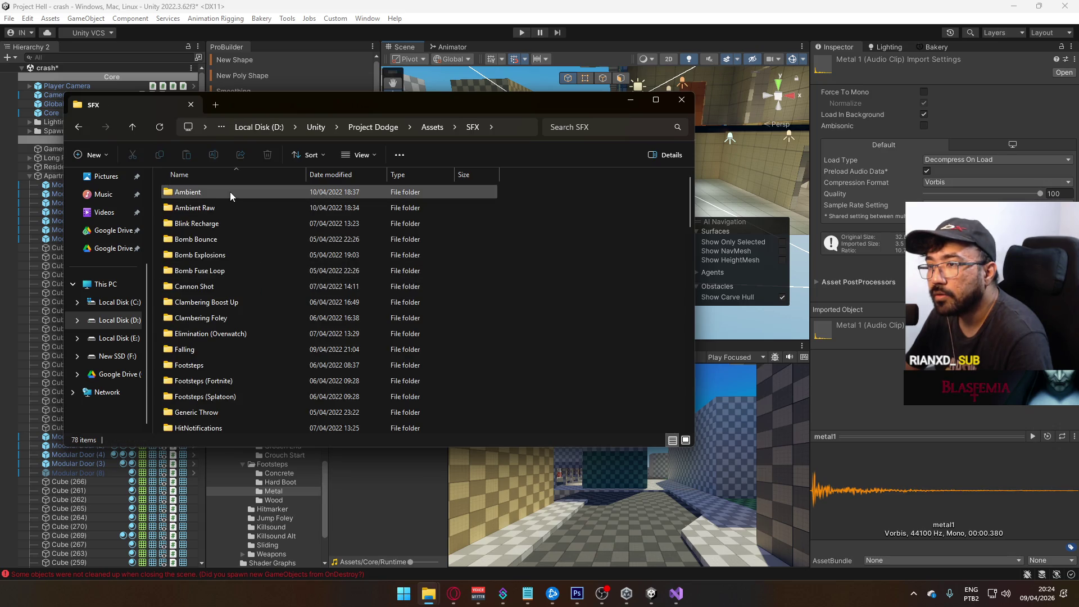
pyautogui.scroll(-1, 267, 267)
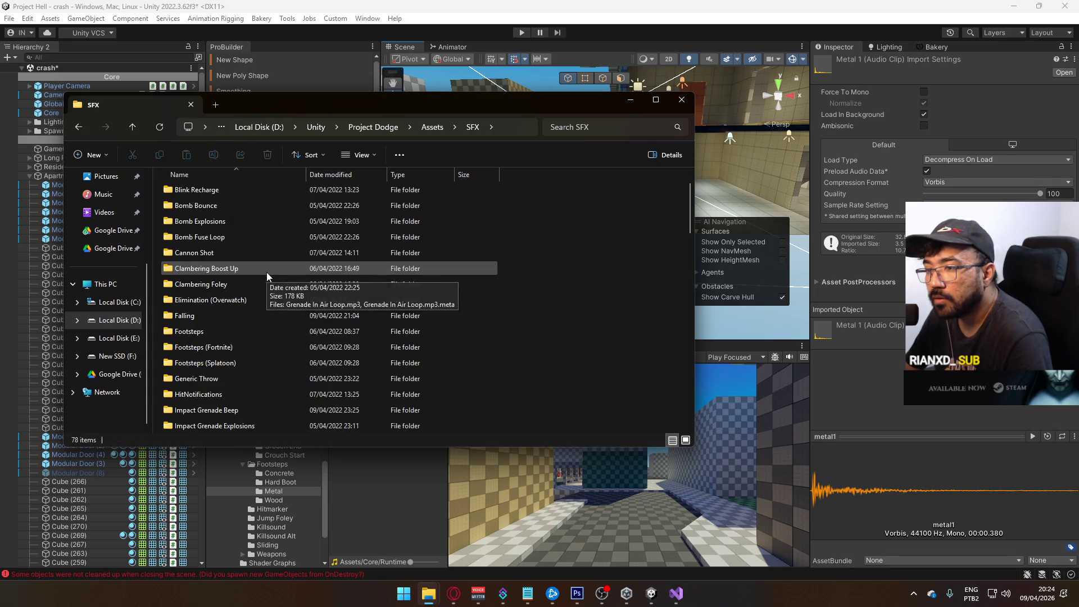
pyautogui.doubleClick(235, 333)
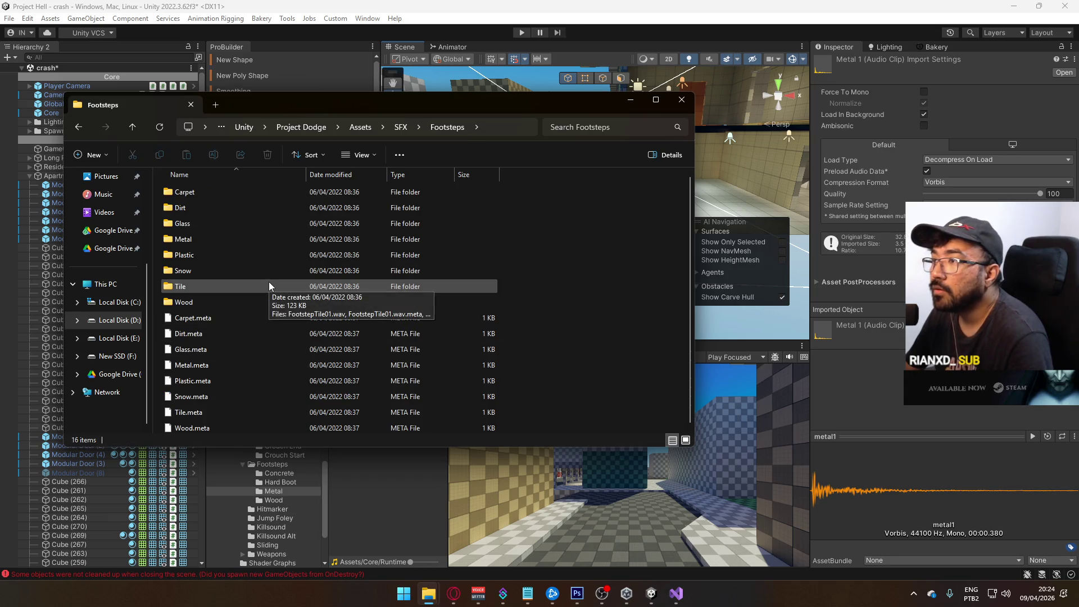
pyautogui.doubleClick(256, 208)
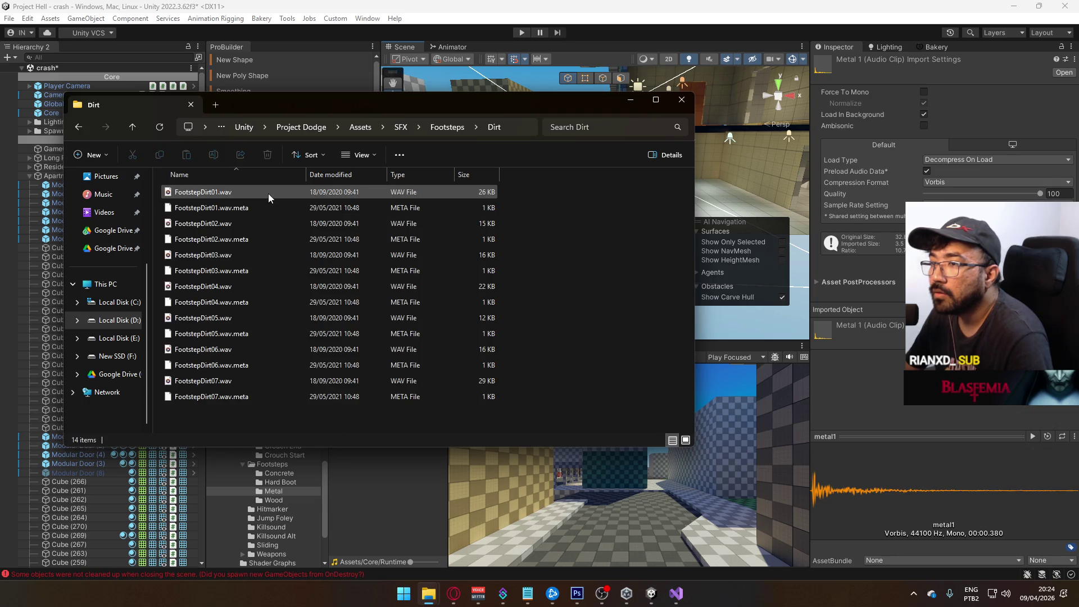
# Play the first Dirt clip and the first and third Tile footstep clips.
pyautogui.doubleClick(268, 193)
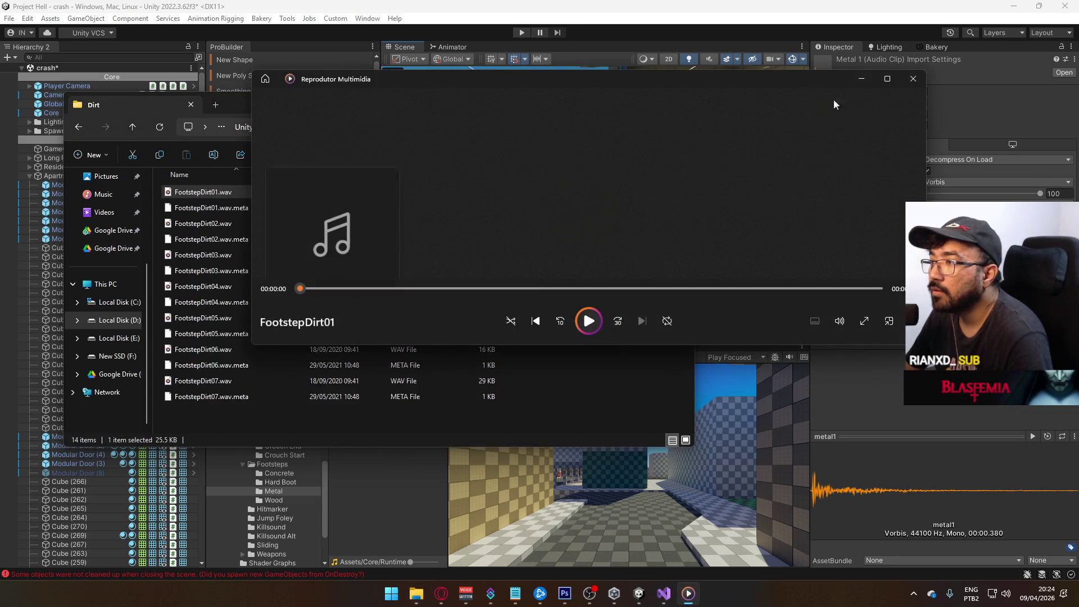
pyautogui.click(913, 79)
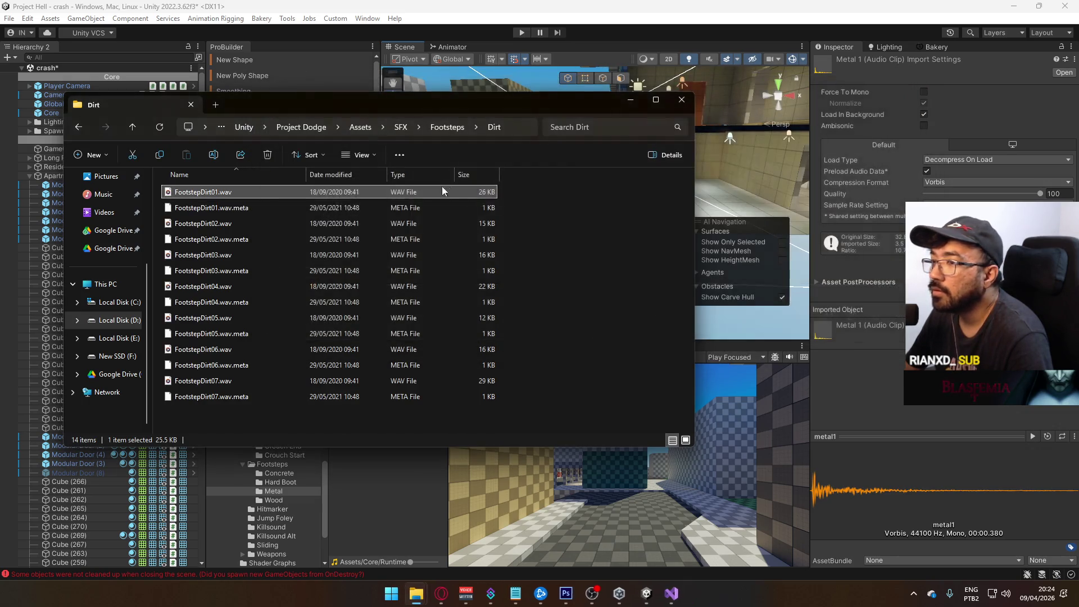
pyautogui.click(446, 132)
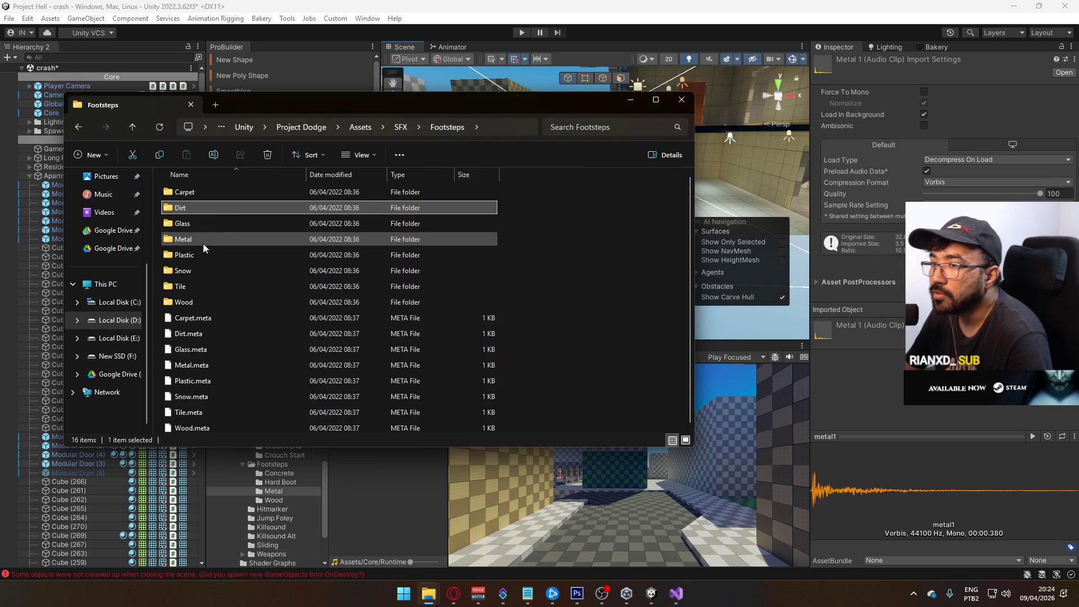
pyautogui.doubleClick(214, 287)
pyautogui.click(226, 192)
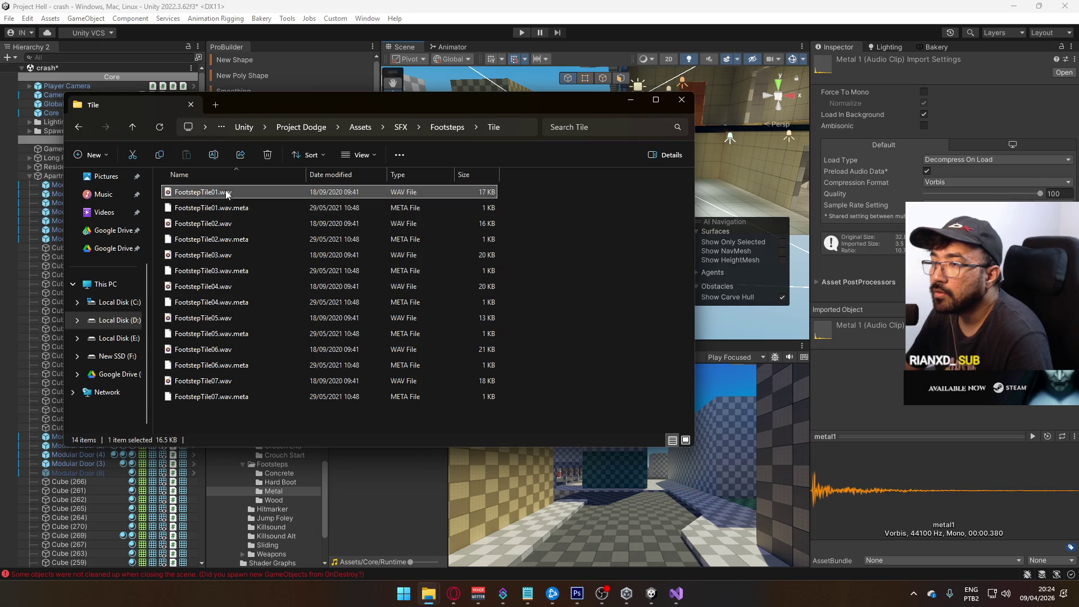
pyautogui.doubleClick(227, 193)
pyautogui.click(913, 78)
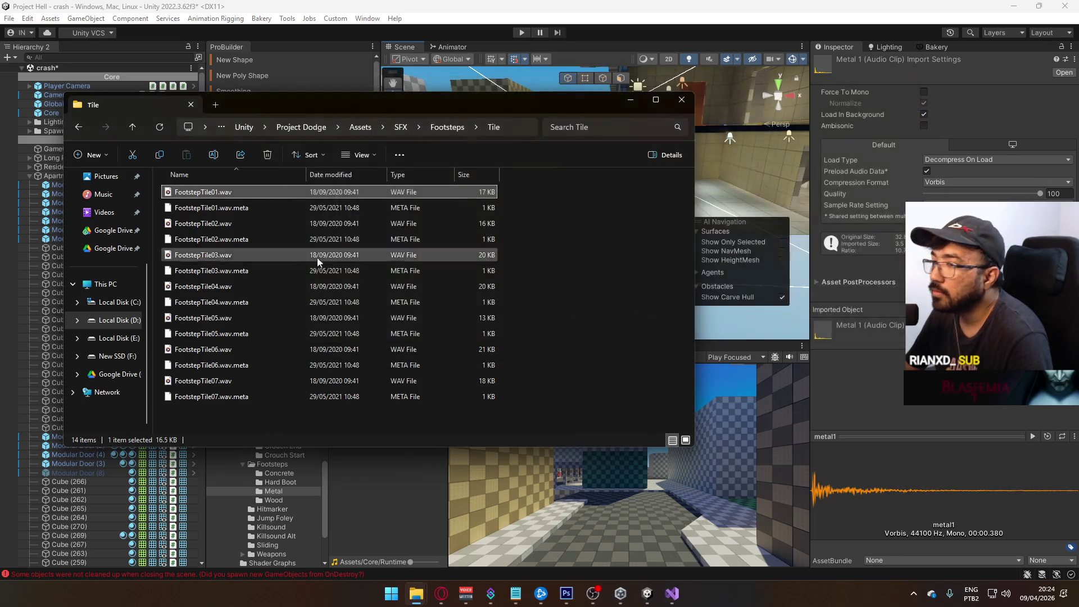
pyautogui.doubleClick(318, 255)
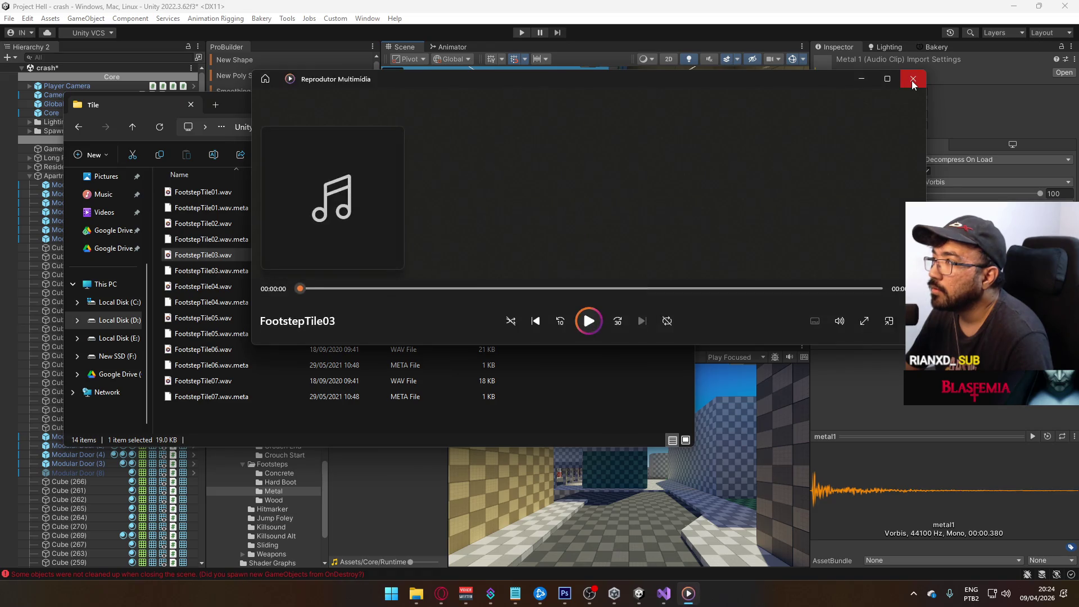
pyautogui.click(912, 79)
pyautogui.click(442, 128)
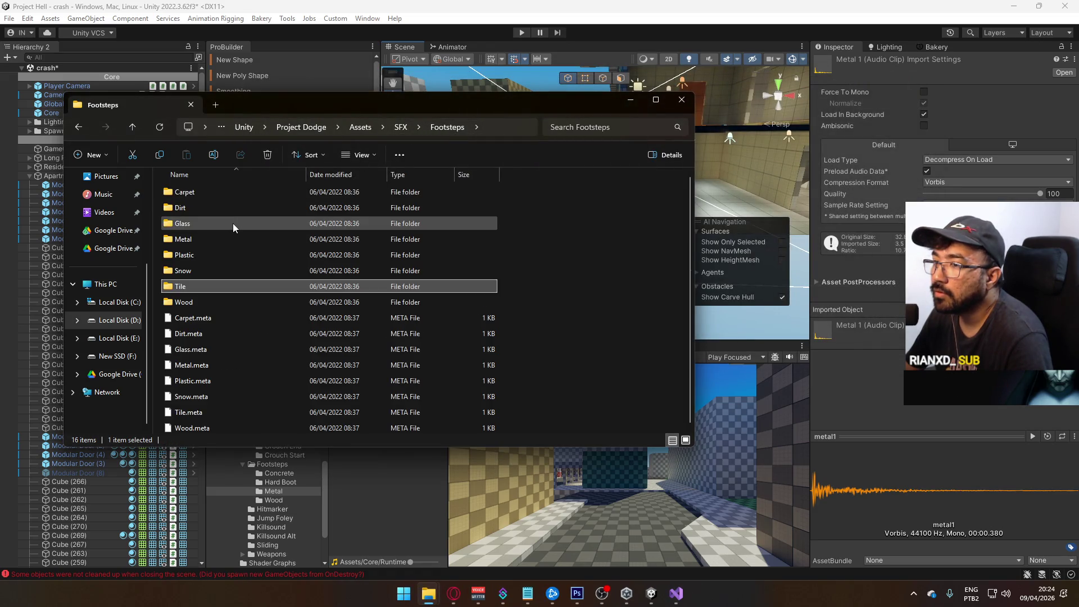
# Play Stone Walk 1 from Footsteps (Fortnite) > Stone, then return to SFX.
pyautogui.click(401, 127)
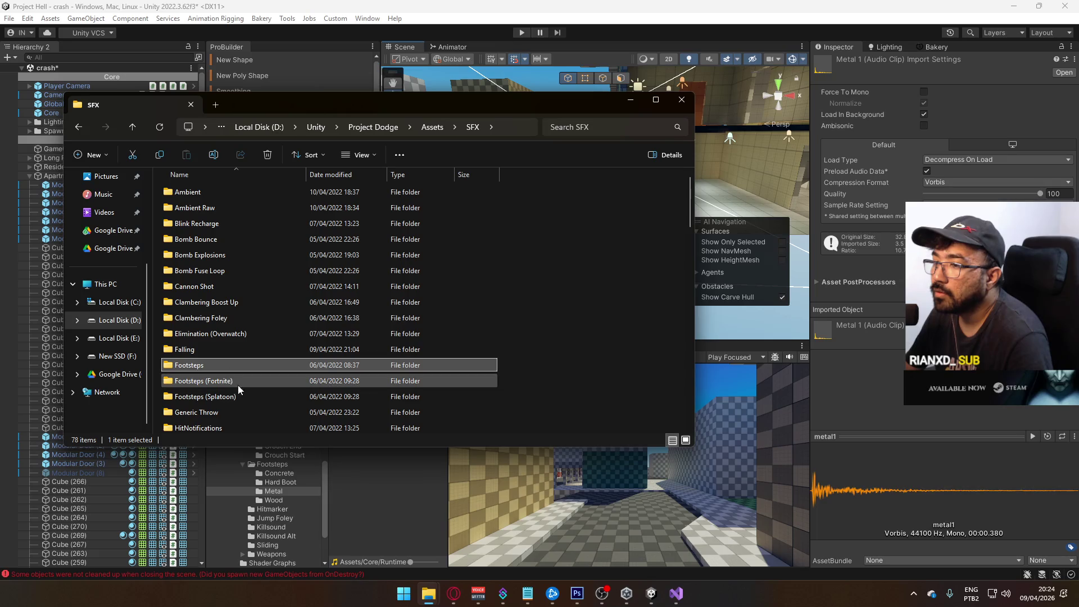
pyautogui.doubleClick(254, 385)
pyautogui.doubleClick(237, 195)
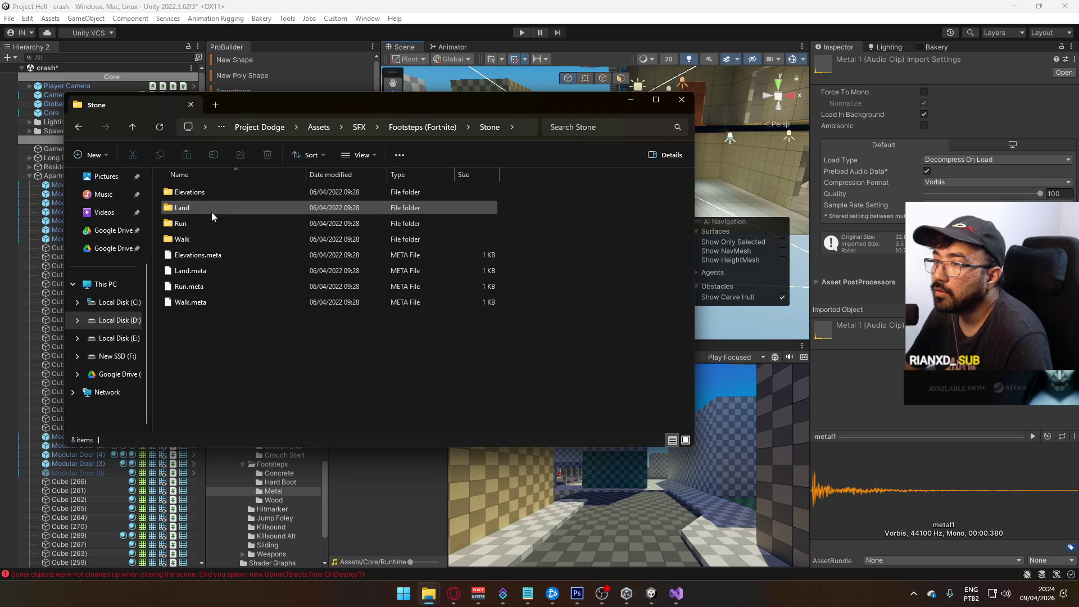
pyautogui.doubleClick(205, 241)
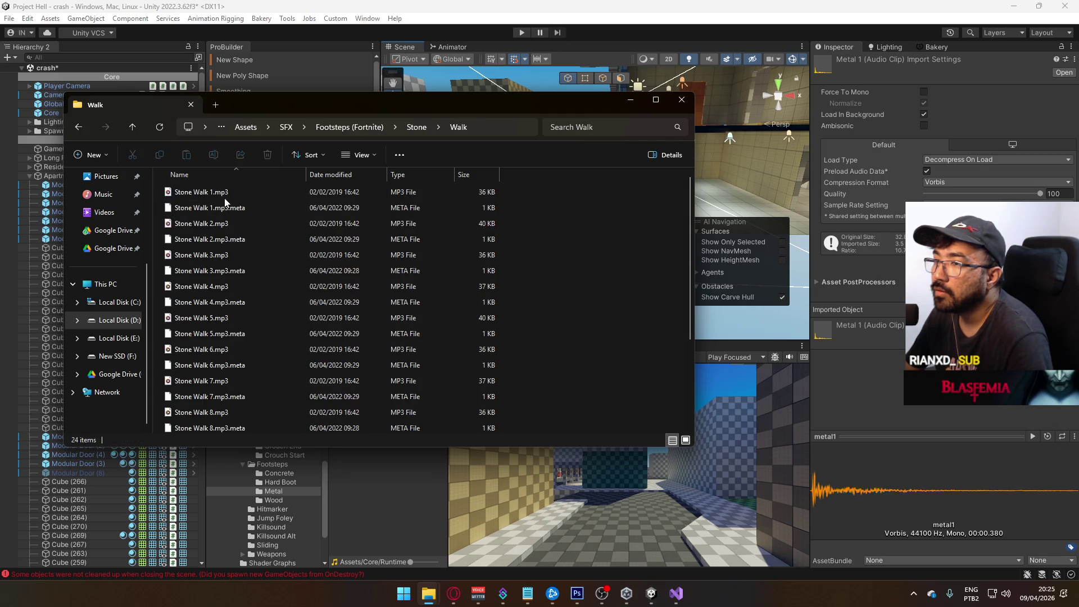
pyautogui.doubleClick(225, 196)
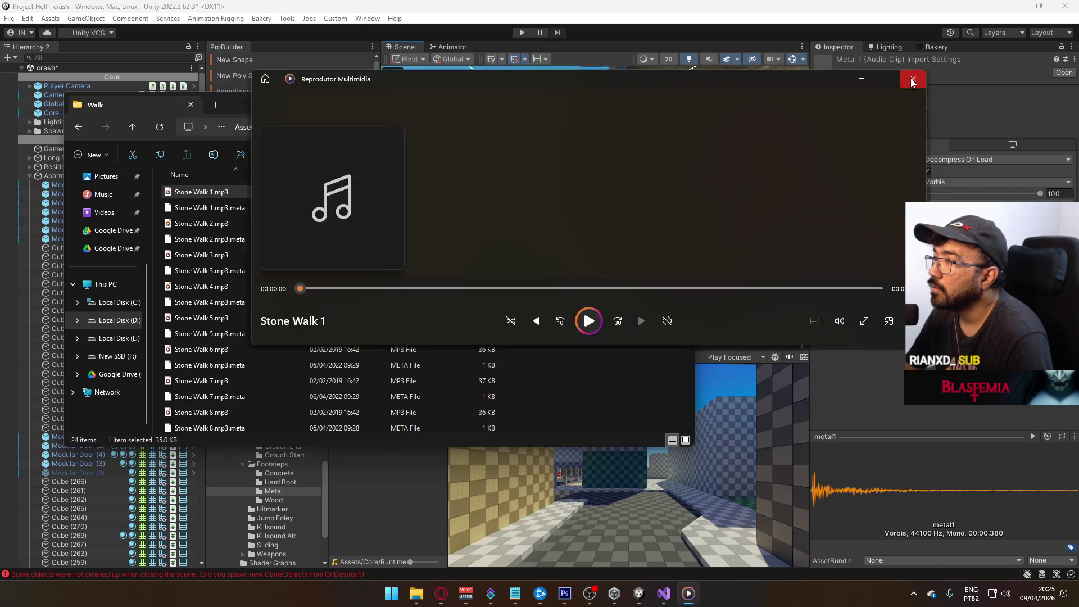
pyautogui.click(913, 78)
pyautogui.click(353, 129)
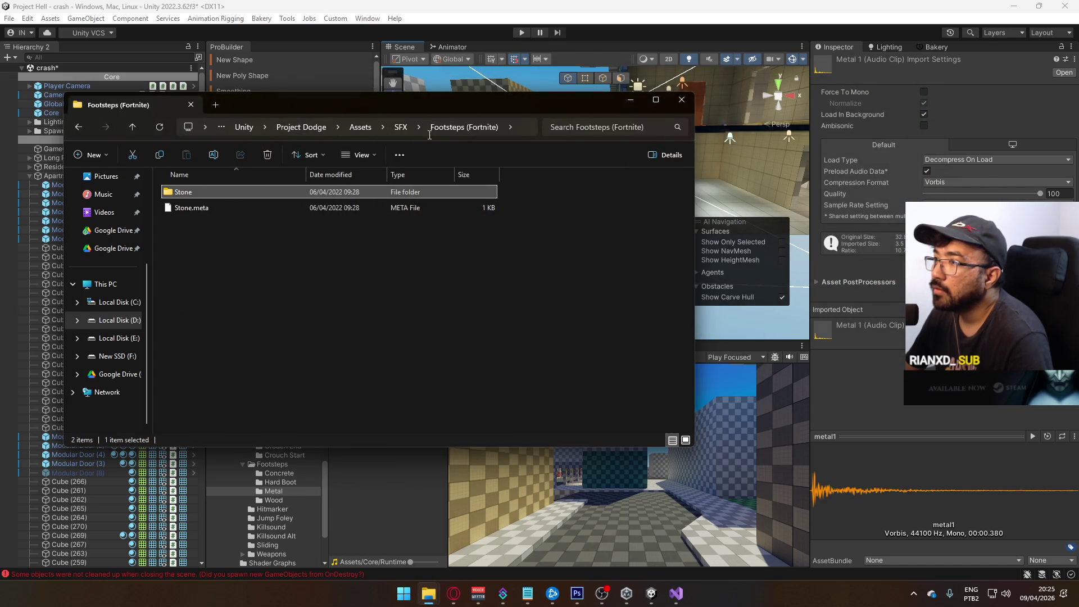
pyautogui.click(401, 128)
# Play the first Metal clip and the first two Wood footstep clips.
pyautogui.click(238, 368)
pyautogui.doubleClick(239, 369)
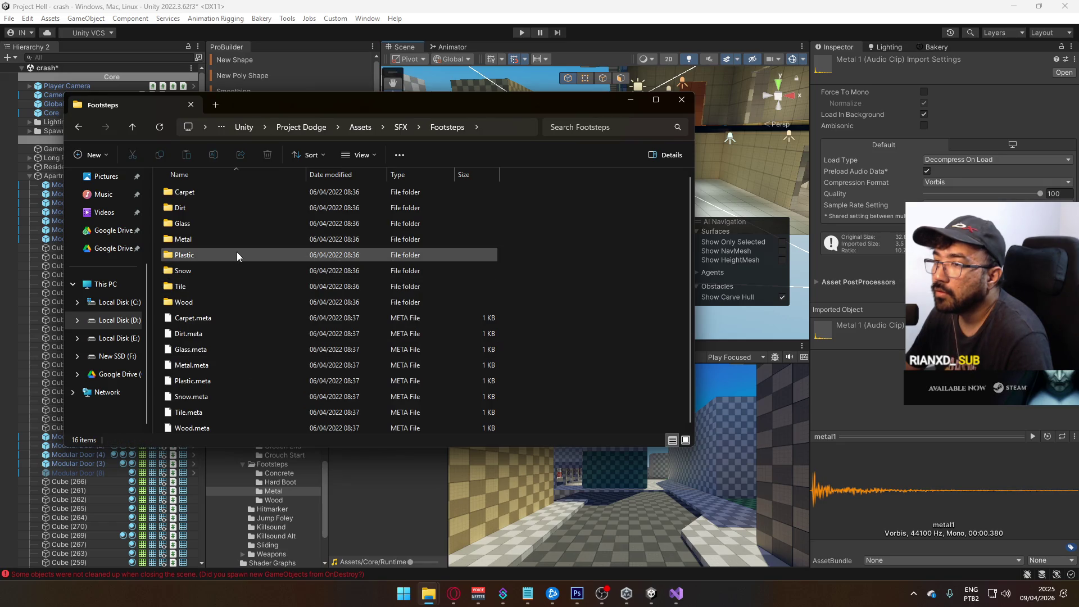
pyautogui.doubleClick(240, 242)
pyautogui.doubleClick(239, 195)
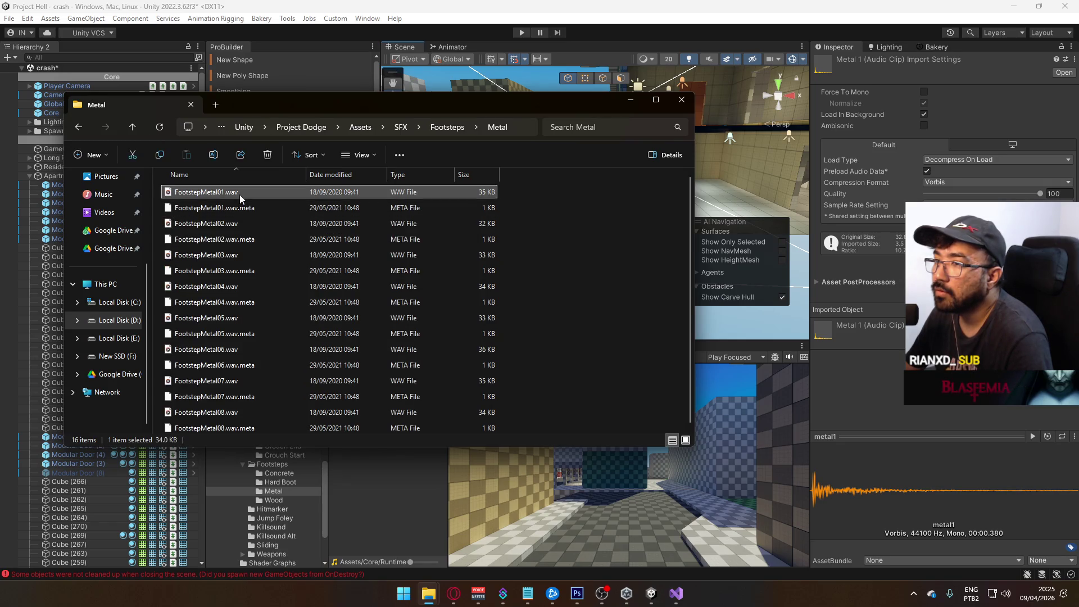
pyautogui.click(916, 79)
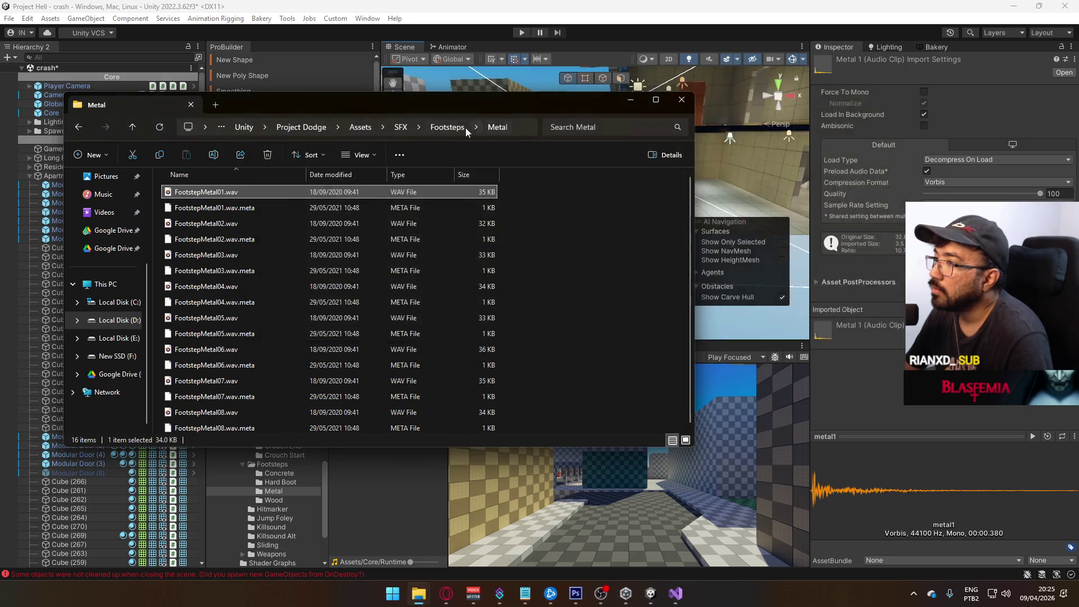
pyautogui.click(465, 127)
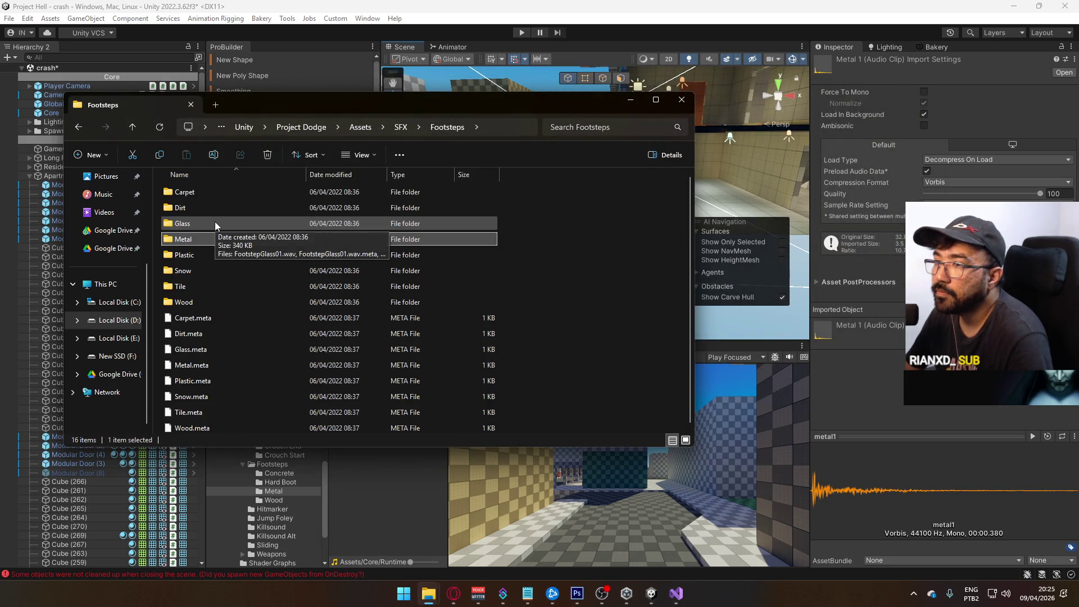
pyautogui.doubleClick(199, 301)
pyautogui.doubleClick(229, 194)
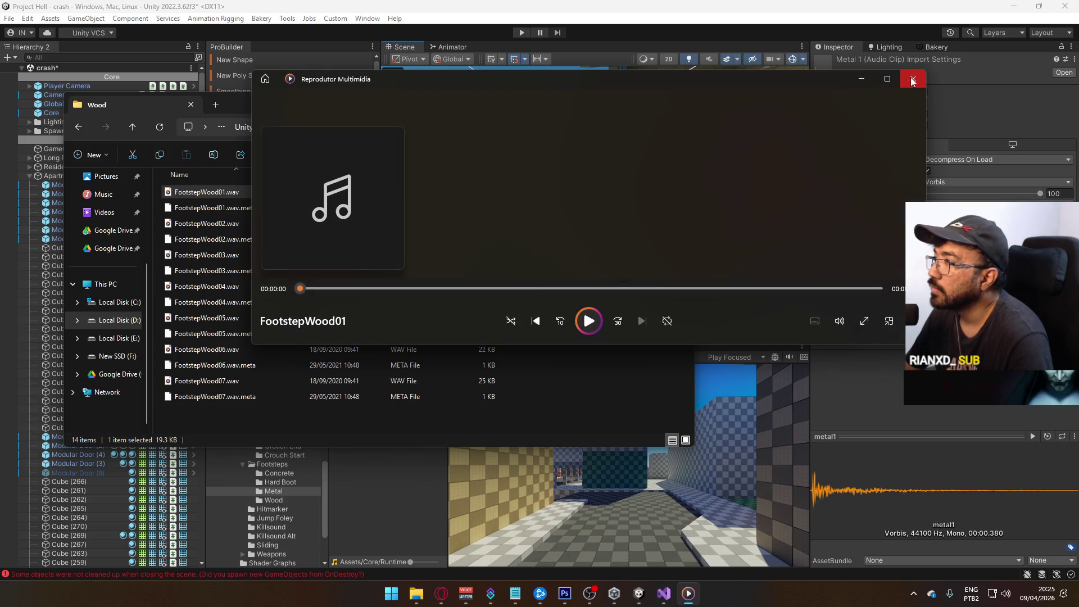
pyautogui.click(913, 80)
pyautogui.doubleClick(225, 224)
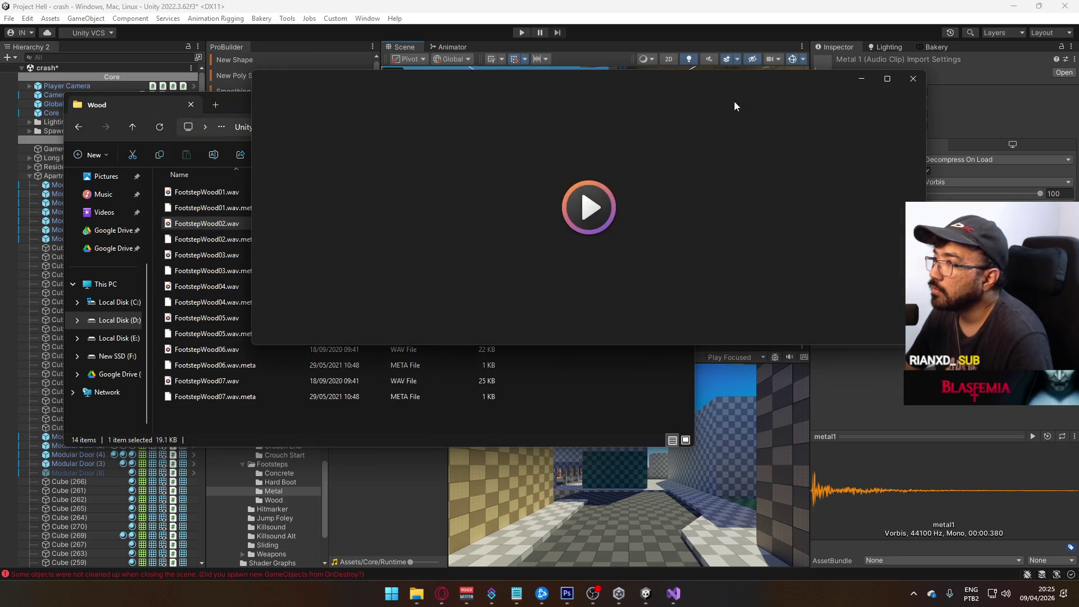
pyautogui.click(917, 81)
pyautogui.click(448, 127)
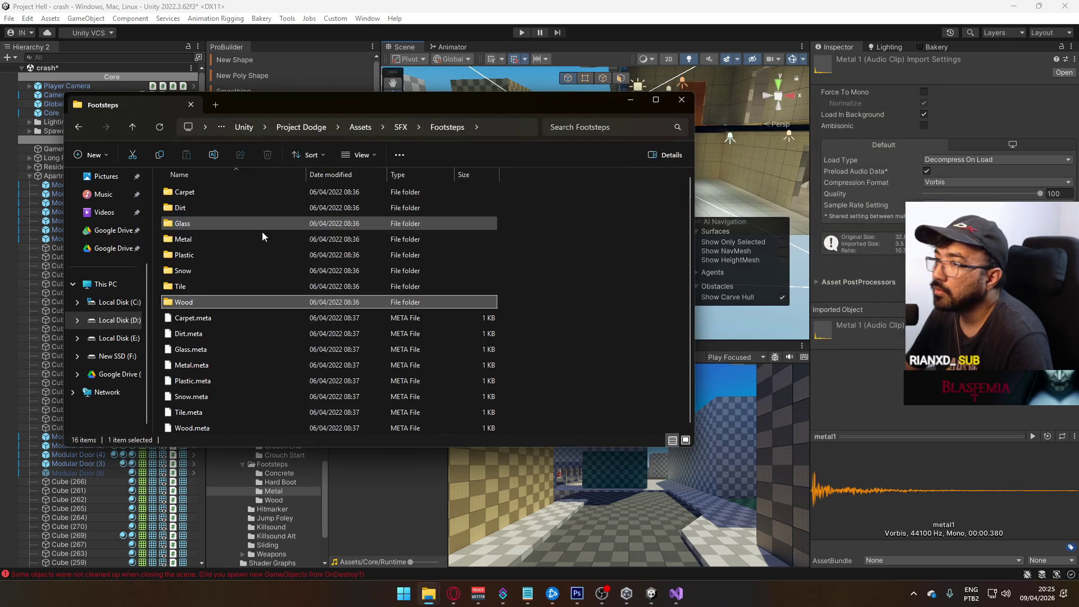
# Play the first Tile clip and the first Snow footstep clip.
pyautogui.doubleClick(211, 287)
pyautogui.doubleClick(205, 192)
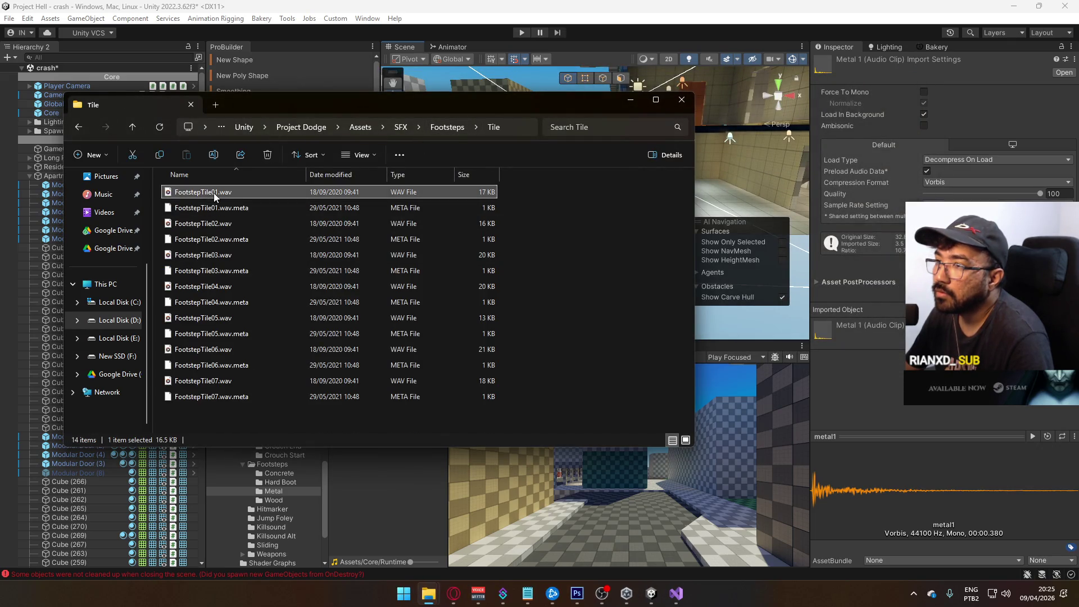
pyautogui.click(913, 79)
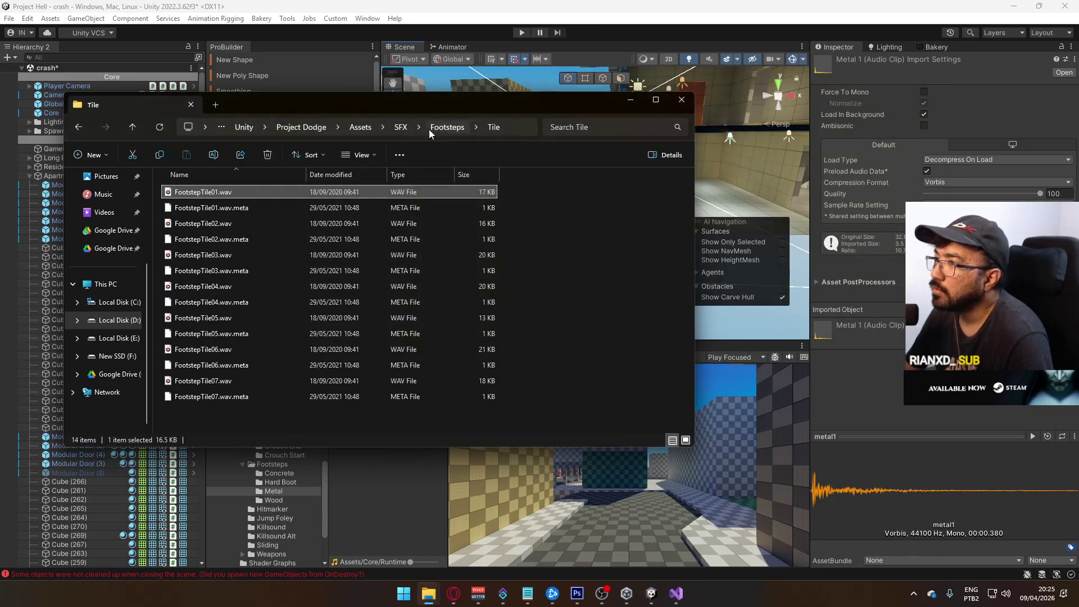
pyautogui.click(448, 127)
pyautogui.doubleClick(225, 268)
pyautogui.doubleClick(221, 193)
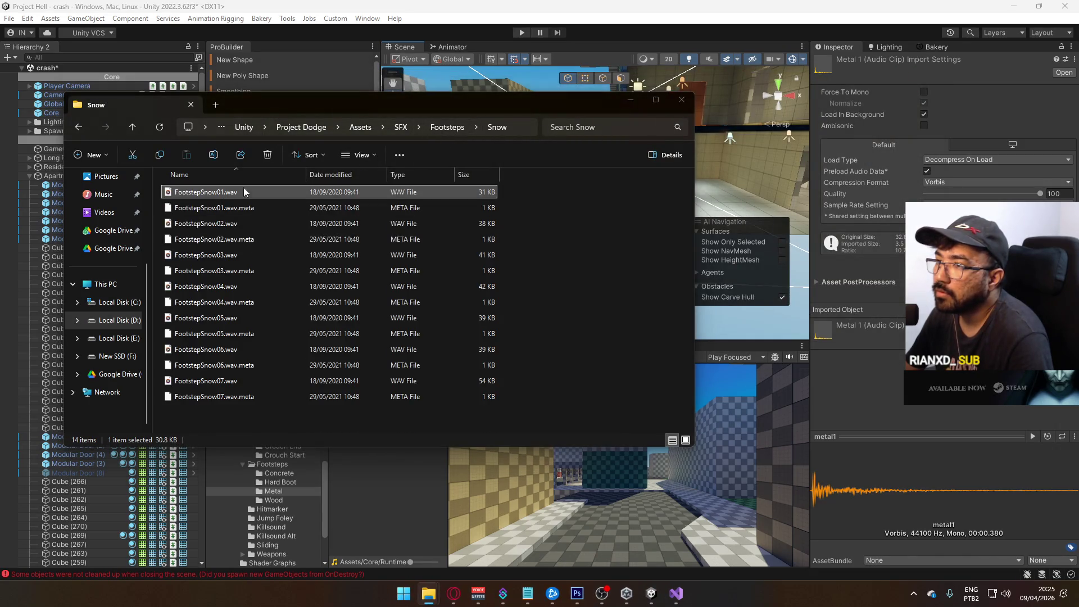
pyautogui.click(915, 79)
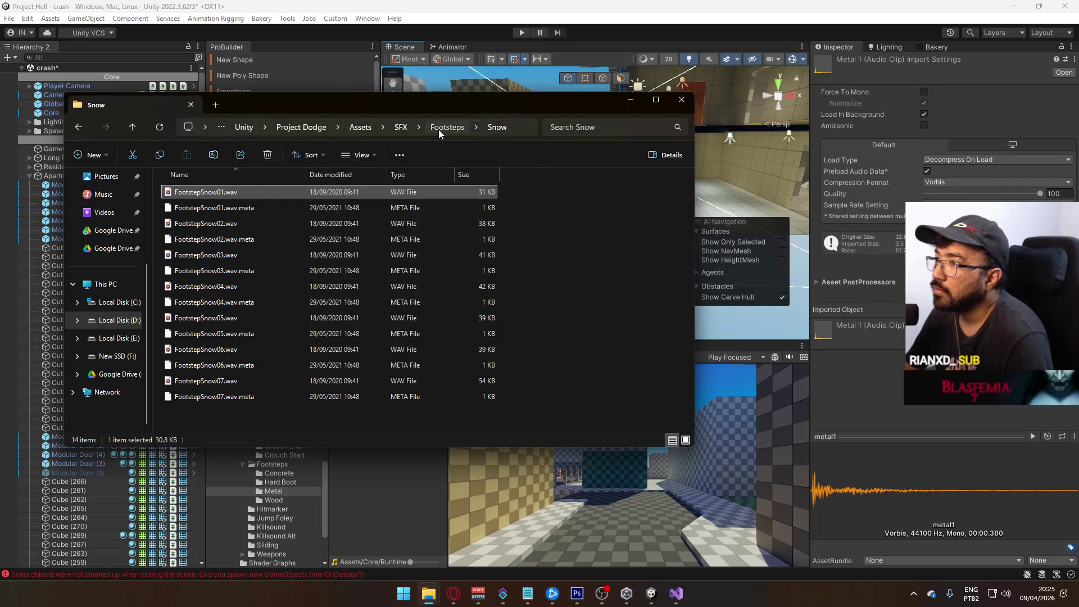
pyautogui.click(439, 129)
# Play FootstepPlastic01 and FootstepPlastic02 from the Plastic folder.
pyautogui.doubleClick(219, 252)
pyautogui.doubleClick(242, 193)
pyautogui.click(913, 80)
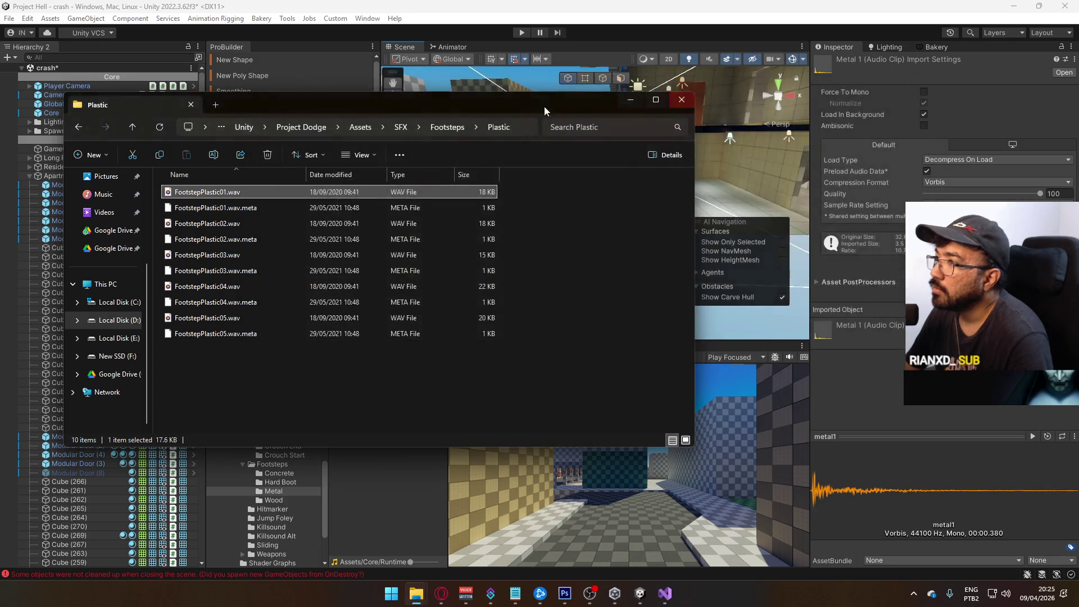
pyautogui.doubleClick(240, 222)
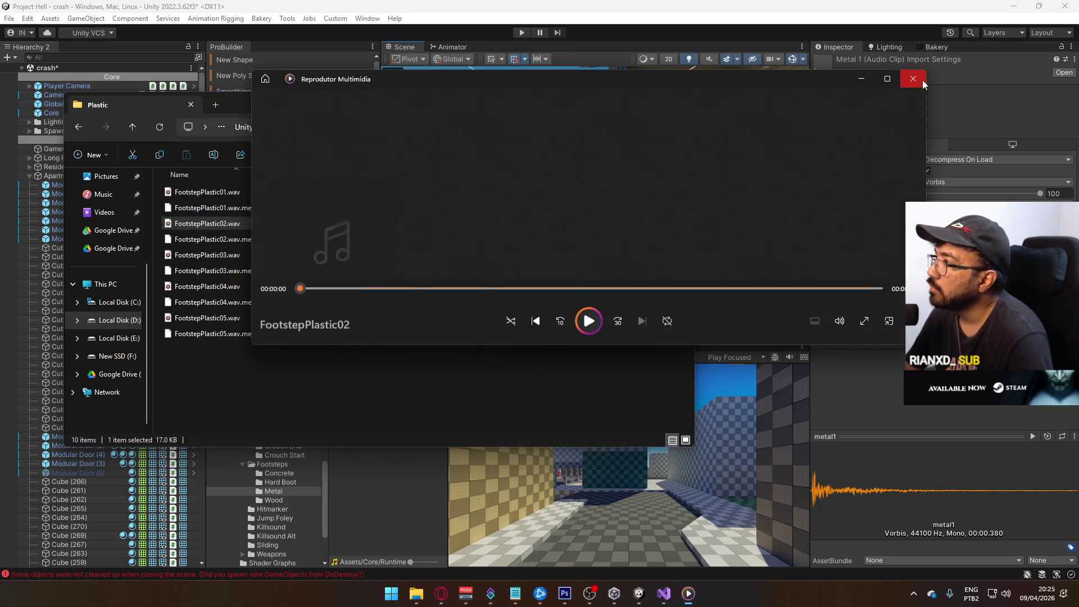
pyautogui.click(917, 80)
pyautogui.click(448, 127)
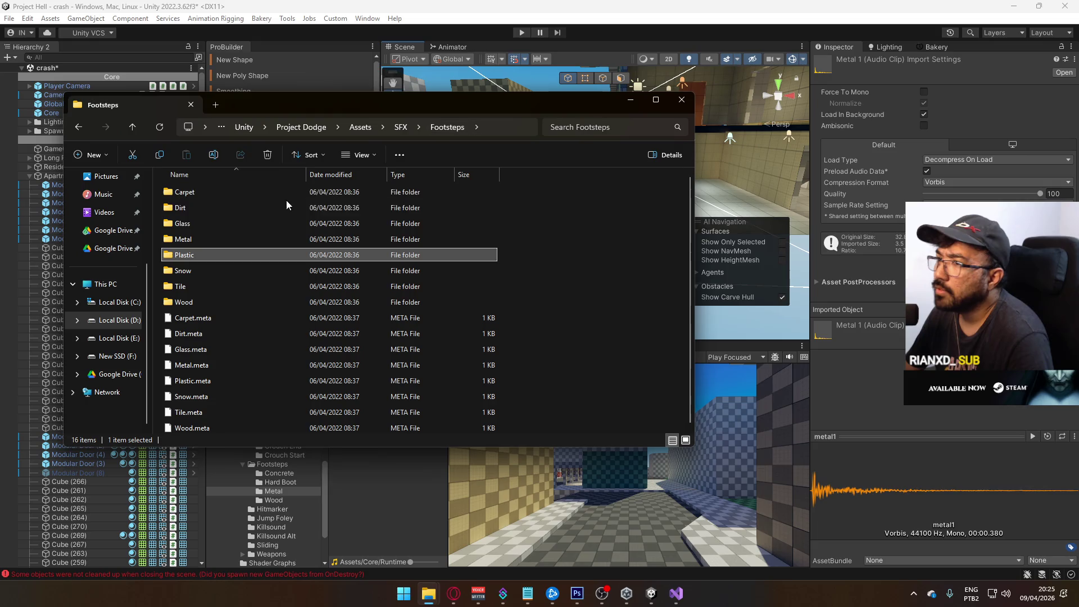
# Play FootstepGlass01 and FootstepCarpet01, then return to the Footsteps folder.
pyautogui.doubleClick(243, 227)
pyautogui.doubleClick(221, 195)
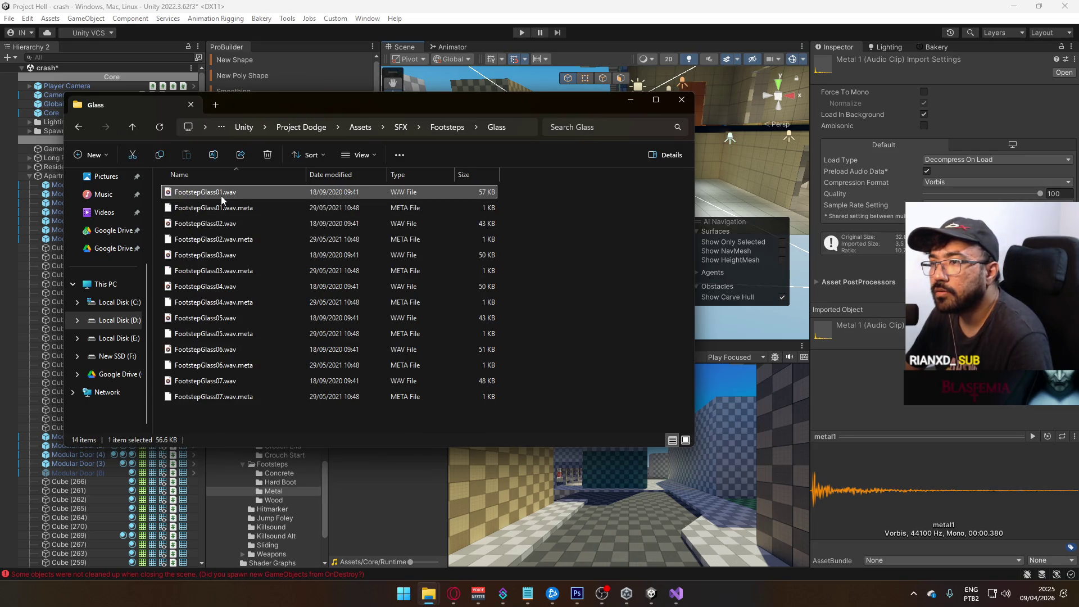
pyautogui.click(911, 80)
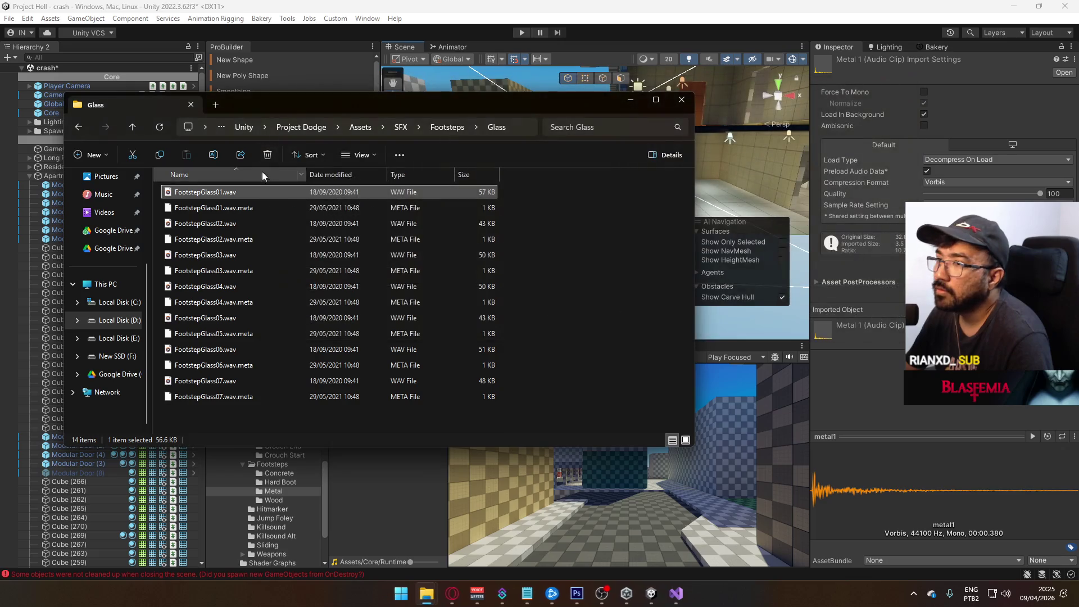
pyautogui.click(438, 128)
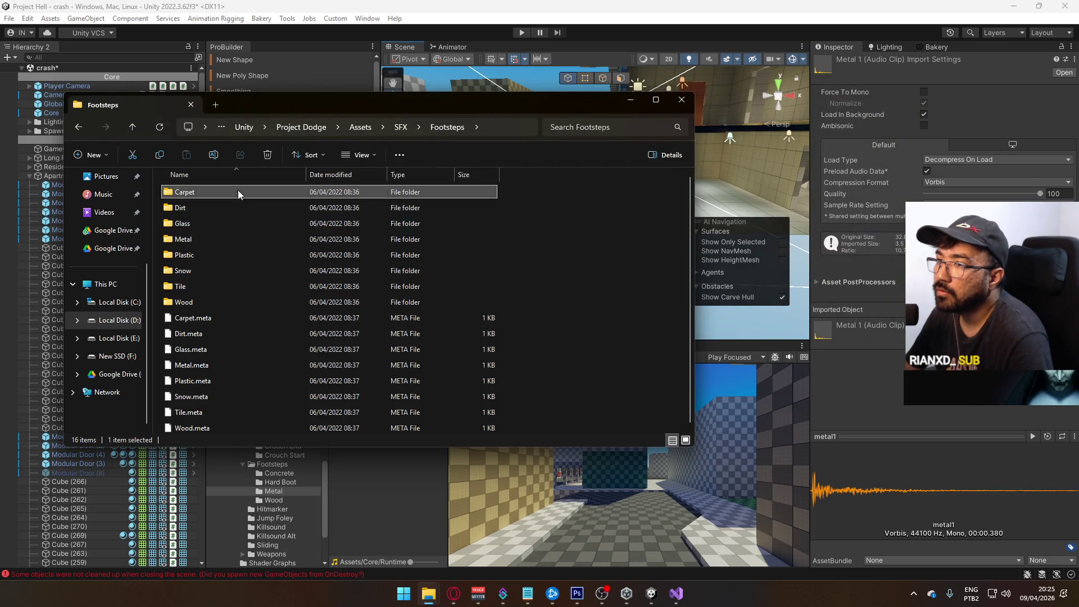
pyautogui.doubleClick(236, 191)
pyautogui.doubleClick(224, 196)
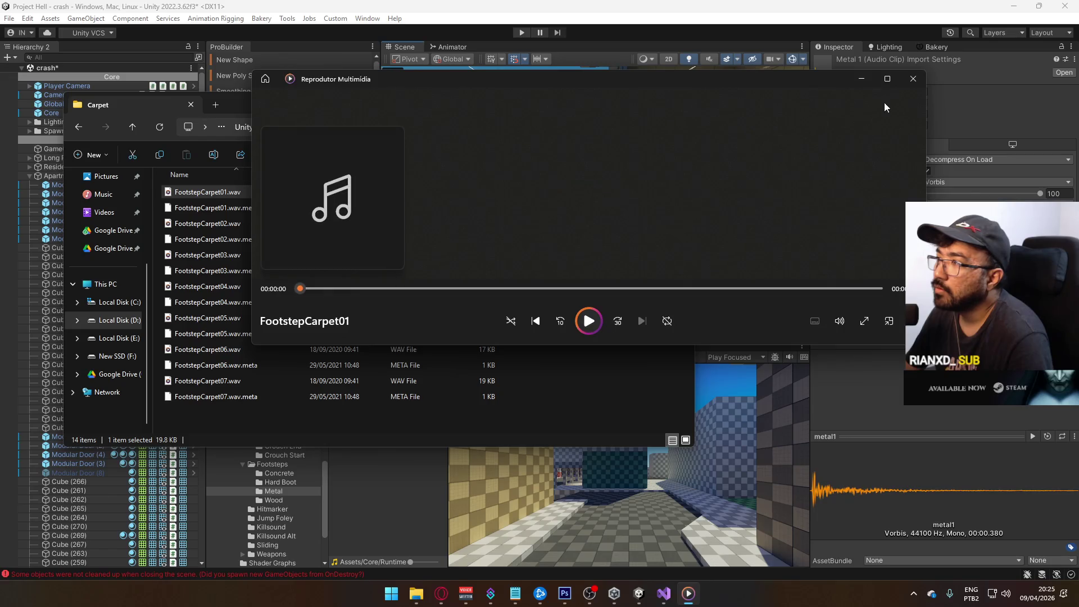
pyautogui.click(913, 81)
pyautogui.click(453, 130)
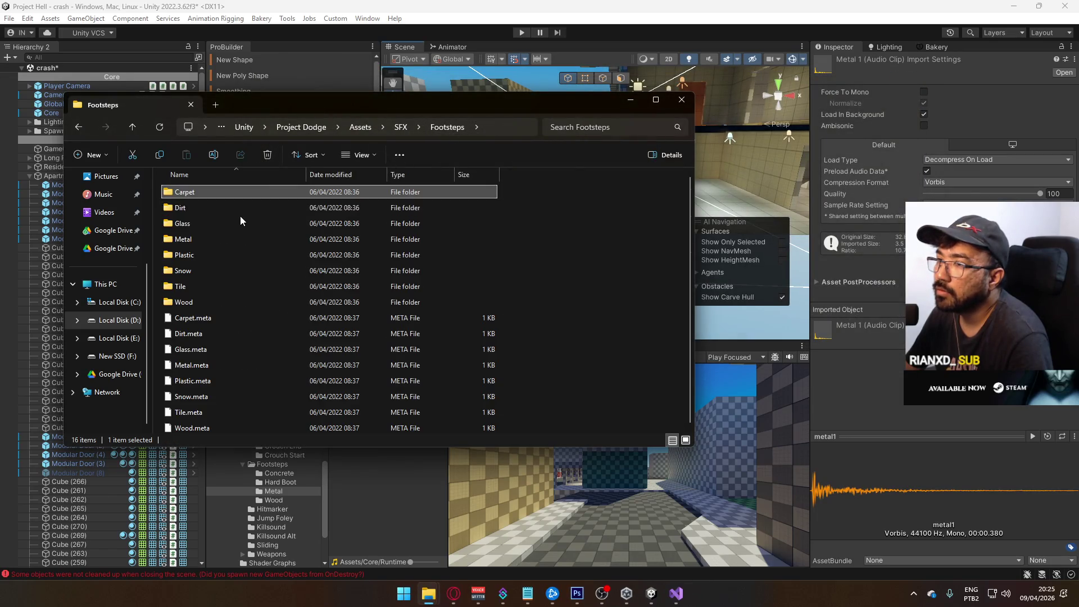
# Go up to SFX and open the Small Object In Air folder.
pyautogui.click(401, 127)
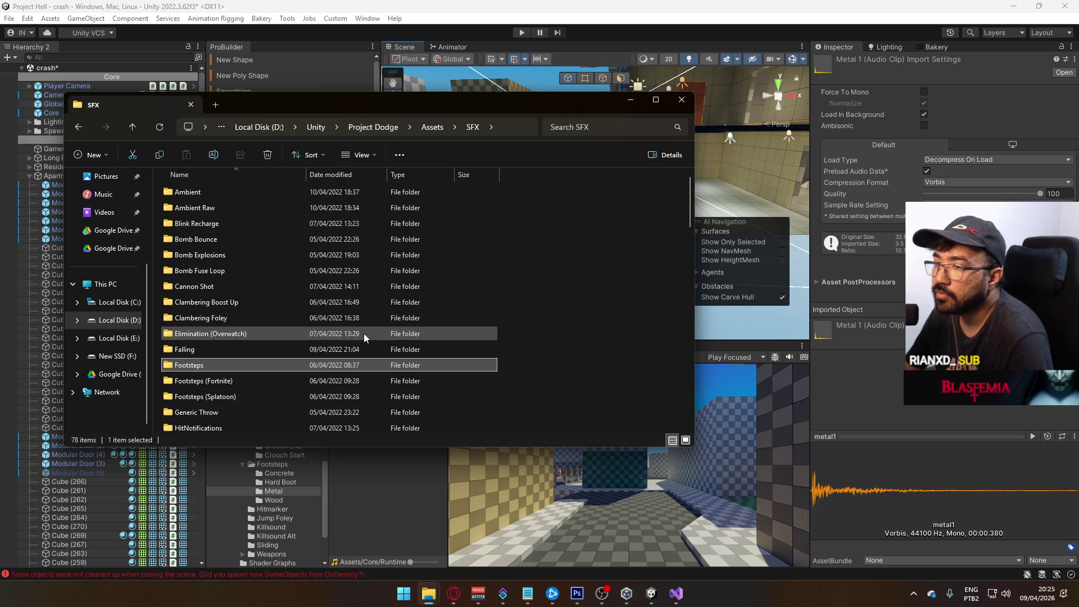
pyautogui.scroll(-1, 292, 273)
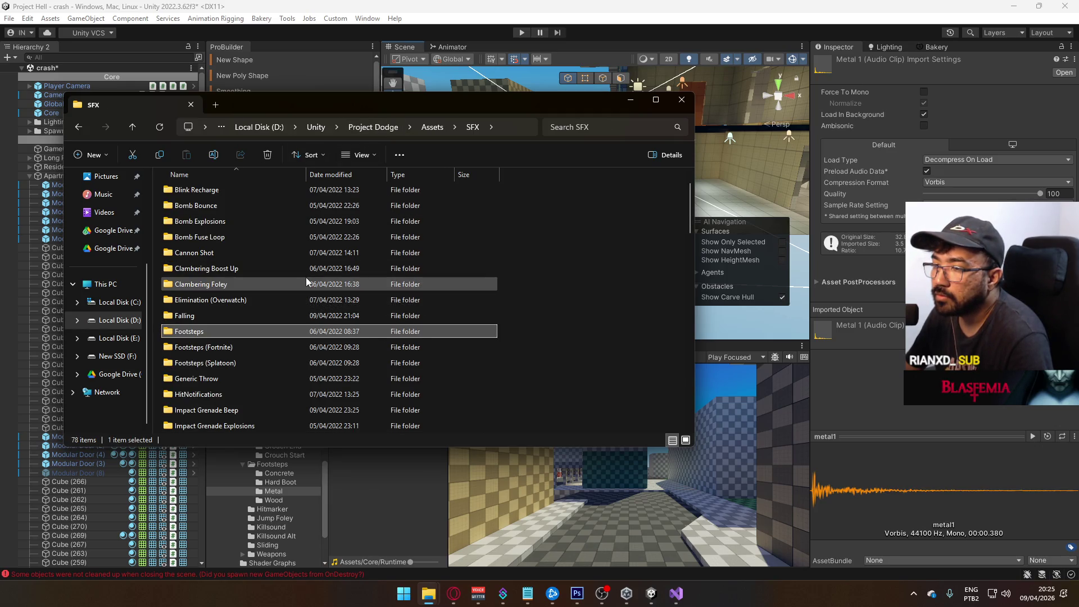
pyautogui.scroll(-1, 307, 281)
pyautogui.scroll(-3, 312, 284)
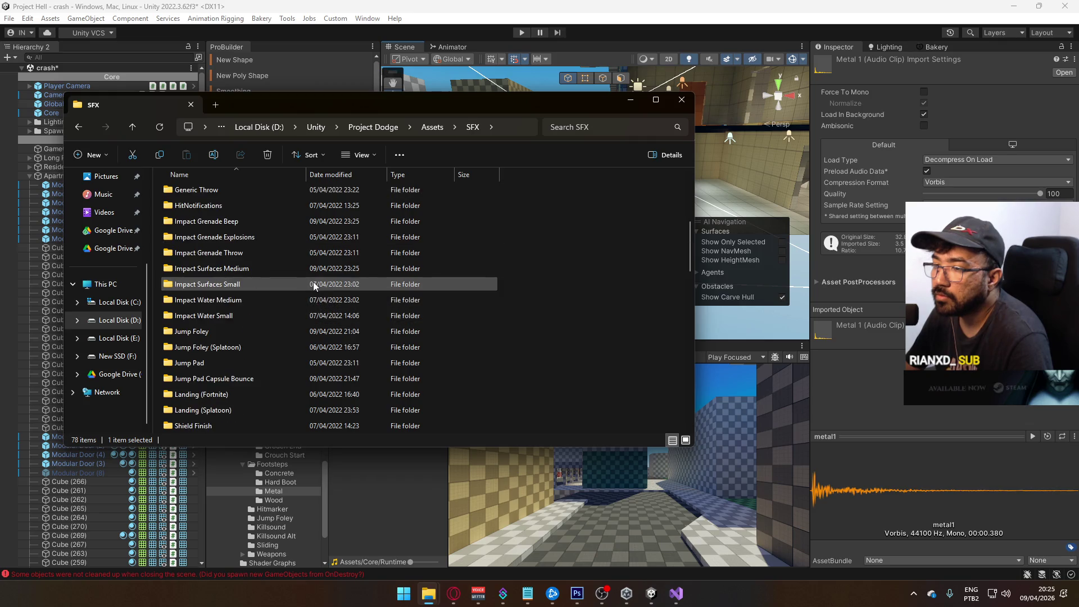
pyautogui.scroll(-2, 313, 282)
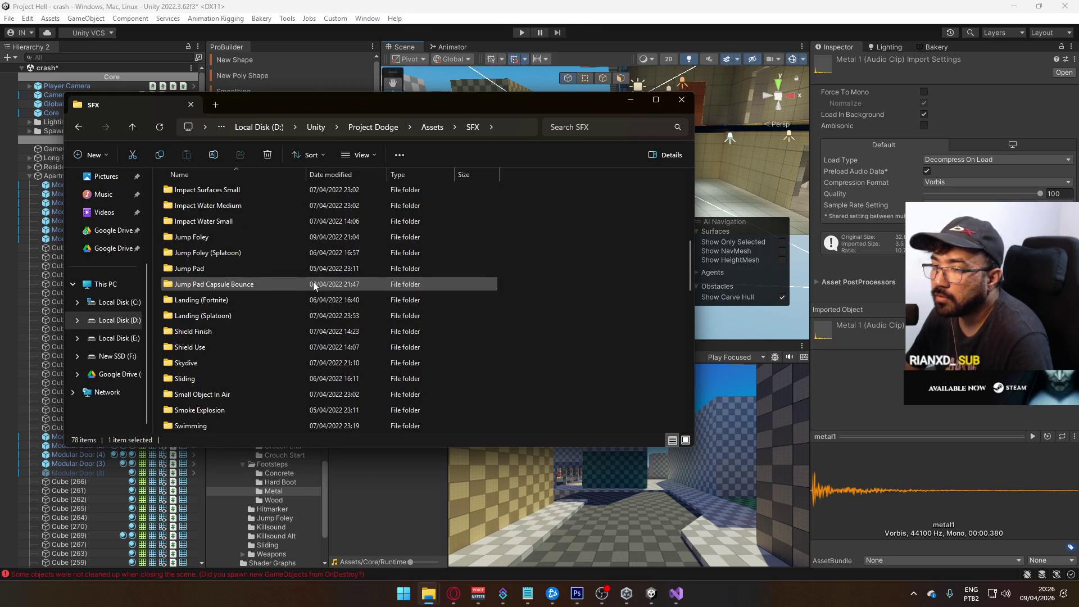
pyautogui.scroll(-2, 312, 282)
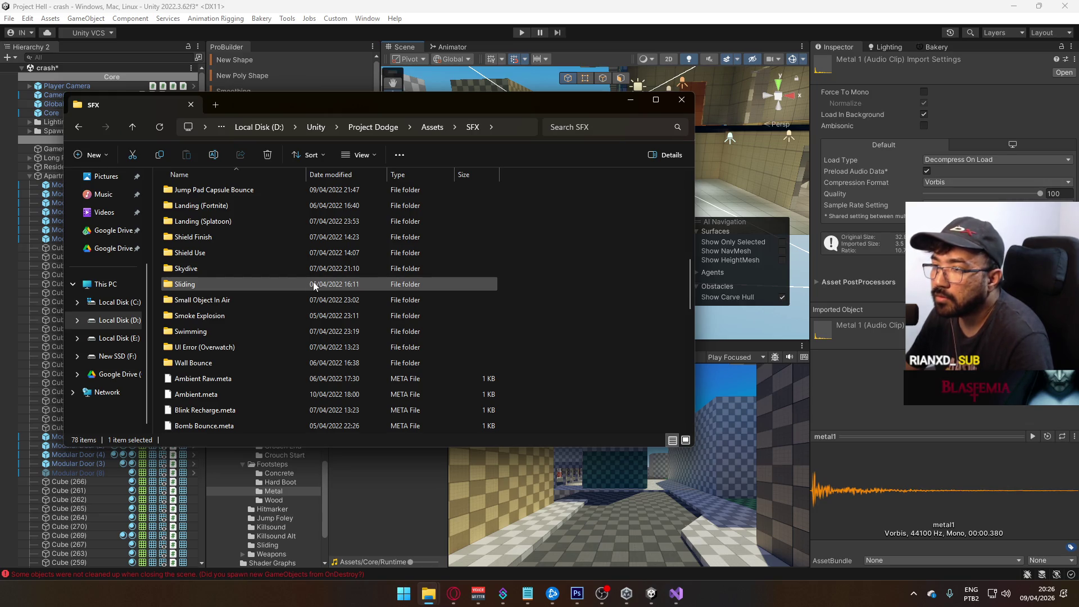
pyautogui.doubleClick(290, 298)
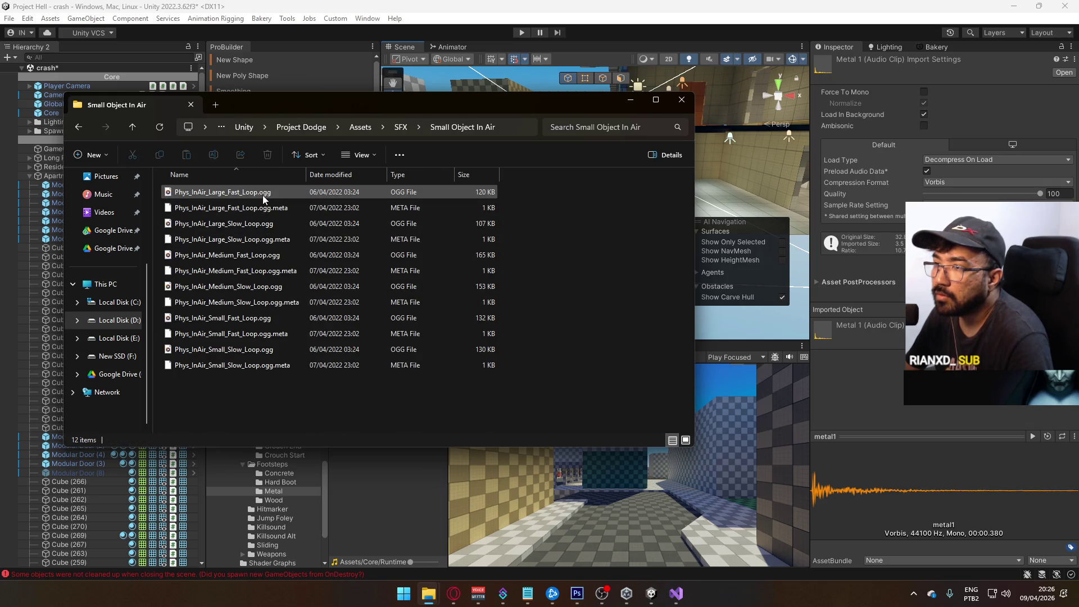
# Play Phys_InAir_Large_Fast_Loop and Phys_InAir_Small_Fast_Loop, then close File Explorer.
pyautogui.doubleClick(262, 193)
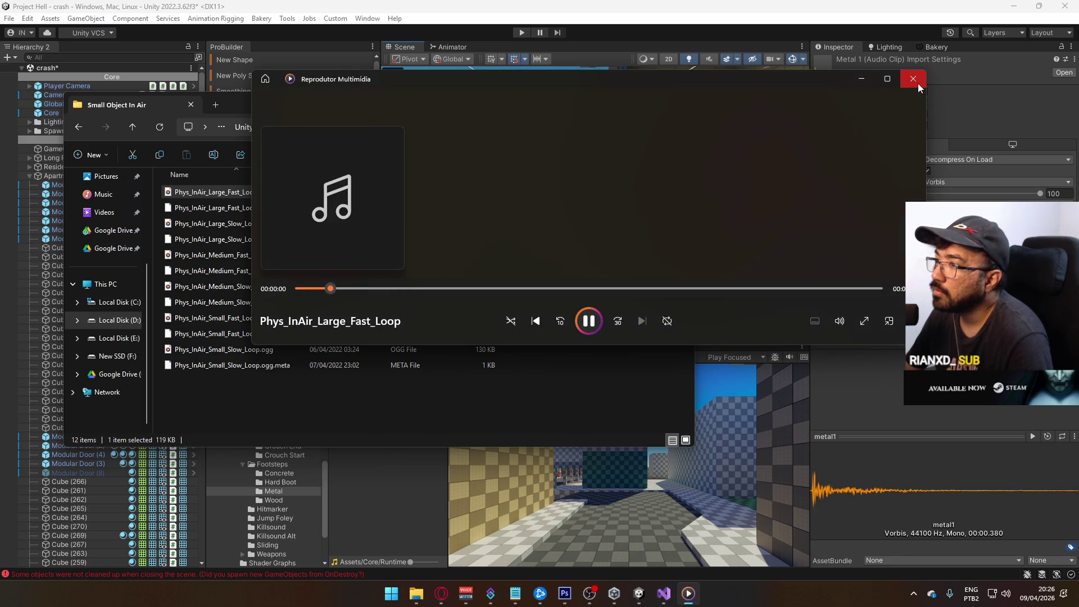
pyautogui.click(919, 83)
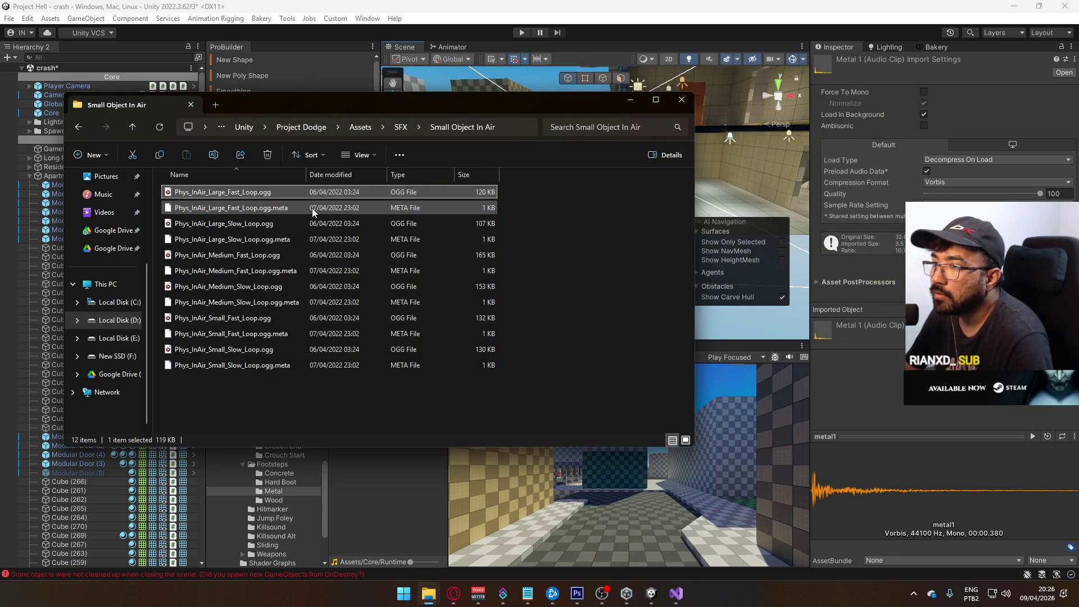
pyautogui.doubleClick(338, 322)
pyautogui.click(912, 79)
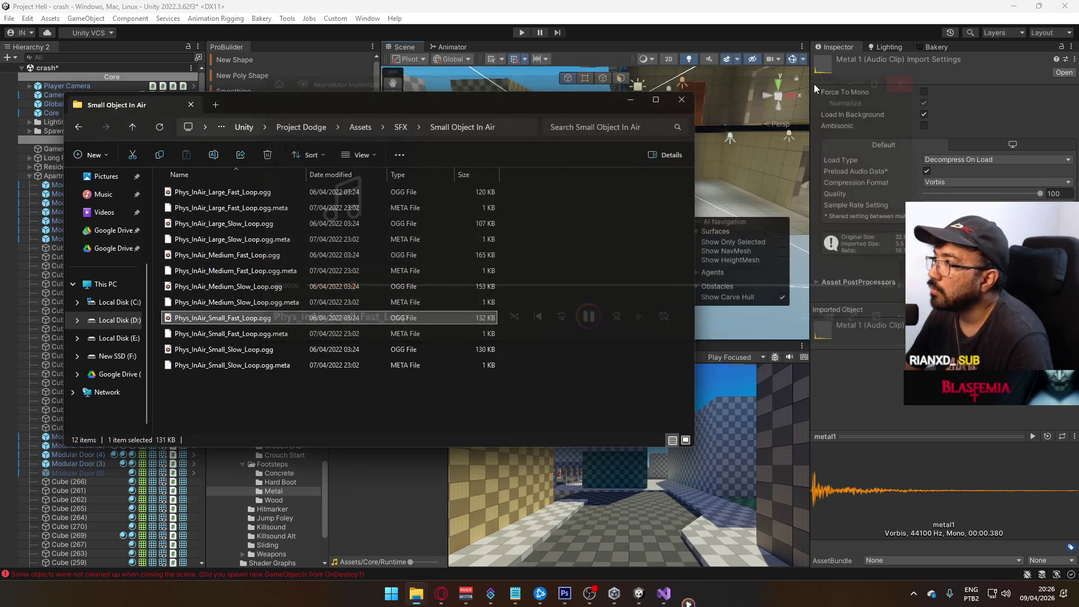
pyautogui.click(686, 100)
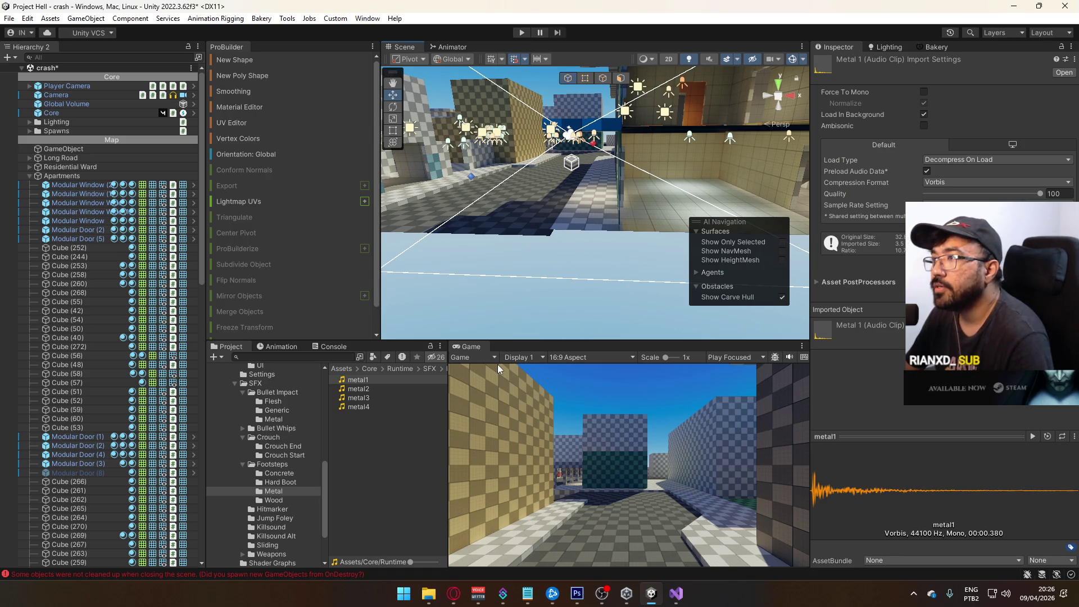
# Orbit around the street and select wall Cube (244) to check its Lightmapping settings.
pyautogui.moveTo(579, 222)
pyautogui.mouseDown()
pyautogui.moveTo(495, 218)
pyautogui.moveTo(526, 195)
pyautogui.moveTo(657, 223)
pyautogui.moveTo(427, 227)
pyautogui.mouseUp()
pyautogui.moveTo(342, 227)
pyautogui.mouseDown()
pyautogui.moveTo(496, 180)
pyautogui.moveTo(299, 206)
pyautogui.moveTo(217, 148)
pyautogui.moveTo(238, 183)
pyautogui.moveTo(89, 192)
pyautogui.moveTo(99, 211)
pyautogui.moveTo(598, 305)
pyautogui.mouseUp()
pyautogui.click(511, 266)
pyautogui.moveTo(511, 265)
pyautogui.mouseDown()
pyautogui.moveTo(539, 262)
pyautogui.moveTo(541, 203)
pyautogui.moveTo(363, 200)
pyautogui.moveTo(429, 172)
pyautogui.moveTo(363, 174)
pyautogui.moveTo(283, 134)
pyautogui.moveTo(88, 177)
pyautogui.moveTo(93, 211)
pyautogui.moveTo(18, 188)
pyautogui.moveTo(223, 226)
pyautogui.moveTo(389, 239)
pyautogui.moveTo(192, 214)
pyautogui.moveTo(647, 215)
pyautogui.moveTo(617, 192)
pyautogui.moveTo(513, 164)
pyautogui.moveTo(204, 171)
pyautogui.moveTo(360, 164)
pyautogui.moveTo(379, 132)
pyautogui.moveTo(302, 158)
pyautogui.mouseUp()
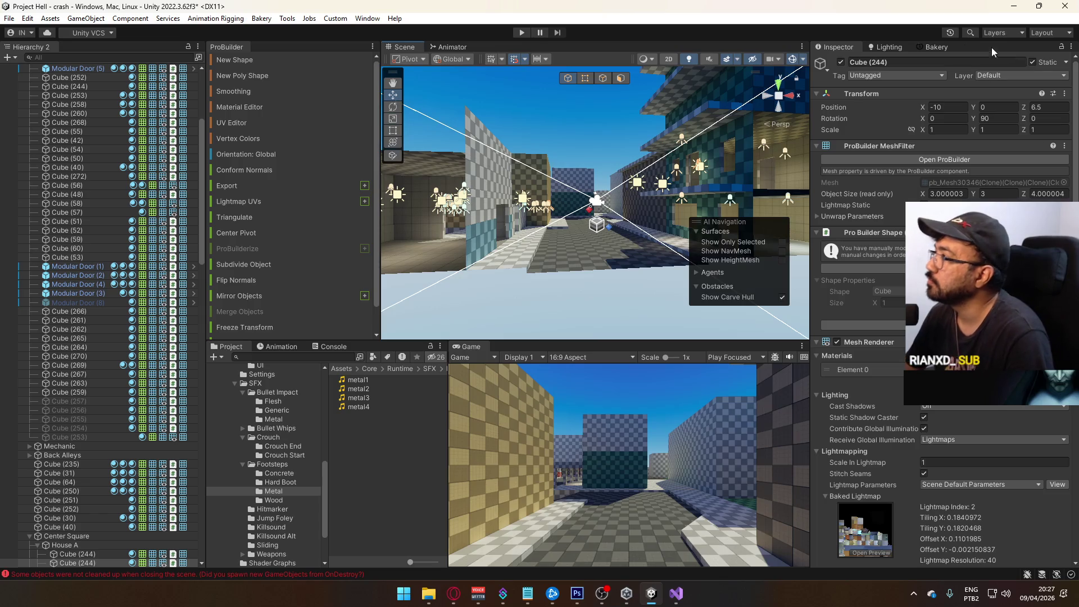
# Inspect Stairs (5) and floor slab Cube (57) in the apartment.
pyautogui.click(571, 240)
pyautogui.click(1072, 47)
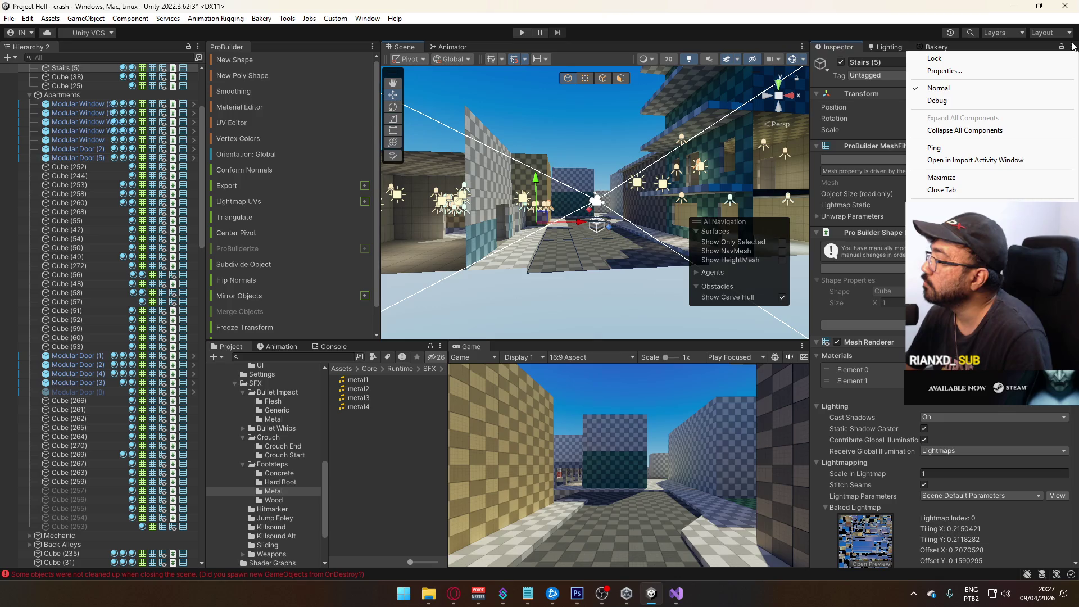
pyautogui.moveTo(611, 142)
pyautogui.mouseDown()
pyautogui.moveTo(642, 175)
pyautogui.moveTo(603, 177)
pyautogui.moveTo(642, 193)
pyautogui.moveTo(562, 183)
pyautogui.moveTo(461, 210)
pyautogui.moveTo(471, 109)
pyautogui.moveTo(490, 187)
pyautogui.moveTo(616, 183)
pyautogui.mouseUp()
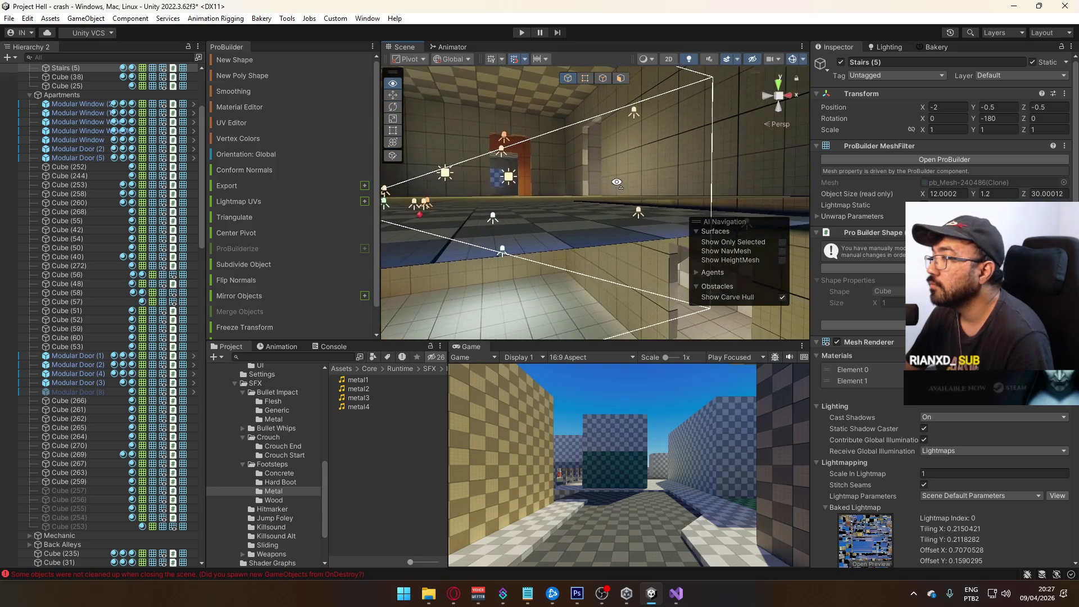
pyautogui.click(603, 253)
pyautogui.moveTo(603, 253)
pyautogui.mouseDown()
pyautogui.moveTo(639, 219)
pyautogui.moveTo(592, 226)
pyautogui.moveTo(509, 121)
pyautogui.moveTo(509, 84)
pyautogui.moveTo(610, 146)
pyautogui.mouseUp()
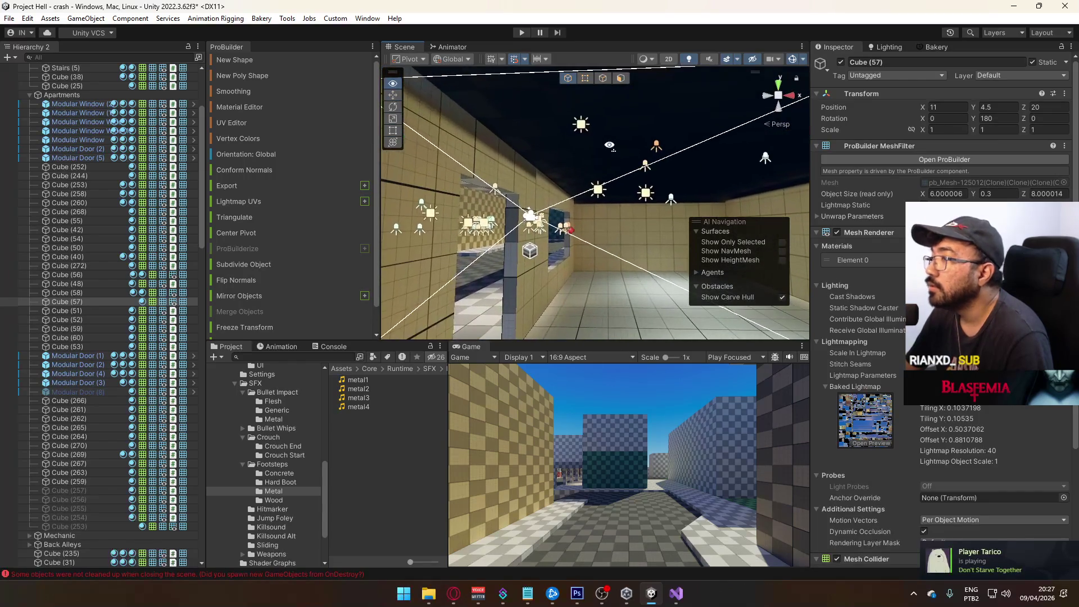
# Turn Scene lighting off and inspect slabs Cube (56) and Cube (58).
pyautogui.click(690, 58)
pyautogui.moveTo(562, 236)
pyautogui.mouseDown()
pyautogui.moveTo(545, 258)
pyautogui.moveTo(584, 224)
pyautogui.moveTo(593, 197)
pyautogui.moveTo(652, 198)
pyautogui.moveTo(640, 176)
pyautogui.moveTo(539, 167)
pyautogui.moveTo(611, 184)
pyautogui.moveTo(572, 187)
pyautogui.moveTo(593, 172)
pyautogui.moveTo(557, 172)
pyautogui.moveTo(616, 190)
pyautogui.moveTo(593, 182)
pyautogui.moveTo(585, 157)
pyautogui.mouseUp()
pyautogui.click(656, 211)
pyautogui.click(571, 187)
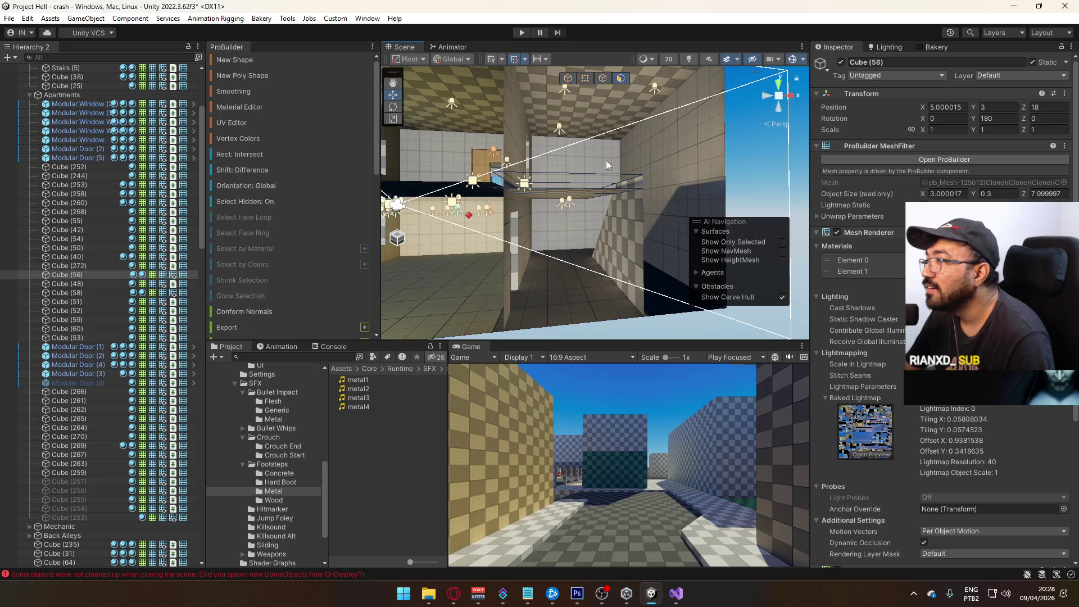
# Lower the ceiling slab's top face so the slab is 0.2 thick.
pyautogui.click(592, 191)
pyautogui.moveTo(576, 204)
pyautogui.mouseDown()
pyautogui.moveTo(586, 187)
pyautogui.moveTo(562, 210)
pyautogui.moveTo(480, 212)
pyautogui.mouseUp()
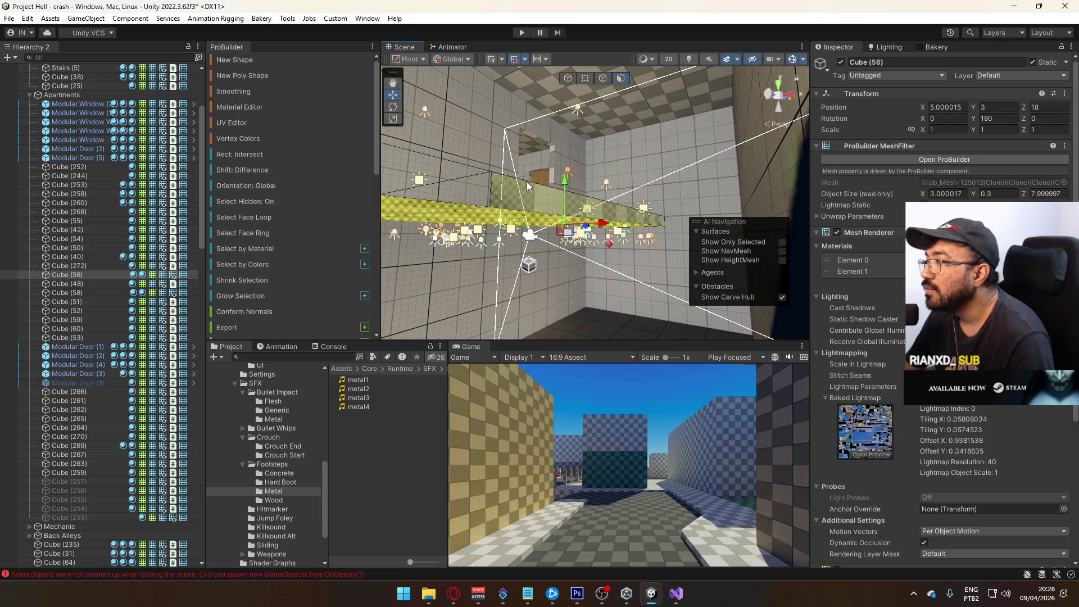
pyautogui.moveTo(564, 182)
pyautogui.mouseDown()
pyautogui.moveTo(593, 207)
pyautogui.moveTo(550, 228)
pyautogui.mouseUp()
pyautogui.moveTo(579, 277)
pyautogui.mouseDown()
pyautogui.moveTo(612, 248)
pyautogui.moveTo(494, 248)
pyautogui.moveTo(724, 71)
pyautogui.mouseUp()
# Turn Scene lighting back on and view the level from above.
pyautogui.click(690, 58)
pyautogui.moveTo(562, 169)
pyautogui.mouseDown()
pyautogui.moveTo(562, 236)
pyautogui.moveTo(844, 84)
pyautogui.moveTo(636, 151)
pyautogui.moveTo(798, 260)
pyautogui.moveTo(535, 199)
pyautogui.moveTo(760, 174)
pyautogui.moveTo(638, 214)
pyautogui.moveTo(272, 232)
pyautogui.moveTo(219, 217)
pyautogui.moveTo(412, 201)
pyautogui.moveTo(354, 210)
pyautogui.moveTo(818, 275)
pyautogui.moveTo(493, 240)
pyautogui.mouseUp()
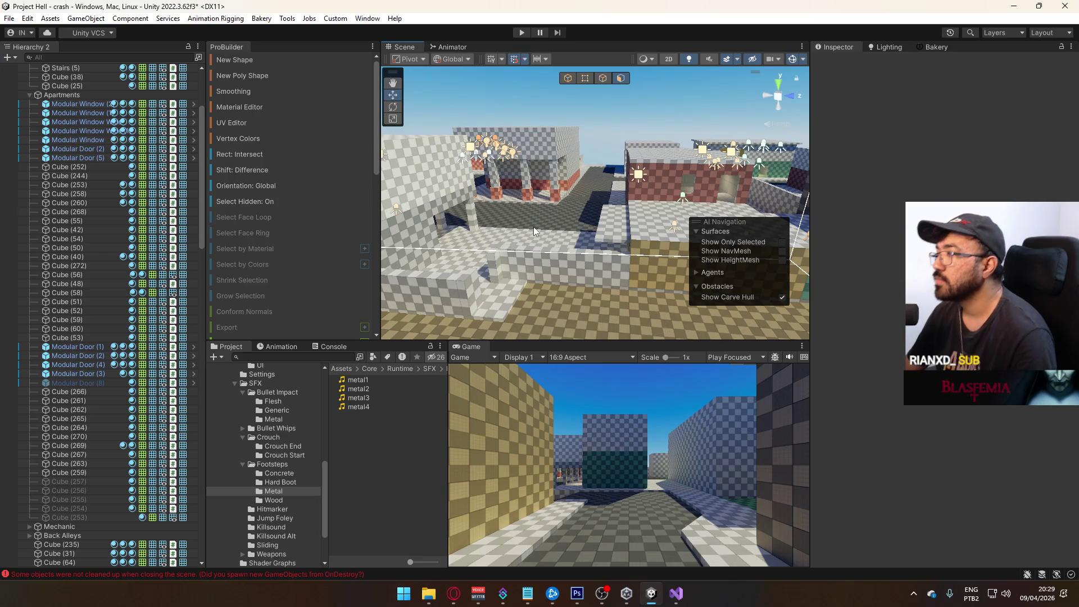
pyautogui.moveTo(544, 204)
pyautogui.mouseDown()
pyautogui.moveTo(357, 207)
pyautogui.moveTo(423, 256)
pyautogui.mouseUp()
# Inspect concrete1 in Footsteps > Concrete, then preview hard_boot1 from Hard Boot.
pyautogui.click(281, 475)
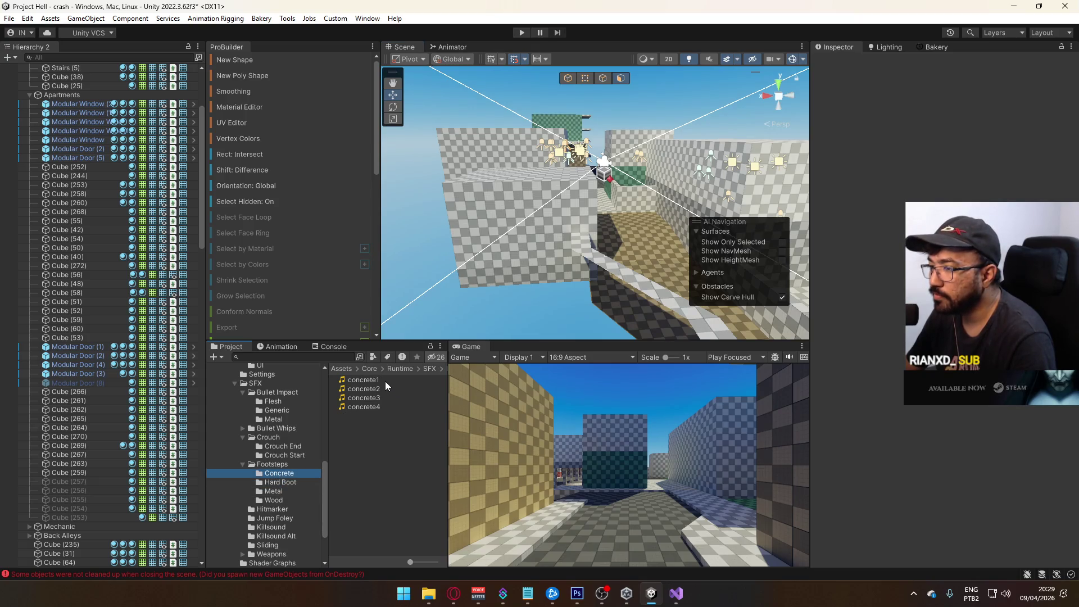
pyautogui.click(386, 381)
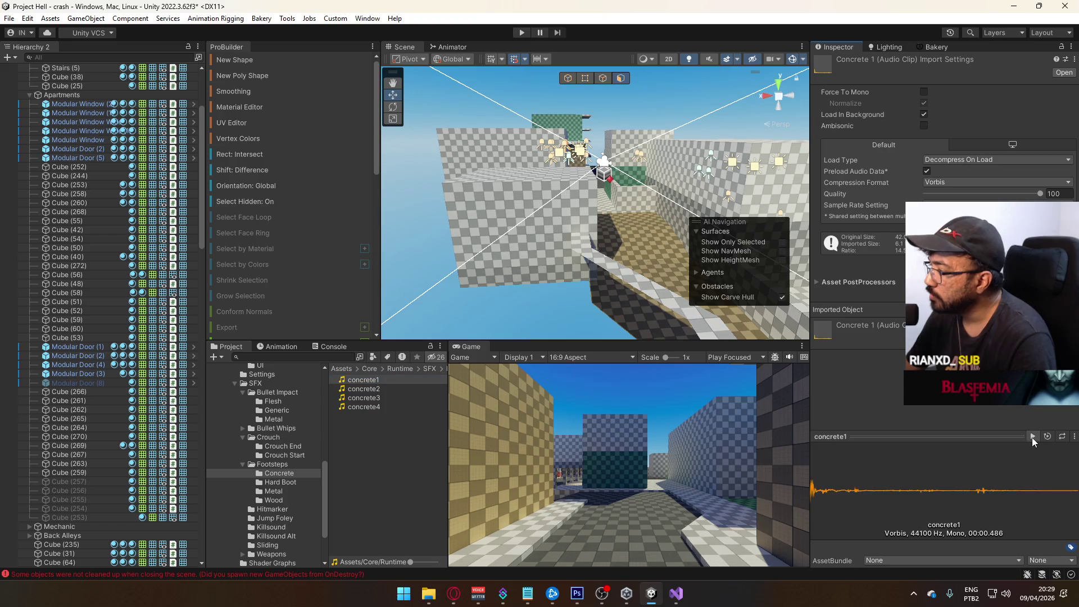
pyautogui.moveTo(610, 268)
pyautogui.mouseDown()
pyautogui.moveTo(657, 270)
pyautogui.moveTo(613, 273)
pyautogui.mouseUp()
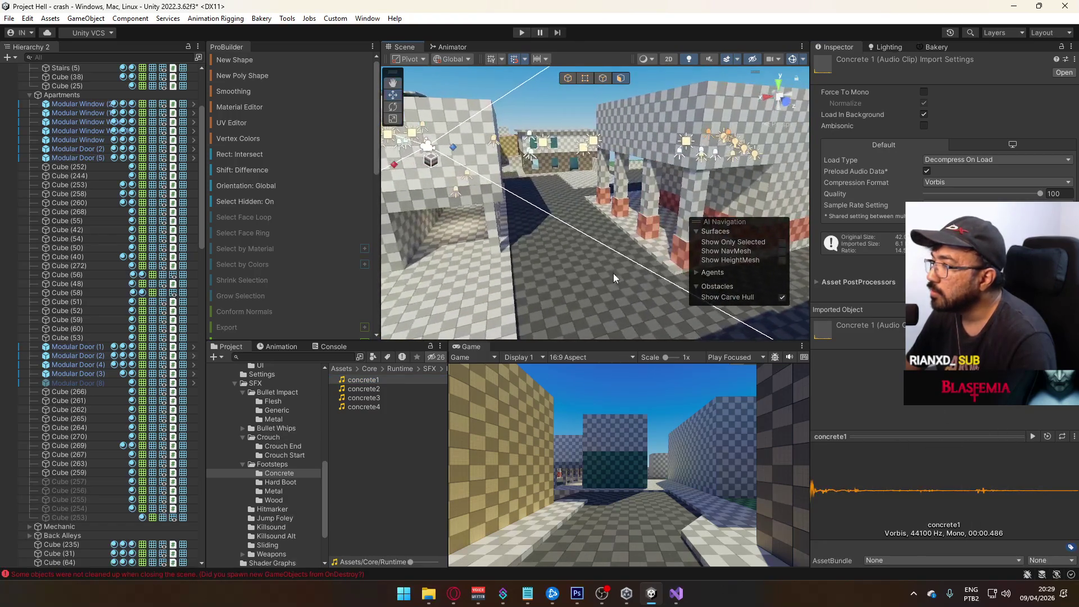
pyautogui.click(280, 482)
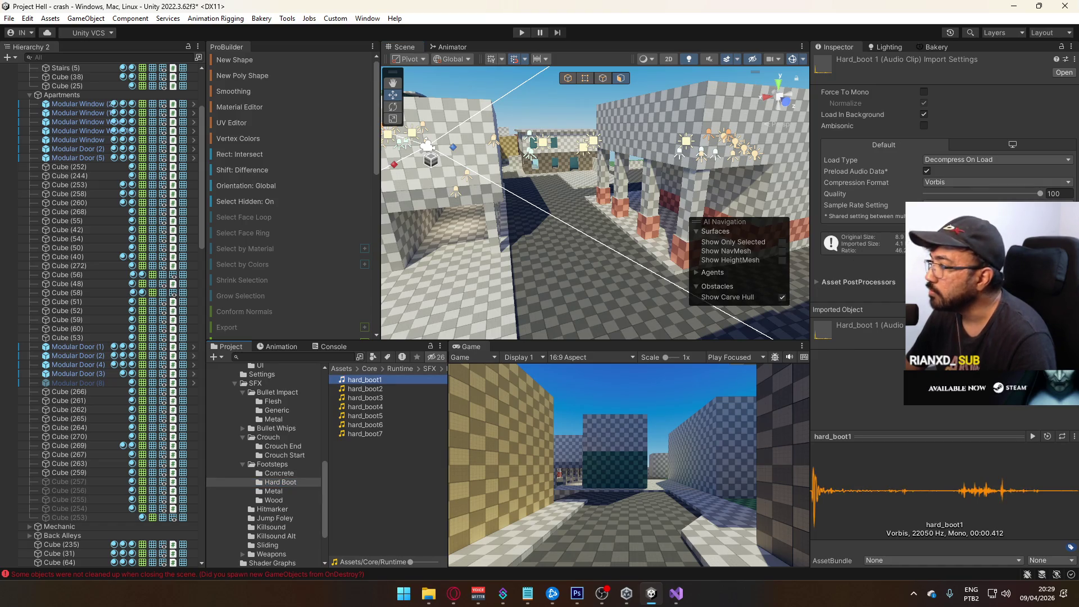
pyautogui.click(1034, 437)
pyautogui.moveTo(579, 284)
pyautogui.mouseDown()
pyautogui.moveTo(702, 283)
pyautogui.moveTo(618, 293)
pyautogui.moveTo(512, 275)
pyautogui.moveTo(808, 276)
pyautogui.moveTo(428, 270)
pyautogui.moveTo(653, 237)
pyautogui.moveTo(391, 234)
pyautogui.moveTo(775, 233)
pyautogui.moveTo(675, 232)
pyautogui.moveTo(644, 270)
pyautogui.moveTo(595, 251)
pyautogui.mouseUp()
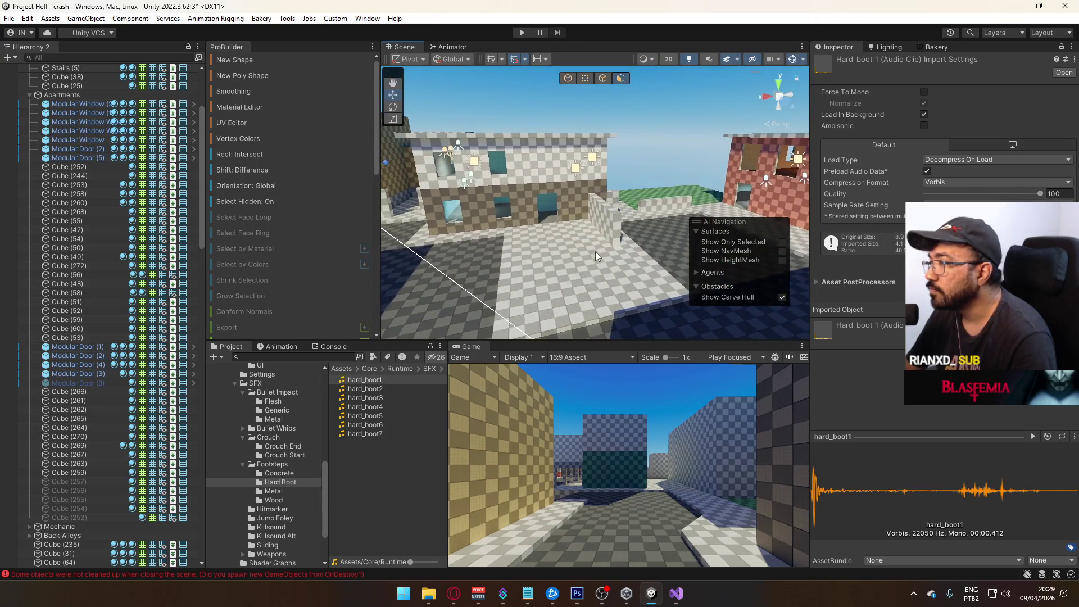
# Bake the crash scene's lightmaps with Bakery, saving the scene, then start a second Bakery bake.
pyautogui.click(932, 47)
pyautogui.scroll(-10, 904, 406)
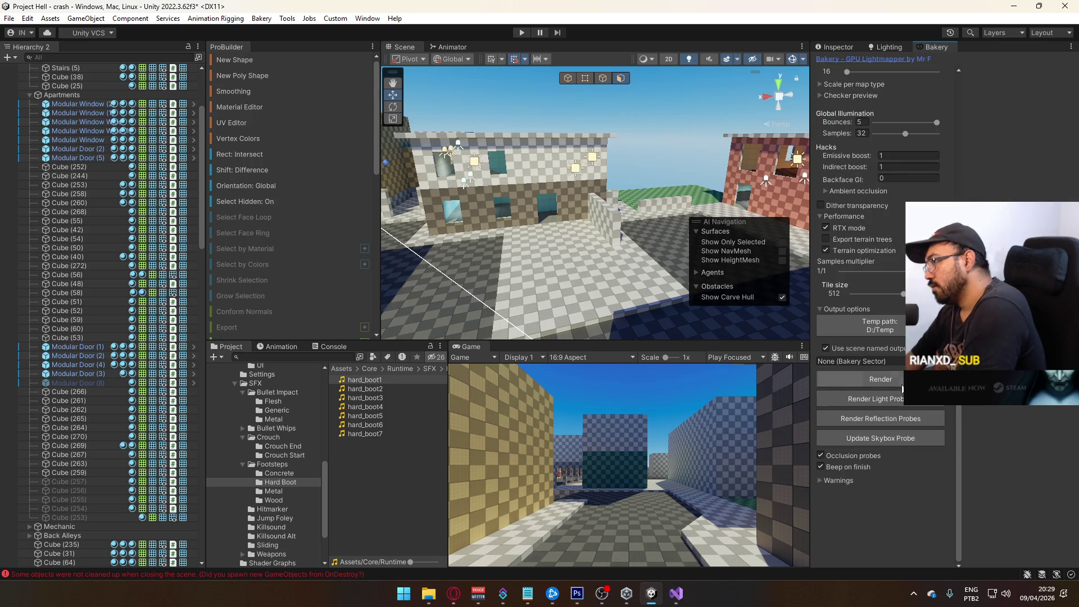
pyautogui.click(901, 384)
pyautogui.click(563, 318)
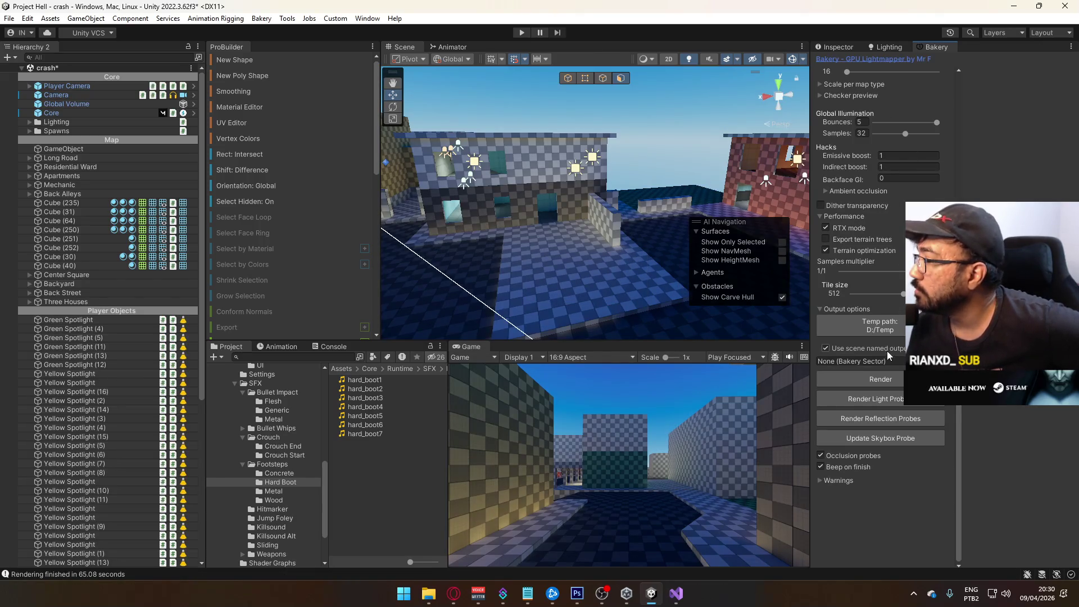
pyautogui.click(889, 379)
pyautogui.click(562, 319)
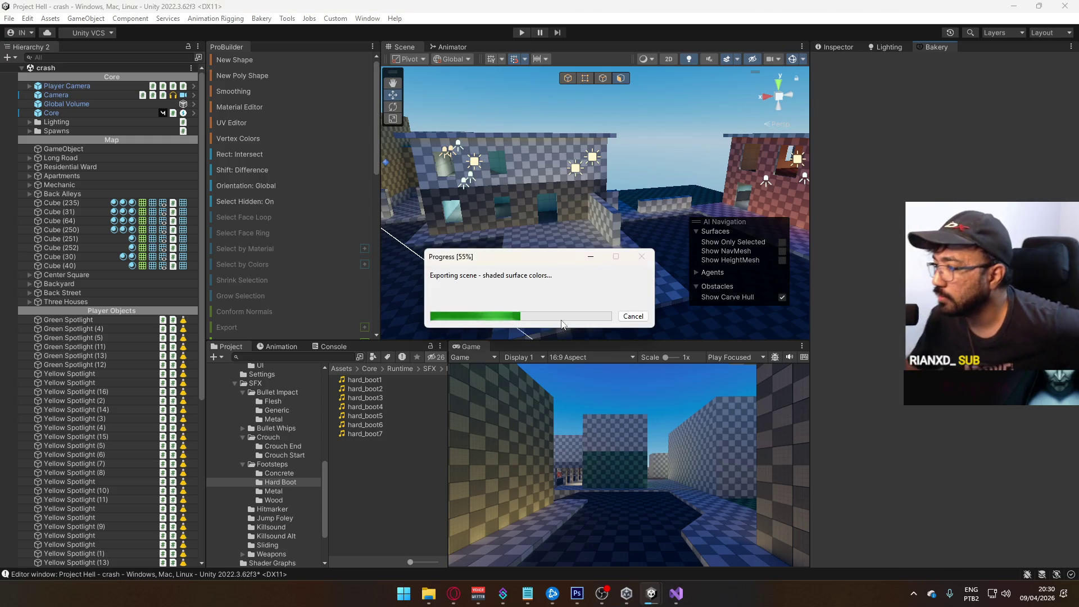
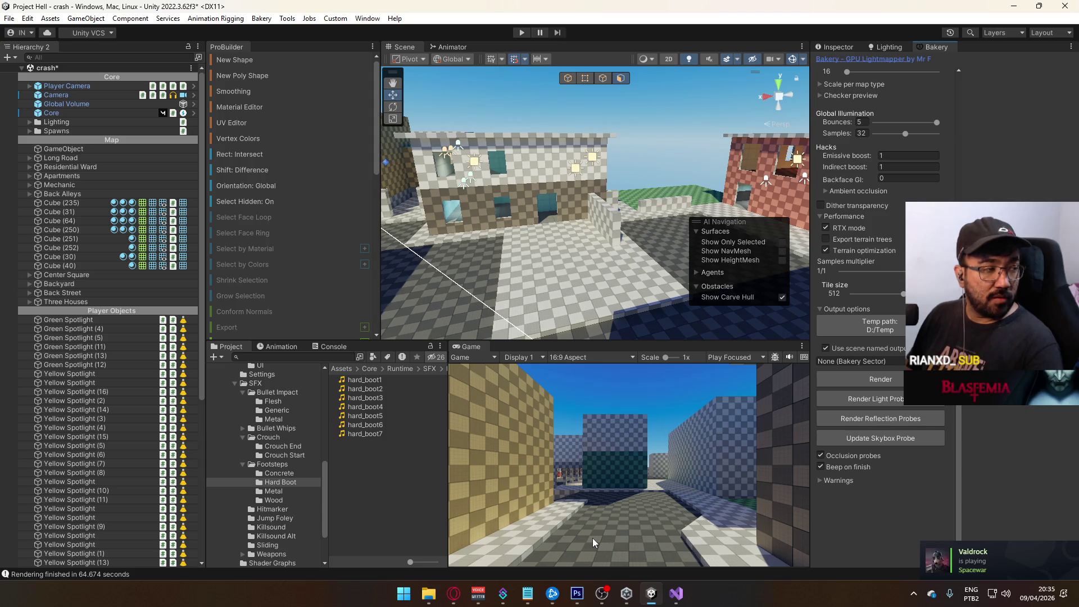
# Check Google Drive sync, then open Desert Eagle High.blend from the Models folder in Explorer.
pyautogui.click(907, 597)
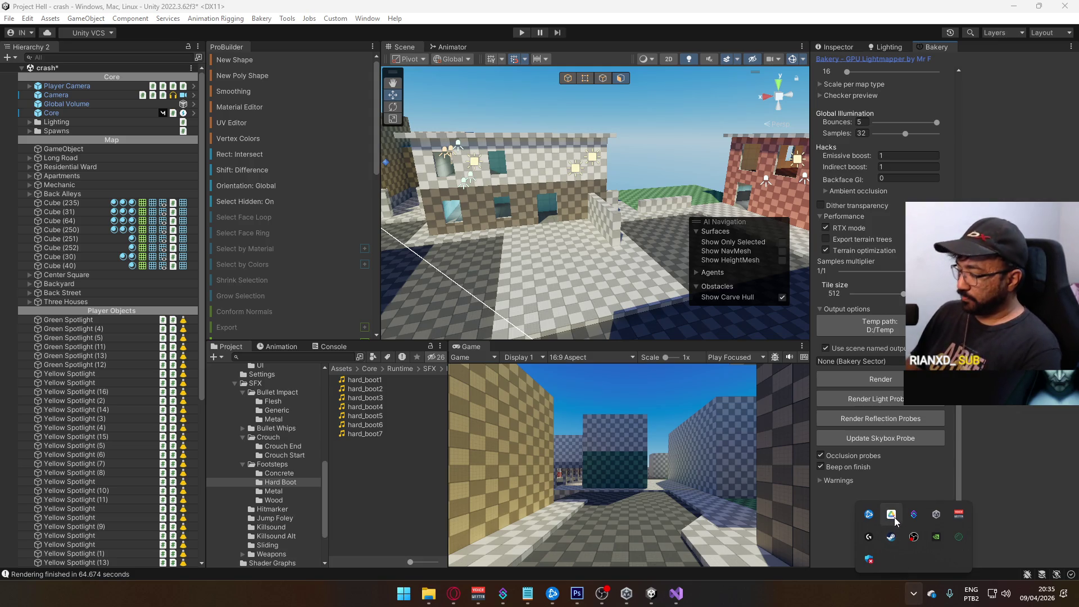
pyautogui.click(892, 515)
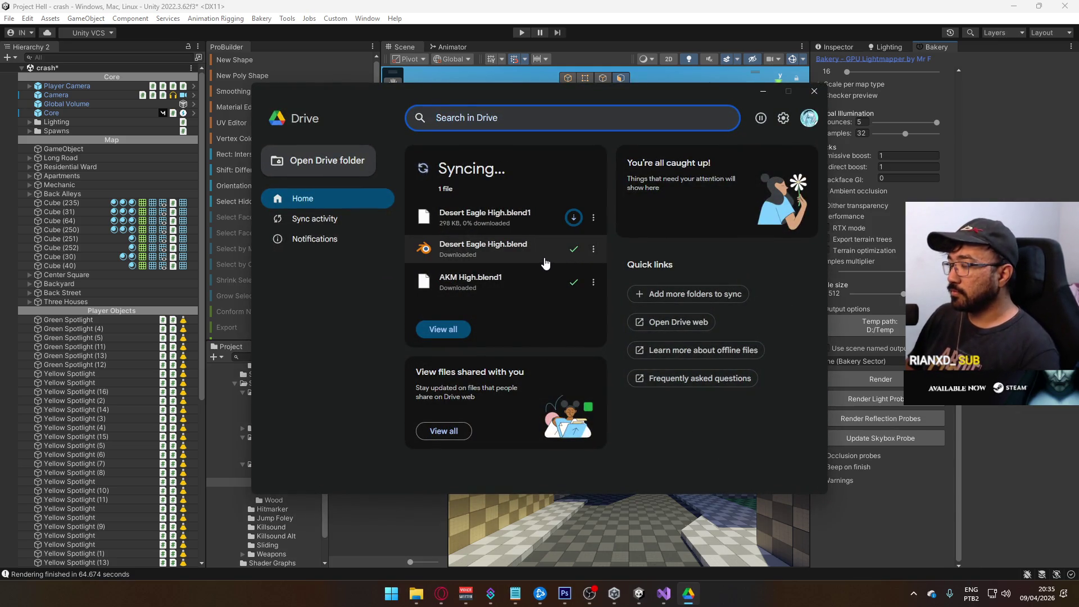
pyautogui.doubleClick(520, 248)
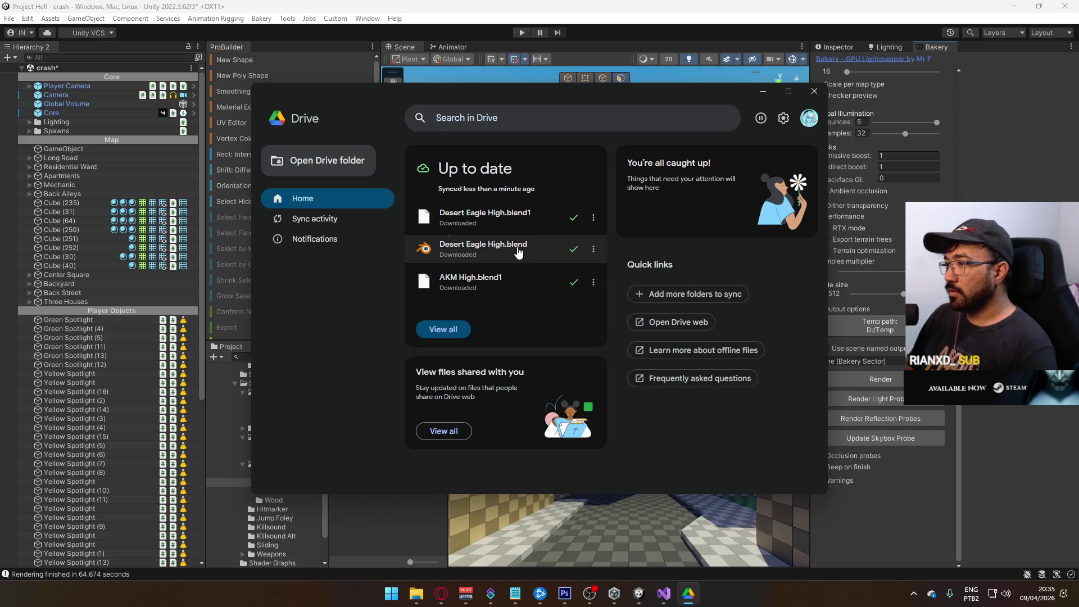
pyautogui.click(540, 263)
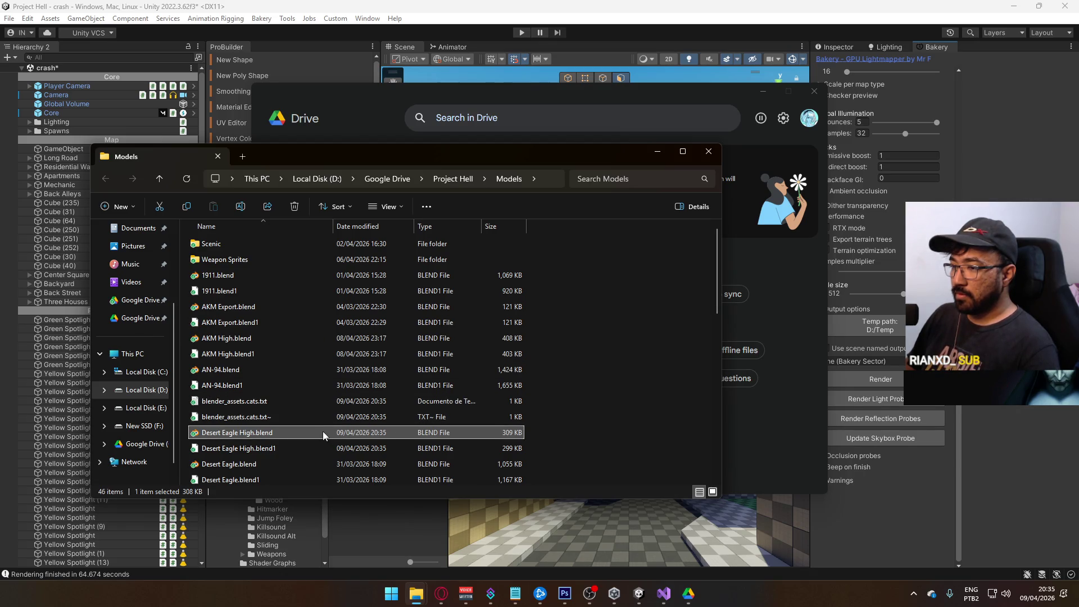
pyautogui.doubleClick(245, 437)
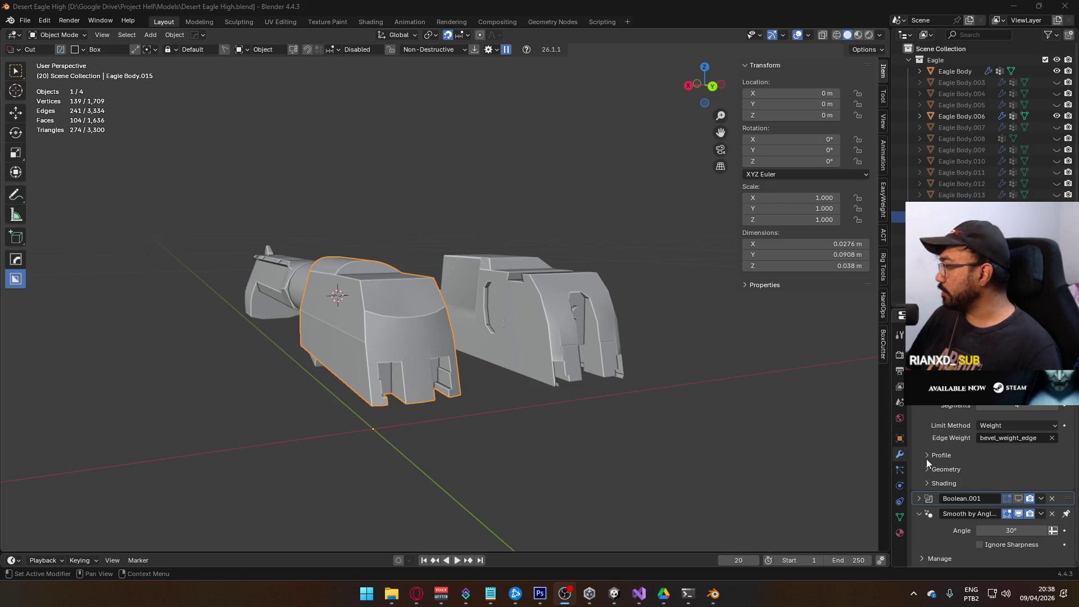
# Expand the Boolean.001 modifier and briefly preview the slide without its cut, then restore it.
pyautogui.click(919, 499)
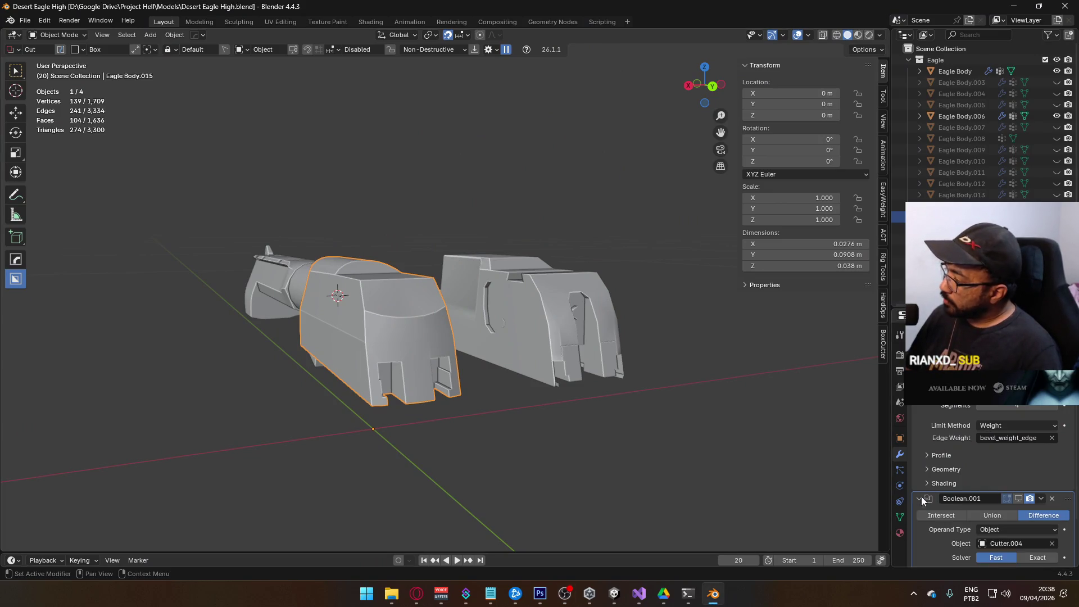
pyautogui.scroll(-3, 956, 478)
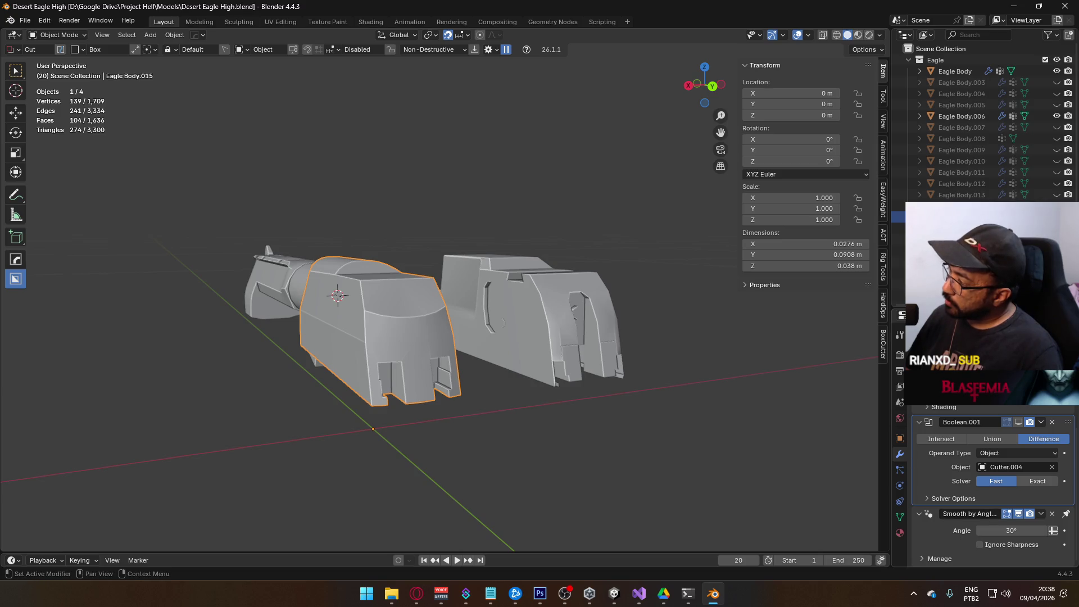
pyautogui.scroll(4, 989, 478)
pyautogui.click(553, 332)
pyautogui.hotkey('ctrl', 'z')
pyautogui.scroll(-3, 980, 433)
pyautogui.scroll(-5, 979, 433)
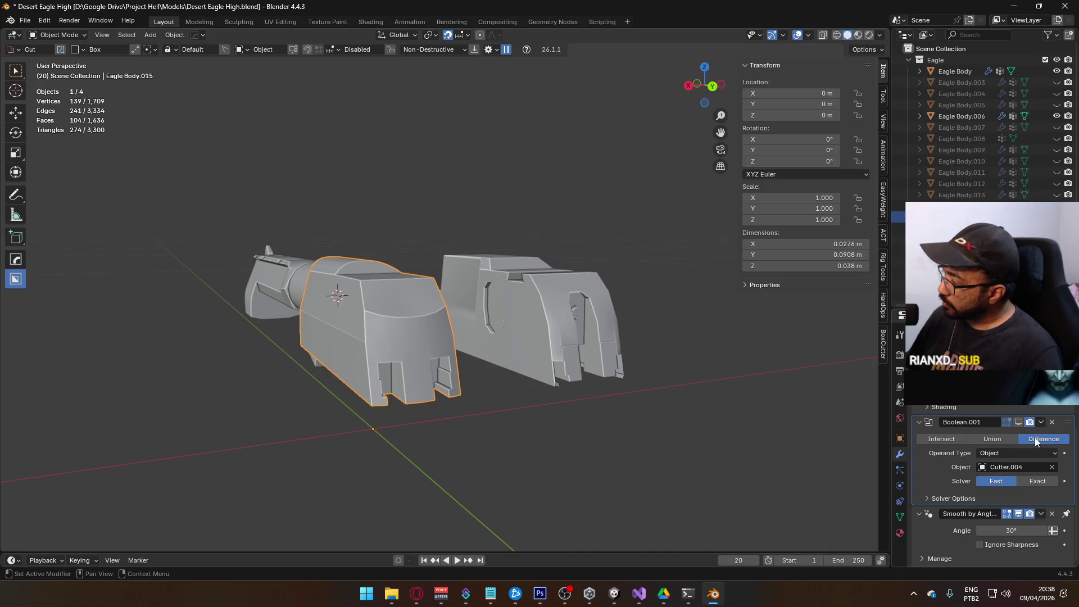
pyautogui.click(1019, 422)
pyautogui.click(1020, 423)
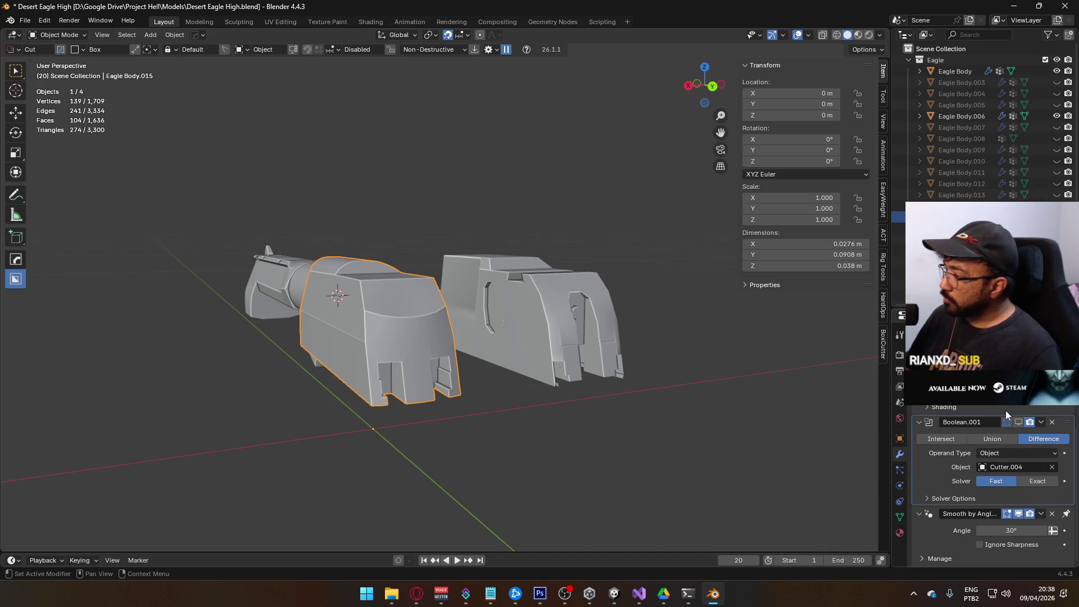
# Hide the Eagle Body.017 boolean from the viewport, zoom in on the front piece, and enter Edit Mode.
pyautogui.scroll(7, 1006, 416)
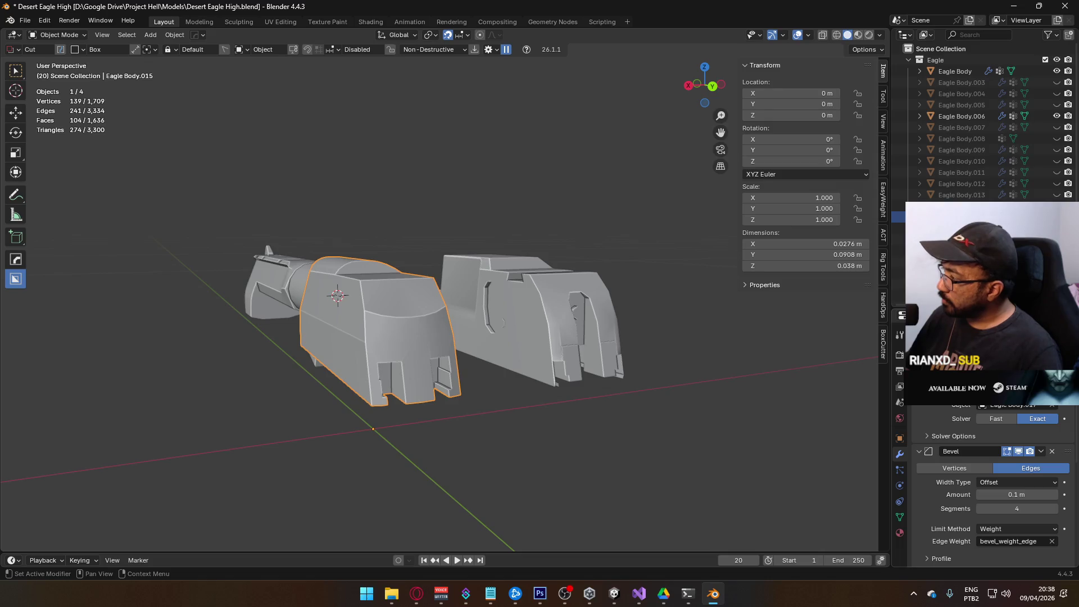
pyautogui.click(1018, 376)
pyautogui.scroll(5, 569, 376)
pyautogui.moveTo(570, 355)
pyautogui.mouseDown()
pyautogui.moveTo(529, 253)
pyautogui.moveTo(549, 315)
pyautogui.moveTo(561, 299)
pyautogui.moveTo(544, 274)
pyautogui.moveTo(530, 298)
pyautogui.moveTo(514, 302)
pyautogui.moveTo(545, 285)
pyautogui.moveTo(453, 294)
pyautogui.mouseUp()
pyautogui.press('Tab')
# Select the six edges bordering the curved front plate and check them from several angles.
pyautogui.click(451, 240)
pyautogui.keyDown('shift'); pyautogui.click(456, 235); pyautogui.keyUp('shift')
pyautogui.keyDown('shift'); pyautogui.click(442, 256); pyautogui.keyUp('shift')
pyautogui.keyDown('shift'); pyautogui.click(429, 274); pyautogui.keyUp('shift')
pyautogui.keyDown('shift'); pyautogui.click(407, 302); pyautogui.keyUp('shift')
pyautogui.keyDown('shift'); pyautogui.click(407, 302); pyautogui.keyUp('shift')
pyautogui.moveTo(407, 301)
pyautogui.mouseDown()
pyautogui.moveTo(422, 295)
pyautogui.moveTo(399, 312)
pyautogui.moveTo(385, 303)
pyautogui.moveTo(439, 227)
pyautogui.moveTo(526, 285)
pyautogui.moveTo(489, 319)
pyautogui.mouseUp()
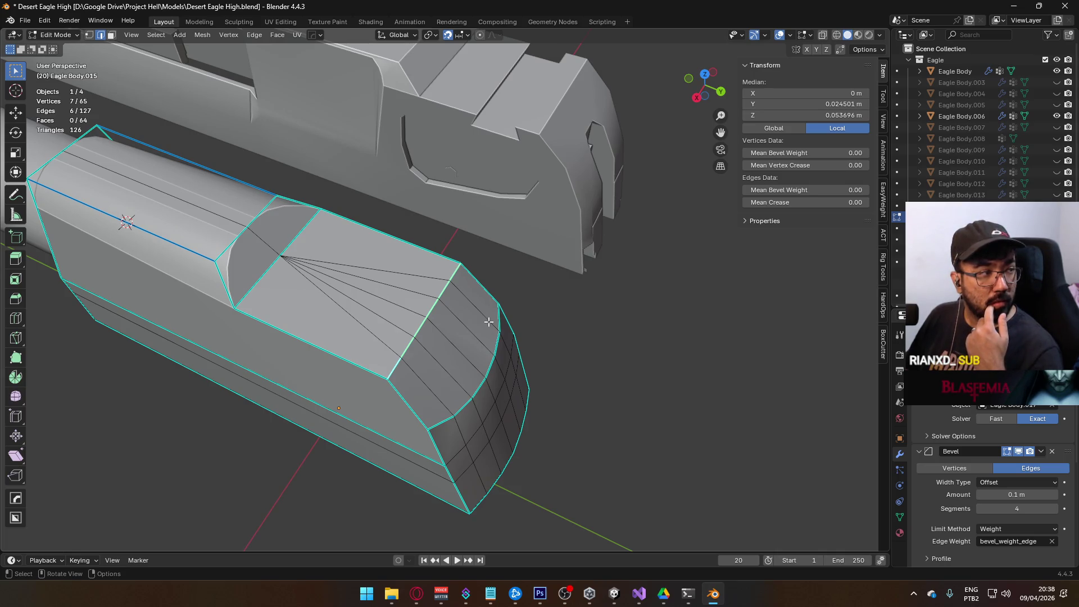
pyautogui.moveTo(489, 342)
pyautogui.mouseDown()
pyautogui.moveTo(387, 288)
pyautogui.moveTo(487, 192)
pyautogui.mouseUp()
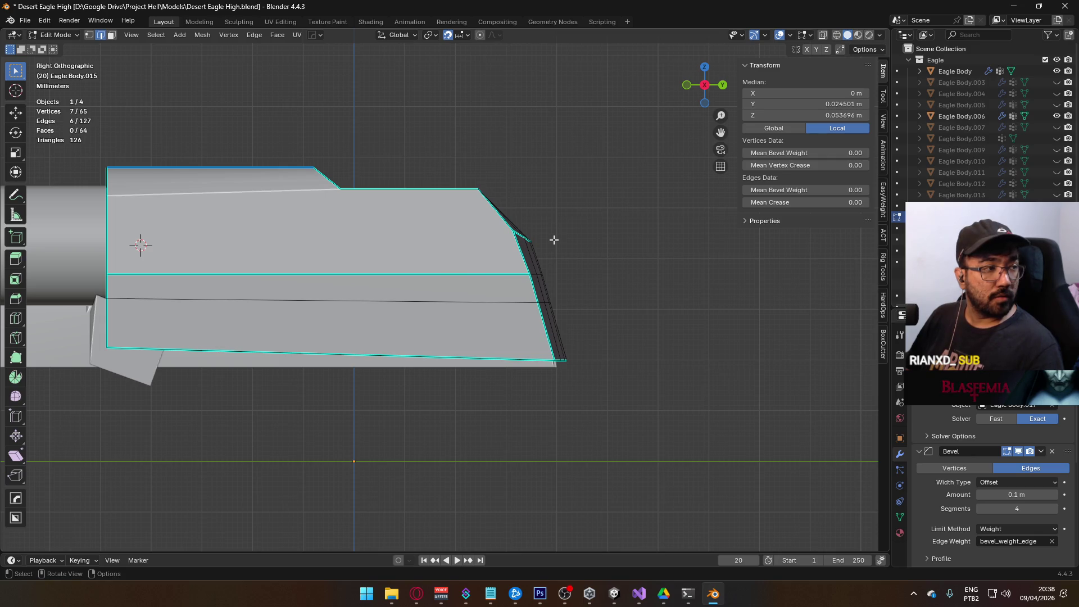
pyautogui.moveTo(556, 234)
pyautogui.mouseDown()
pyautogui.moveTo(470, 282)
pyautogui.moveTo(412, 296)
pyautogui.moveTo(376, 236)
pyautogui.moveTo(388, 164)
pyautogui.moveTo(431, 149)
pyautogui.moveTo(521, 281)
pyautogui.moveTo(557, 259)
pyautogui.mouseUp()
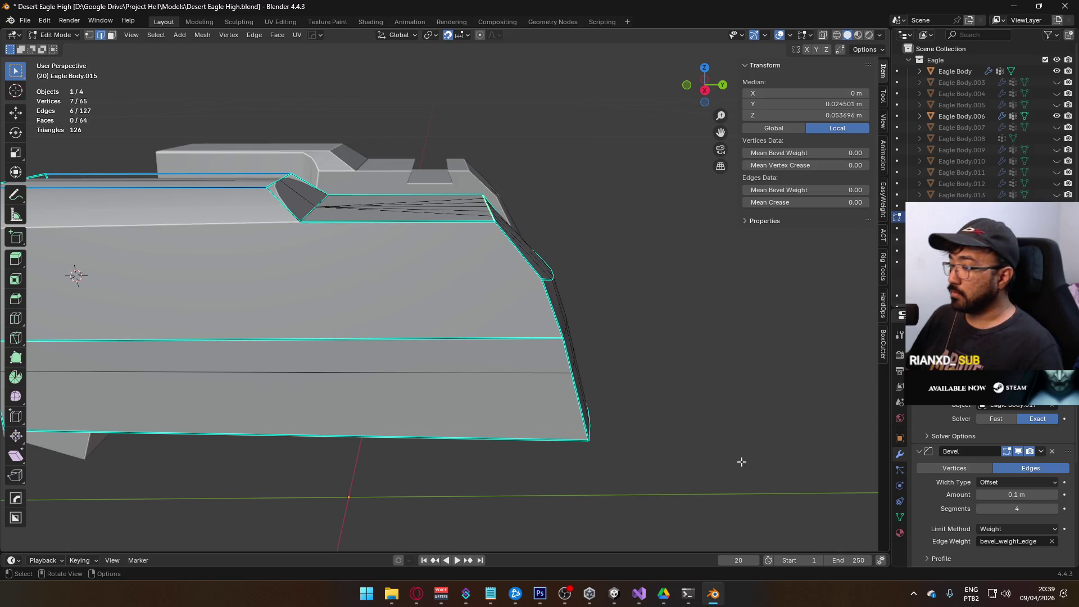
# Launch Modern Warfare from Battle.net, minimize the launcher, and return to the front plate.
pyautogui.click(515, 594)
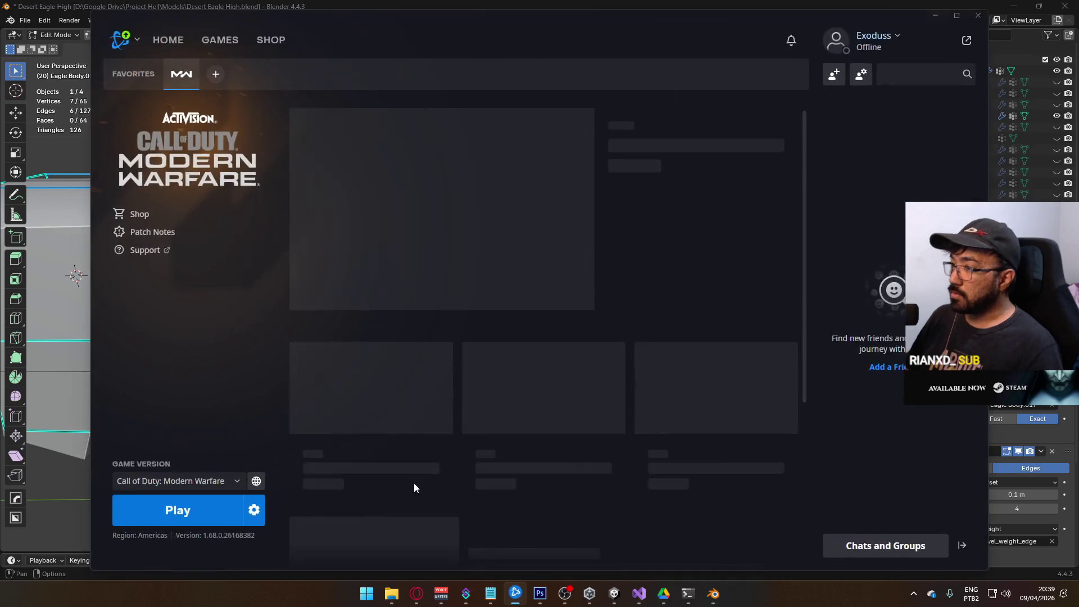
pyautogui.click(177, 510)
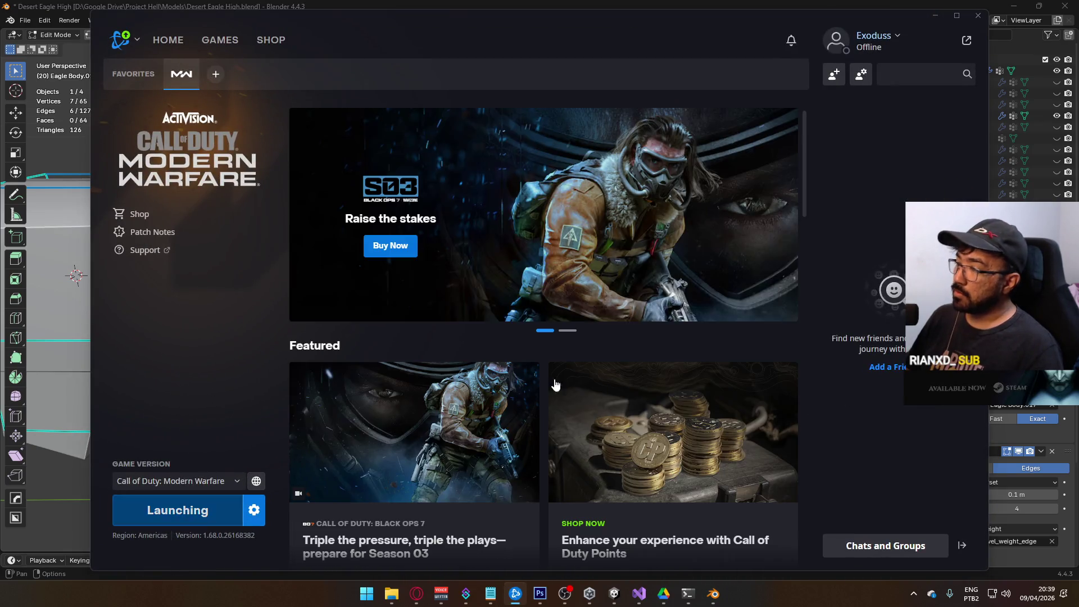
pyautogui.click(936, 16)
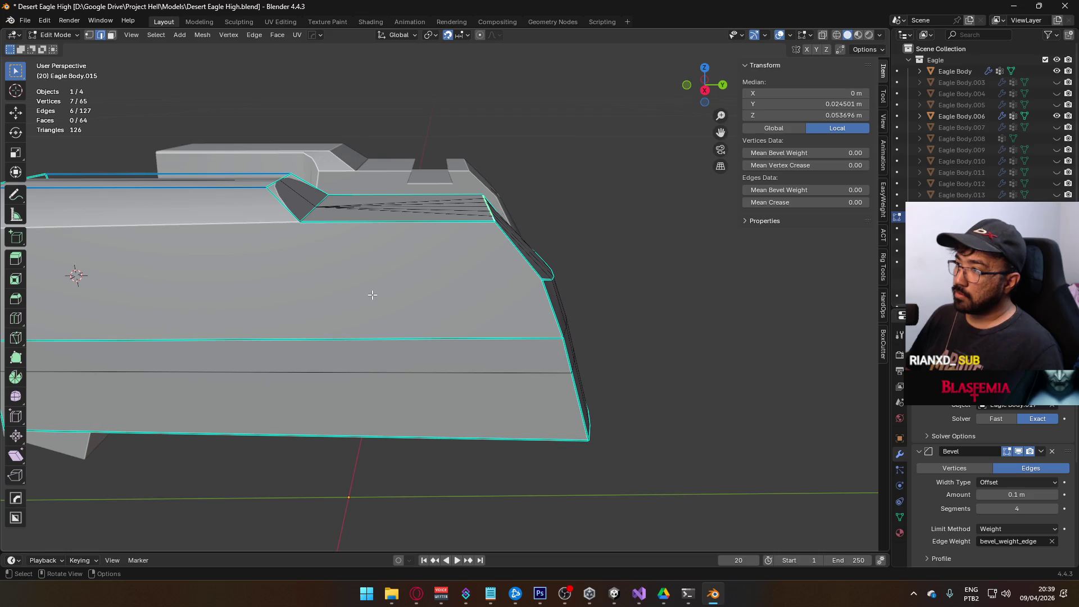
pyautogui.moveTo(531, 290)
pyautogui.mouseDown()
pyautogui.moveTo(475, 299)
pyautogui.moveTo(460, 316)
pyautogui.moveTo(335, 306)
pyautogui.moveTo(381, 302)
pyautogui.moveTo(373, 320)
pyautogui.mouseUp()
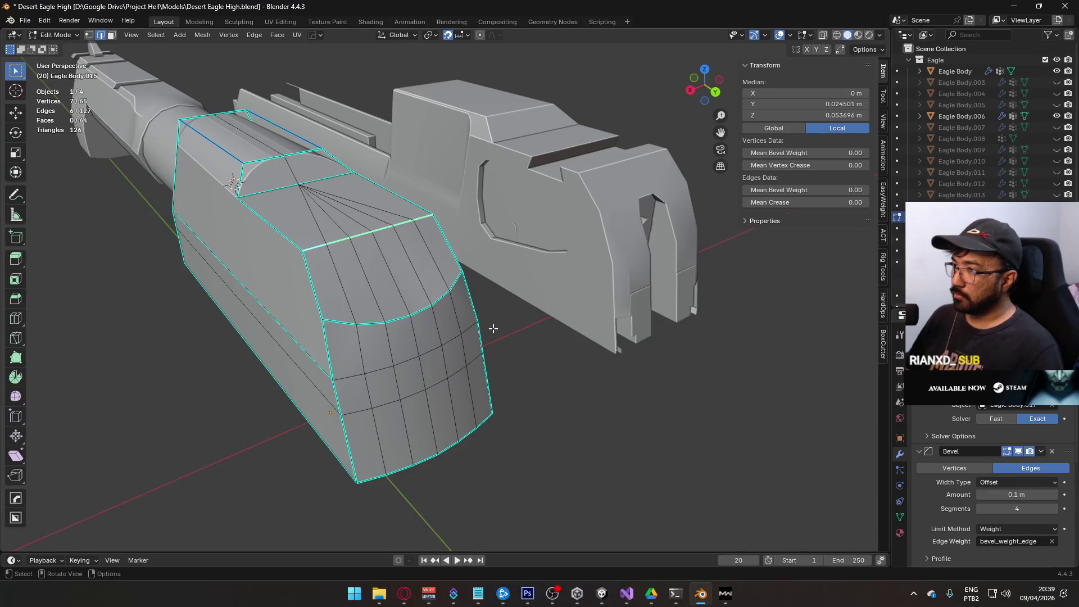
pyautogui.moveTo(544, 291)
pyautogui.mouseDown()
pyautogui.moveTo(568, 313)
pyautogui.moveTo(552, 316)
pyautogui.moveTo(549, 398)
pyautogui.mouseUp()
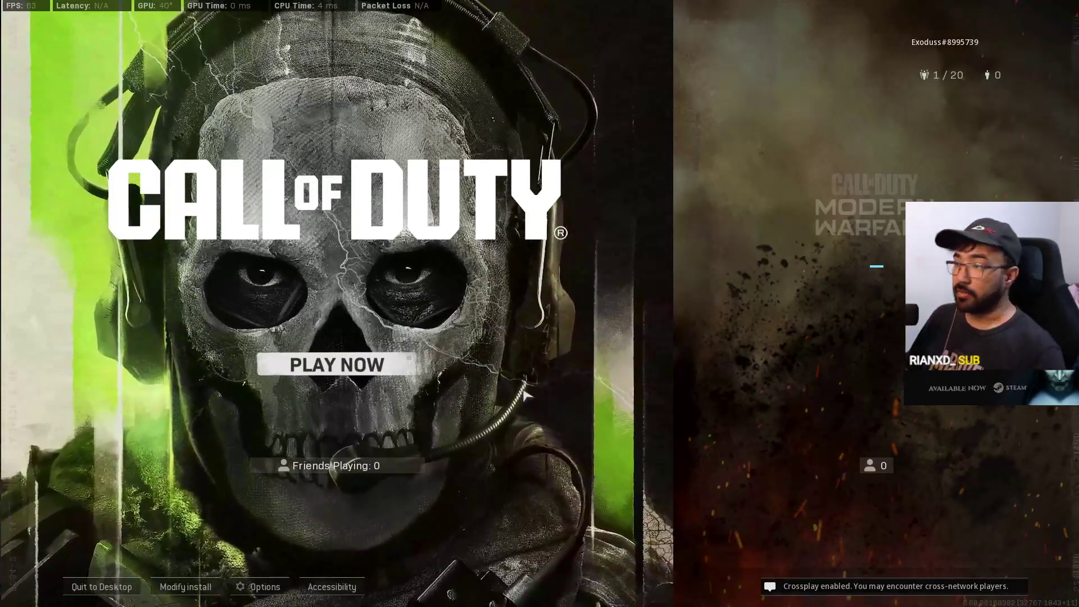
# Choose Multiplayer on the Modern Warfare panel.
pyautogui.moveTo(765, 416)
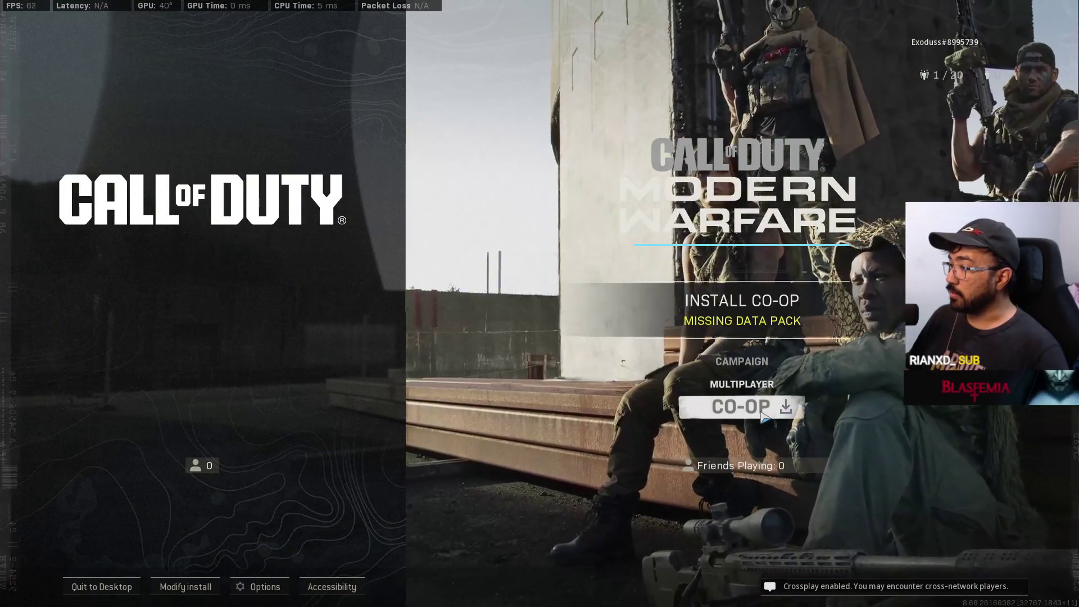
pyautogui.click(742, 384)
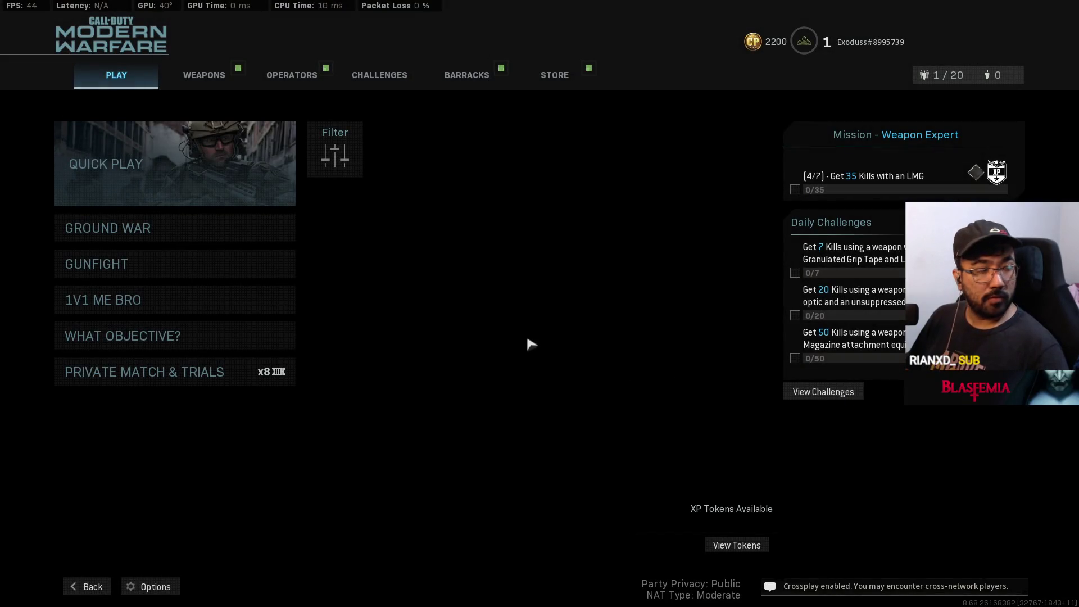
# Look through the saved weapon loadouts, then back out to the multiplayer menu.
pyautogui.click(227, 75)
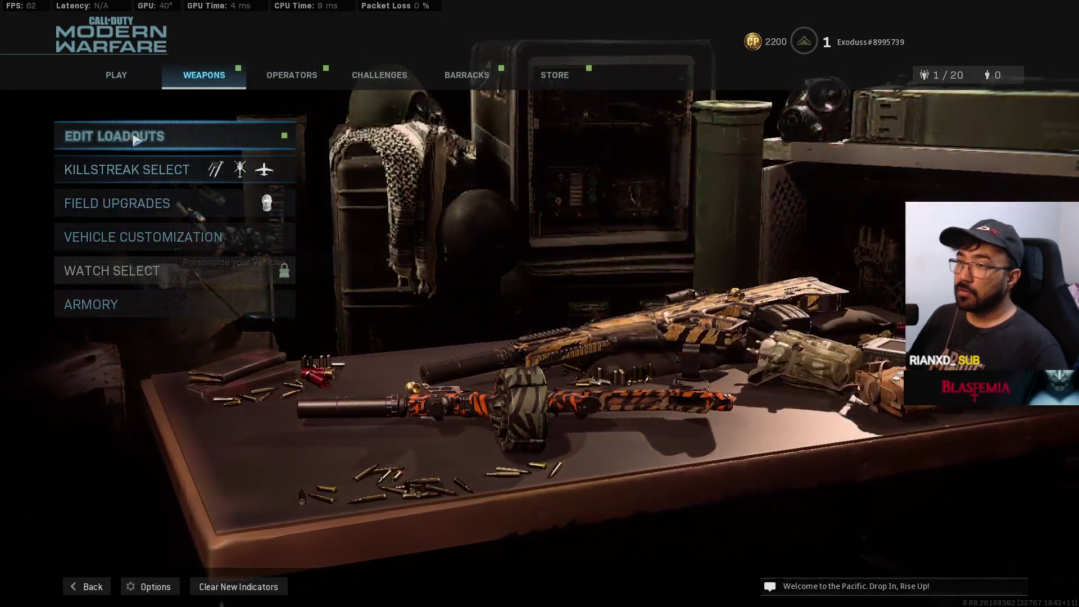
pyautogui.click(169, 136)
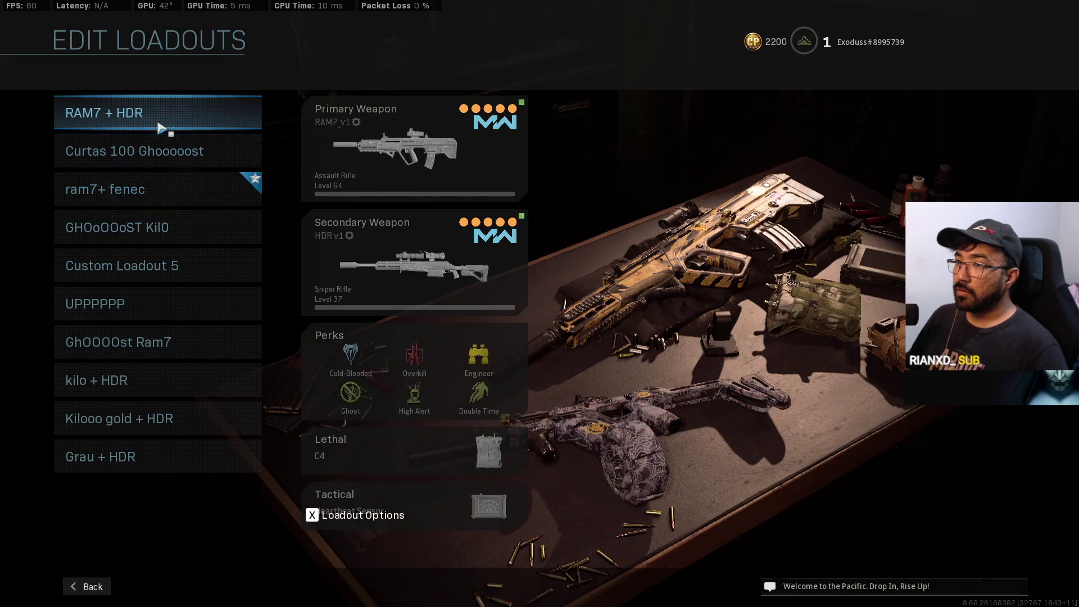
pyautogui.click(73, 586)
pyautogui.click(84, 586)
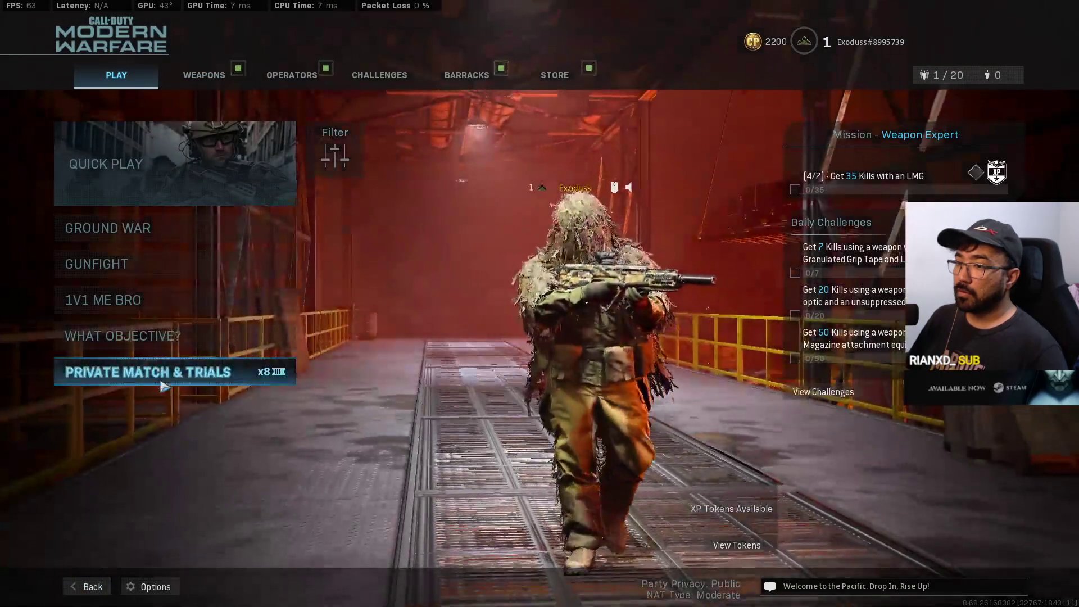
# Start a Private Match custom game lobby and open Custom Loadout 1 under Weapons.
pyautogui.click(164, 374)
pyautogui.click(154, 114)
pyautogui.click(204, 75)
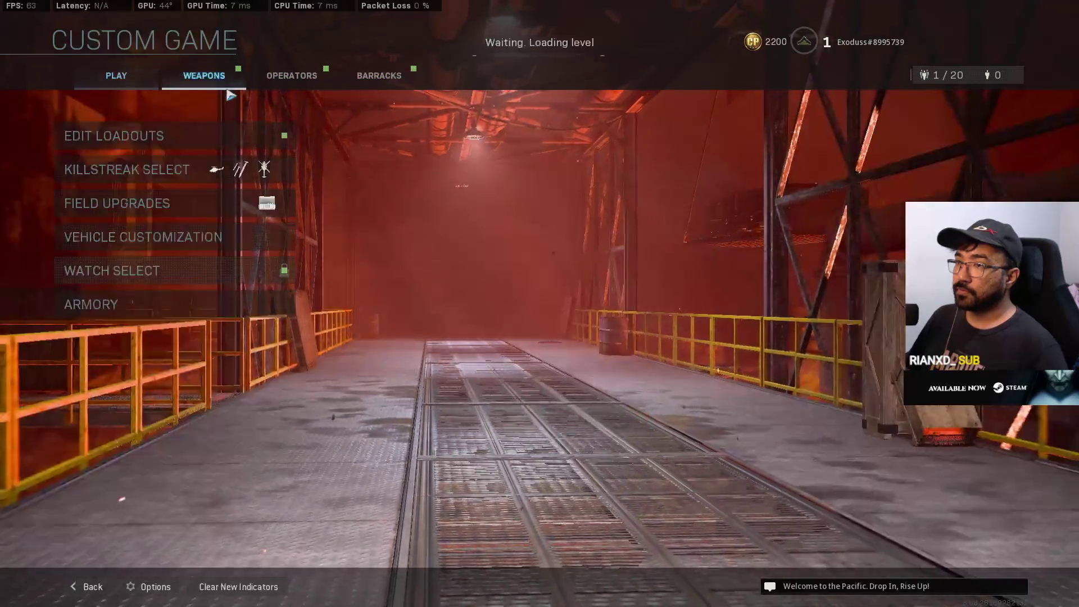
pyautogui.click(217, 137)
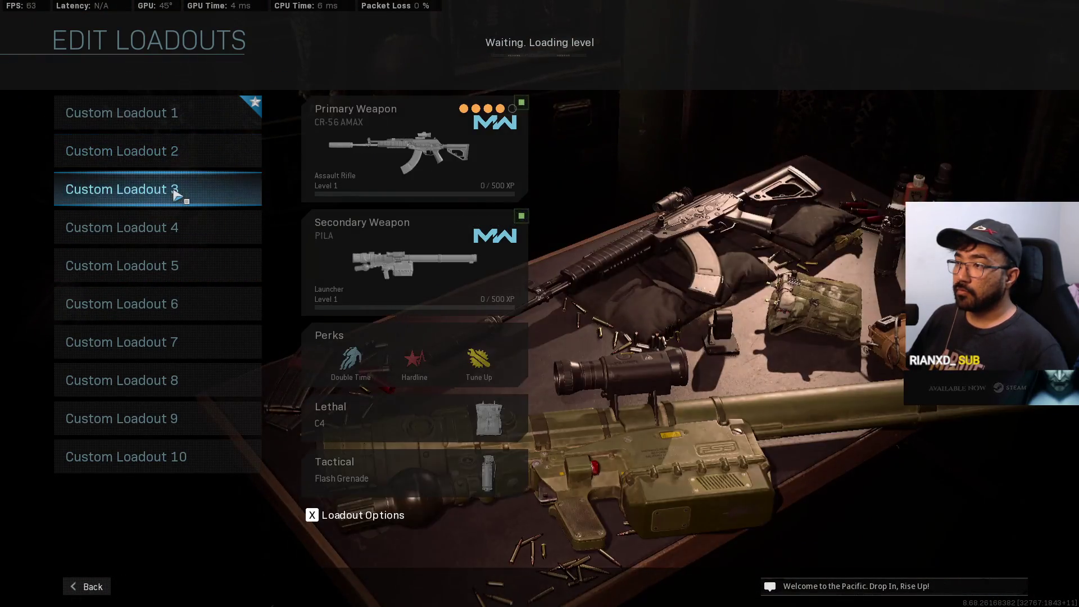
pyautogui.click(174, 113)
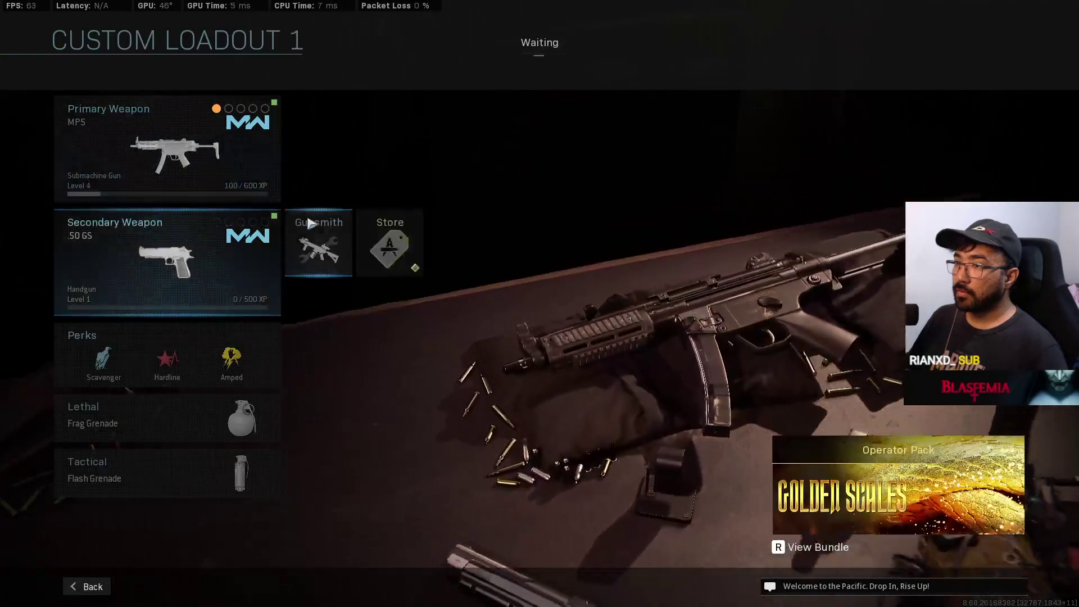
# Preview the .50 GS secondary in Gunsmith and rotate it to see the other side.
pyautogui.click(318, 243)
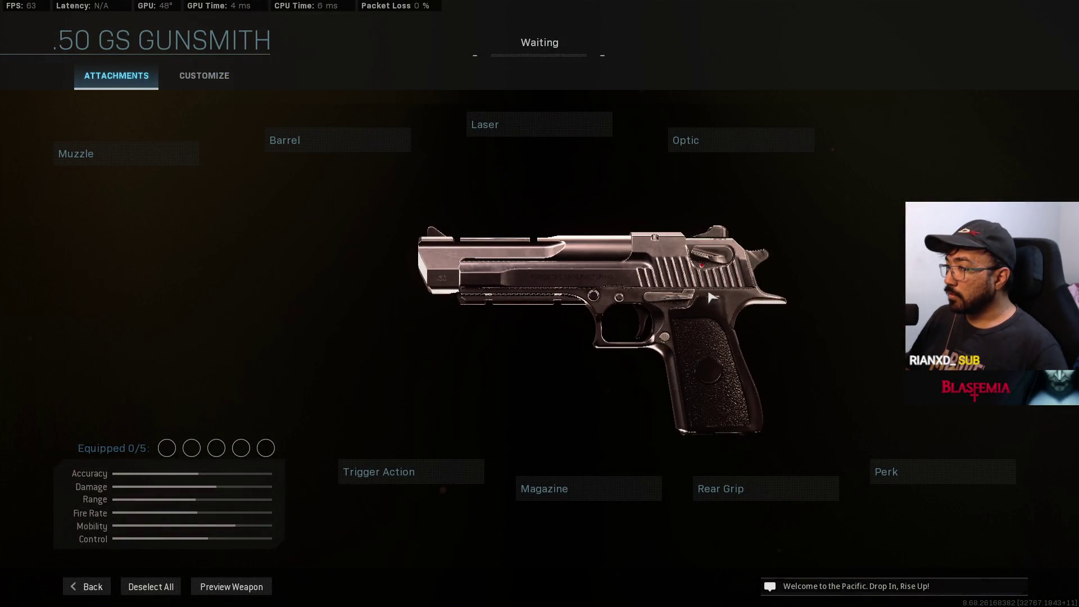
pyautogui.click(264, 584)
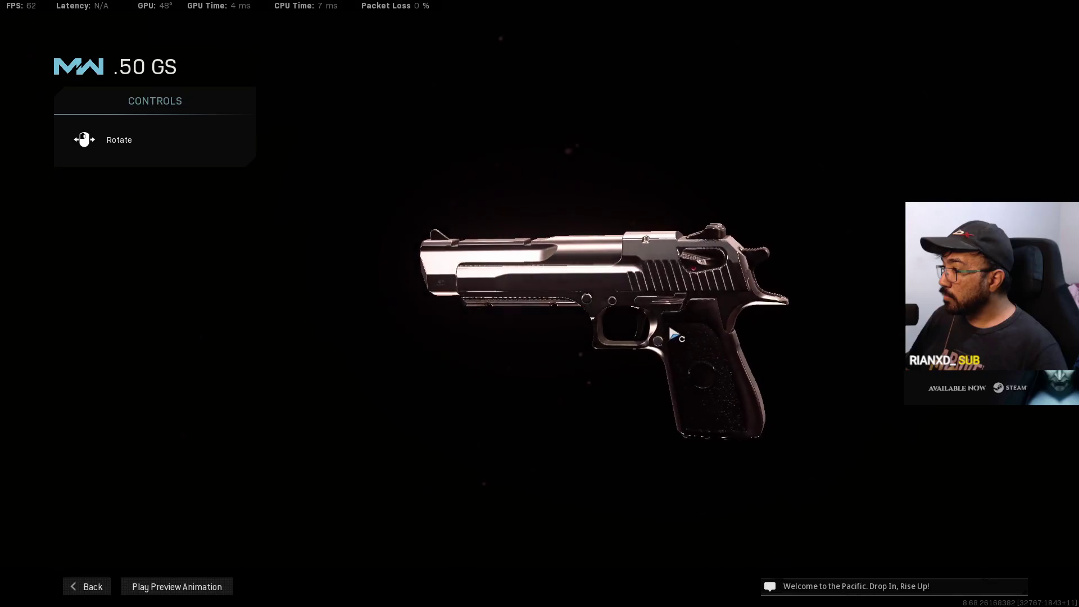
pyautogui.click(105, 588)
pyautogui.click(214, 587)
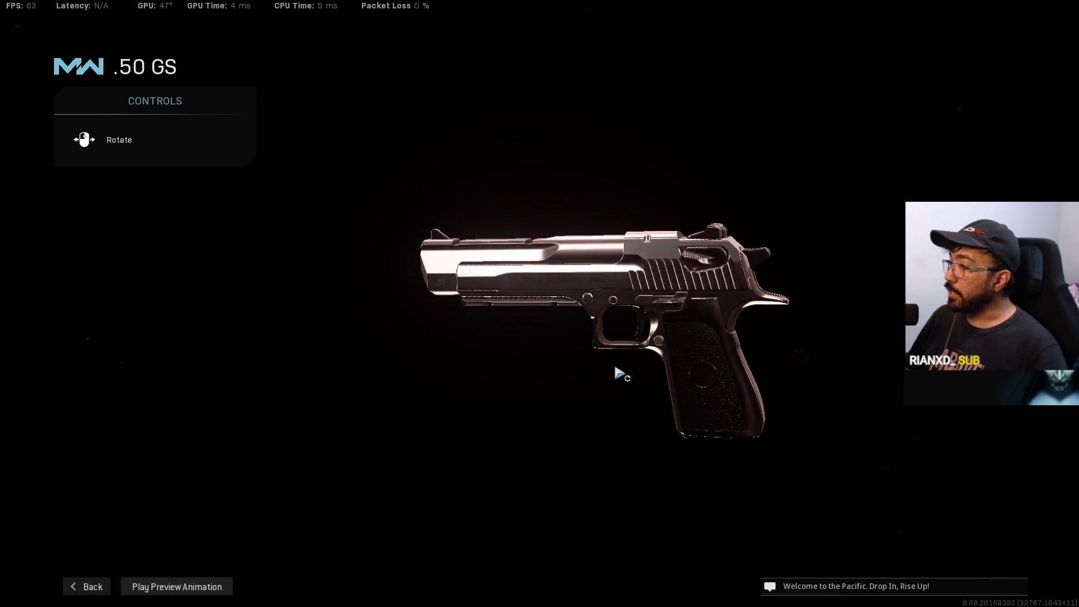
pyautogui.moveTo(626, 374)
pyautogui.mouseDown()
pyautogui.moveTo(571, 383)
pyautogui.moveTo(255, 347)
pyautogui.mouseUp()
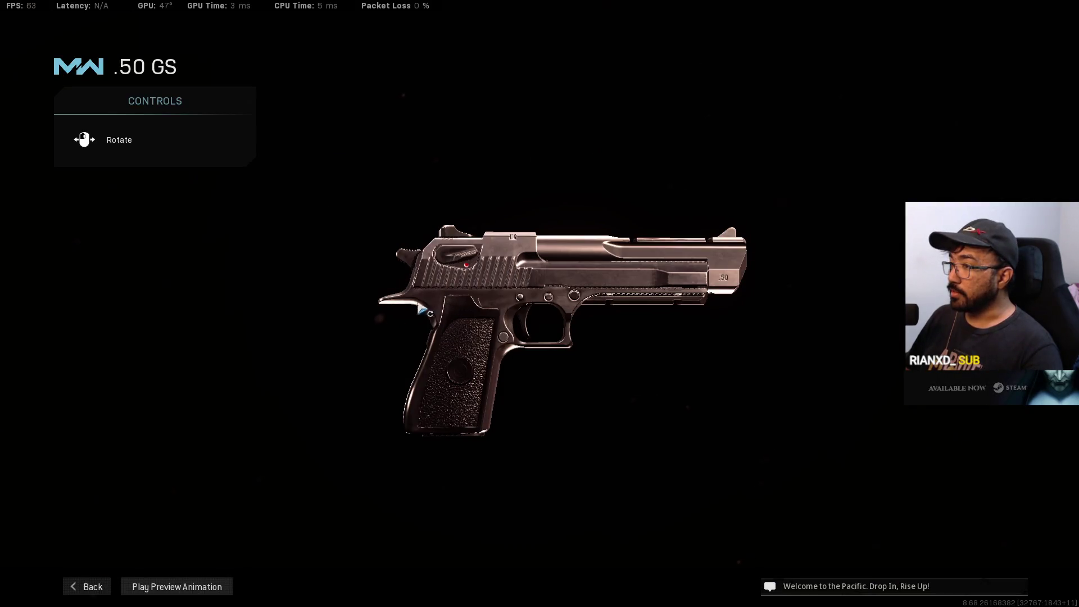
# Add the curved front edge to the selection and check it in front and right views.
pyautogui.moveTo(423, 311)
pyautogui.mouseDown()
pyautogui.moveTo(516, 294)
pyautogui.moveTo(737, 289)
pyautogui.moveTo(725, 307)
pyautogui.mouseUp()
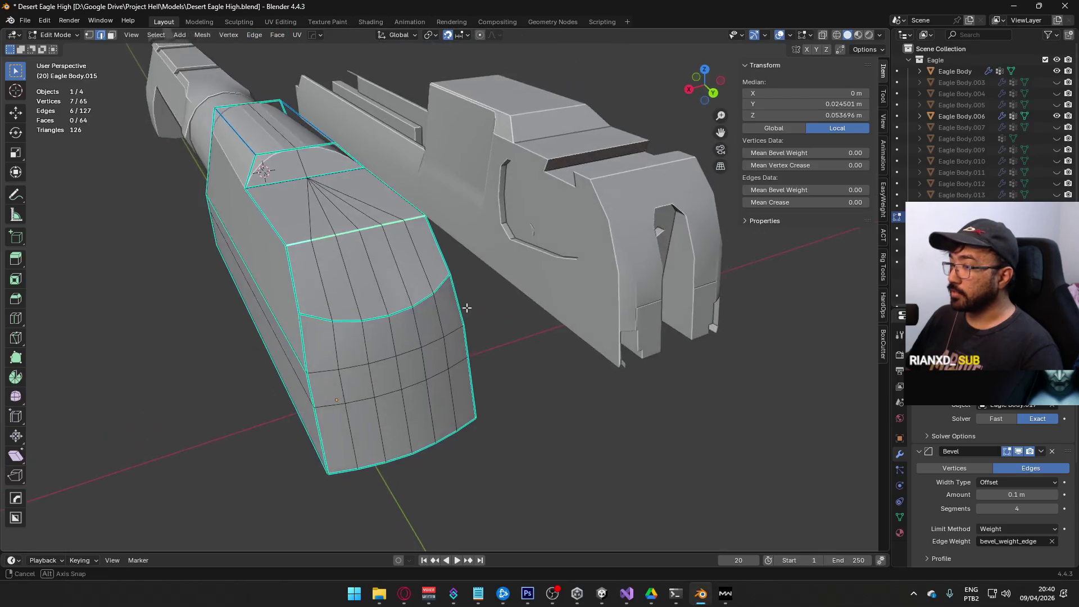
pyautogui.moveTo(467, 308)
pyautogui.mouseDown()
pyautogui.moveTo(400, 173)
pyautogui.moveTo(455, 305)
pyautogui.moveTo(433, 361)
pyautogui.moveTo(409, 379)
pyautogui.moveTo(325, 356)
pyautogui.moveTo(404, 288)
pyautogui.moveTo(125, 241)
pyautogui.moveTo(455, 301)
pyautogui.mouseUp()
pyautogui.keyDown('ctrl'); pyautogui.click(368, 308); pyautogui.keyUp('ctrl')
pyautogui.press('KP_1')
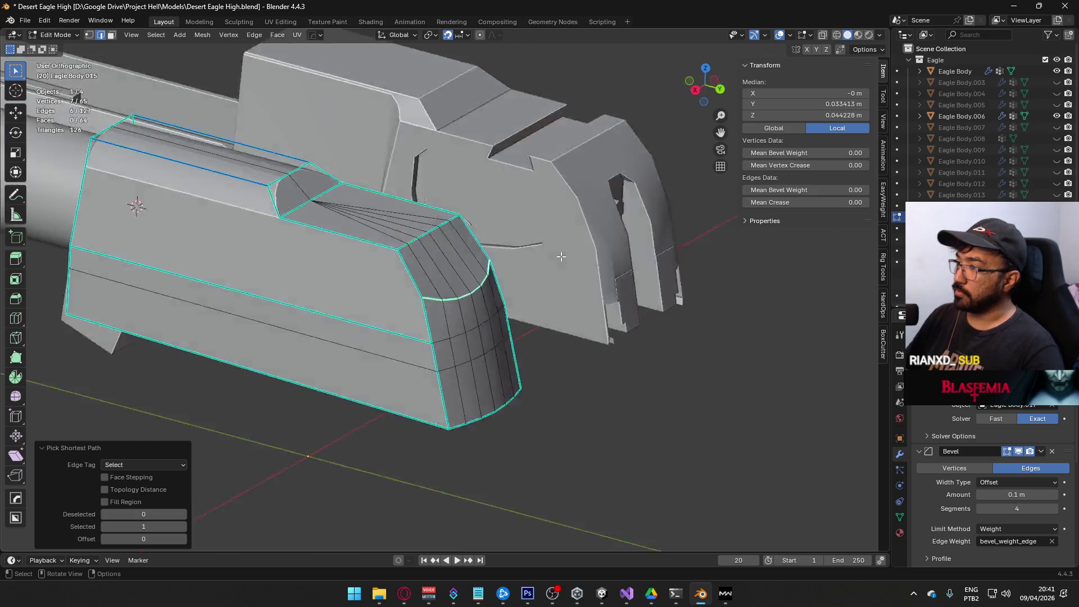
pyautogui.press('KP_3')
pyautogui.scroll(3, 458, 277)
# Duplicate the selected edges in place with Shift+D and separate them via the Edge menu.
pyautogui.hotkey('shift', 'd')
pyautogui.rightClick(427, 261)
pyautogui.rightClick(427, 261)
pyautogui.moveTo(458, 533)
pyautogui.click(520, 515)
# In Object Mode, shift the separated Eagle Body.002 edges 0.024 m along Y.
pyautogui.press('Tab')
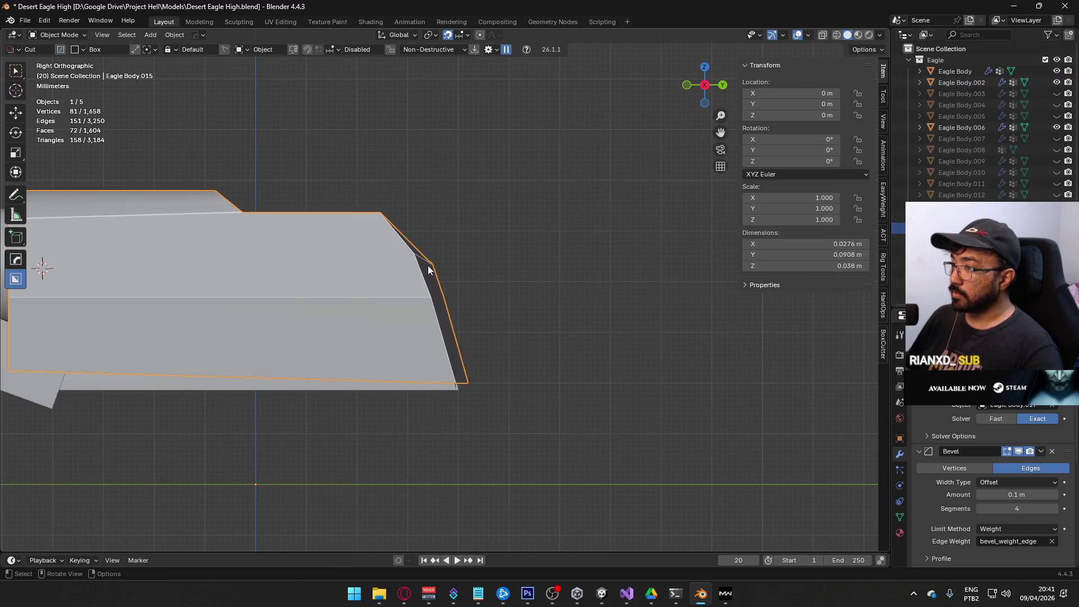
pyautogui.click(426, 261)
pyautogui.press('g')
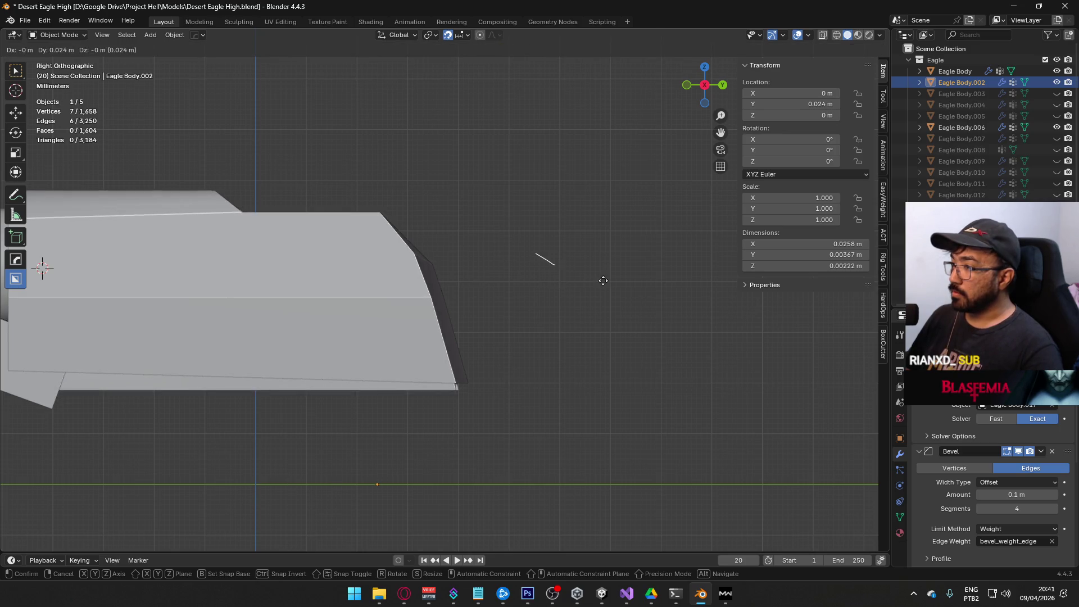
pyautogui.click(591, 298)
pyautogui.moveTo(588, 302)
pyautogui.mouseDown()
pyautogui.moveTo(559, 352)
pyautogui.moveTo(443, 343)
pyautogui.moveTo(540, 332)
pyautogui.moveTo(568, 339)
pyautogui.moveTo(575, 363)
pyautogui.mouseUp()
# Select Eagle Body.015 and return to its Edit Mode.
pyautogui.click(407, 339)
pyautogui.moveTo(407, 338)
pyautogui.mouseDown()
pyautogui.moveTo(419, 315)
pyautogui.moveTo(229, 304)
pyautogui.moveTo(472, 308)
pyautogui.moveTo(479, 321)
pyautogui.moveTo(429, 343)
pyautogui.moveTo(325, 331)
pyautogui.moveTo(325, 321)
pyautogui.moveTo(470, 303)
pyautogui.moveTo(388, 363)
pyautogui.moveTo(410, 326)
pyautogui.moveTo(432, 338)
pyautogui.moveTo(348, 347)
pyautogui.mouseUp()
pyautogui.press('Tab')
# Select the two lower face rows of the curved front plate in face mode.
pyautogui.press('3')
pyautogui.click(308, 340)
pyautogui.keyDown('ctrl'); pyautogui.click(317, 393); pyautogui.keyUp('ctrl')
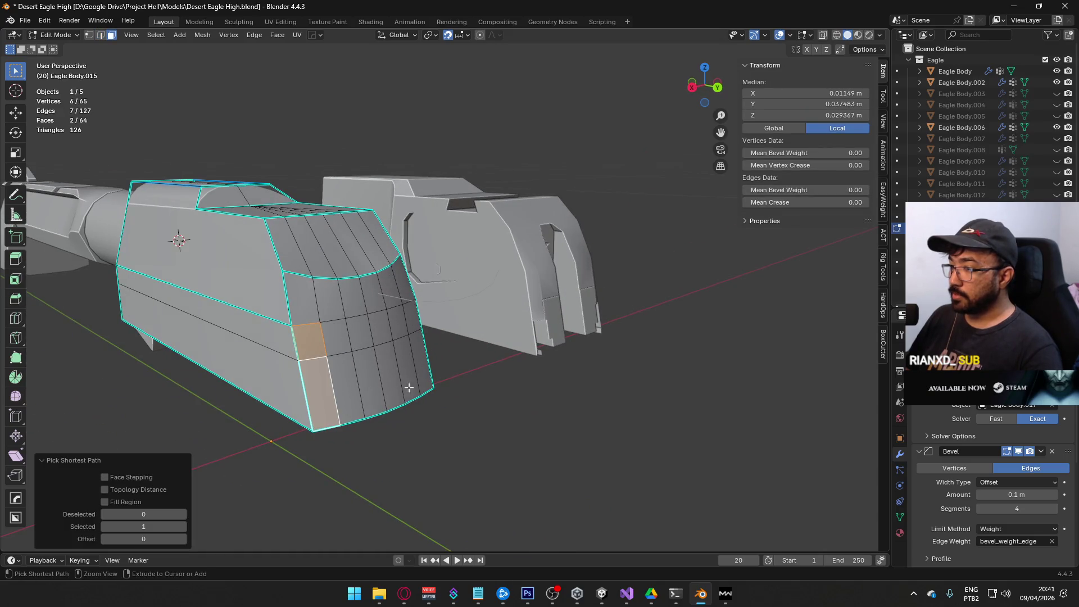
pyautogui.keyDown('ctrl'); pyautogui.click(426, 367); pyautogui.keyUp('ctrl')
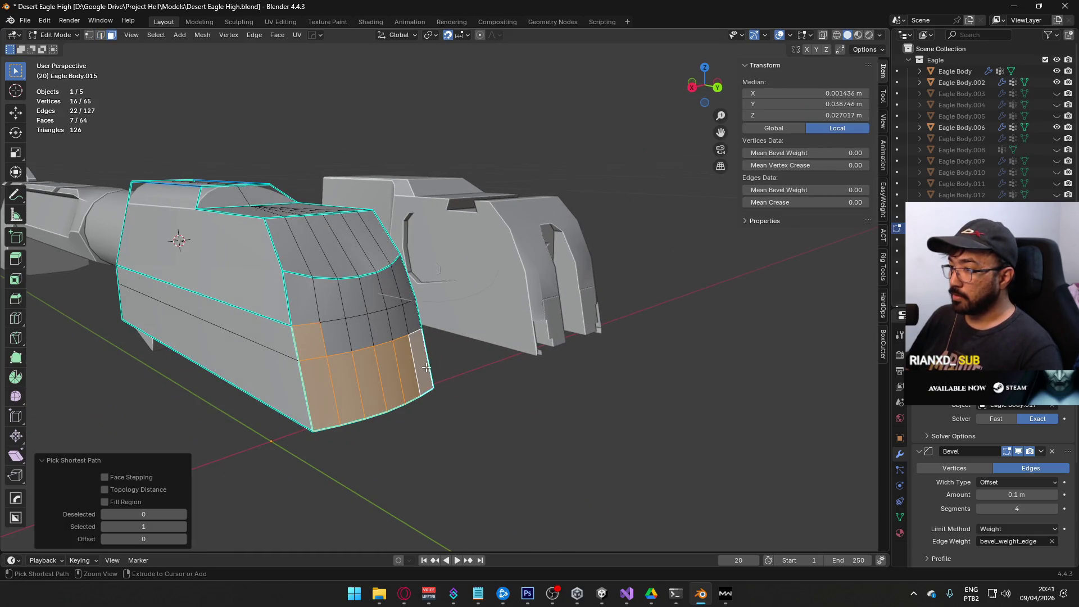
pyautogui.keyDown('ctrl'); pyautogui.click(414, 321); pyautogui.keyUp('ctrl')
pyautogui.keyDown('ctrl'); pyautogui.click(347, 328); pyautogui.keyUp('ctrl')
pyautogui.press('3')
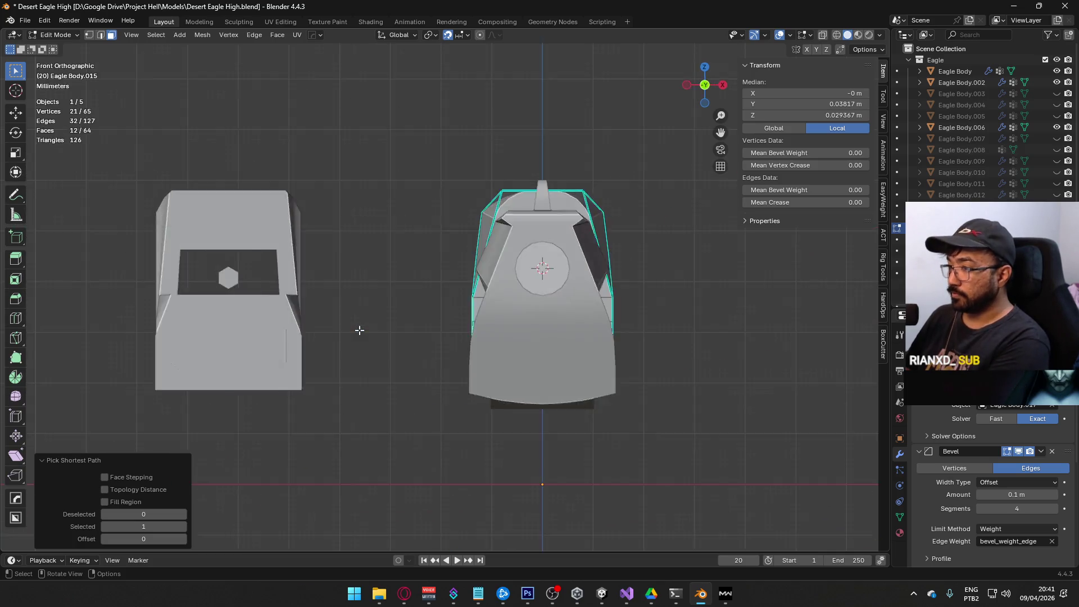
pyautogui.scroll(6, 444, 340)
# Duplicate those faces and separate the copy into a new object, Eagle Body.018.
pyautogui.hotkey('shift', 'd')
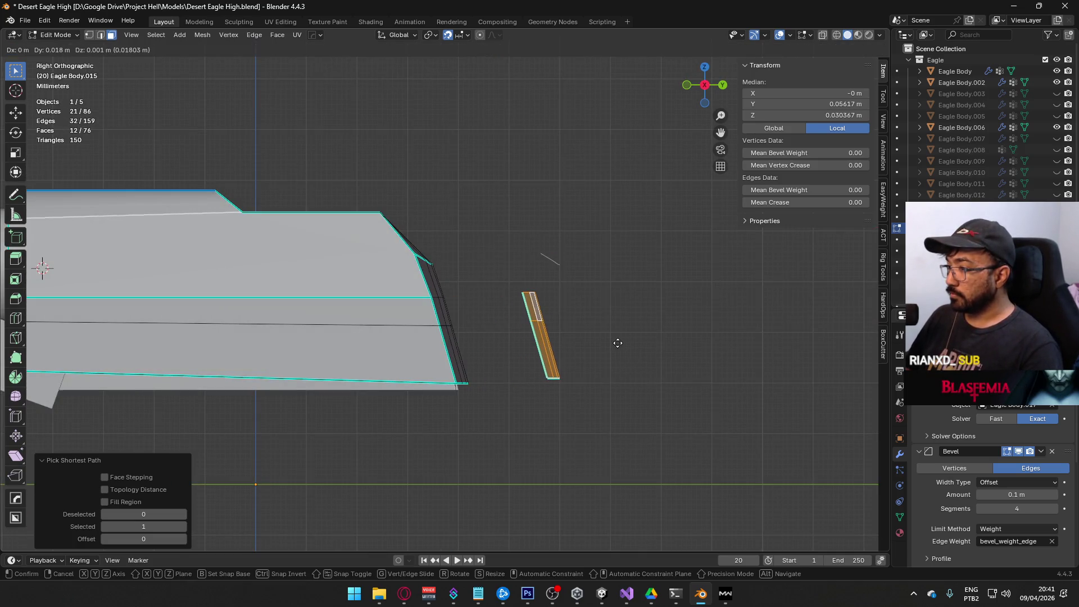
pyautogui.click(616, 347)
pyautogui.rightClick(522, 336)
pyautogui.moveTo(521, 336)
pyautogui.click(558, 341)
# Switch editing to Eagle Body.018 and select all its faces, viewed from the side.
pyautogui.hotkey('alt', 'q')
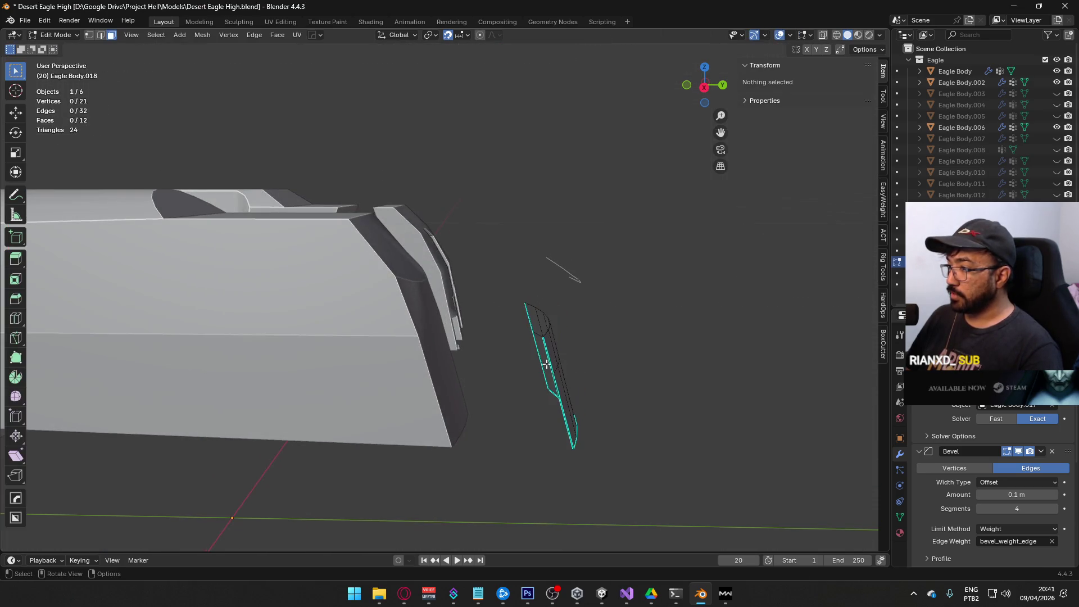
pyautogui.click(551, 364)
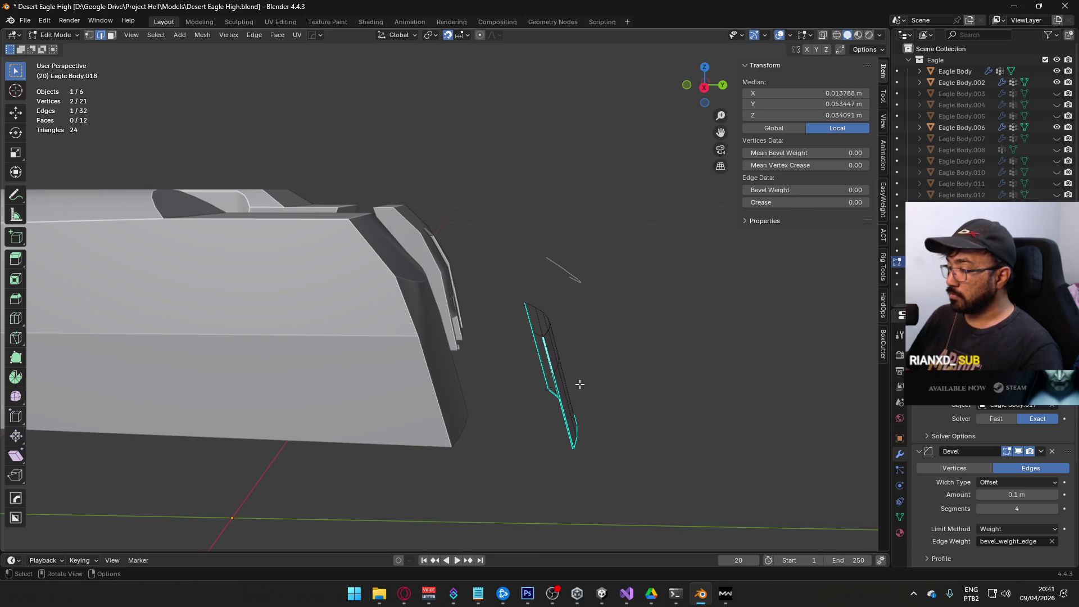
pyautogui.press('3')
pyautogui.keyDown('ctrl'); pyautogui.click(455, 357); pyautogui.keyUp('ctrl')
pyautogui.keyDown('ctrl'); pyautogui.click(455, 396); pyautogui.keyUp('ctrl')
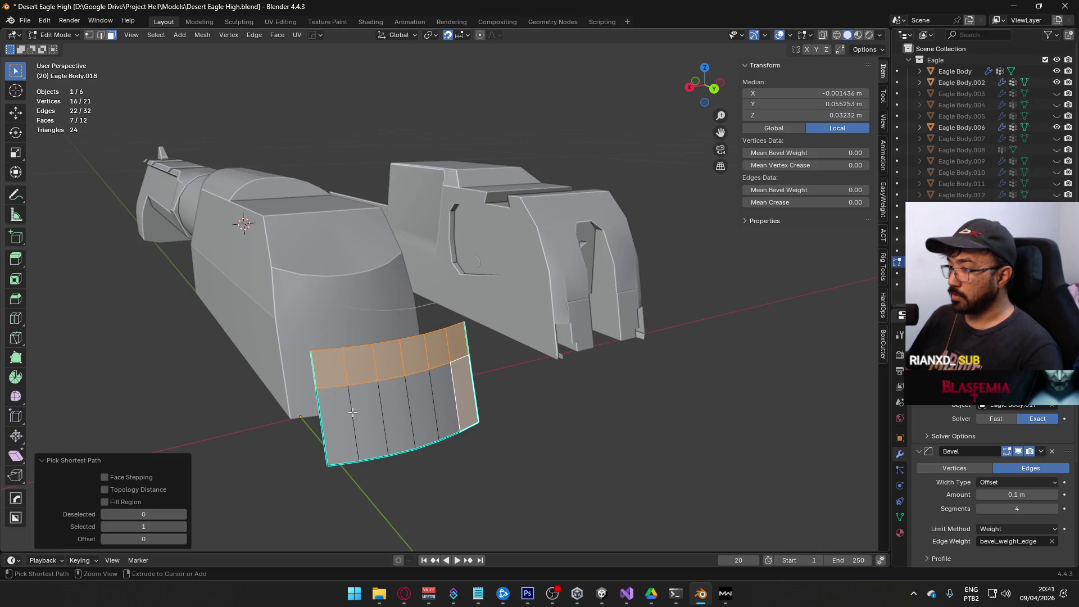
pyautogui.keyDown('ctrl'); pyautogui.click(353, 412); pyautogui.keyUp('ctrl')
pyautogui.press('KP_3')
pyautogui.press('KP_1')
pyautogui.press('KP_3')
# Extrude the faces in place and offset them along Y to give the plate thickness.
pyautogui.press('e')
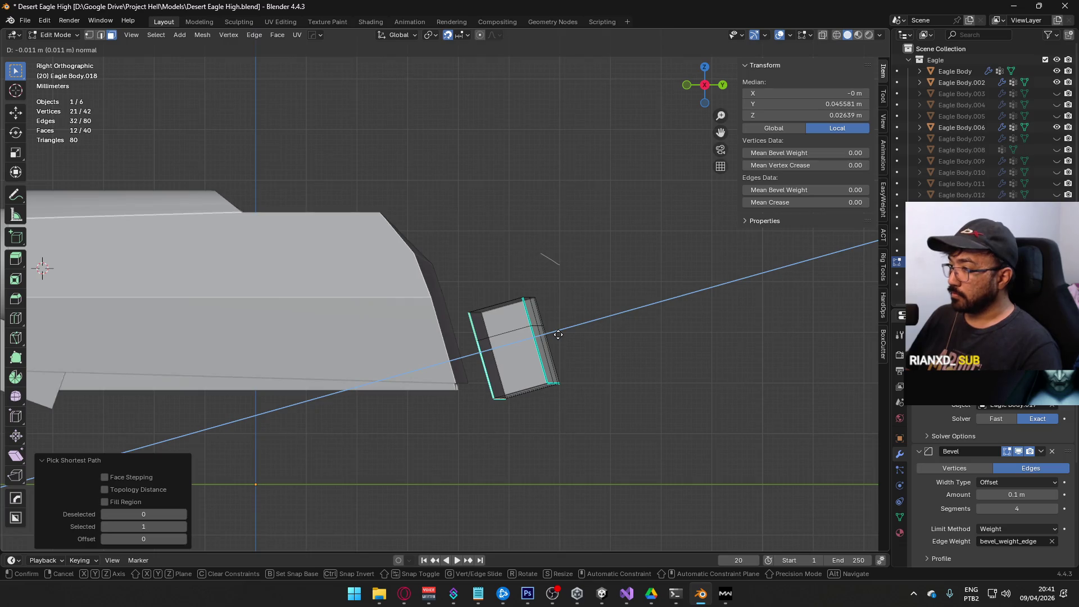
pyautogui.rightClick(589, 287)
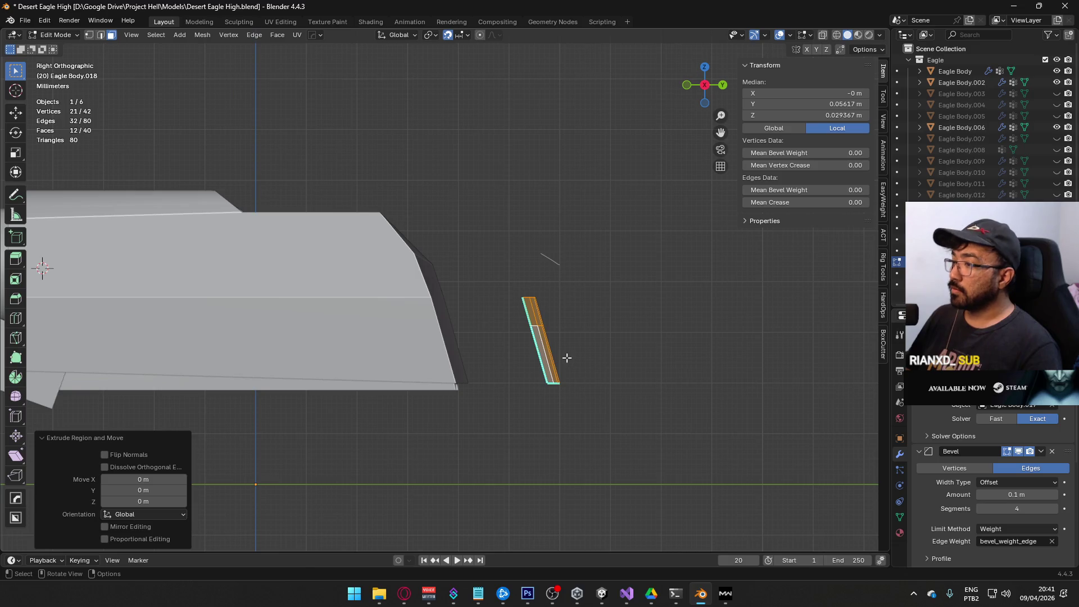
pyautogui.press('g')
pyautogui.press('y')
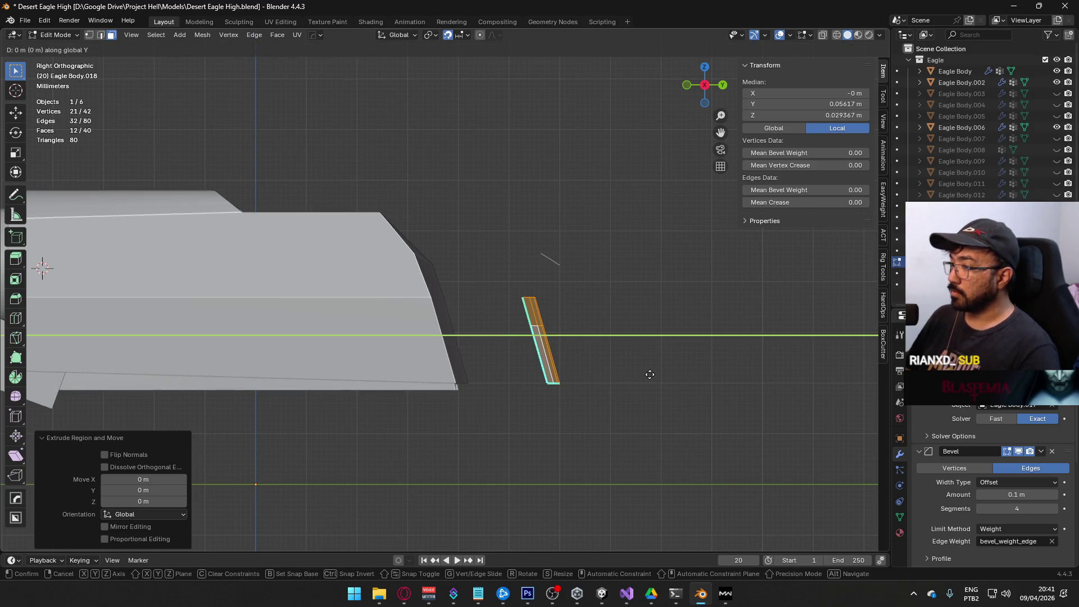
pyautogui.click(618, 369)
pyautogui.moveTo(615, 369)
pyautogui.mouseDown()
pyautogui.moveTo(592, 341)
pyautogui.moveTo(624, 369)
pyautogui.mouseUp()
# Recalculate the whole piece's normals to face outside, then deselect everything.
pyautogui.press('a')
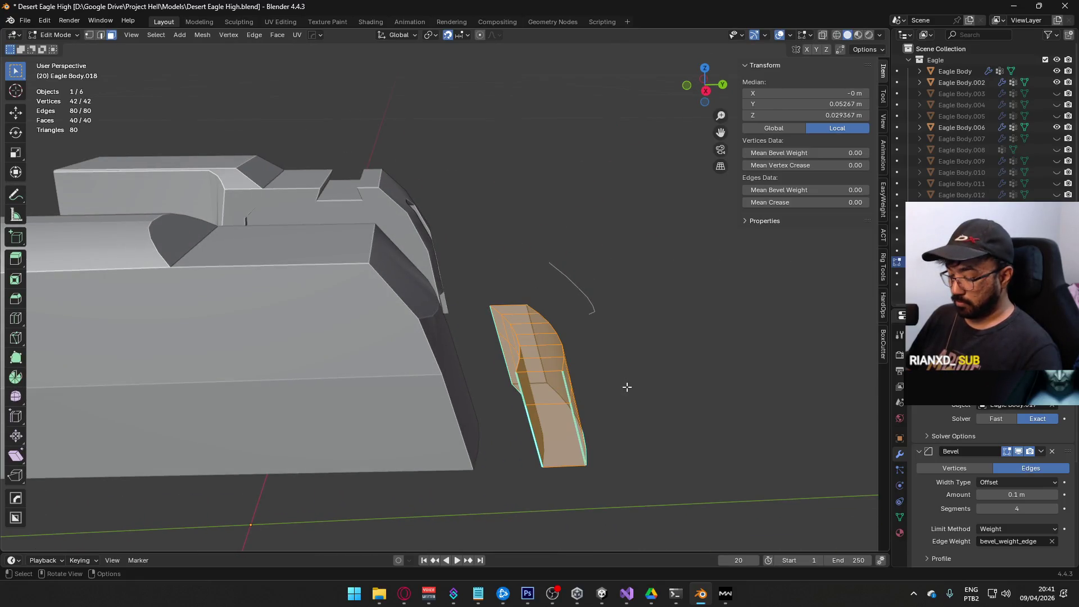
pyautogui.hotkey('alt', 'n')
pyautogui.click(625, 396)
pyautogui.moveTo(646, 373)
pyautogui.mouseDown()
pyautogui.moveTo(508, 359)
pyautogui.moveTo(575, 328)
pyautogui.moveTo(625, 349)
pyautogui.mouseUp()
pyautogui.hotkey('alt', 'a')
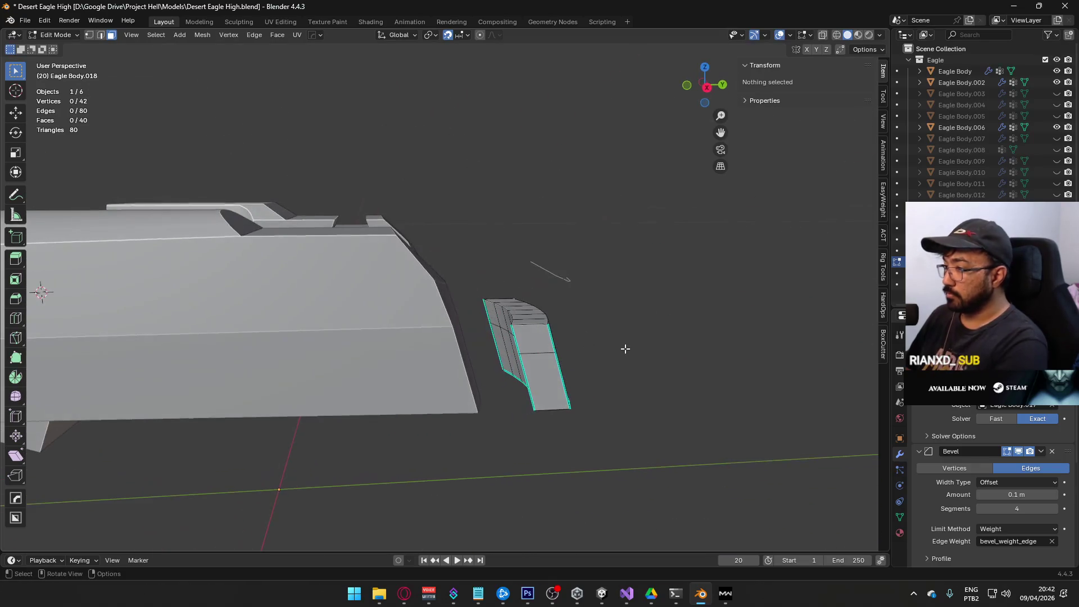
# Recalculate the piece's normals outward again, then open and close the face and Q add-on menus.
pyautogui.press('a')
pyautogui.hotkey('alt', 'n')
pyautogui.click(555, 363)
pyautogui.rightClick(524, 363)
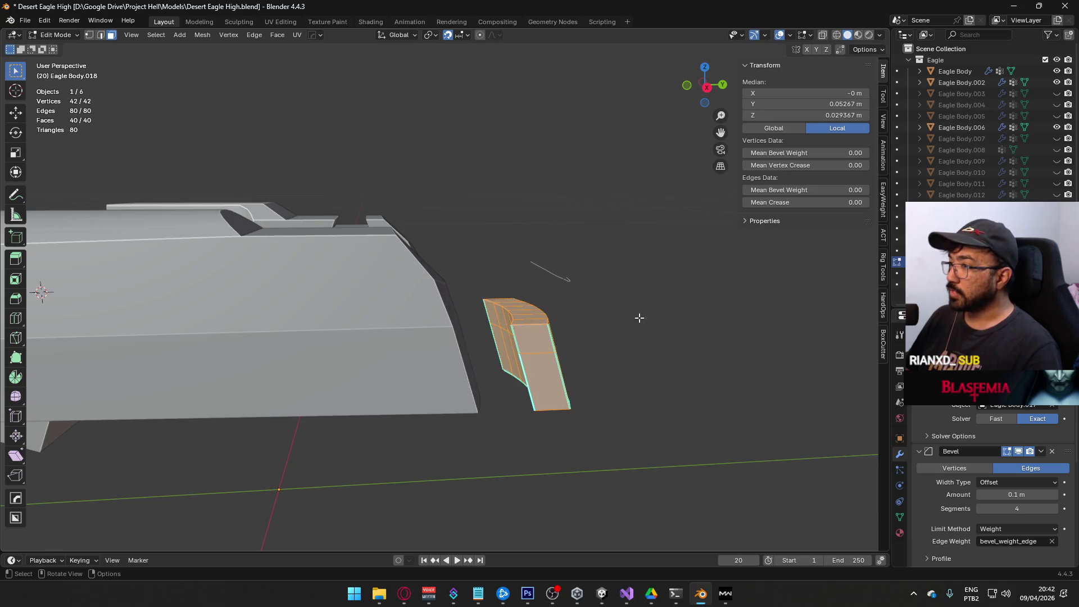
pyautogui.press('q')
pyautogui.rightClick(528, 343)
pyautogui.press('Escape')
pyautogui.rightClick(556, 342)
pyautogui.press('q')
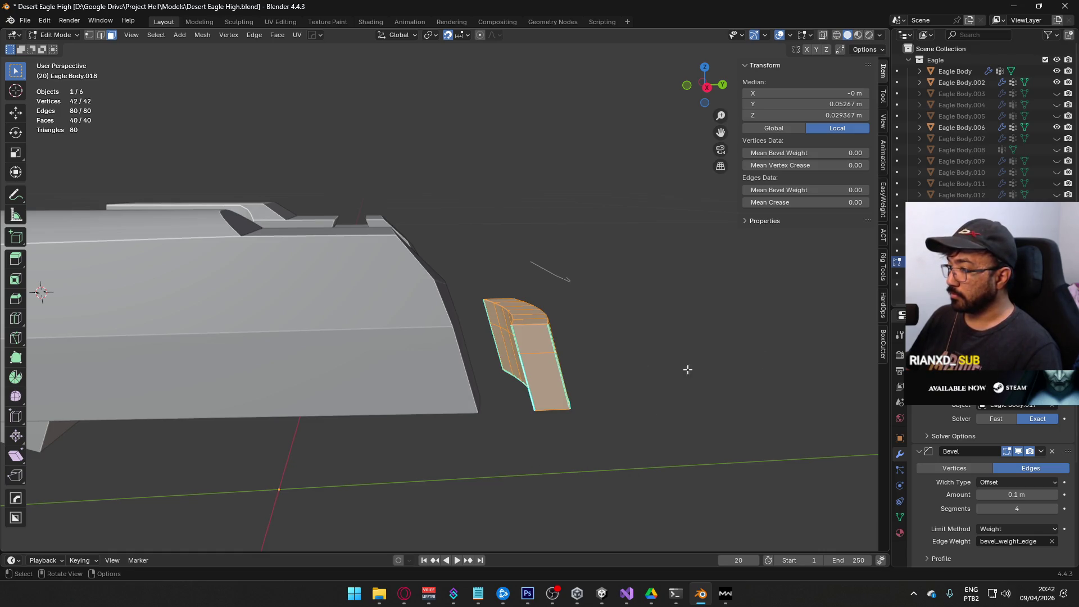
pyautogui.press('q')
# Apply Clear Sharp to the selected edges from the Ctrl+E menu, deselect, and view from the right.
pyautogui.hotkey('ctrl', 'e')
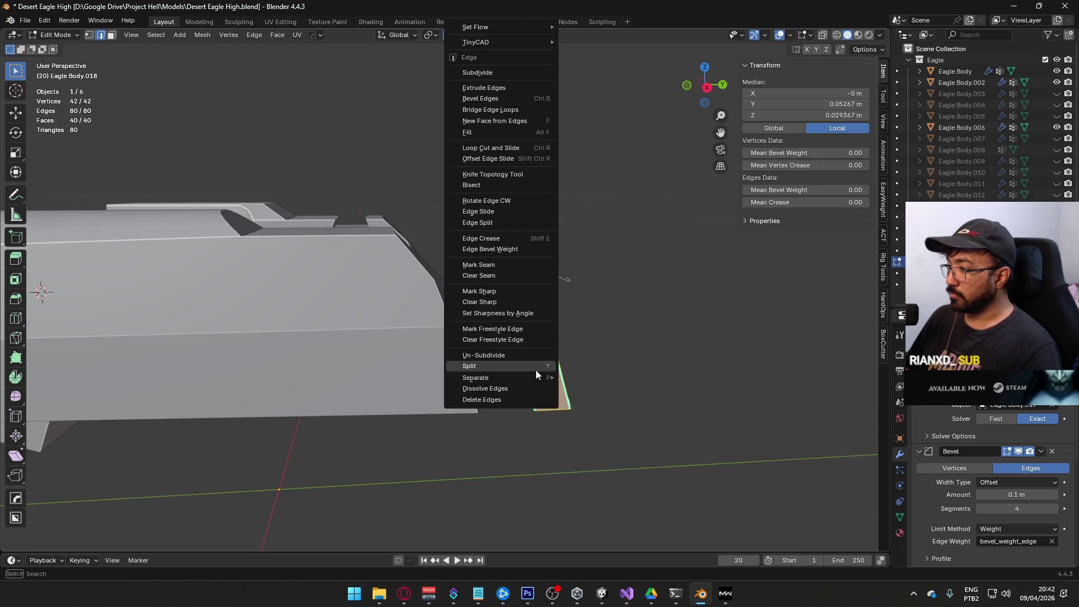
pyautogui.click(504, 301)
pyautogui.hotkey('alt', 'a')
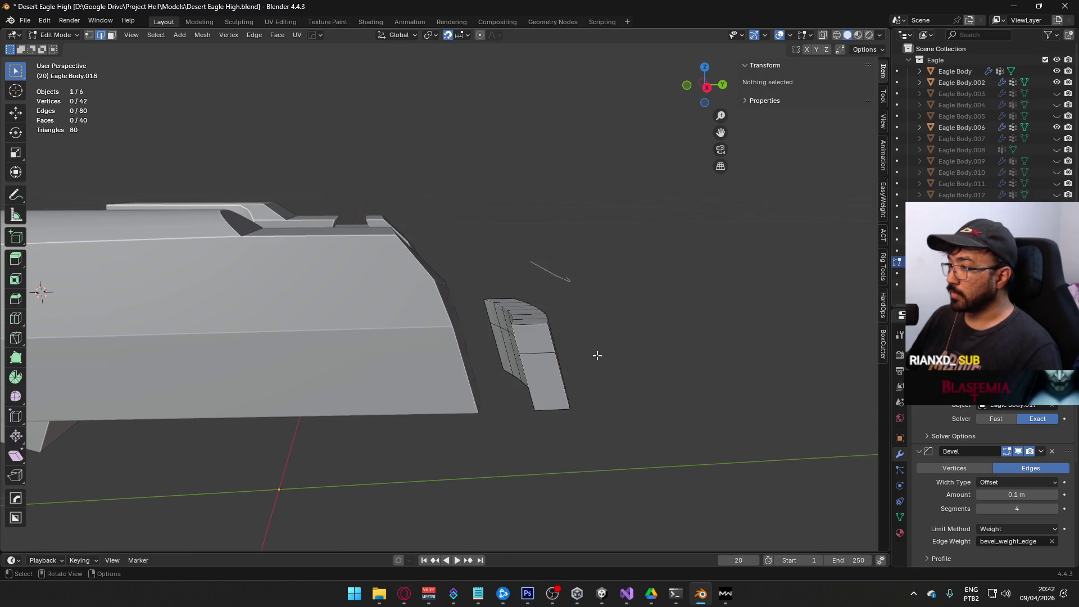
pyautogui.moveTo(480, 319)
pyautogui.mouseDown()
pyautogui.moveTo(564, 349)
pyautogui.moveTo(542, 380)
pyautogui.moveTo(473, 376)
pyautogui.moveTo(525, 373)
pyautogui.mouseUp()
pyautogui.press('KP_3')
pyautogui.moveTo(538, 322)
pyautogui.mouseDown()
pyautogui.moveTo(526, 300)
pyautogui.moveTo(492, 317)
pyautogui.mouseUp()
# Select the curved strip of top faces and view it from the right side.
pyautogui.click(499, 312)
pyautogui.keyDown('ctrl'); pyautogui.click(492, 316); pyautogui.keyUp('ctrl')
pyautogui.press('KP_3')
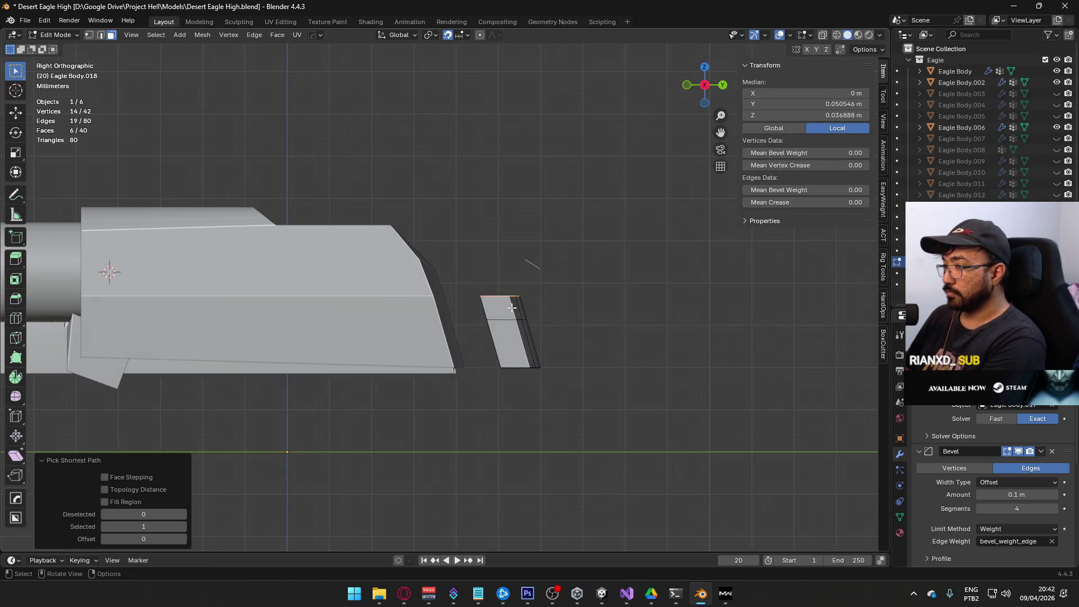
# Try an extrude along normals, cancel it, and get back into editing Eagle Body.018.
pyautogui.hotkey('alt', 'e')
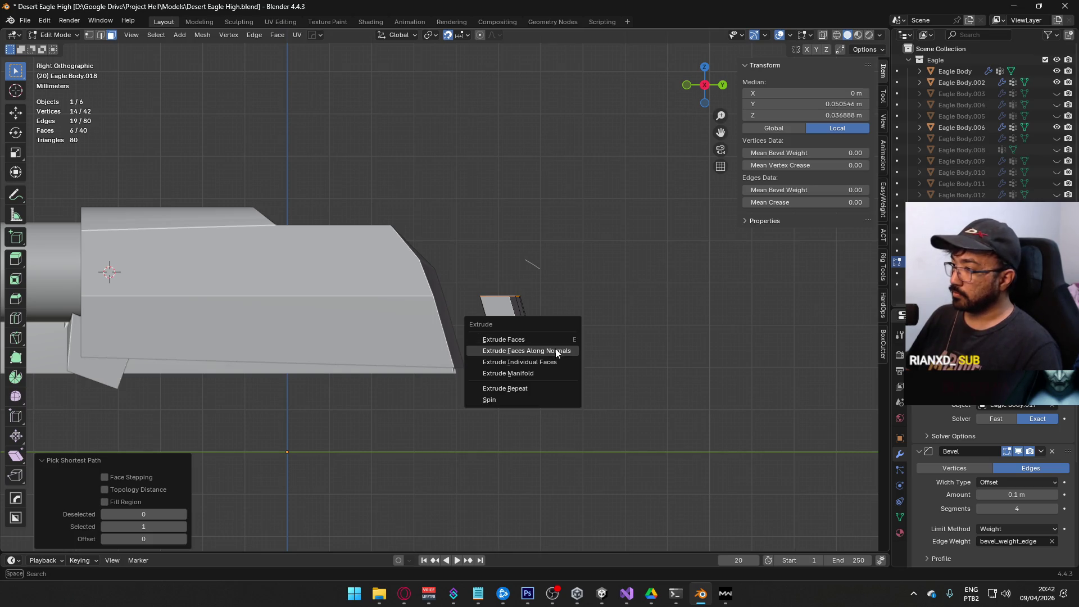
pyautogui.click(555, 348)
pyautogui.rightClick(544, 306)
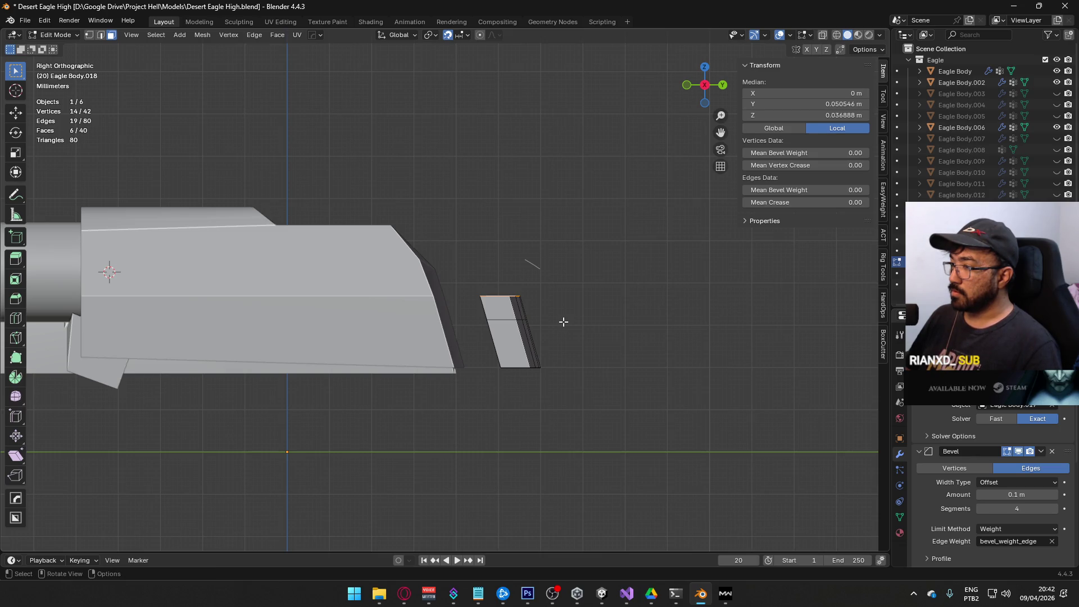
pyautogui.moveTo(564, 321); pyautogui.dragTo(513, 342)
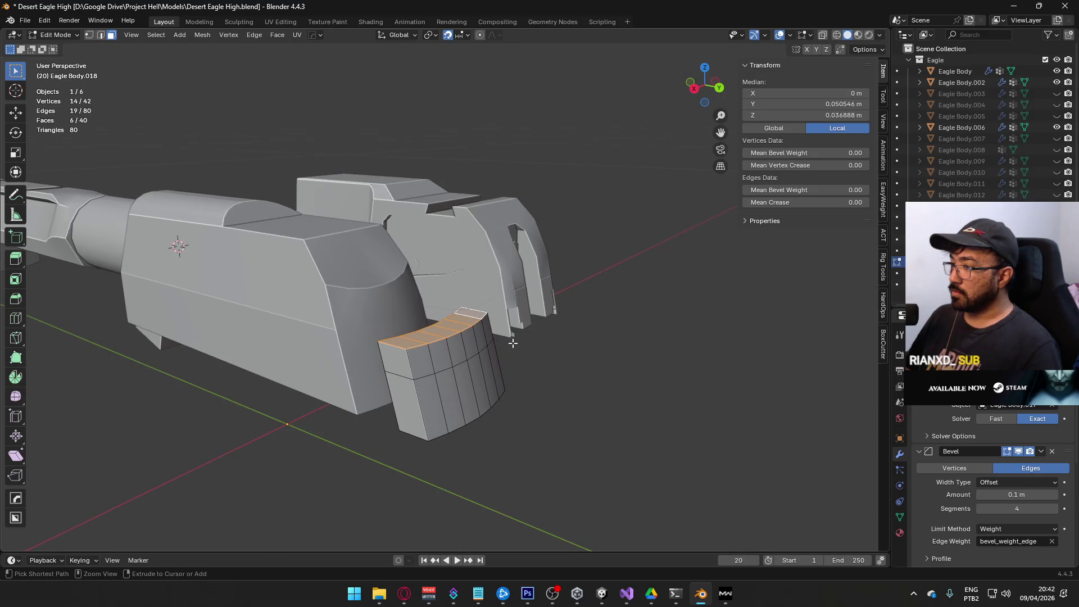
pyautogui.press('Tab')
pyautogui.click(346, 346)
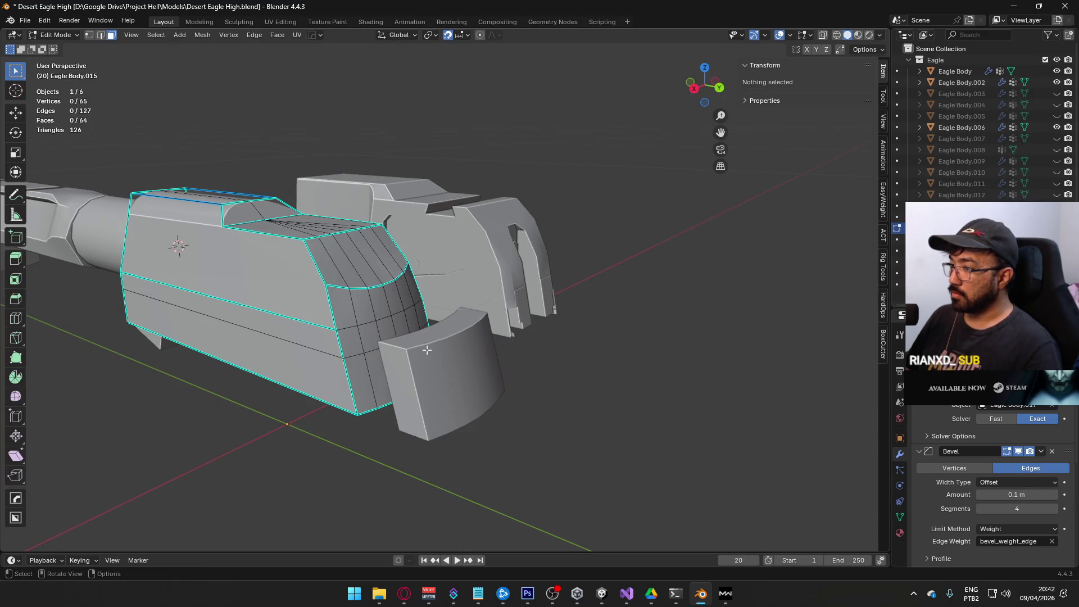
pyautogui.click(451, 375)
pyautogui.press('Tab')
# Extrude the top strip in place and nudge its upper edge slightly along Y.
pyautogui.press('e')
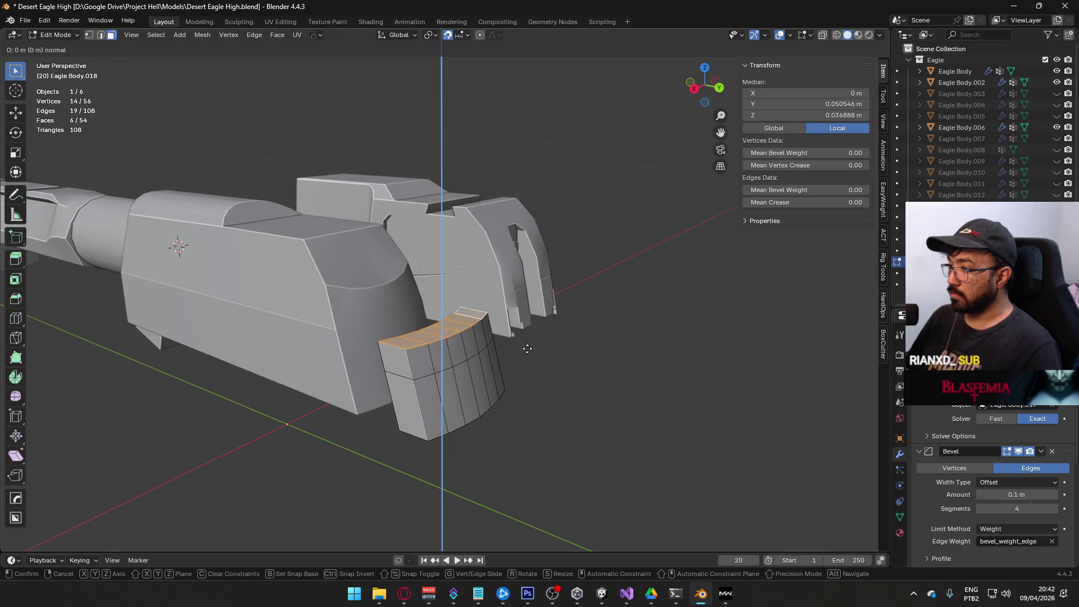
pyautogui.rightClick(527, 348)
pyautogui.press('KP_3')
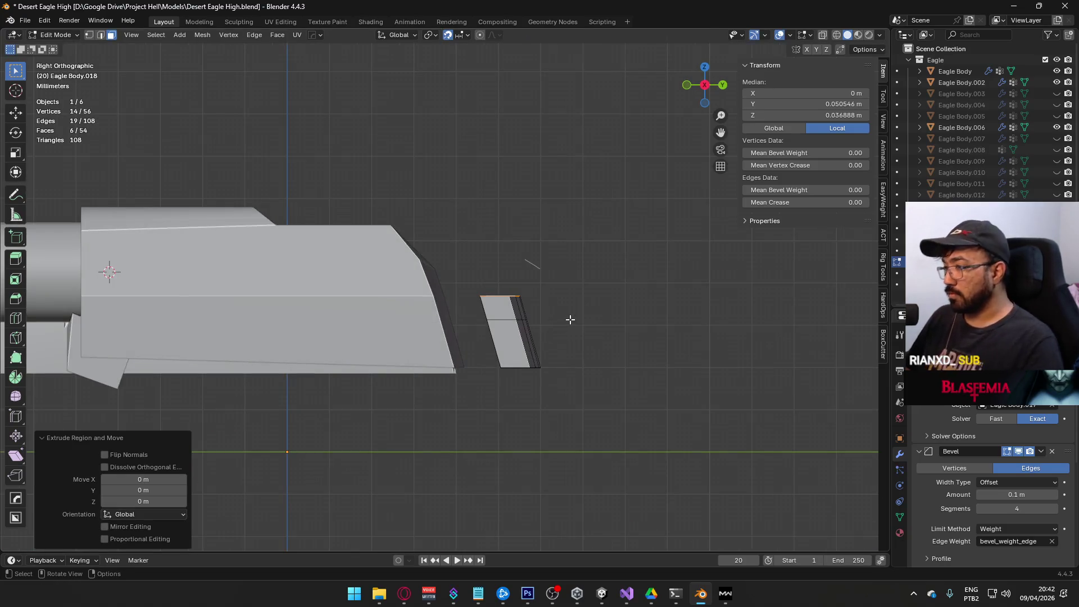
pyautogui.hotkey('shift', 'v')
pyautogui.rightClick(559, 279)
pyautogui.hotkey('shift', 'v')
pyautogui.rightClick(500, 212)
pyautogui.press('g')
pyautogui.press('y')
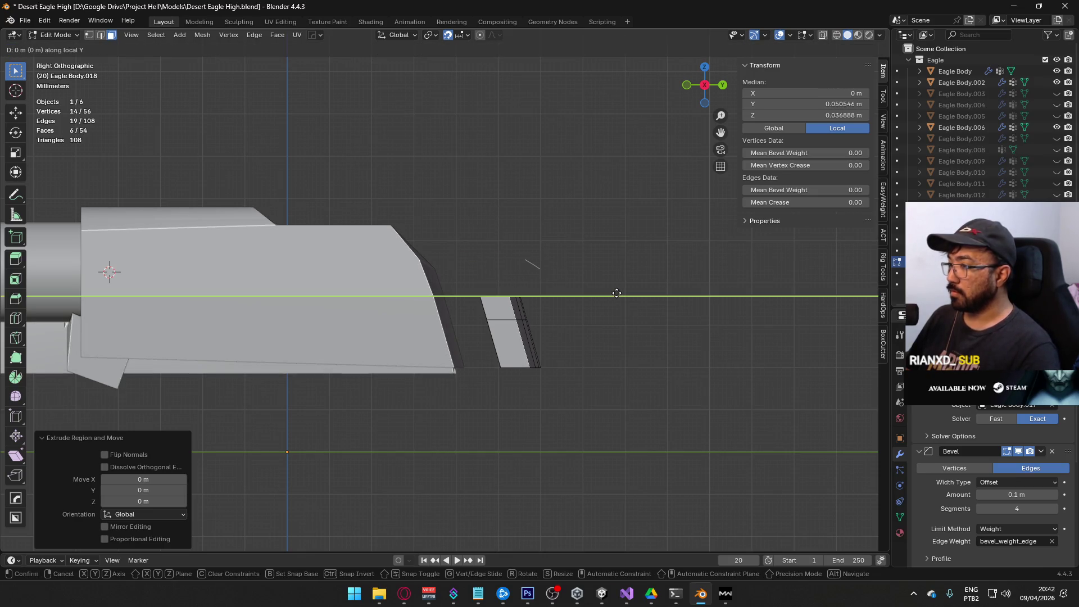
pyautogui.click(585, 231)
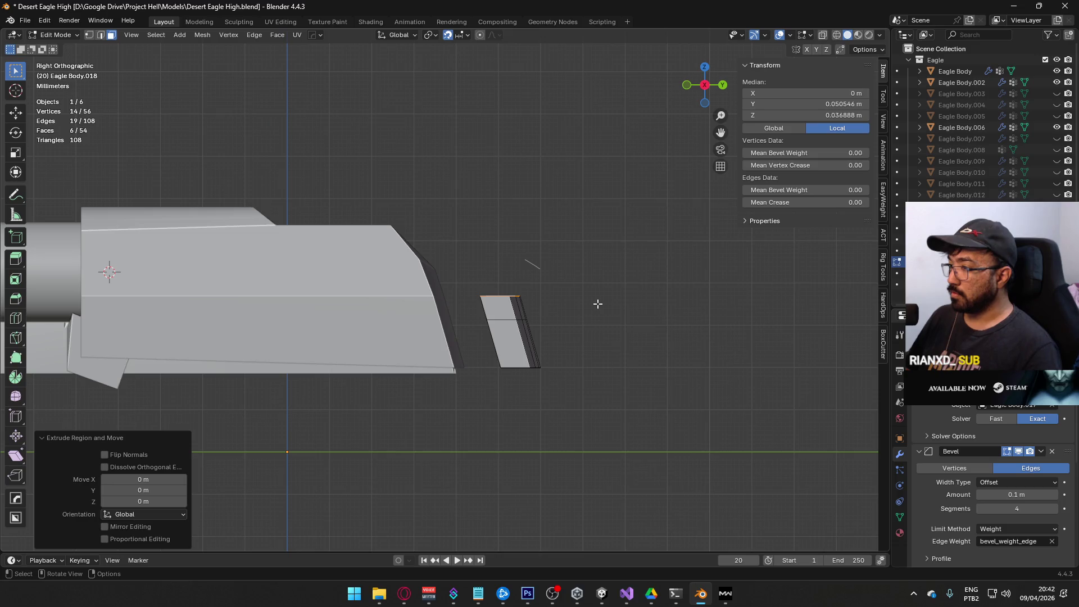
# Try Vertex Slide on the top vertices, cancel it, then select everything and undo.
pyautogui.hotkey('shift', 'v')
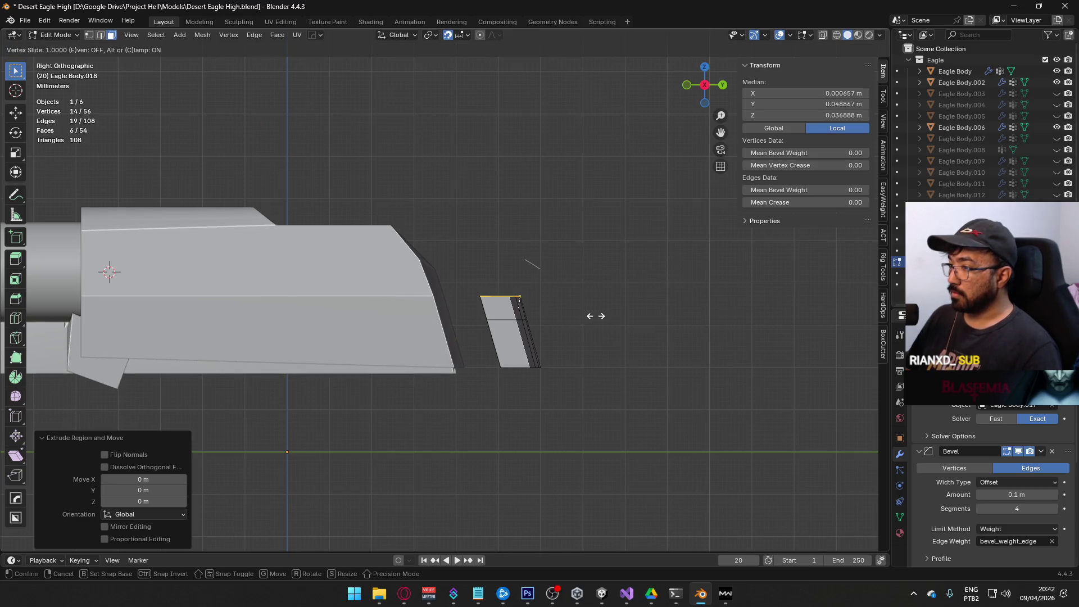
pyautogui.press('c')
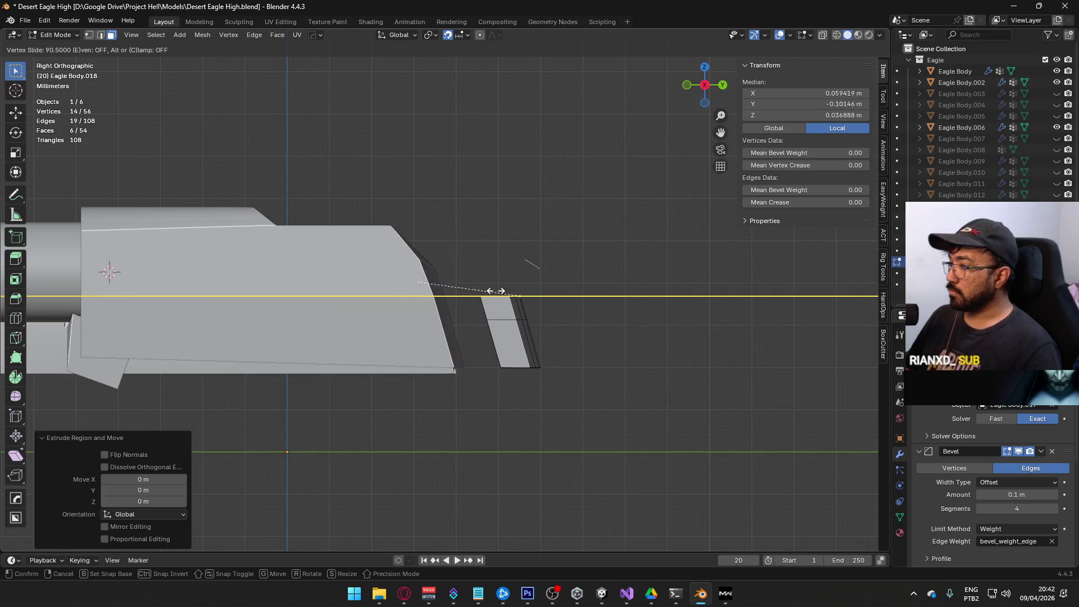
pyautogui.press('Escape')
pyautogui.moveTo(552, 300)
pyautogui.mouseDown()
pyautogui.moveTo(524, 315)
pyautogui.moveTo(549, 293)
pyautogui.moveTo(551, 305)
pyautogui.moveTo(453, 321)
pyautogui.moveTo(298, 294)
pyautogui.mouseUp()
pyautogui.moveTo(339, 286)
pyautogui.mouseDown()
pyautogui.moveTo(530, 306)
pyautogui.moveTo(551, 297)
pyautogui.moveTo(494, 326)
pyautogui.moveTo(530, 324)
pyautogui.moveTo(606, 227)
pyautogui.moveTo(537, 323)
pyautogui.moveTo(538, 347)
pyautogui.moveTo(815, 270)
pyautogui.moveTo(437, 304)
pyautogui.moveTo(519, 334)
pyautogui.mouseUp()
pyautogui.hotkey('shift', 'v')
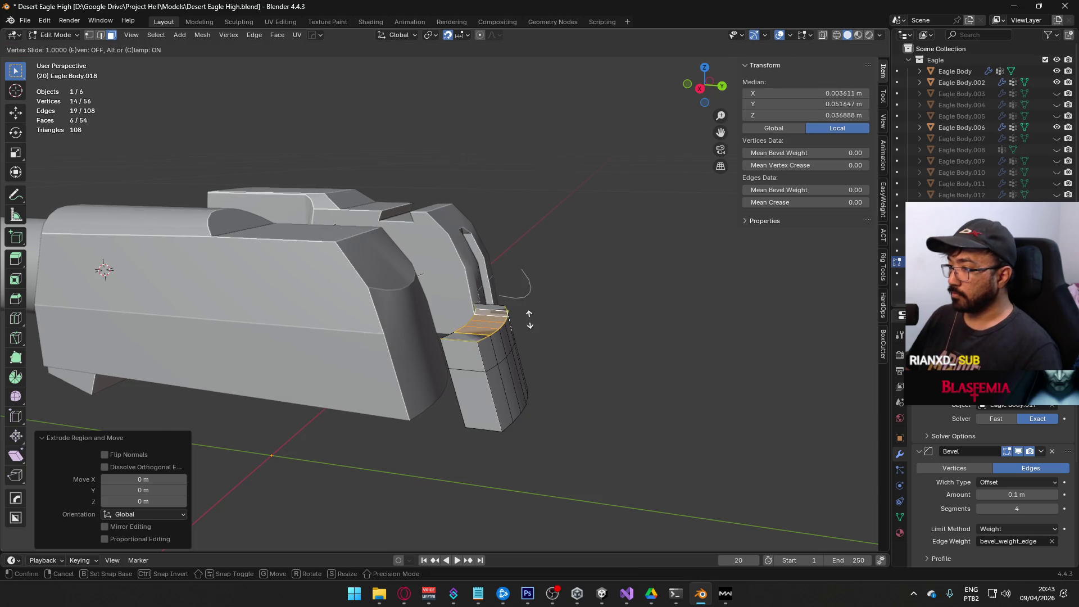
pyautogui.press('Escape')
pyautogui.hotkey('alt', 'a')
pyautogui.hotkey('ctrl', 'z')
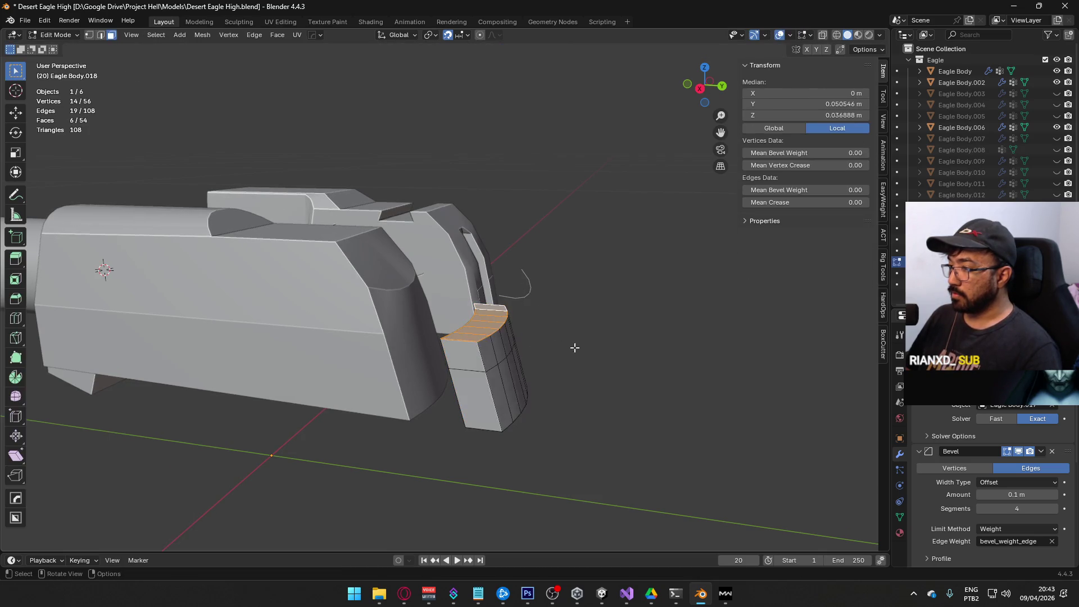
# Merge the plate's duplicate vertices by distance and go back to Object Mode.
pyautogui.press('a')
pyautogui.press('q')
pyautogui.press('q')
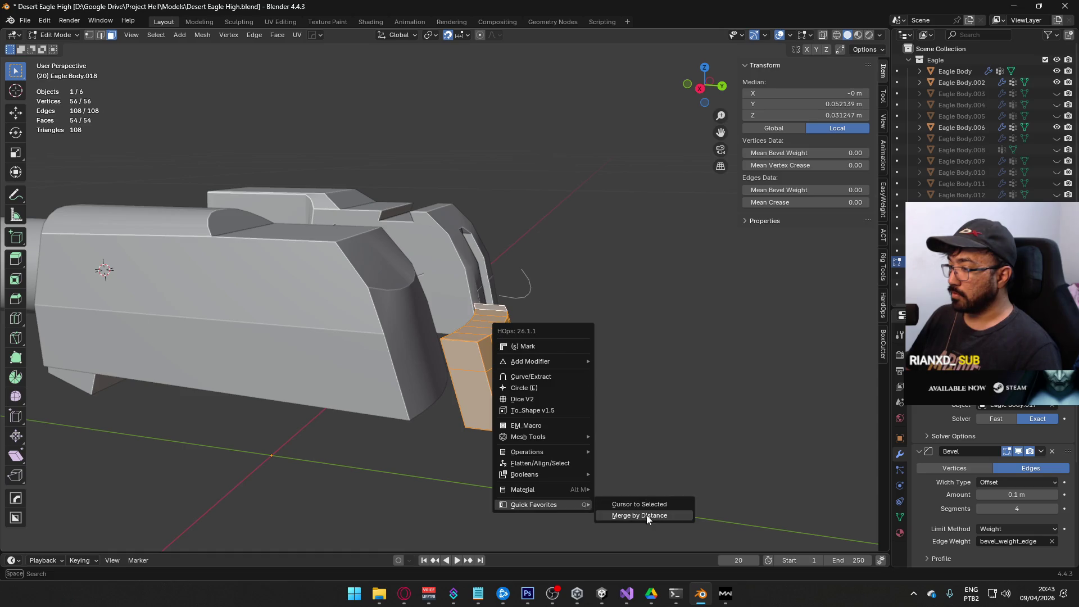
pyautogui.click(646, 515)
pyautogui.rightClick(505, 363)
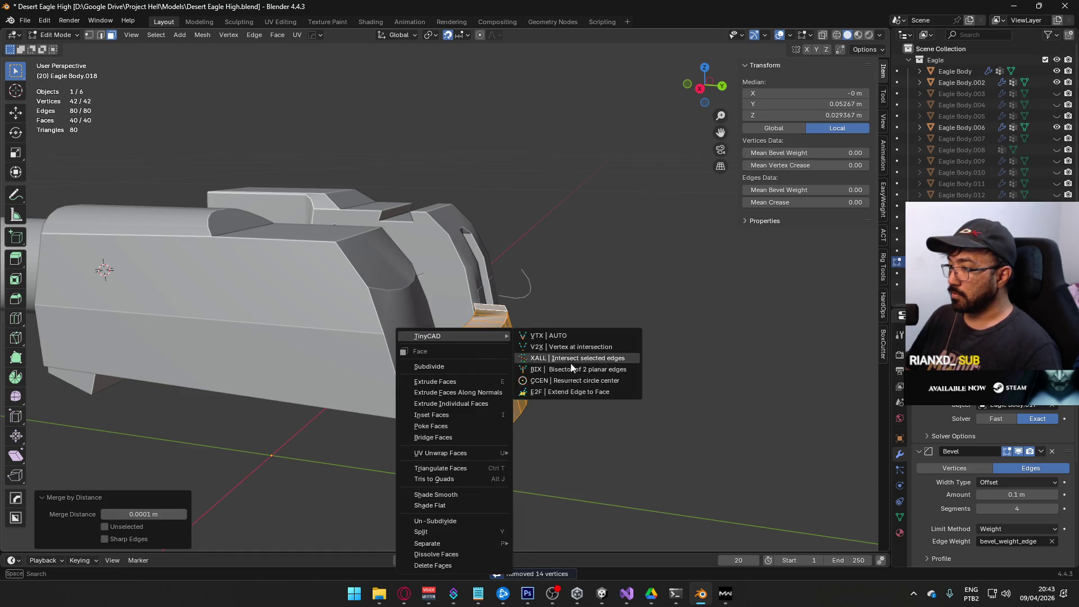
pyautogui.press('Escape')
pyautogui.press('Tab')
# Switch the plate to smooth shading, then back to flat, and reselect it.
pyautogui.rightClick(486, 343)
pyautogui.click(477, 345)
pyautogui.rightClick(489, 345)
pyautogui.click(476, 367)
pyautogui.hotkey('alt', 'a')
pyautogui.click(487, 358)
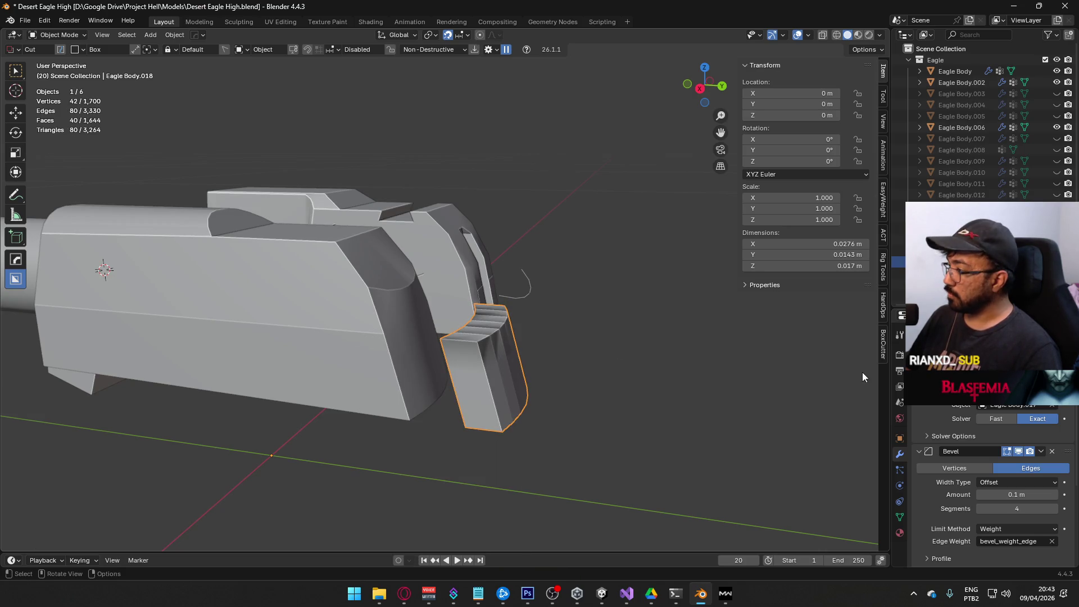
# Clear the plate's custom split normals and remove its Bevel modifier.
pyautogui.click(900, 517)
pyautogui.click(1006, 483)
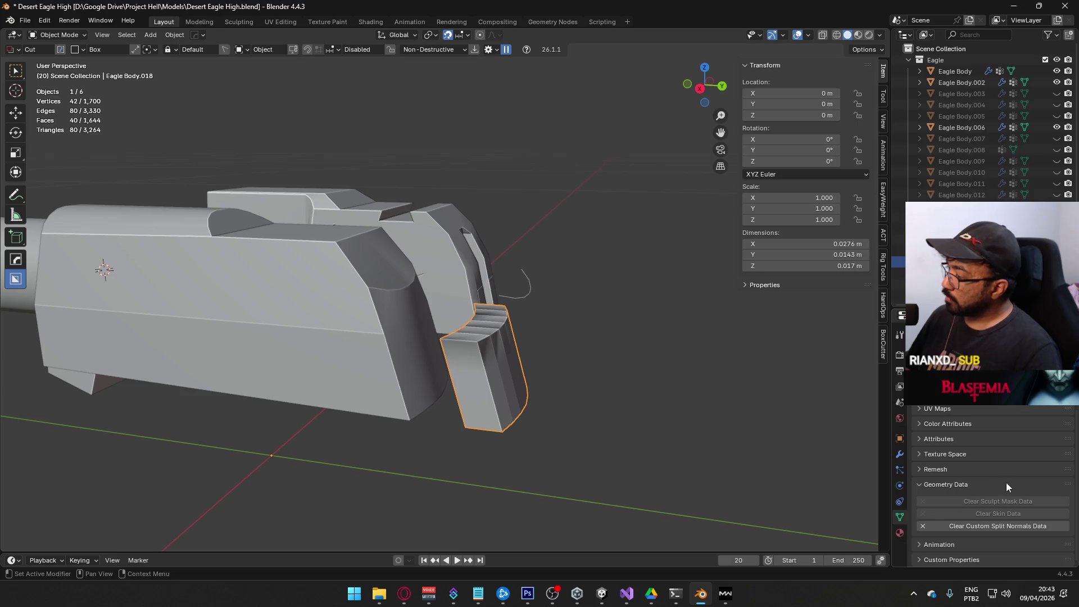
pyautogui.click(981, 523)
pyautogui.click(900, 454)
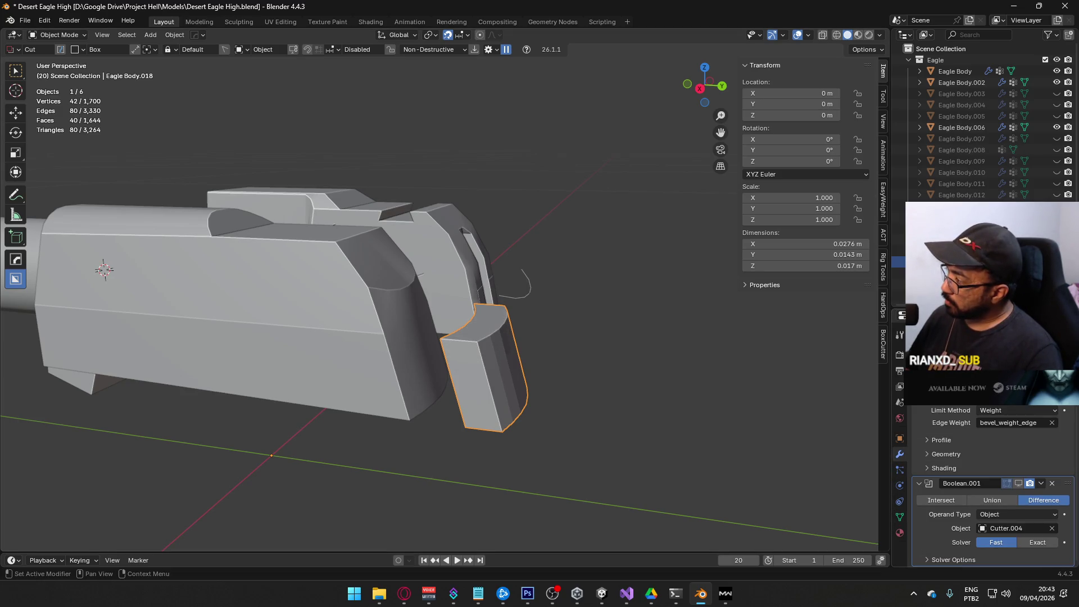
pyautogui.hotkey('ctrl', 'a')
pyautogui.hotkey('ctrl', 'a')
pyautogui.hotkey('ctrl', 'a')
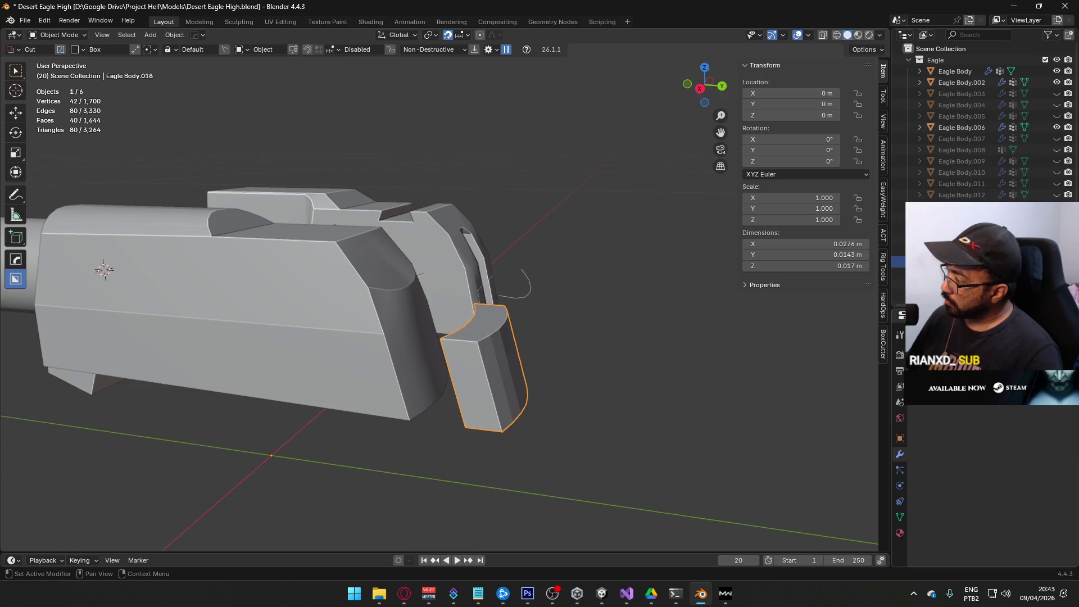
# Cancel an accidental box cut and reapply flat shading to the plate.
pyautogui.moveTo(497, 356)
pyautogui.mouseDown()
pyautogui.moveTo(419, 342)
pyautogui.moveTo(464, 360)
pyautogui.moveTo(488, 351)
pyautogui.moveTo(515, 315)
pyautogui.moveTo(496, 360)
pyautogui.mouseUp()
pyautogui.rightClick(433, 369)
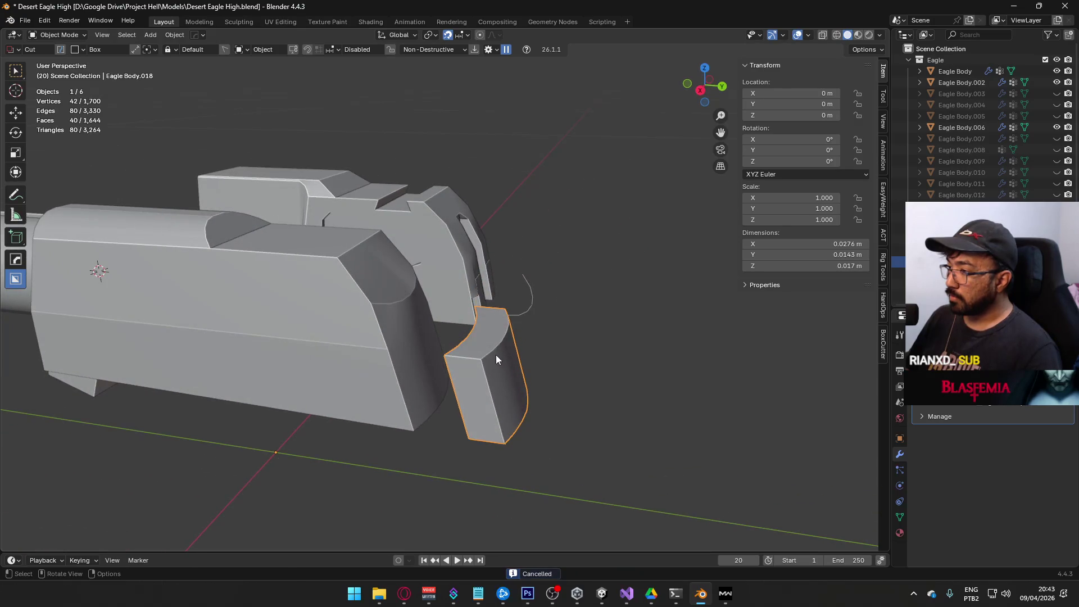
pyautogui.moveTo(594, 365); pyautogui.dragTo(413, 347)
pyautogui.rightClick(412, 346)
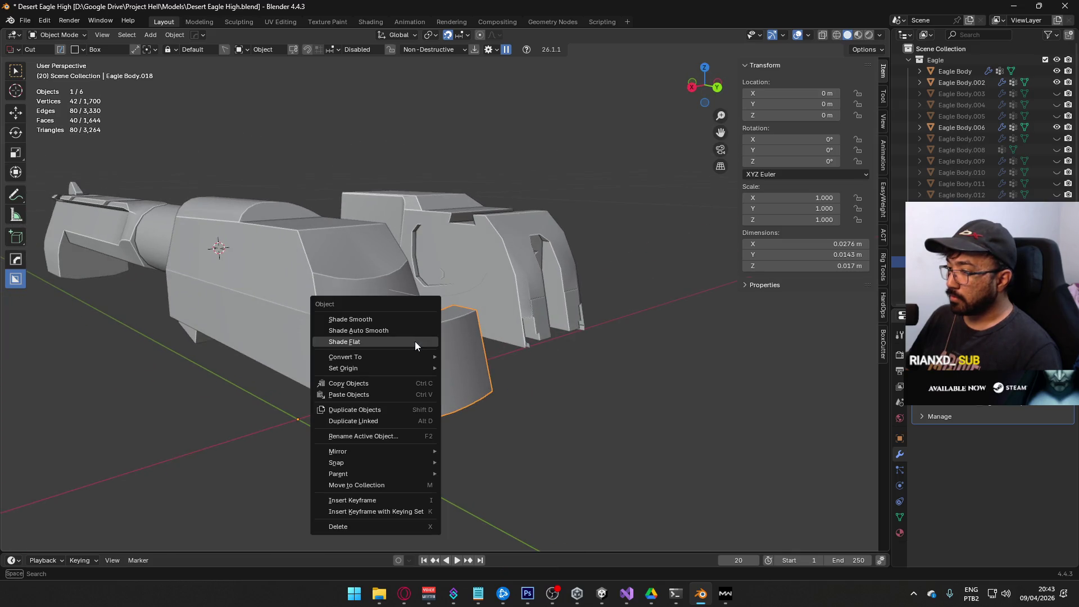
pyautogui.click(415, 342)
# Enter Edit Mode on the plate and select a single face.
pyautogui.press('q')
pyautogui.moveTo(428, 332)
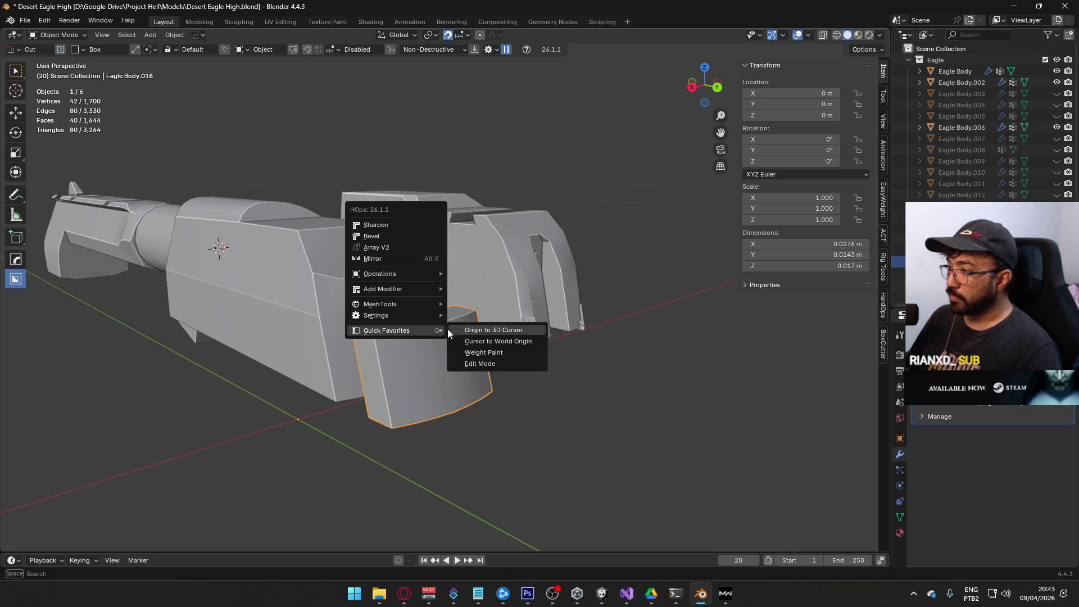
pyautogui.moveTo(686, 425)
pyautogui.mouseDown()
pyautogui.moveTo(531, 370)
pyautogui.moveTo(521, 344)
pyautogui.moveTo(552, 355)
pyautogui.moveTo(531, 377)
pyautogui.moveTo(557, 345)
pyautogui.moveTo(537, 363)
pyautogui.moveTo(505, 337)
pyautogui.moveTo(547, 330)
pyautogui.moveTo(539, 366)
pyautogui.mouseUp()
pyautogui.press('Tab')
pyautogui.click(502, 359)
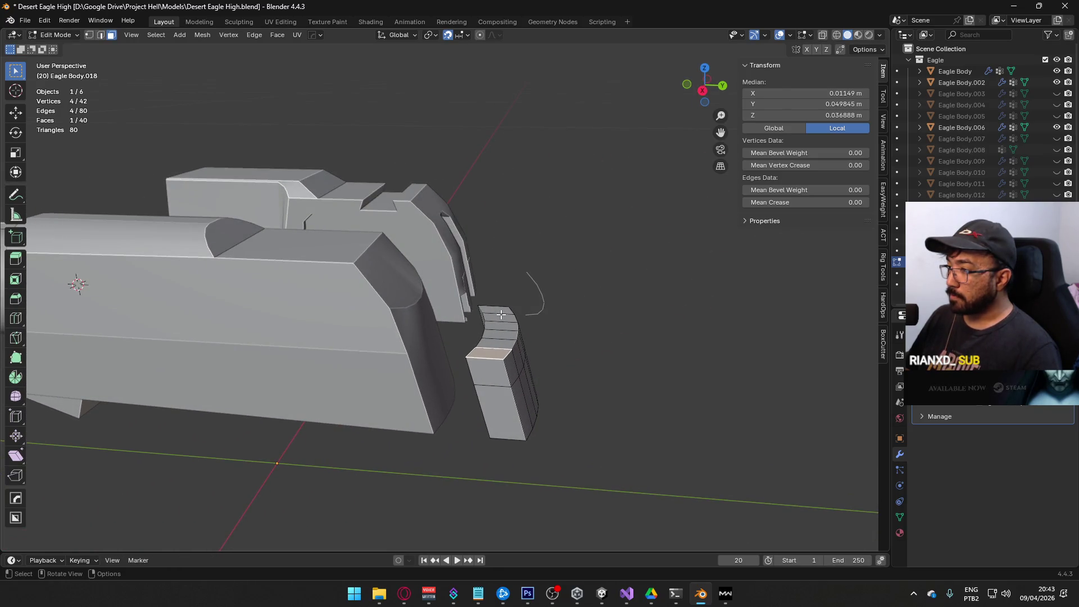
# Select the edge chain along the curve and edge-slide it to a new position.
pyautogui.keyDown('ctrl'); pyautogui.click(473, 351); pyautogui.keyUp('ctrl')
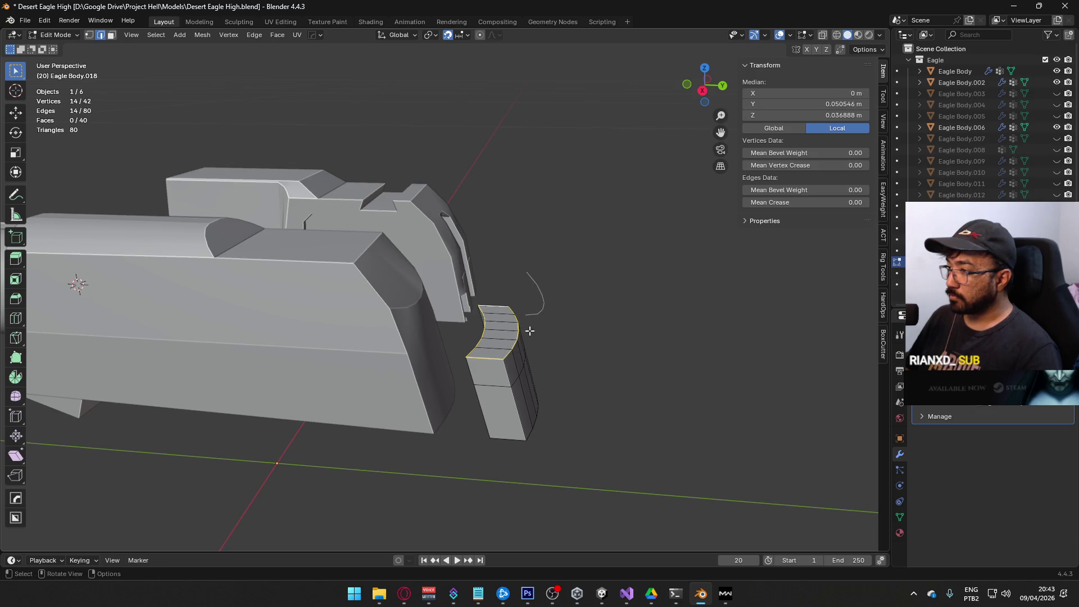
pyautogui.moveTo(530, 331); pyautogui.dragTo(575, 366)
pyautogui.press('g')
pyautogui.press('g')
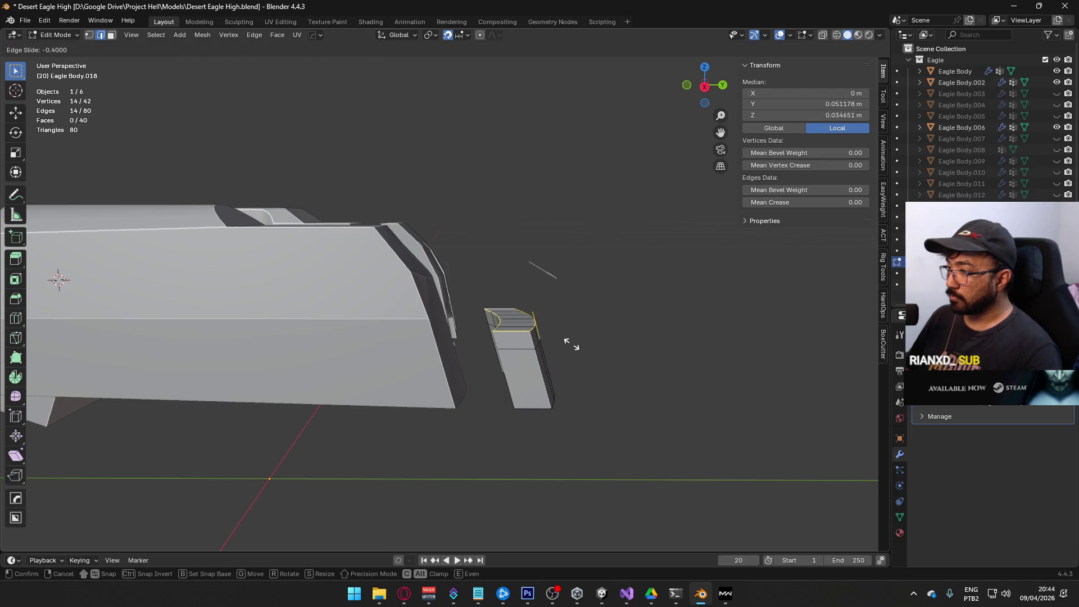
pyautogui.press('c')
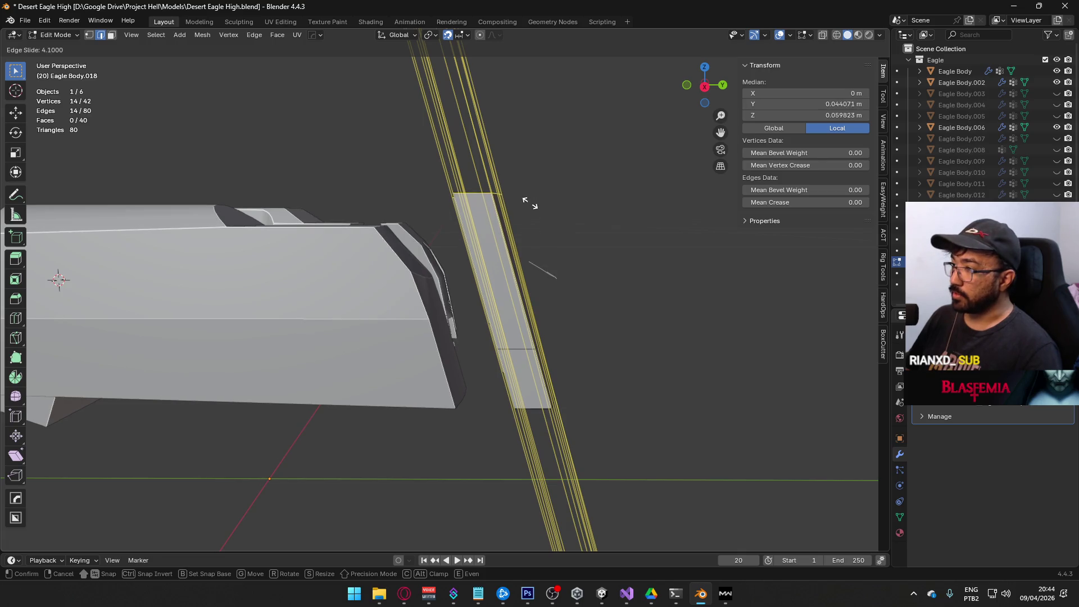
pyautogui.click(529, 180)
pyautogui.hotkey('alt', 'a')
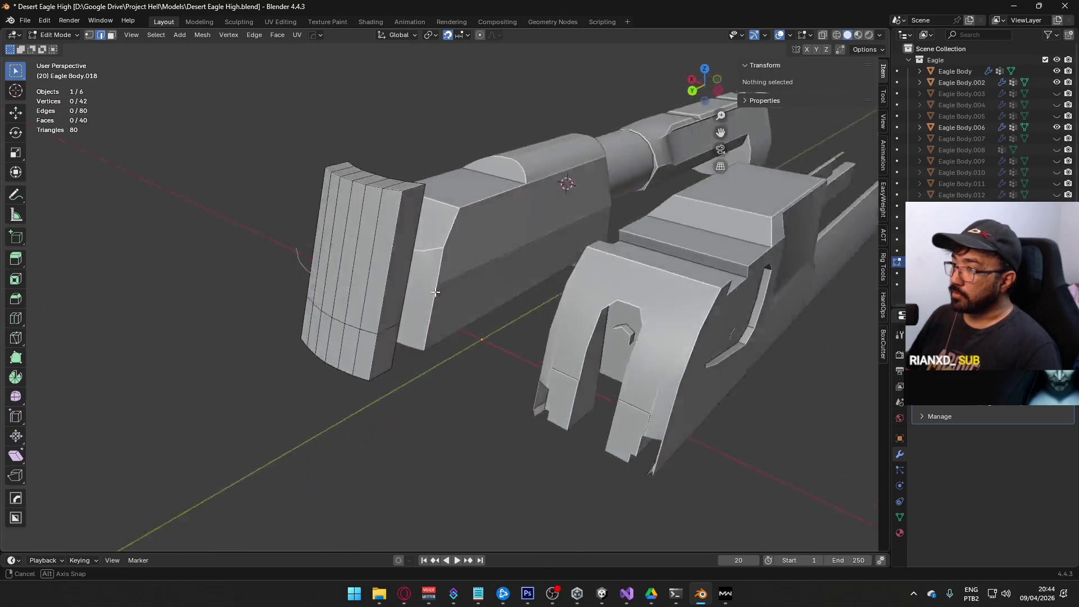
# Select the plate's rear strip of faces and set up the Right Ortho view.
pyautogui.moveTo(462, 260); pyautogui.dragTo(612, 265)
pyautogui.press('KP_3')
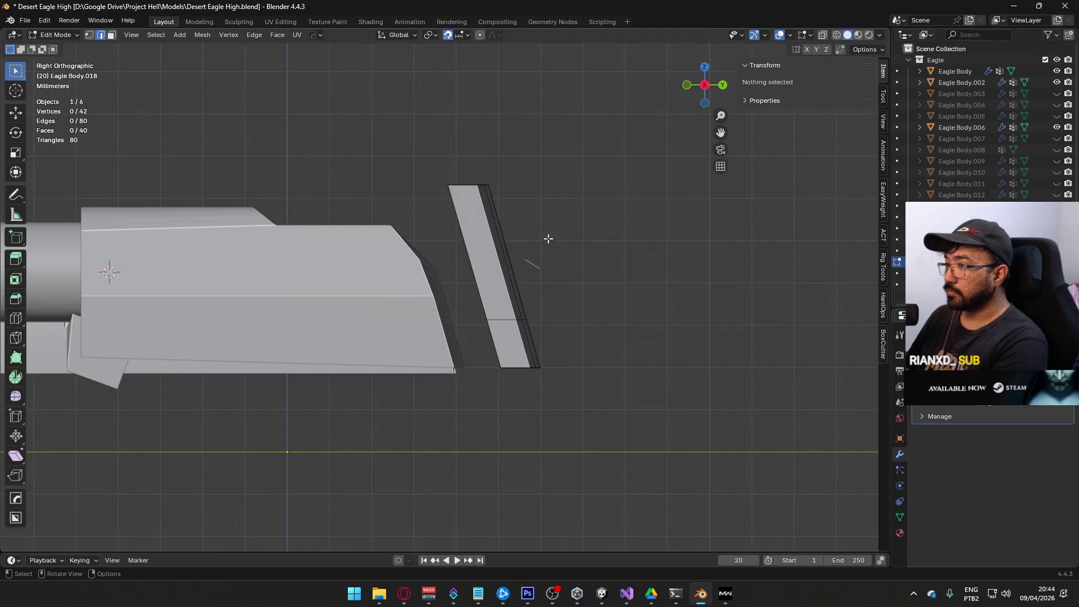
pyautogui.moveTo(376, 216); pyautogui.dragTo(445, 238)
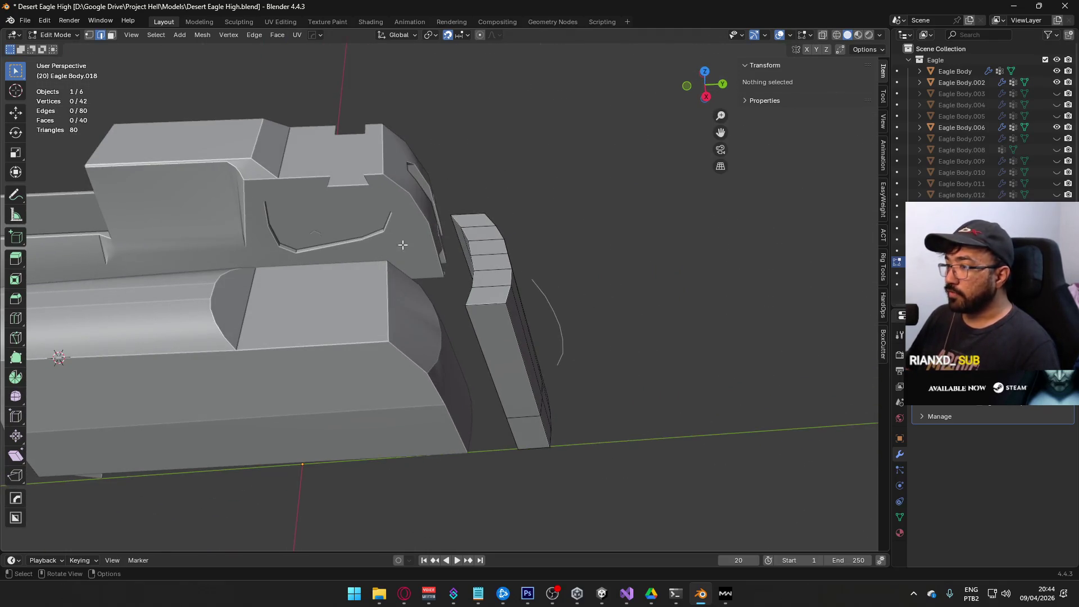
pyautogui.press('KP_1')
pyautogui.press('KP_3')
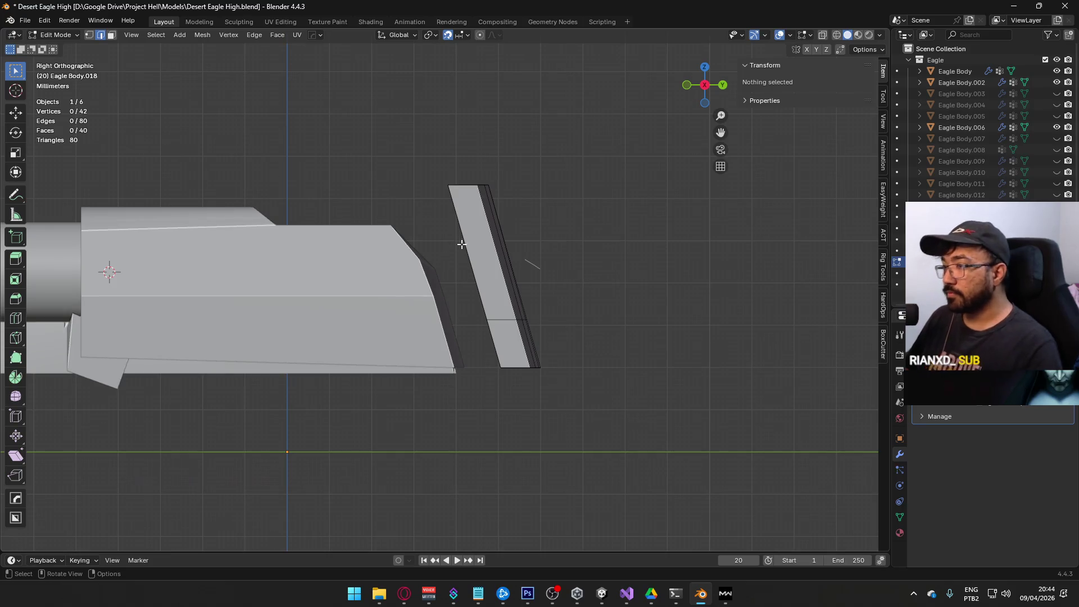
pyautogui.moveTo(461, 244); pyautogui.dragTo(514, 284)
pyautogui.click(485, 227)
pyautogui.keyDown('ctrl'); pyautogui.click(548, 236); pyautogui.keyUp('ctrl')
pyautogui.moveTo(548, 236); pyautogui.dragTo(504, 338)
pyautogui.keyDown('ctrl'); pyautogui.click(504, 337); pyautogui.keyUp('ctrl')
pyautogui.press('KP_3')
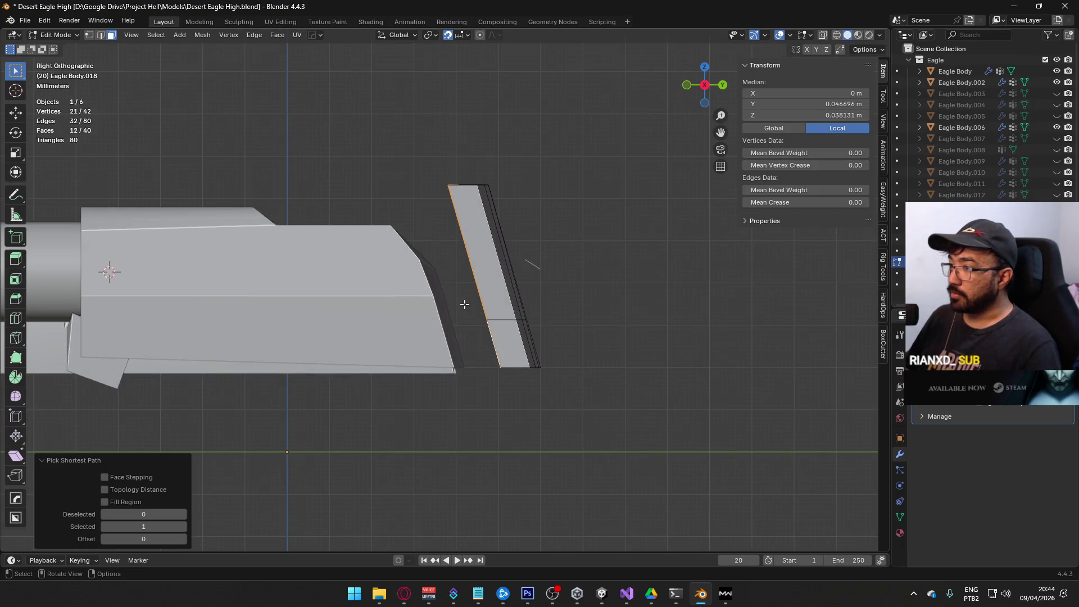
# Move the rear faces -0.03 m along Y, then switch to editing the slide body Eagle Body.
pyautogui.press('g')
pyautogui.press('y')
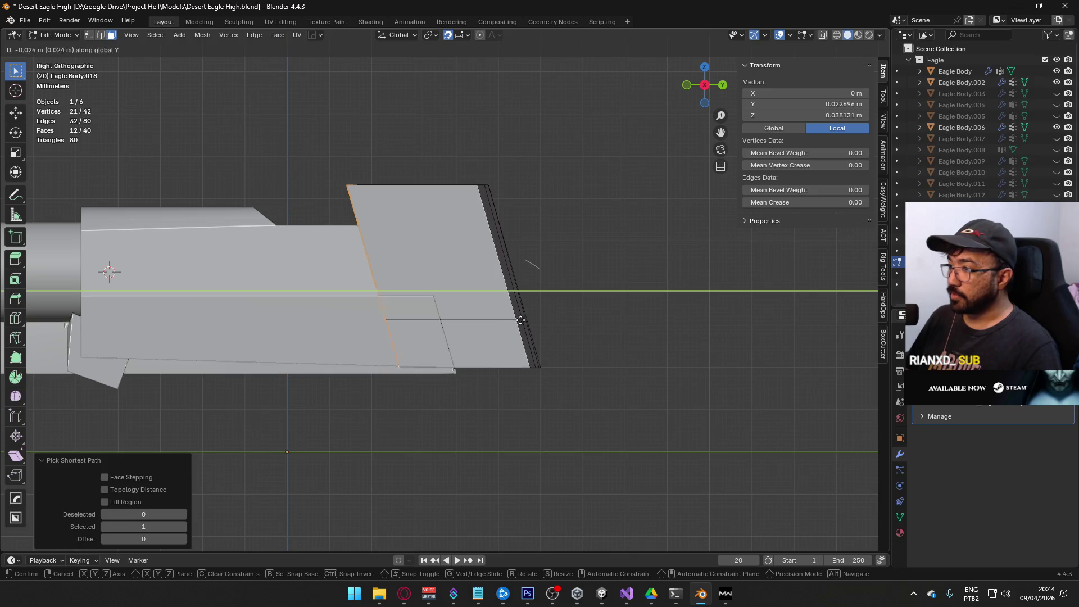
pyautogui.click(503, 324)
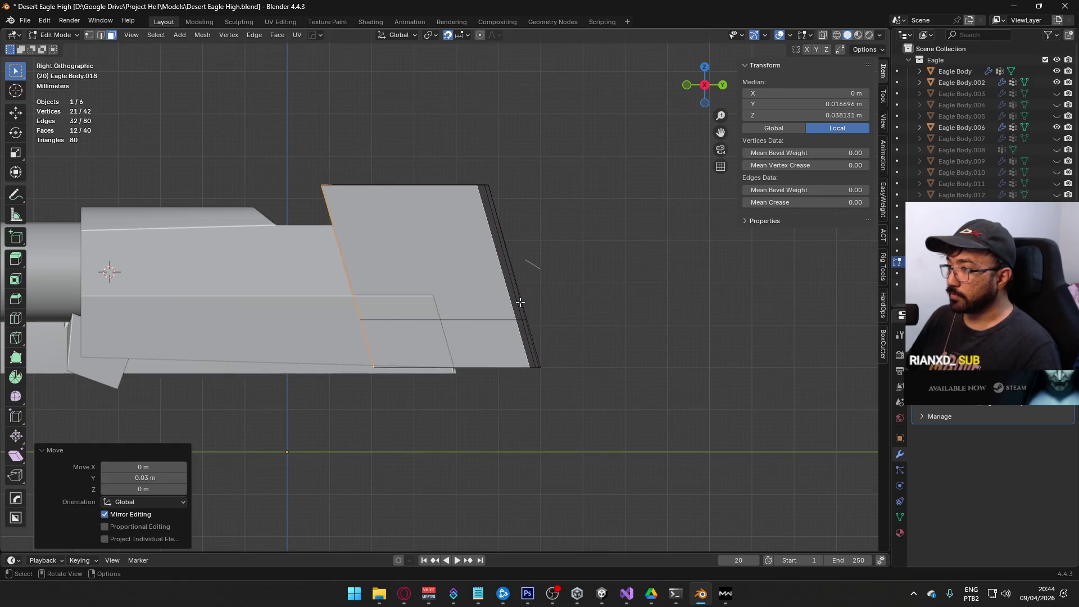
pyautogui.moveTo(476, 319)
pyautogui.mouseDown()
pyautogui.moveTo(549, 233)
pyautogui.moveTo(506, 291)
pyautogui.moveTo(414, 277)
pyautogui.moveTo(354, 251)
pyautogui.moveTo(561, 245)
pyautogui.moveTo(419, 302)
pyautogui.moveTo(272, 284)
pyautogui.moveTo(349, 321)
pyautogui.mouseUp()
pyautogui.press('Tab')
pyautogui.click(561, 246)
pyautogui.press('Tab')
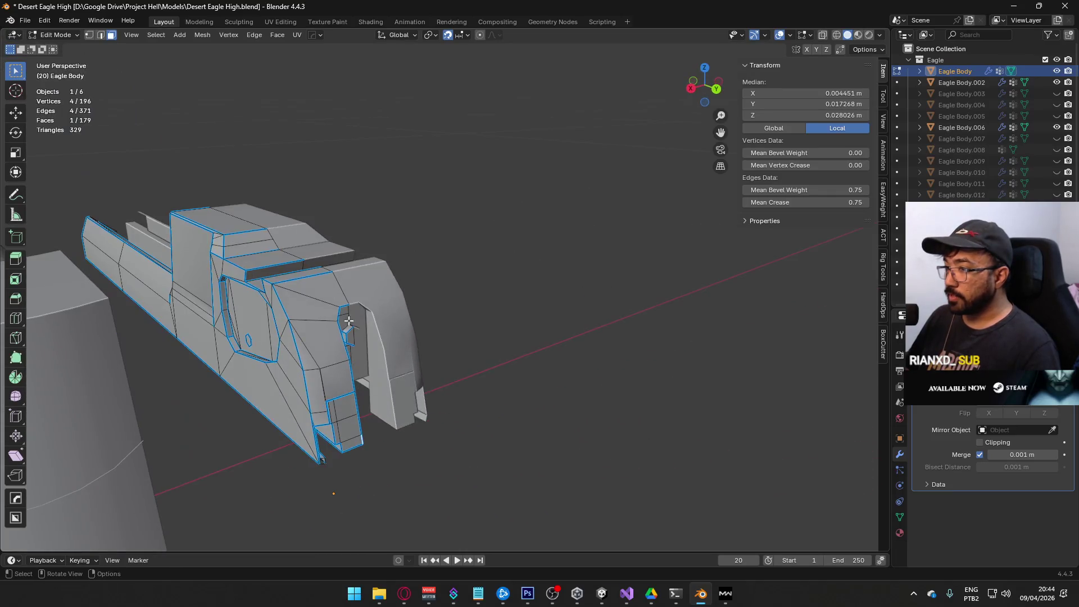
# Duplicate the slide's two top faces and separate them into a new object.
pyautogui.keyDown('shift'); pyautogui.click(326, 285); pyautogui.keyUp('shift')
pyautogui.moveTo(326, 285)
pyautogui.mouseDown()
pyautogui.moveTo(348, 315)
pyautogui.moveTo(371, 299)
pyautogui.mouseUp()
pyautogui.hotkey('shift', 'd')
pyautogui.rightClick(370, 299)
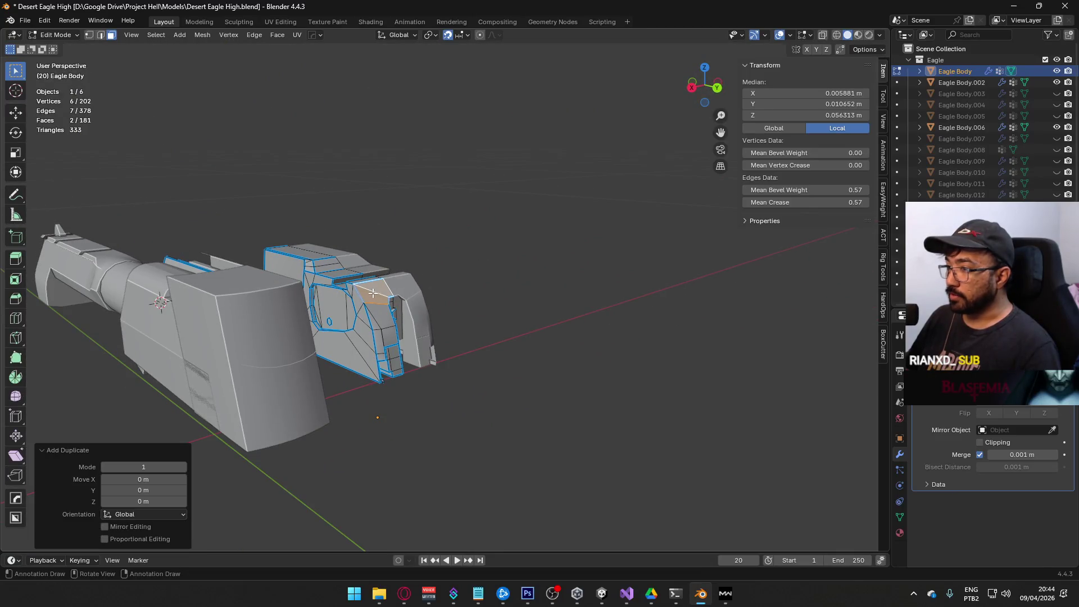
pyautogui.rightClick(371, 295)
pyautogui.moveTo(368, 485)
pyautogui.click(450, 485)
pyautogui.press('Tab')
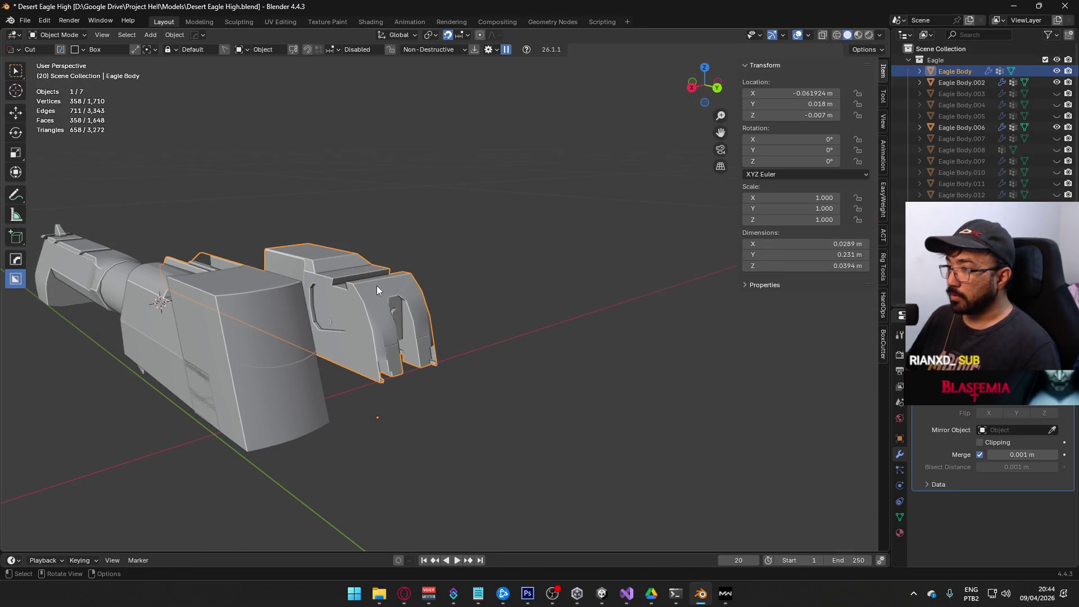
# Apply the Mirror modifier on Eagle Body.019 and reset its edges' bevel weight and crease to 0.
pyautogui.click(379, 291)
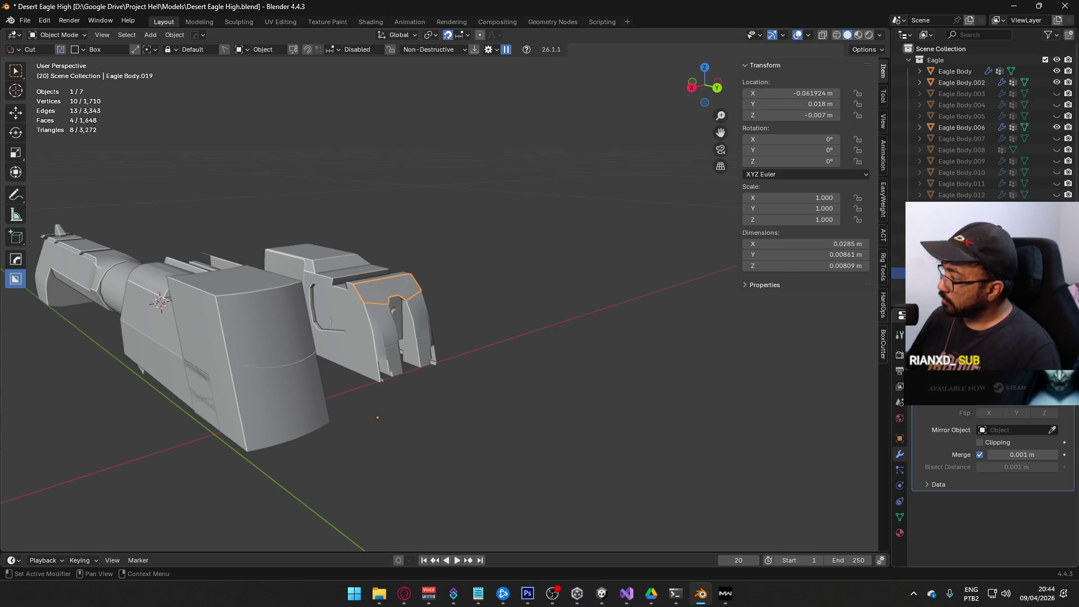
pyautogui.hotkey('ctrl', 'a')
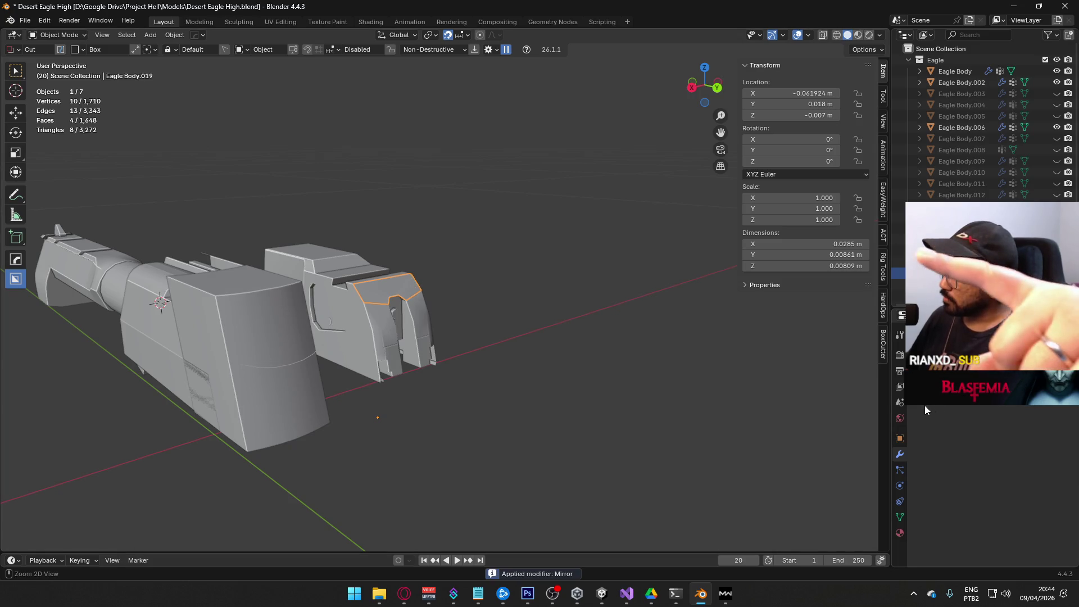
pyautogui.press('Tab')
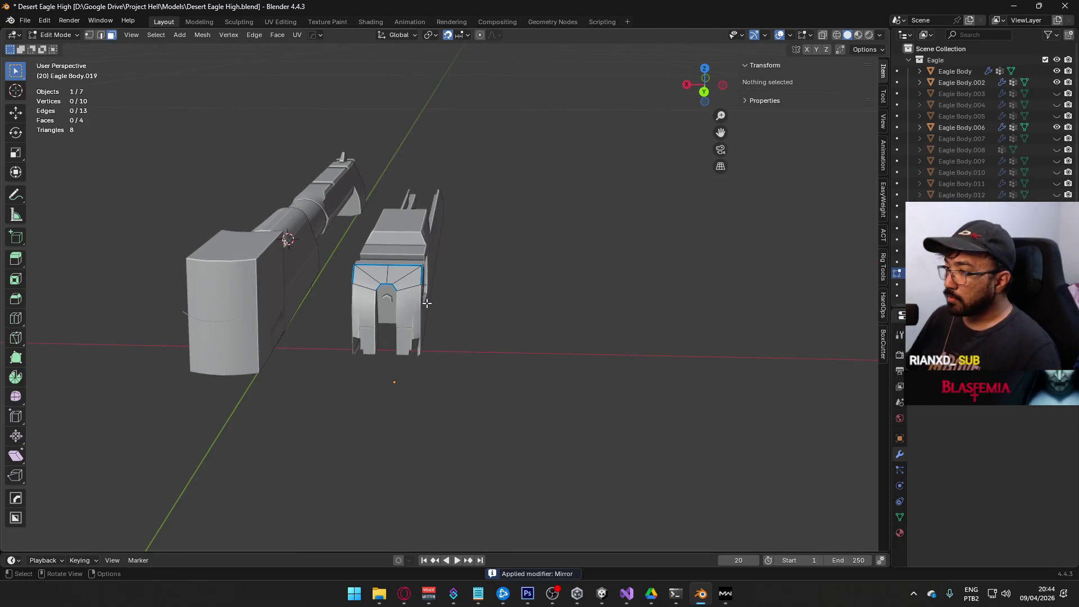
pyautogui.press('a')
pyautogui.press('BackSpace')
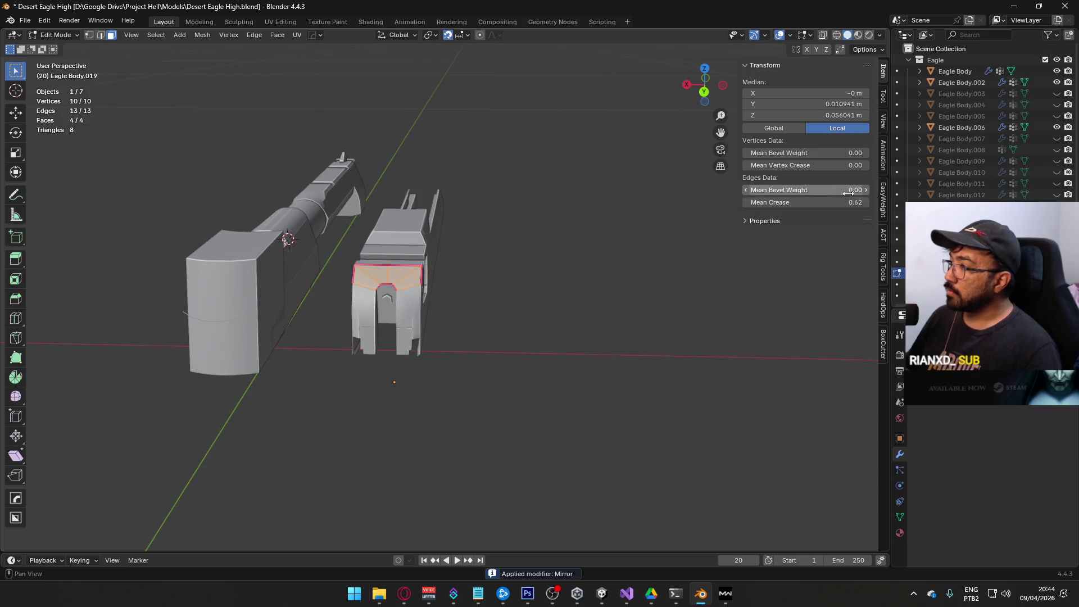
pyautogui.press('BackSpace')
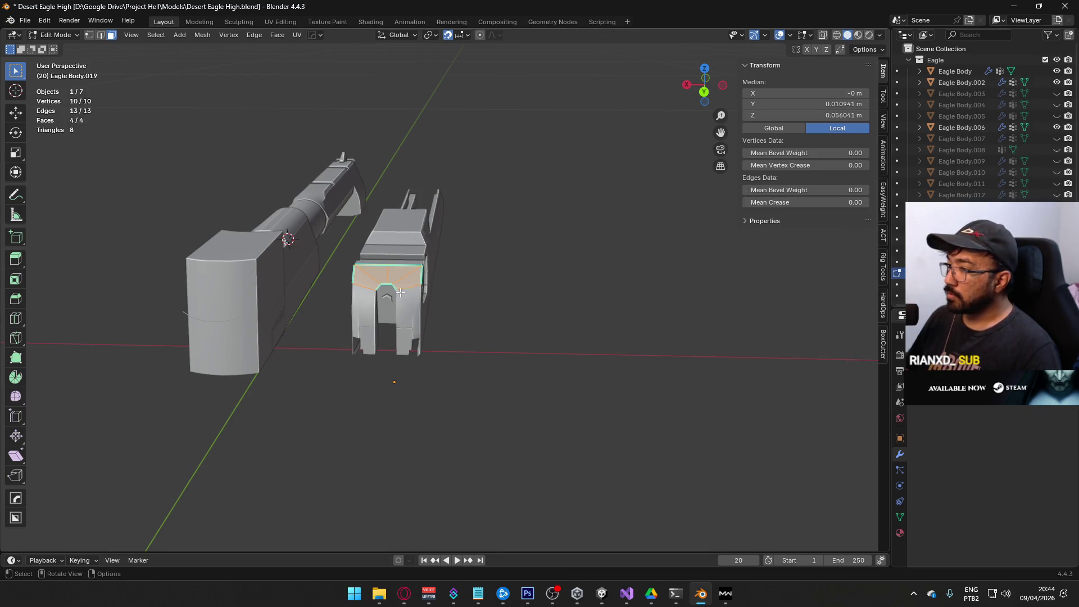
pyautogui.hotkey('ctrl', 'e')
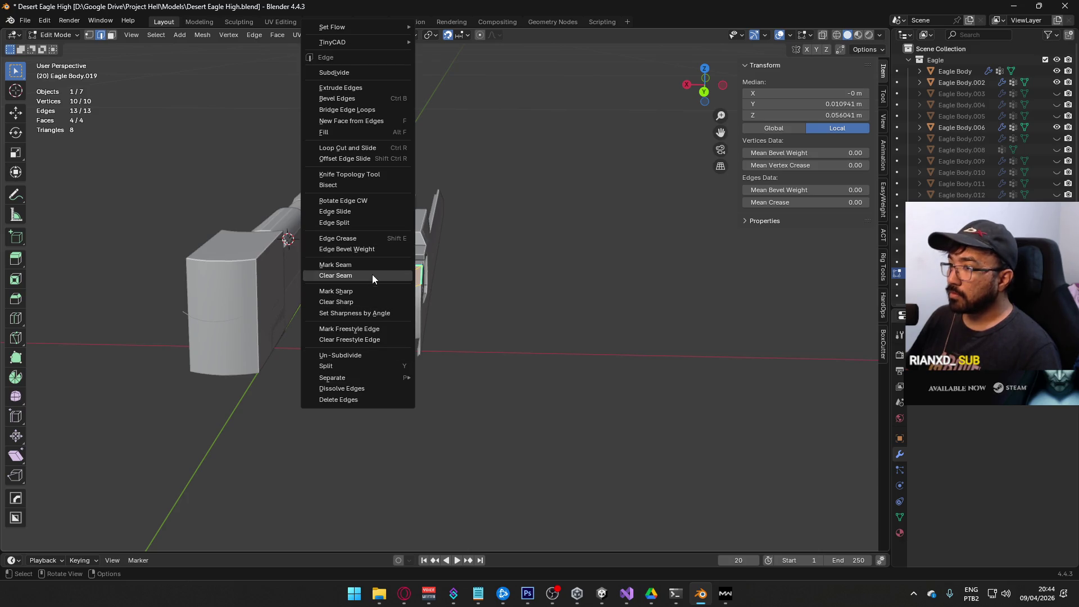